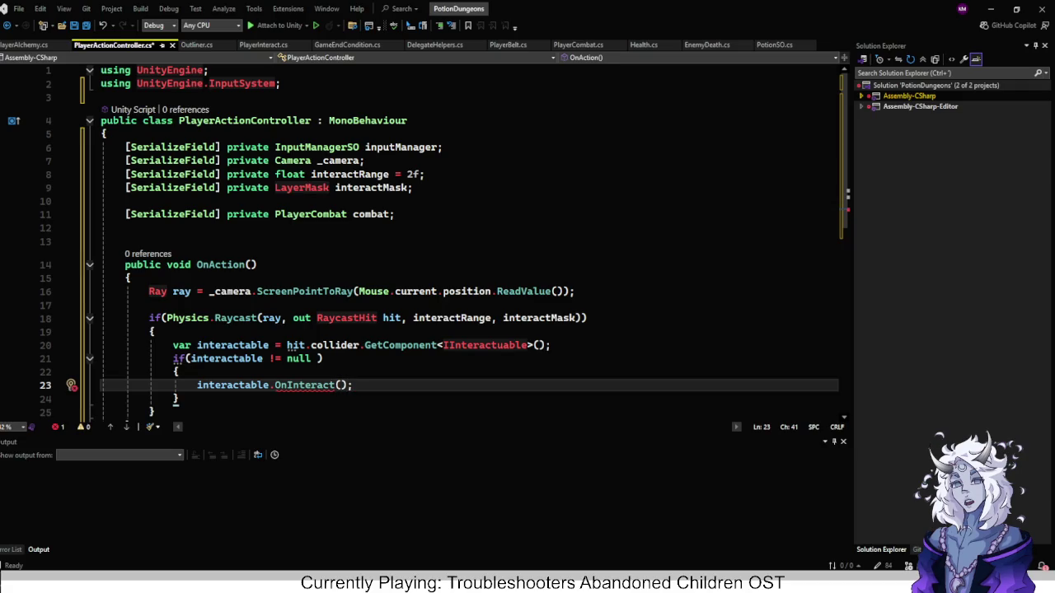
# Add a [SerializeField] private PlayerAlchemy alchemy; field below the combat field.
pyautogui.click(396, 214)
pyautogui.press('Return')
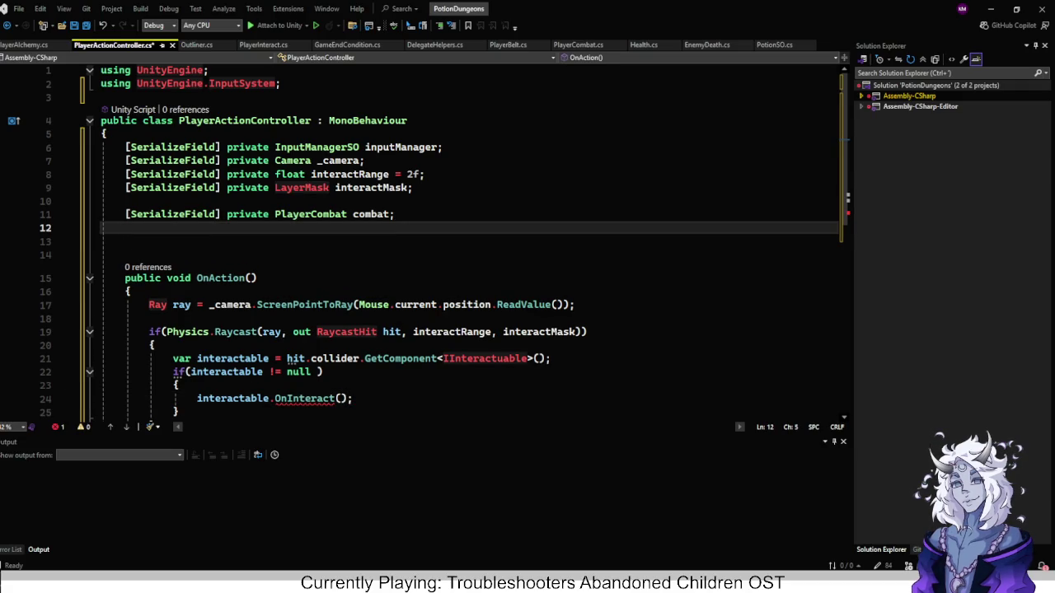
pyautogui.write('[Serial')
pyautogui.press('Tab')
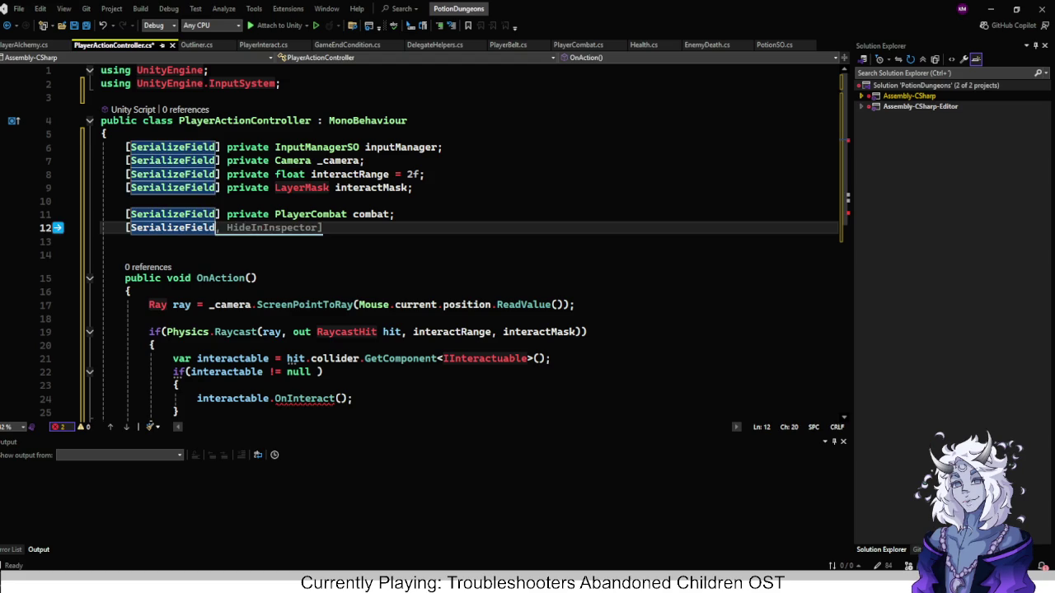
pyautogui.write('] private ')
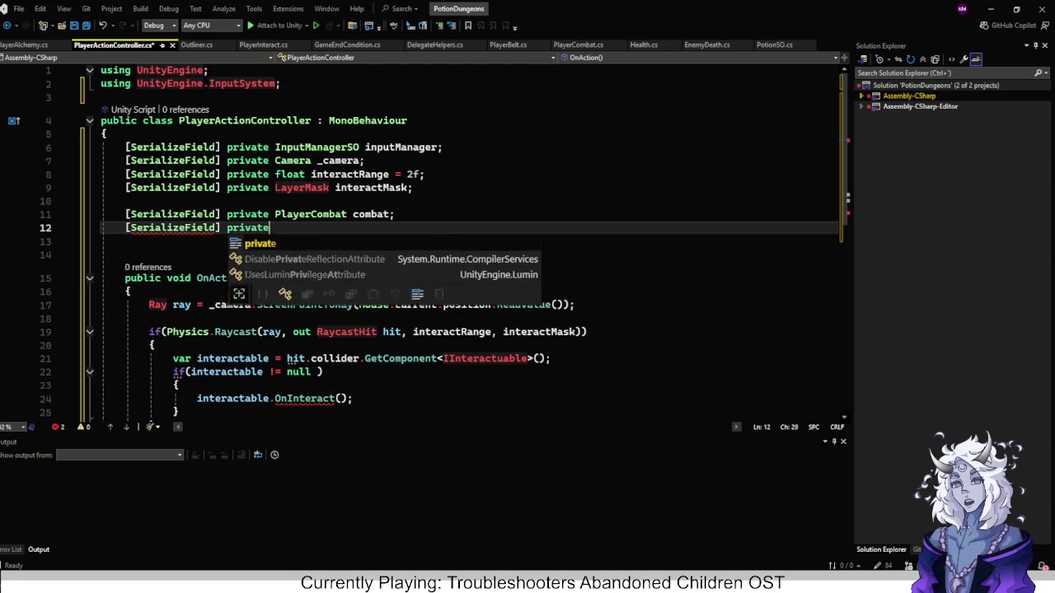
pyautogui.write('Pla')
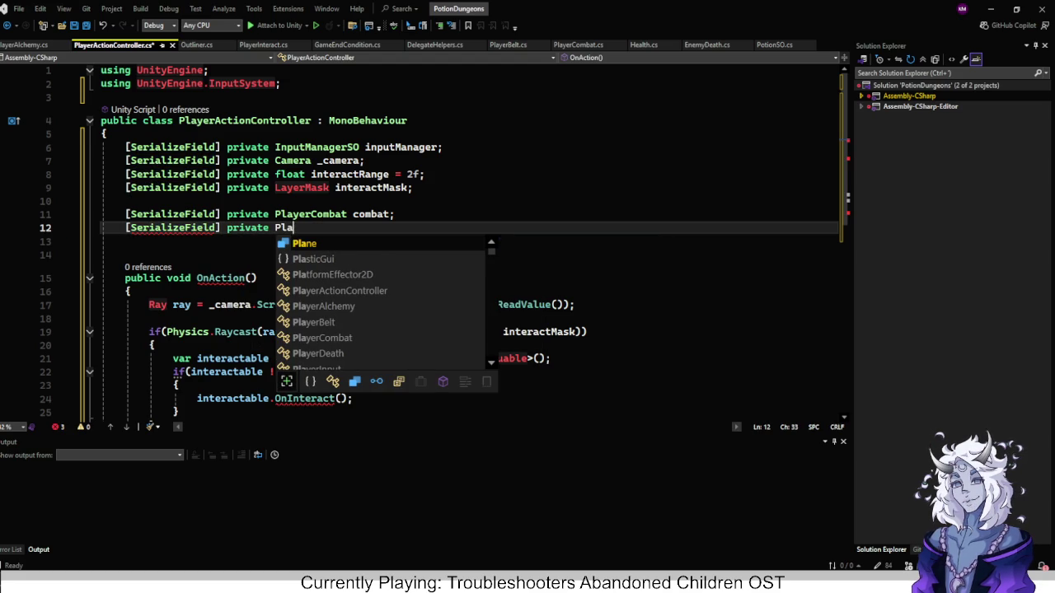
pyautogui.write('yer')
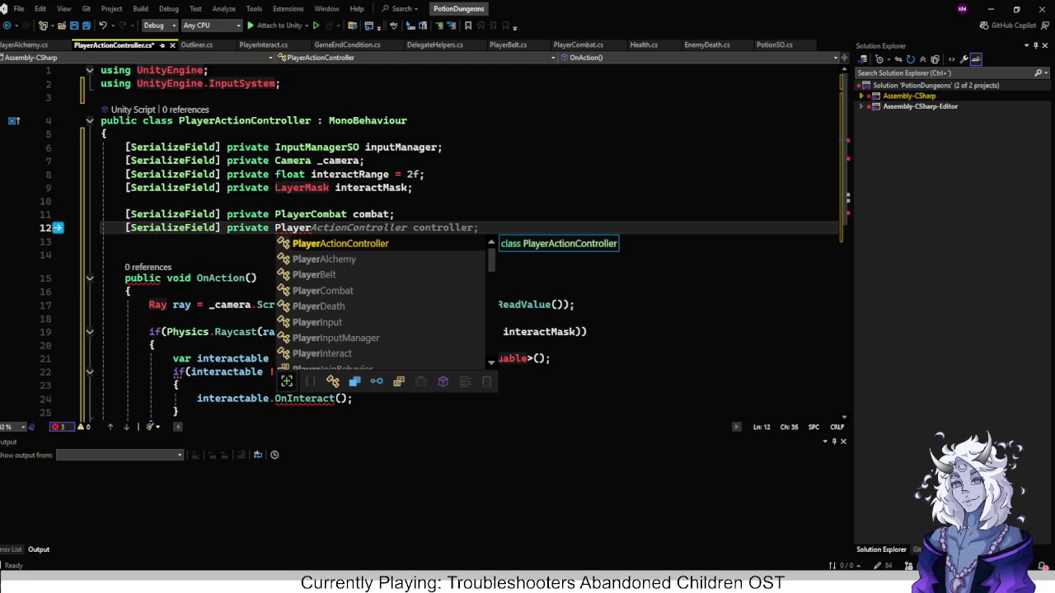
pyautogui.press('Down')
pyautogui.press('Tab')
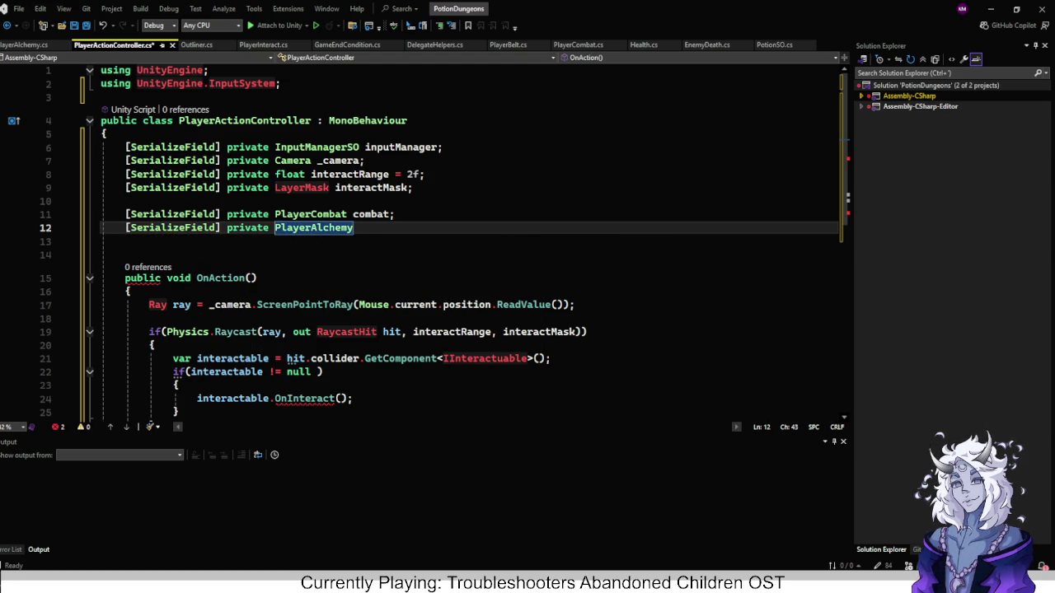
pyautogui.write('alchemy;')
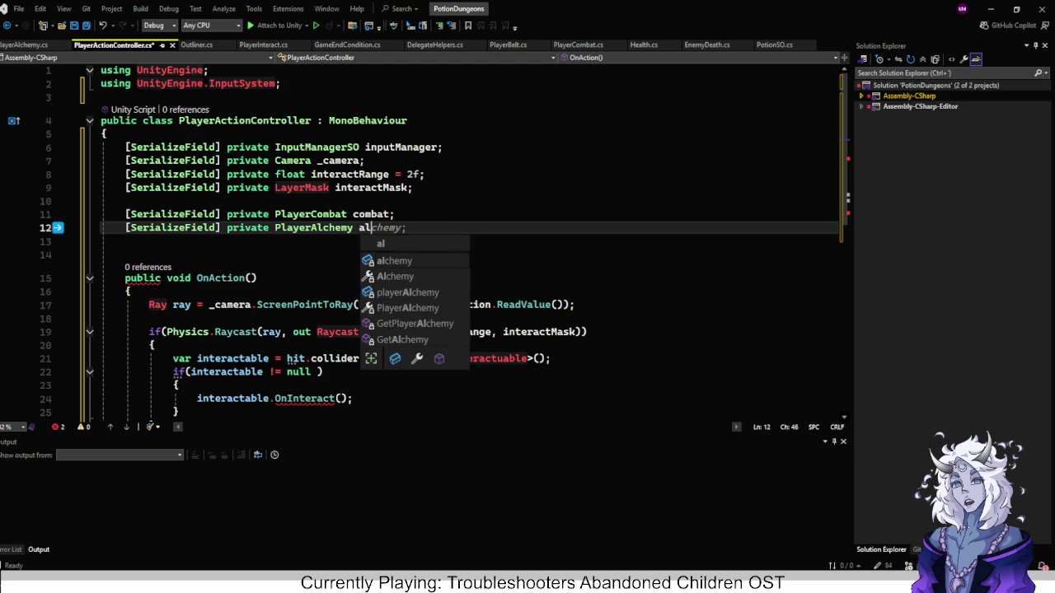
# Pass alchemy to the OnInteract call and add a return statement after it.
pyautogui.press('Down')
pyautogui.press('Down')
pyautogui.press('Down')
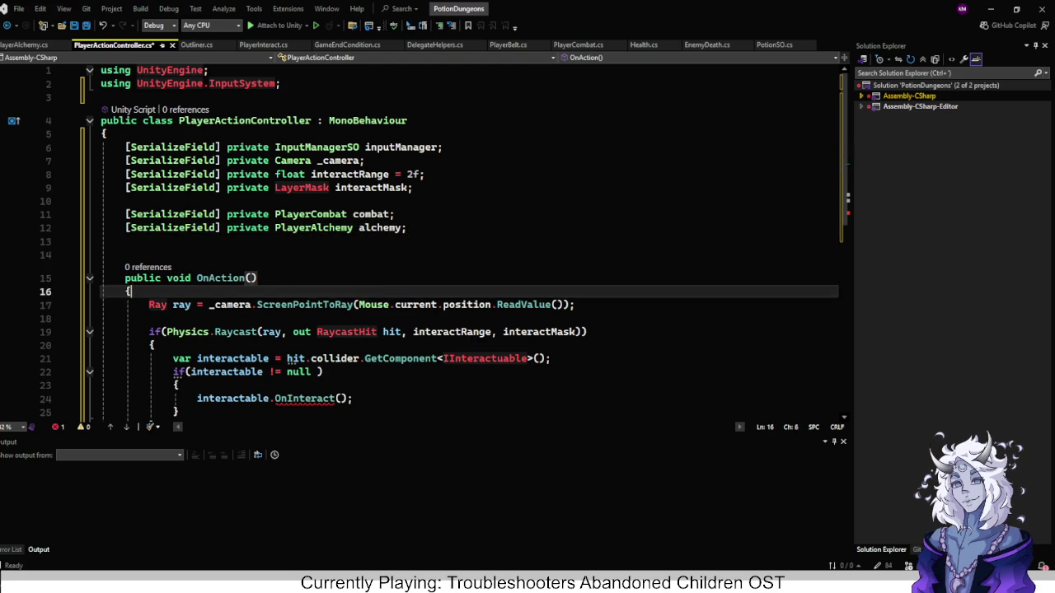
pyautogui.press('Down')
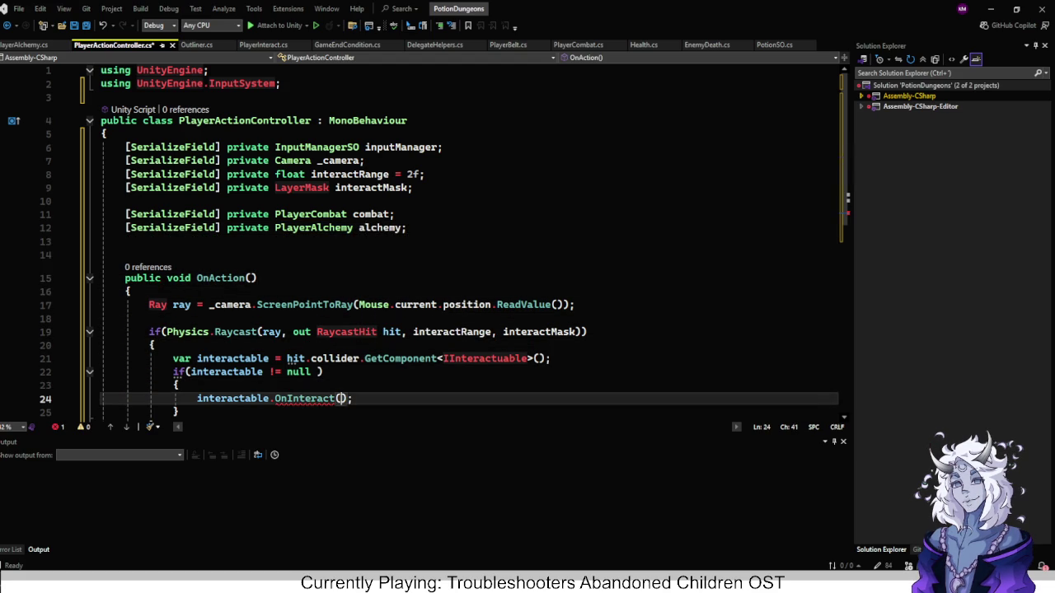
pyautogui.write('alchemy')
pyautogui.press('Escape')
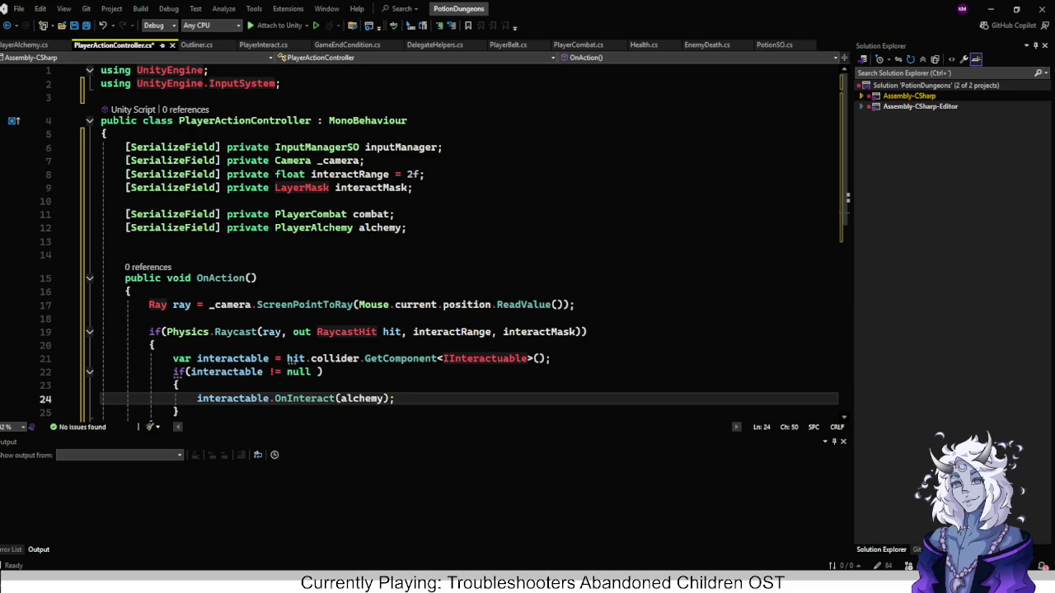
pyautogui.press('Return')
pyautogui.write('return')
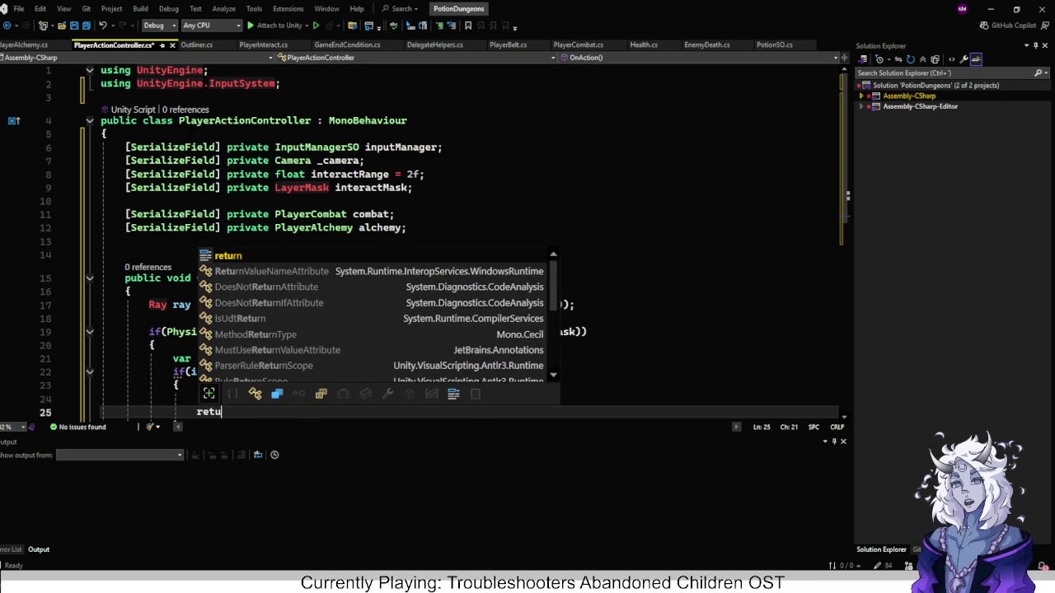
pyautogui.press('Escape')
# Add a combat.Attack() call after the raycast block.
pyautogui.press('Down')
pyautogui.press('Down')
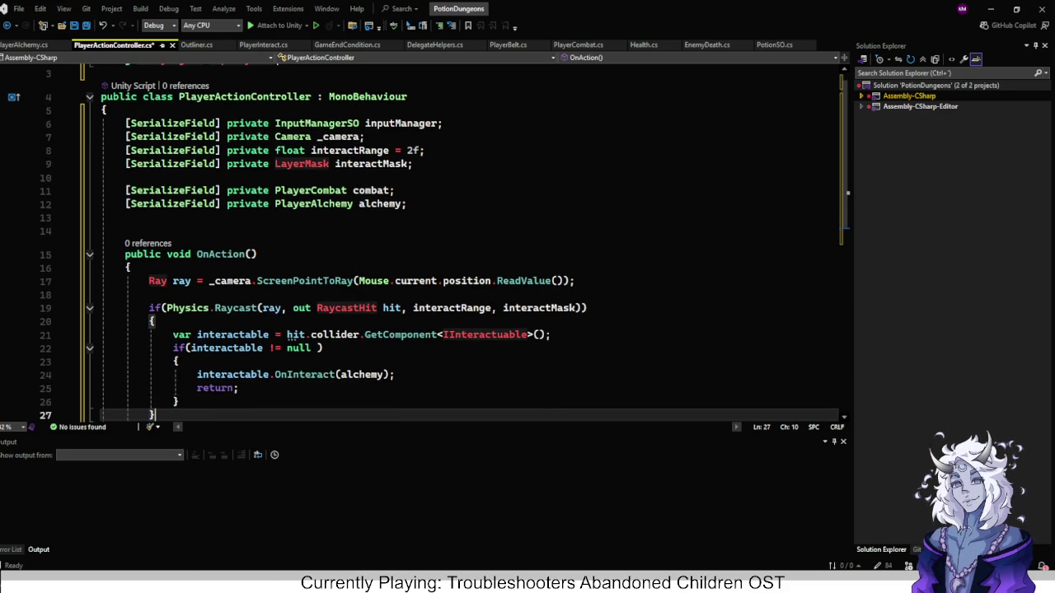
pyautogui.press('Return')
pyautogui.press('Return')
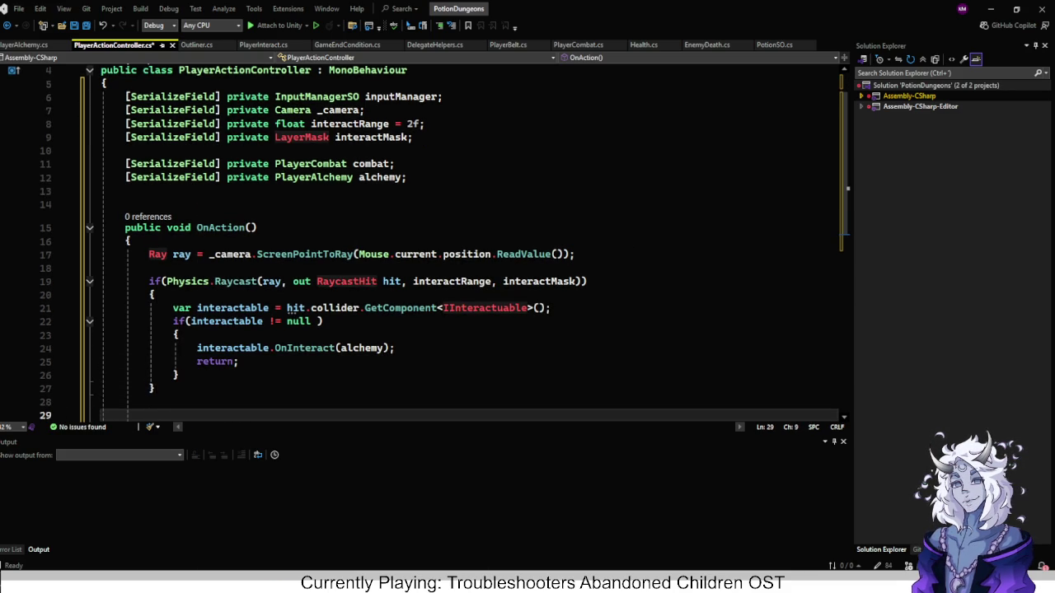
pyautogui.write('combat')
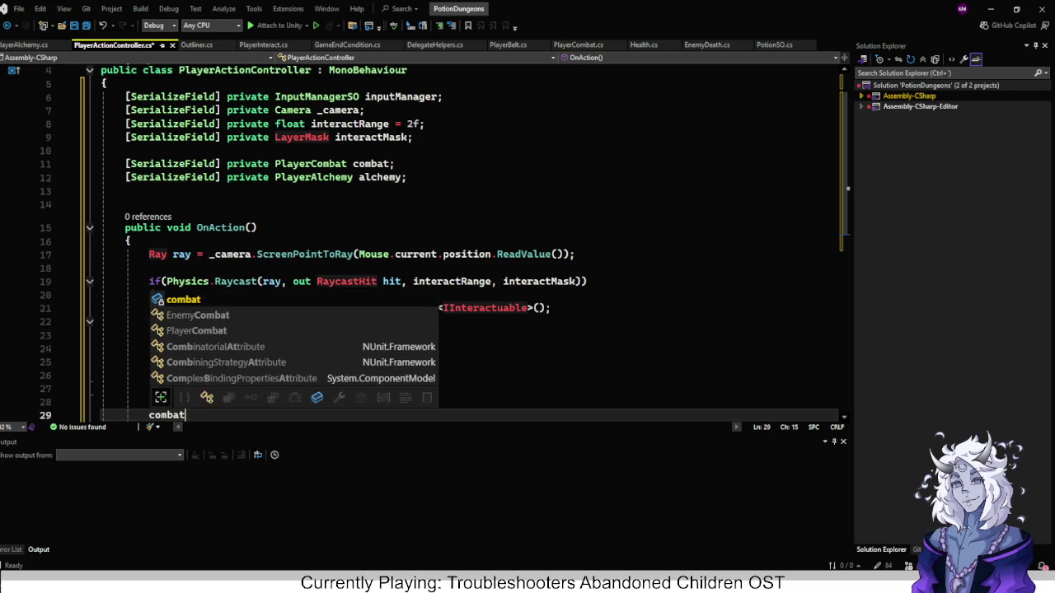
pyautogui.write('.dAtt')
pyautogui.write('ack')
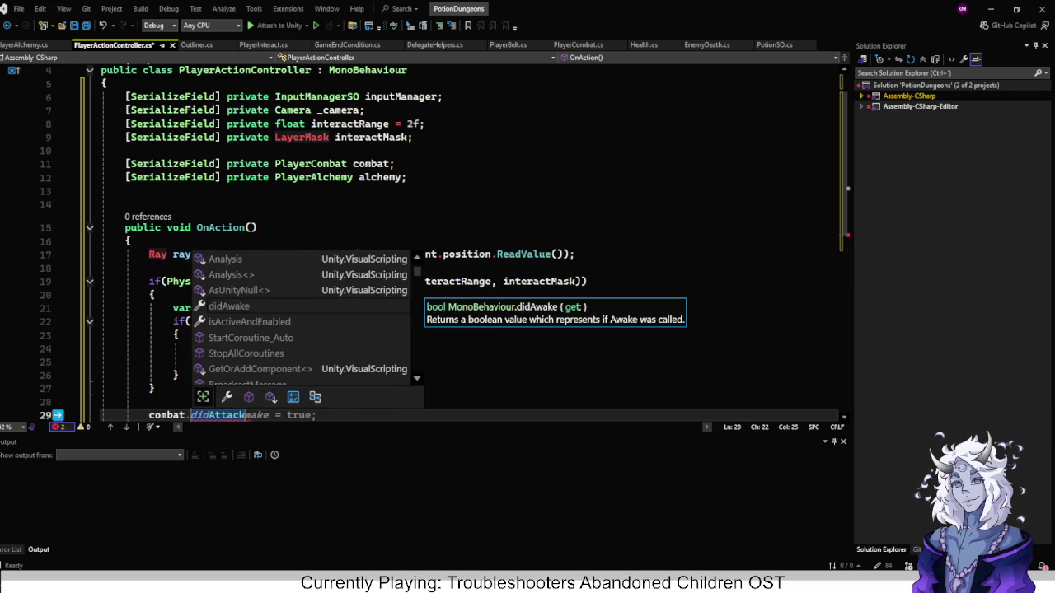
pyautogui.write('()')
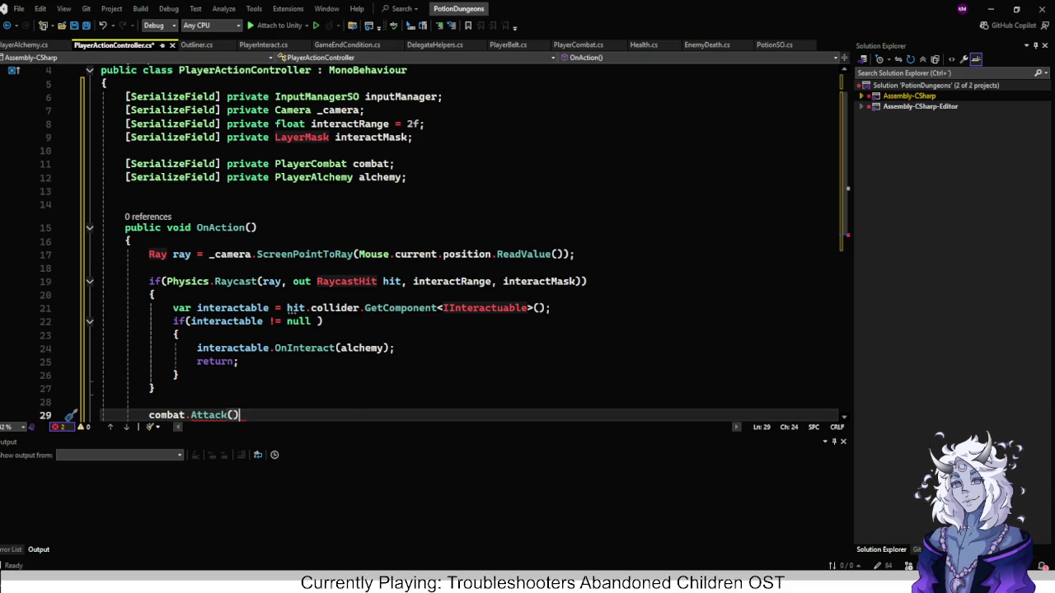
pyautogui.click(990, 9)
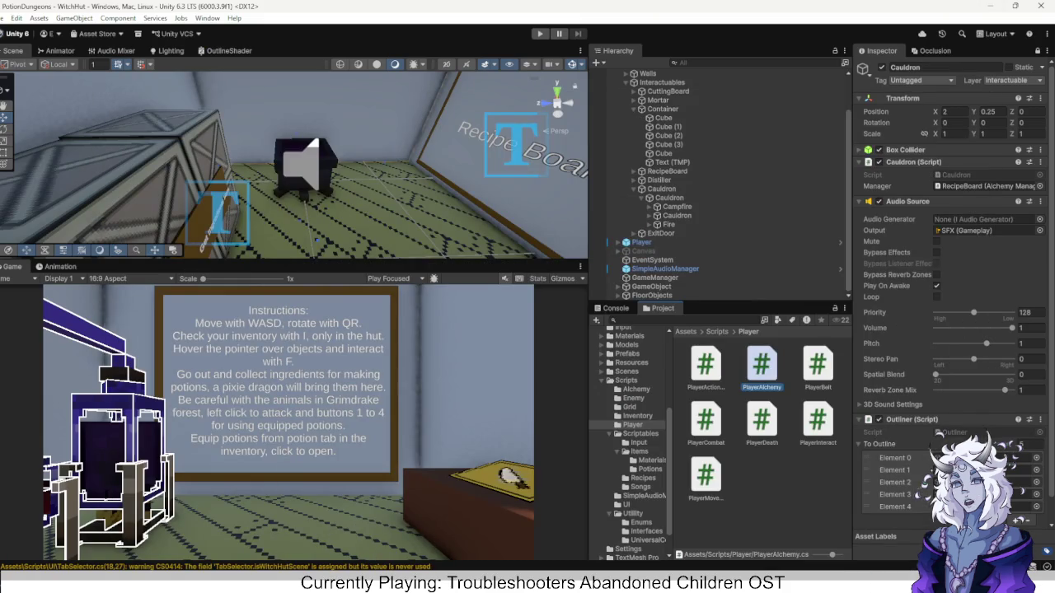
# Open the PlayerCombat script and change its Attack method from private to public.
pyautogui.doubleClick(705, 420)
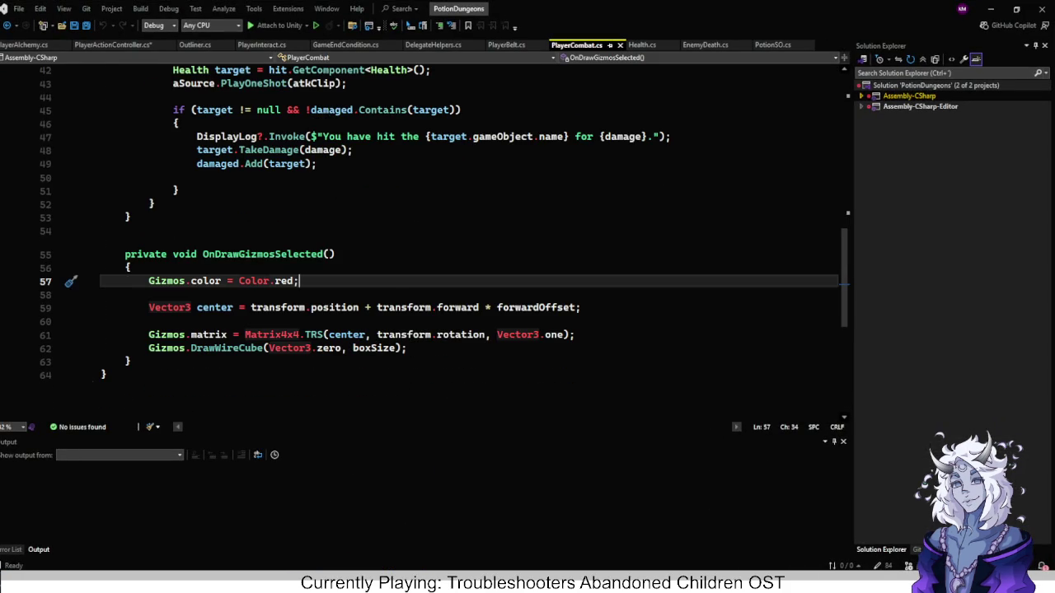
pyautogui.scroll(6, 445, 242)
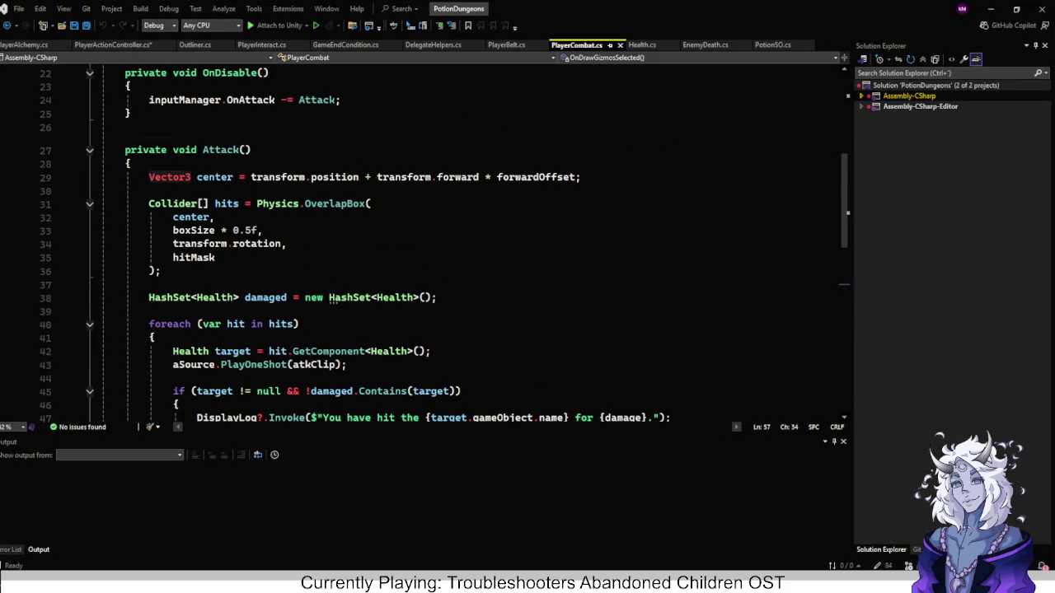
pyautogui.click(227, 150)
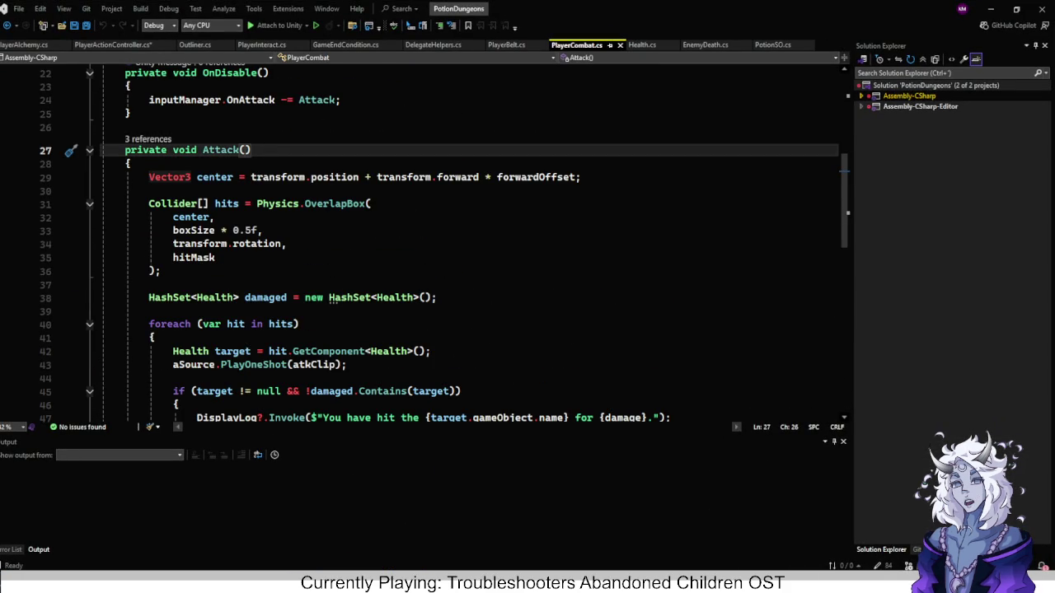
pyautogui.hotkey('ctrl', 'shift', 'Left')
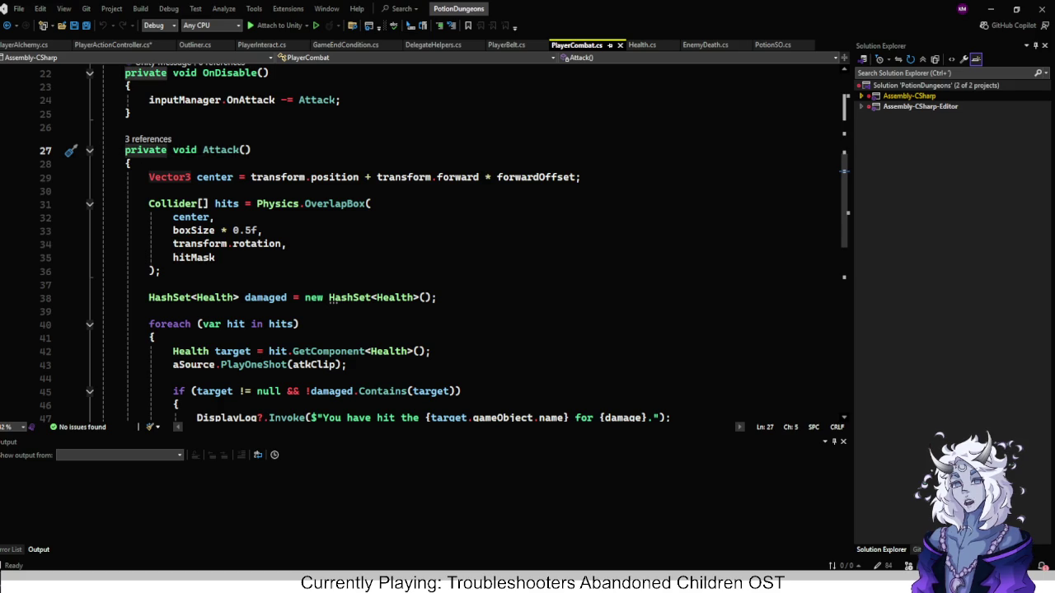
pyautogui.write('public')
pyautogui.press('Escape')
# Delete PlayerCombat's OnEnable/OnDisable methods and its inputManager field.
pyautogui.click(148, 127)
pyautogui.scroll(6, 469, 239)
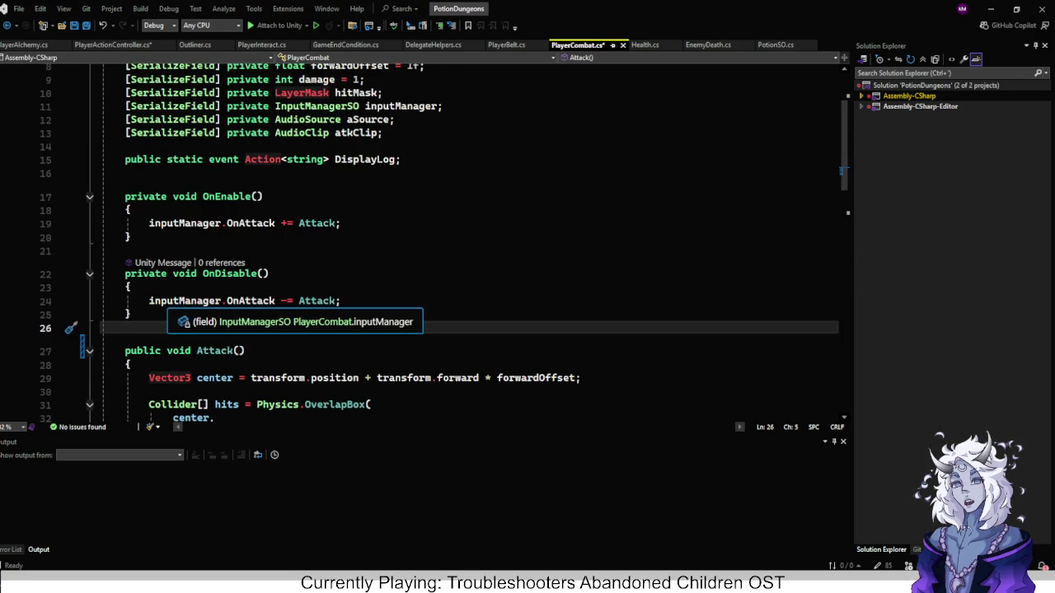
pyautogui.moveTo(125, 328)
pyautogui.mouseDown()
pyautogui.moveTo(127, 173)
pyautogui.moveTo(402, 159)
pyautogui.mouseUp()
pyautogui.press('Delete')
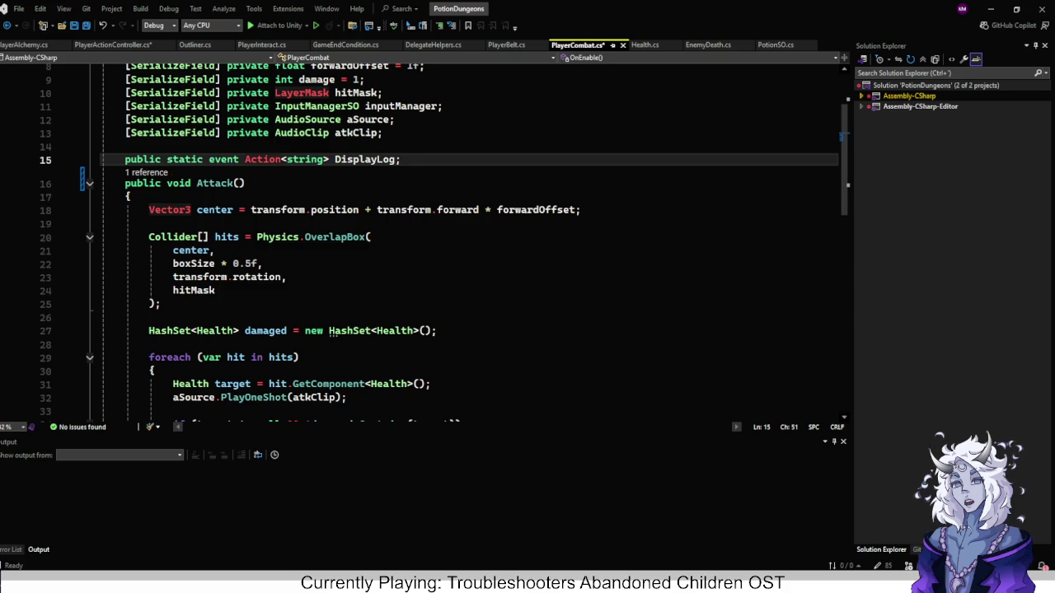
pyautogui.press('Return')
pyautogui.scroll(3, 470, 247)
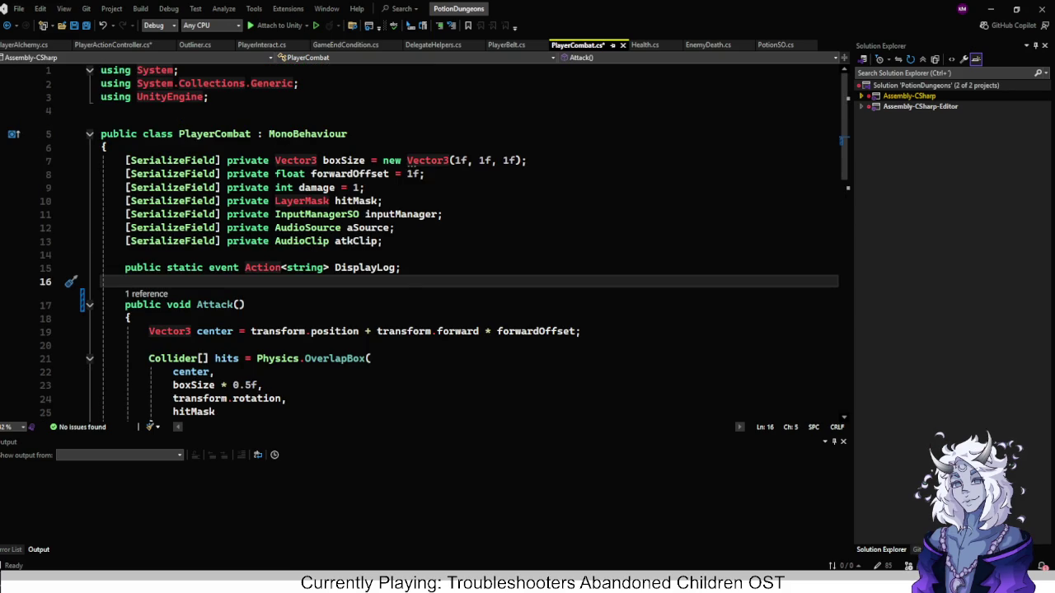
pyautogui.click(384, 200)
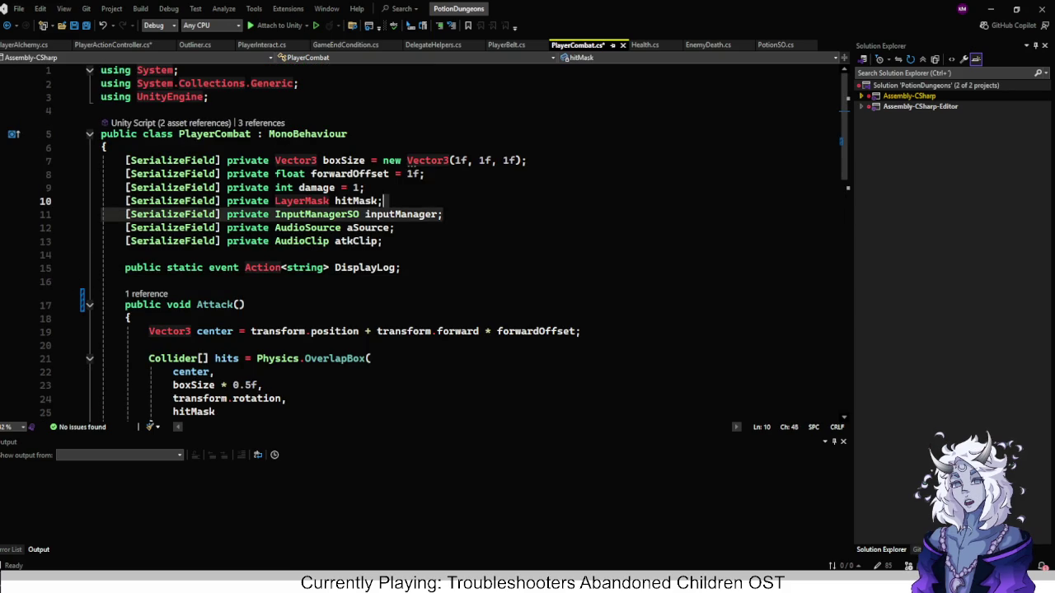
pyautogui.press('Delete')
# Save PlayerCombat and switch to the PlayerInteract script.
pyautogui.click(125, 241)
pyautogui.hotkey('ctrl', 's')
pyautogui.scroll(-13, 462, 239)
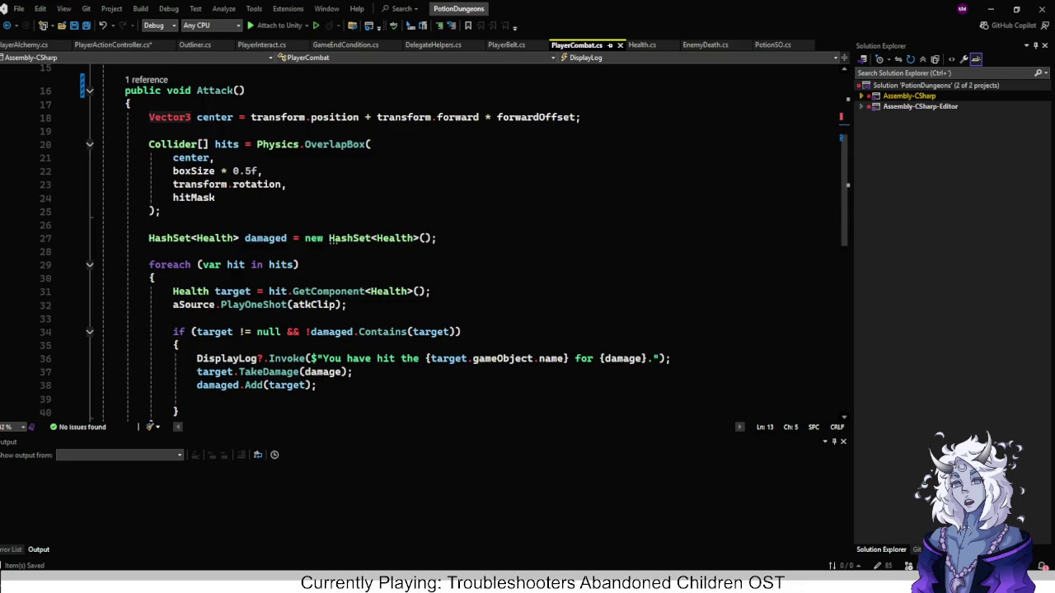
pyautogui.scroll(9, 445, 334)
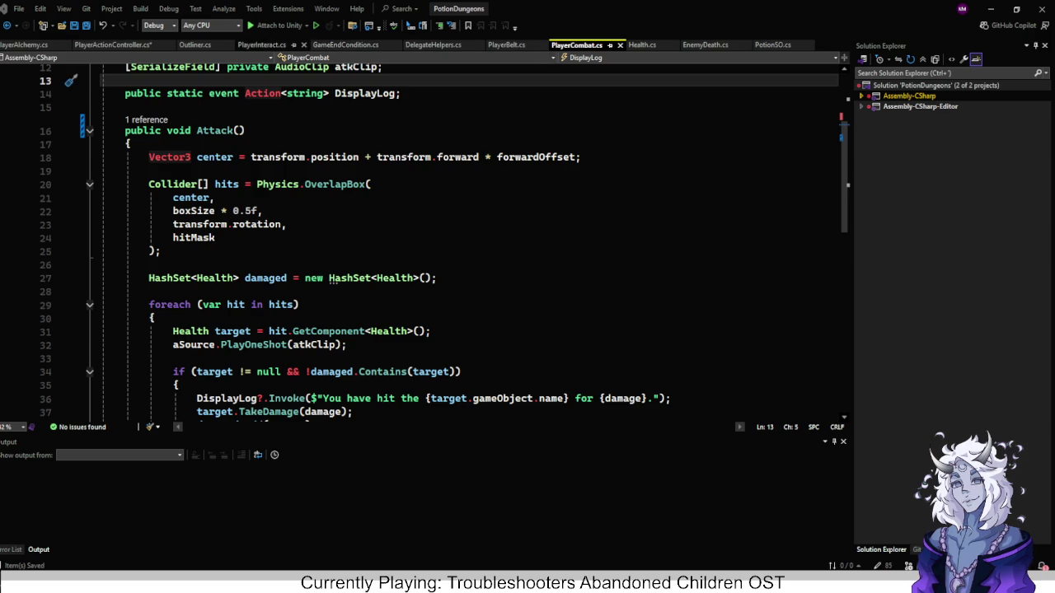
pyautogui.click(262, 45)
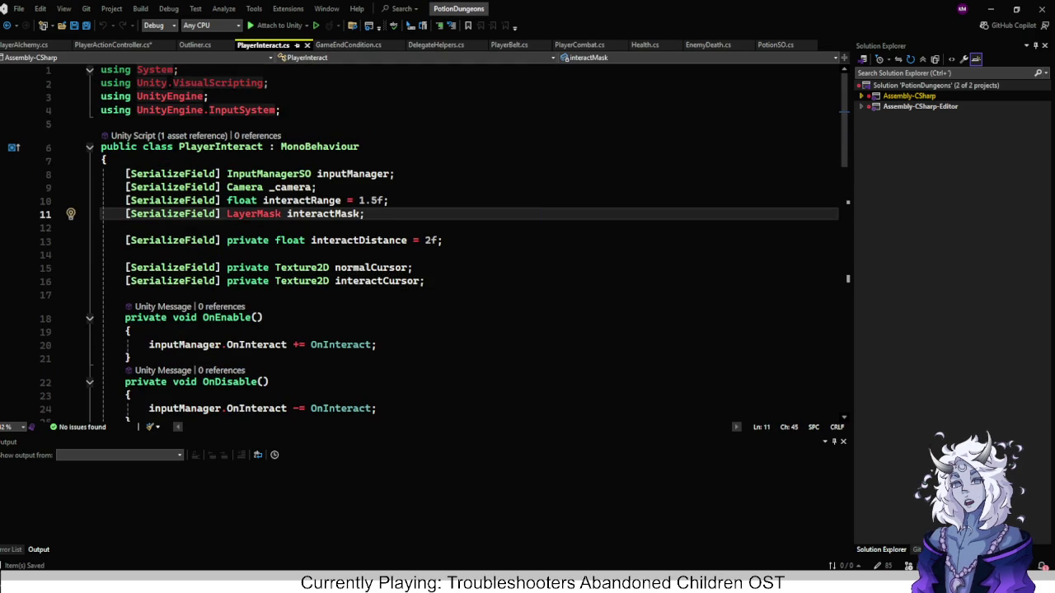
# Delete PlayerInteract's inputManager field and its OnEnable/OnDisable methods.
pyautogui.click(413, 267)
pyautogui.click(394, 174)
pyautogui.click(107, 159)
pyautogui.press('Delete')
pyautogui.scroll(-3, 132, 313)
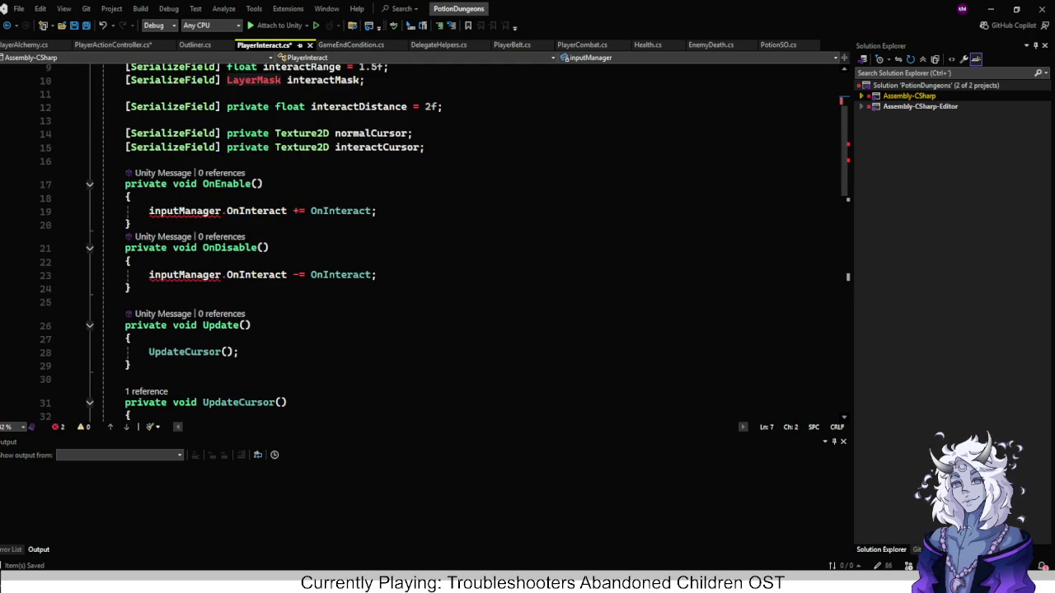
pyautogui.moveTo(130, 288)
pyautogui.mouseDown()
pyautogui.moveTo(130, 160)
pyautogui.moveTo(425, 147)
pyautogui.mouseUp()
pyautogui.press('Delete')
pyautogui.scroll(-2, 469, 248)
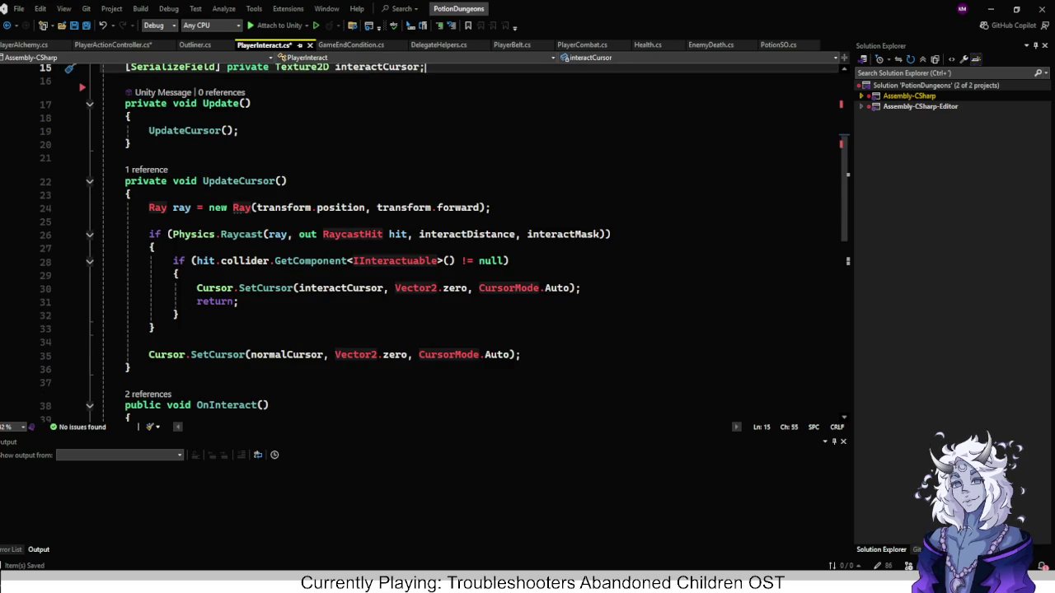
# Delete the whole OnInteract method from PlayerInteract.
pyautogui.hotkey('alt', 'Tab')
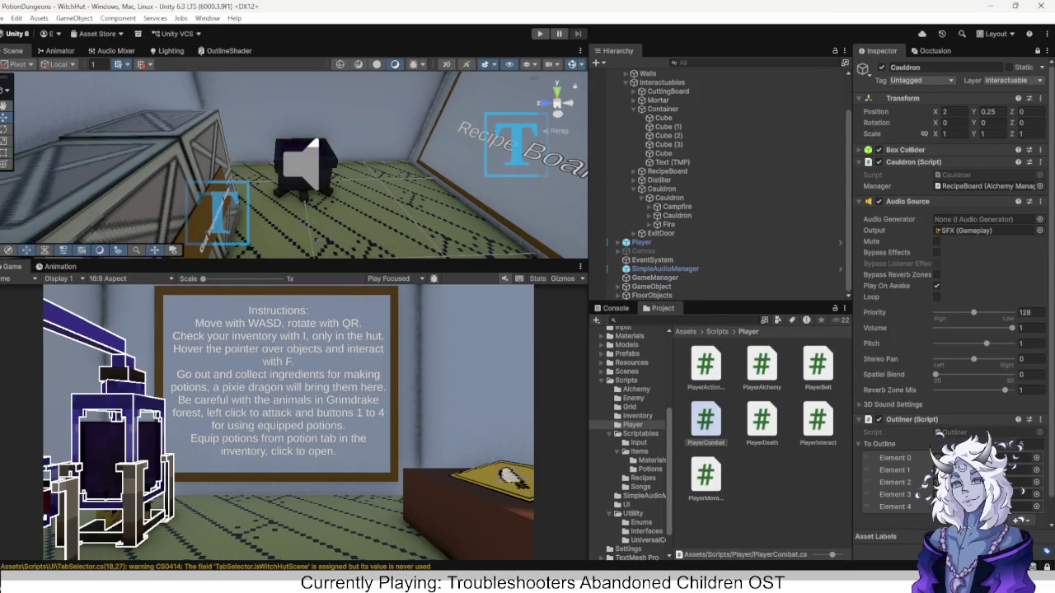
pyautogui.hotkey('alt', 'Tab')
pyautogui.scroll(-3, 412, 247)
pyautogui.moveTo(132, 392)
pyautogui.mouseDown()
pyautogui.moveTo(101, 386)
pyautogui.moveTo(131, 208)
pyautogui.mouseUp()
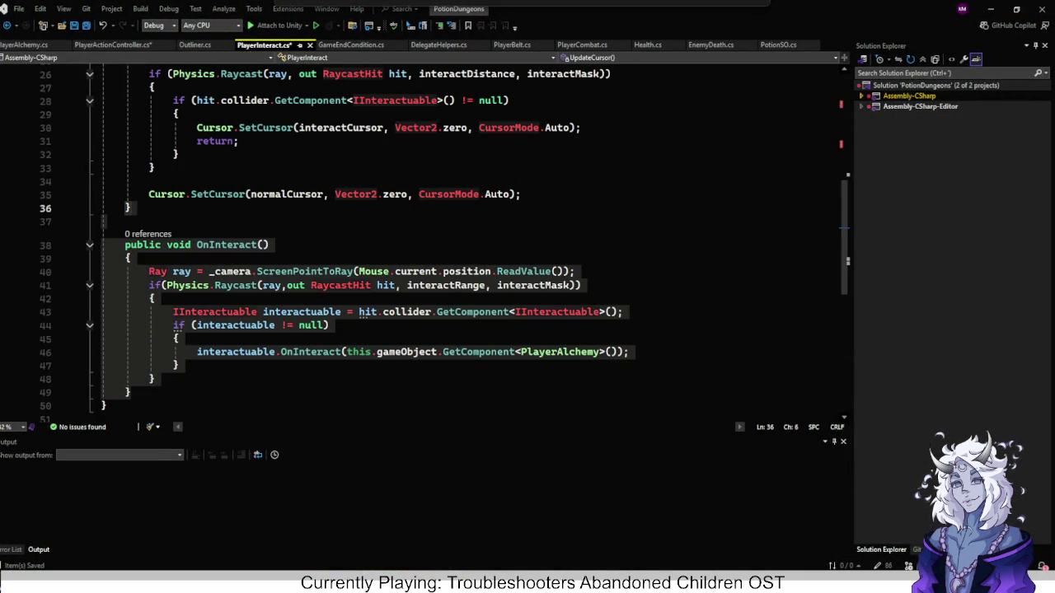
pyautogui.press('Delete')
pyautogui.scroll(8, 130, 208)
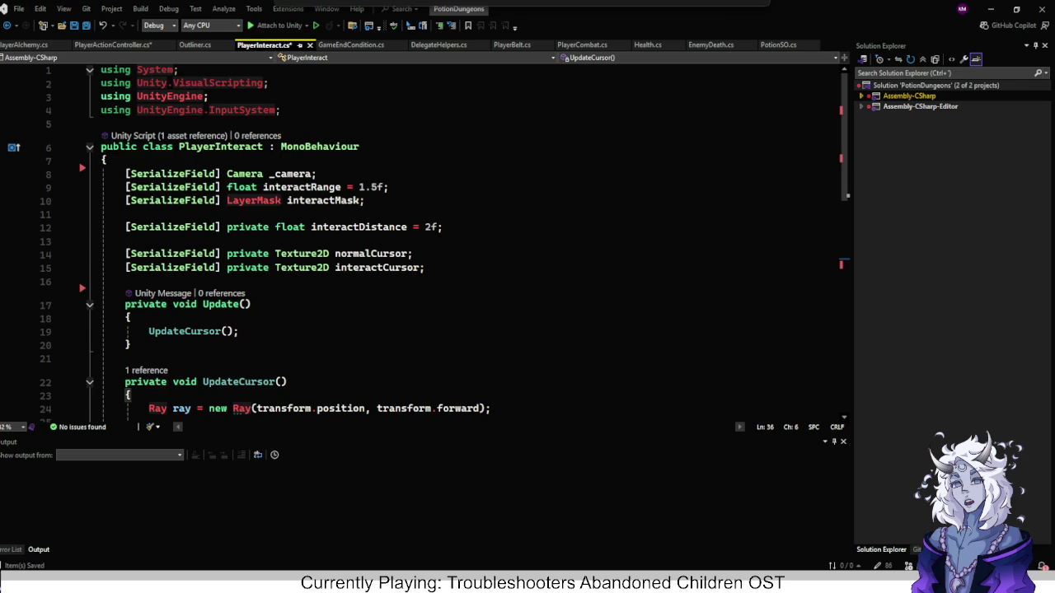
# Review the camera, interactRange, interactMask, interactDistance, normalCursor and interactCursor fields.
pyautogui.scroll(-2, 428, 243)
pyautogui.scroll(2, 428, 243)
pyautogui.click(288, 174)
pyautogui.click(302, 188)
pyautogui.click(323, 201)
pyautogui.click(347, 226)
pyautogui.click(371, 254)
pyautogui.click(380, 268)
pyautogui.click(165, 281)
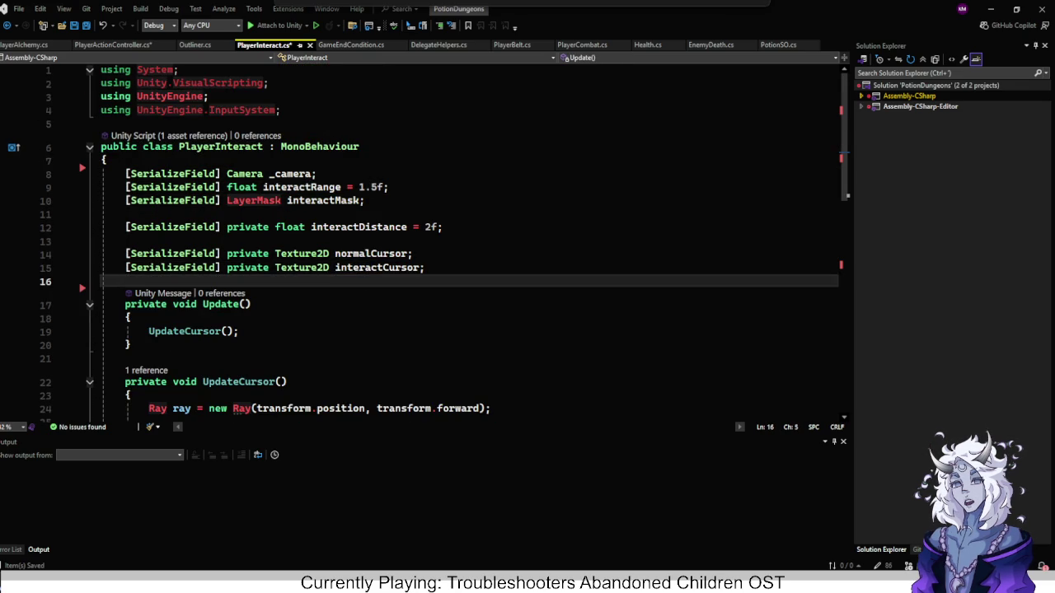
# Open a new blank line inside UpdateCursor's interactable check.
pyautogui.scroll(-5, 470, 239)
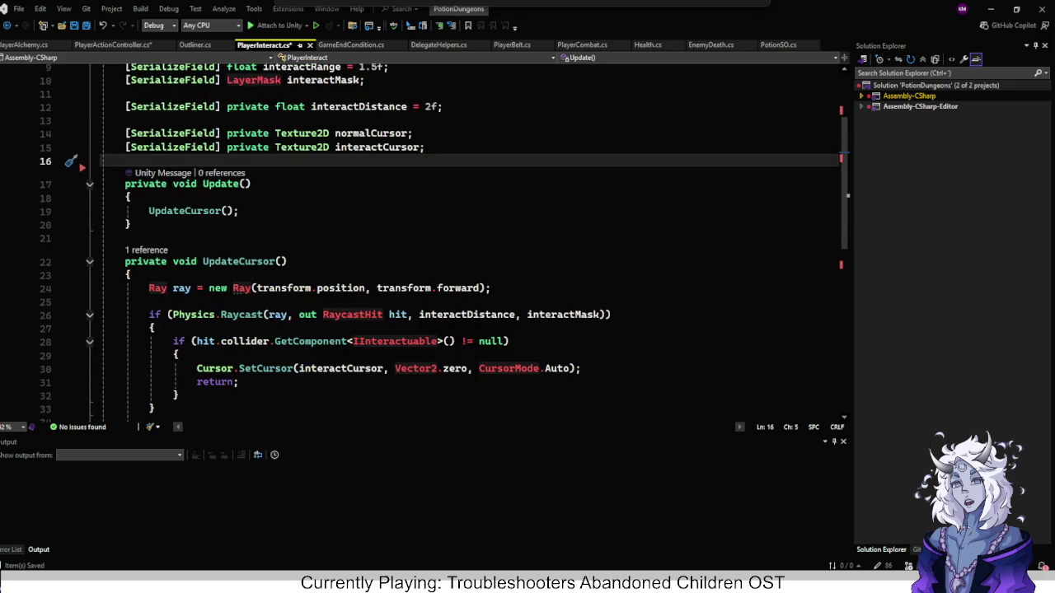
pyautogui.click(179, 274)
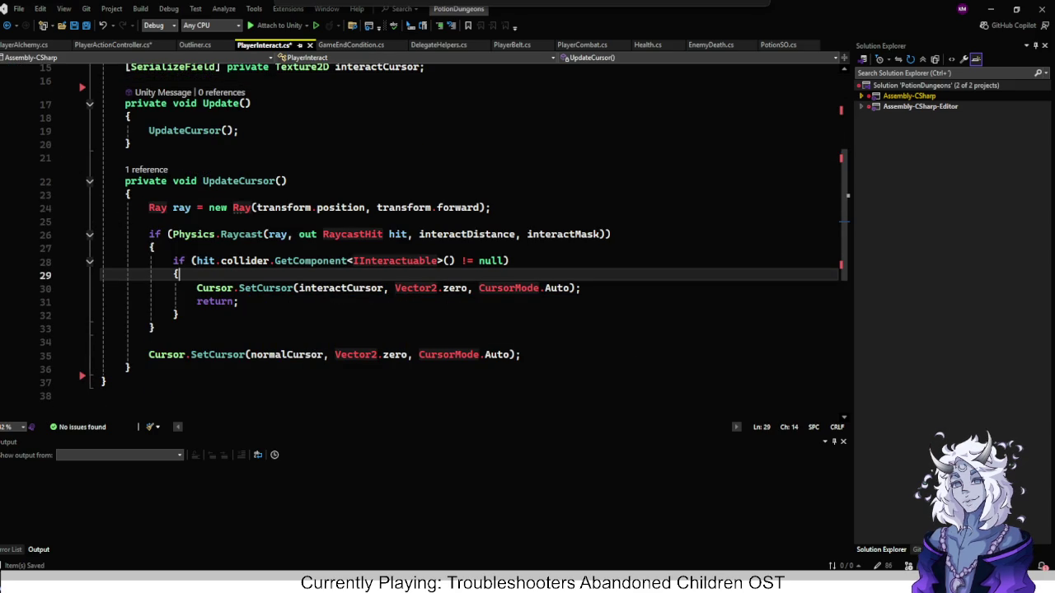
pyautogui.press('Return')
# Browse Unity's Project window to the UniversalComponents/Utility folder holding the Outliner script.
pyautogui.hotkey('alt', 'Tab')
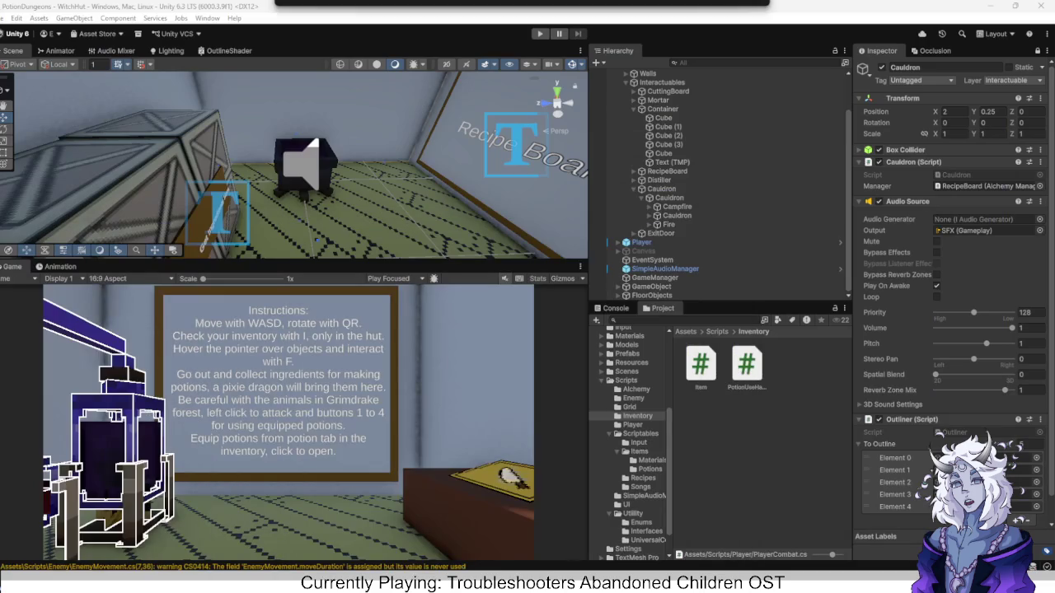
pyautogui.scroll(-2, 630, 444)
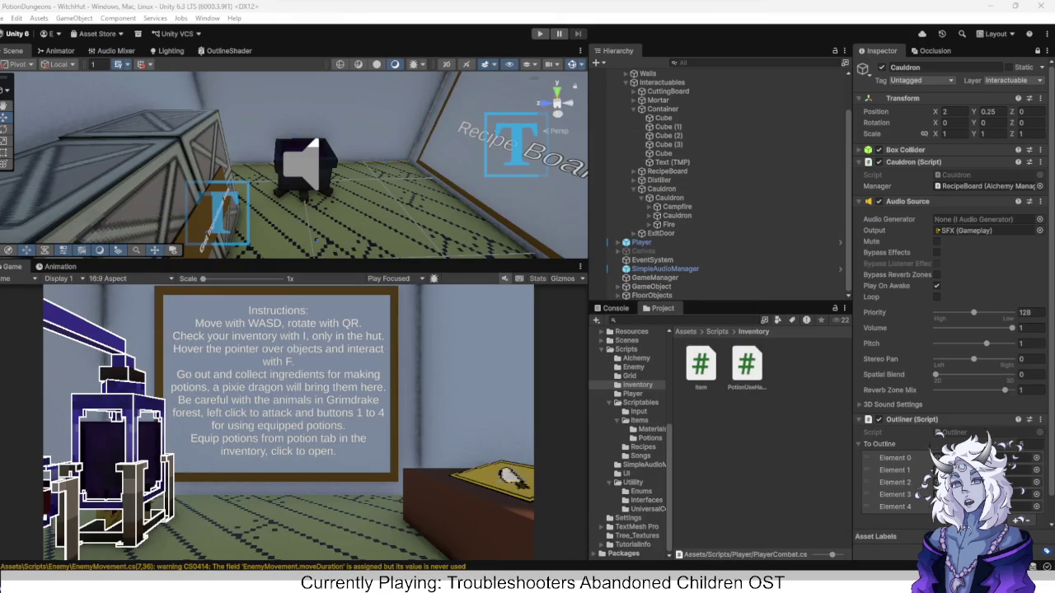
pyautogui.click(647, 508)
pyautogui.click(633, 482)
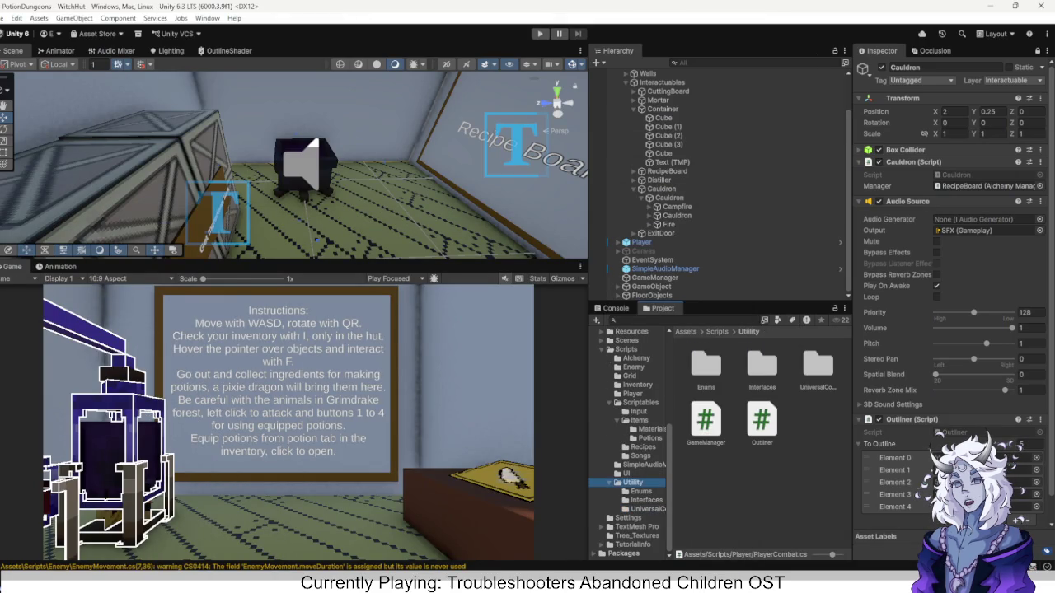
pyautogui.hotkey('alt', 'Tab')
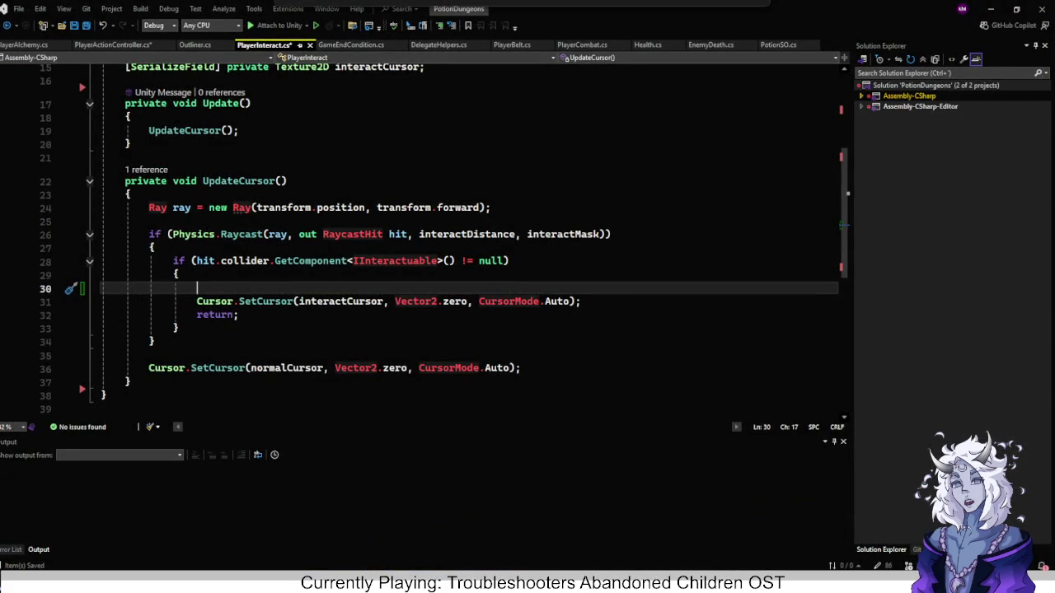
# Add hit.collider.gameObject.GetComponent<Outliner>(); inside the interactable check.
pyautogui.write('hit.Gam')
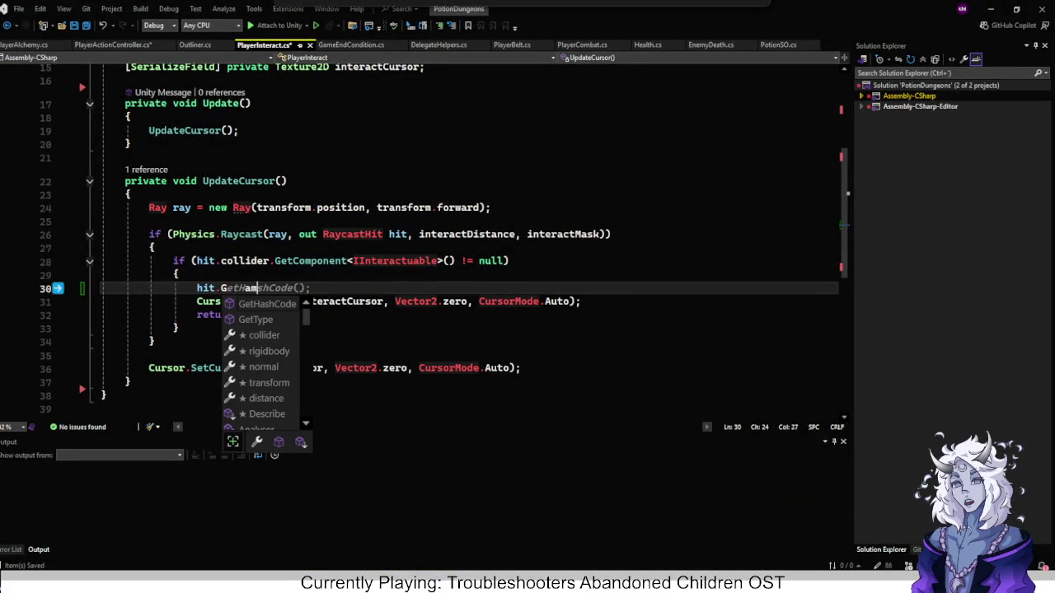
pyautogui.press('BackSpace')
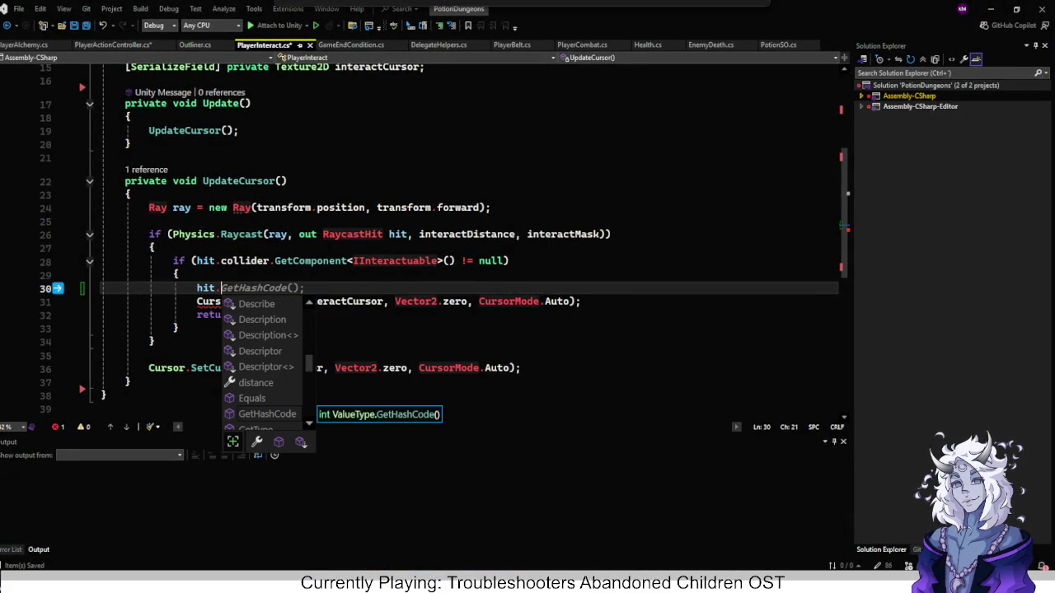
pyautogui.write('co')
pyautogui.press('Tab')
pyautogui.write('.gam')
pyautogui.press('Tab')
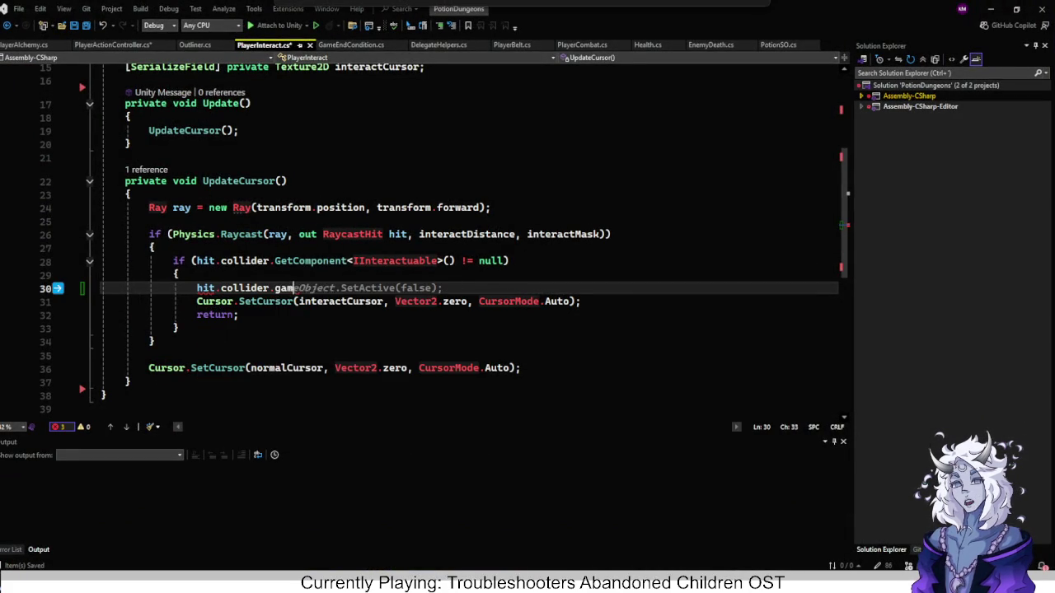
pyautogui.write('eObject.')
pyautogui.write('getc')
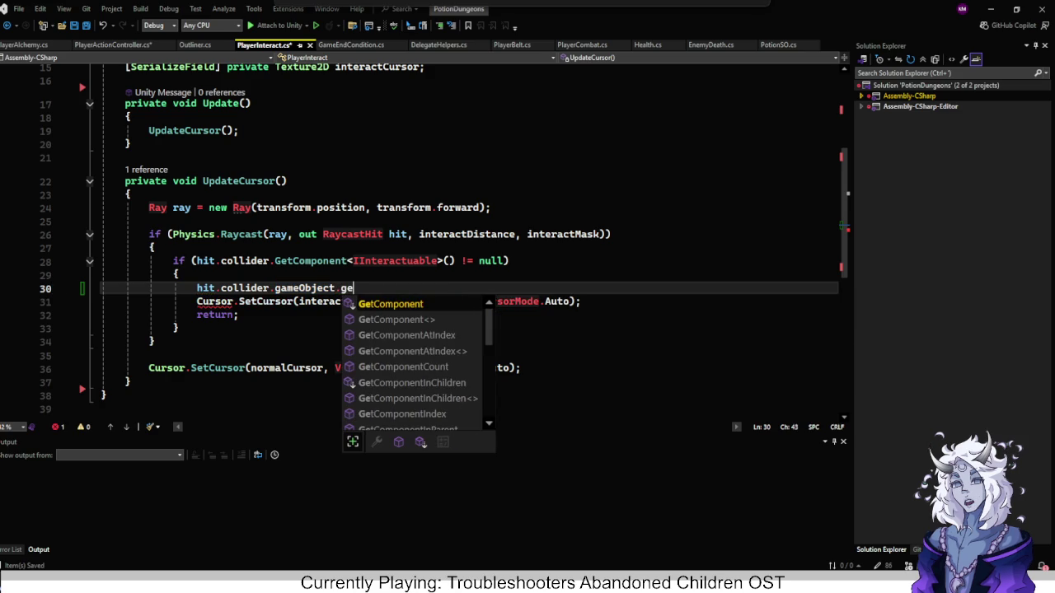
pyautogui.press('Tab')
pyautogui.write('<')
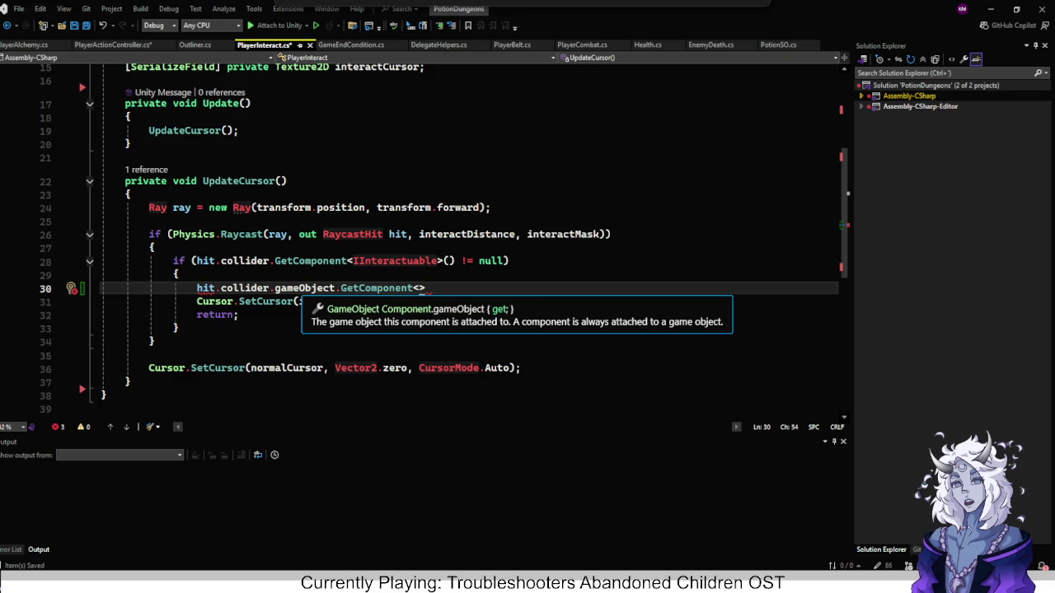
pyautogui.write('Outliner>')
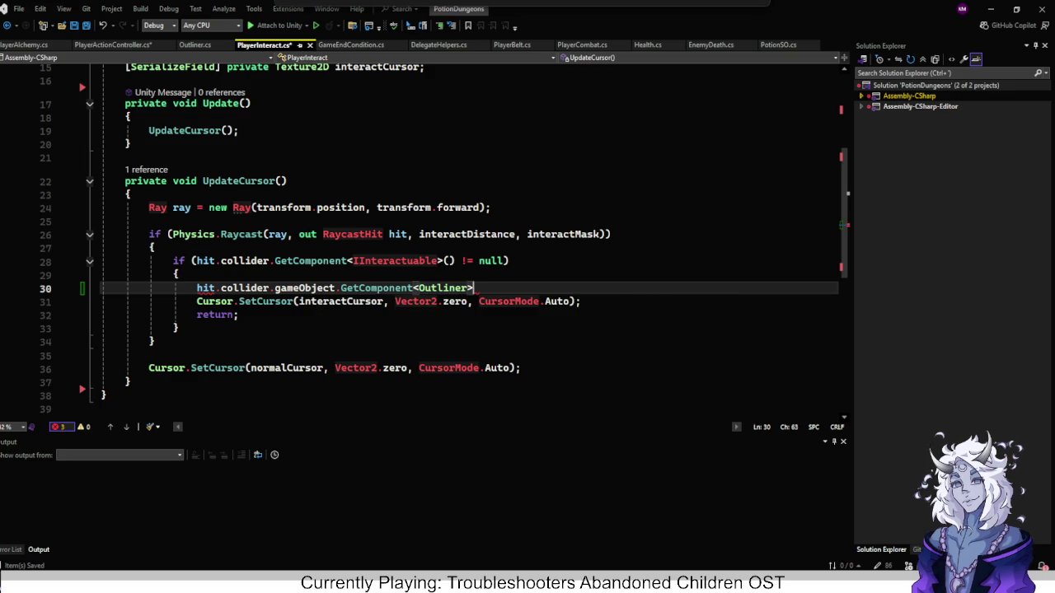
pyautogui.write('()')
pyautogui.write(';')
pyautogui.hotkey('ctrl', 'Left')
pyautogui.hotkey('ctrl', 'Left')
pyautogui.hotkey('ctrl', 'Left')
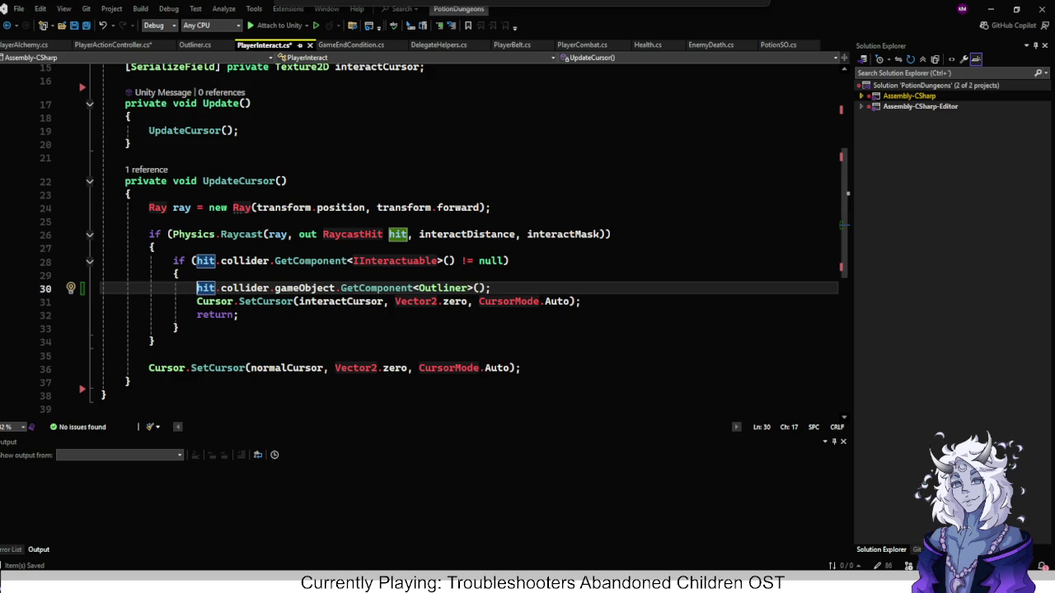
pyautogui.scroll(4, 305, 289)
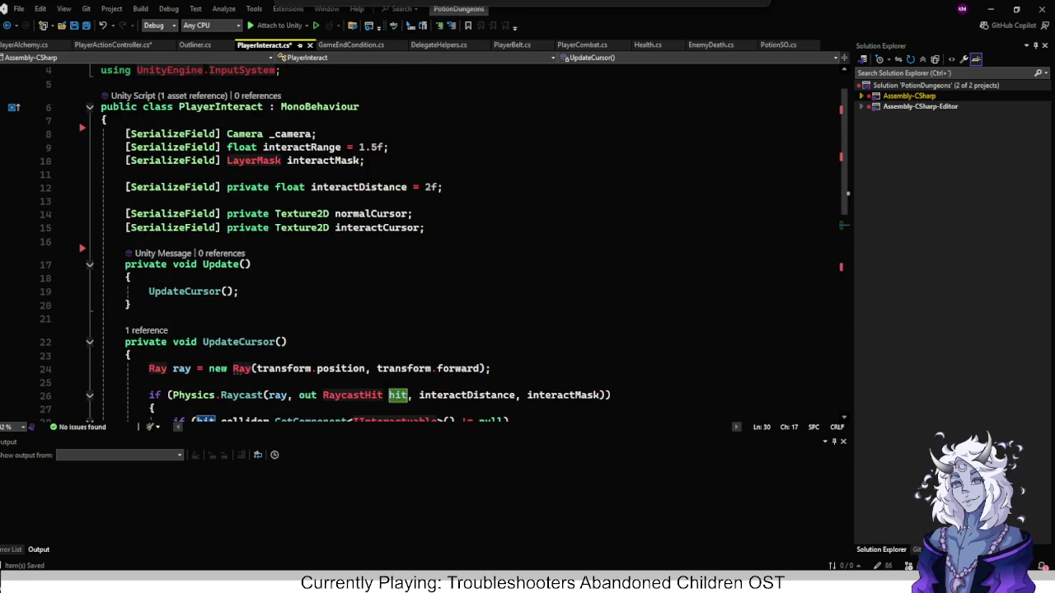
pyautogui.click(425, 227)
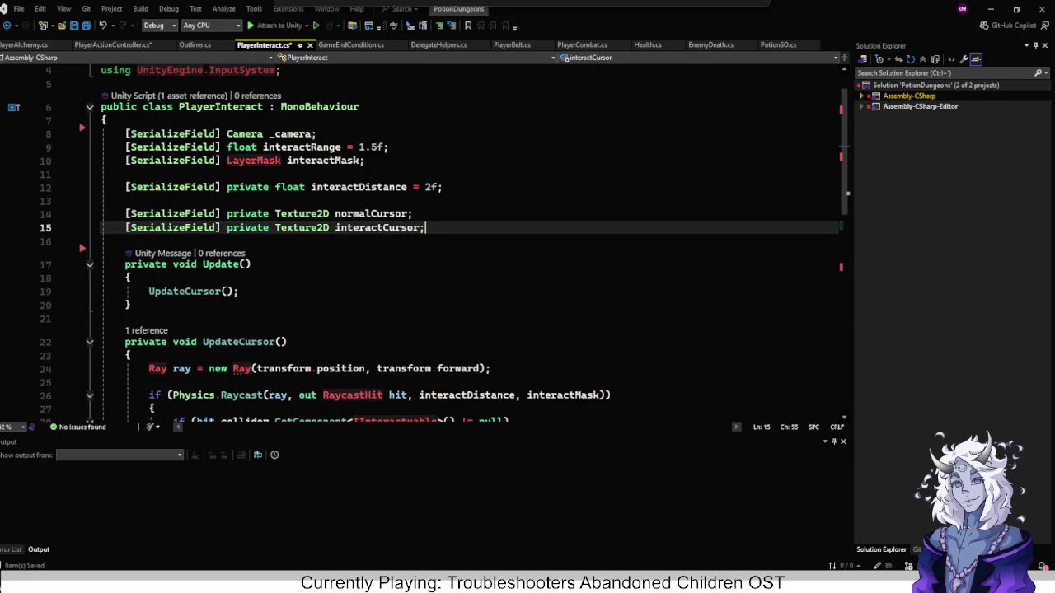
pyautogui.press('Return')
pyautogui.write('cu')
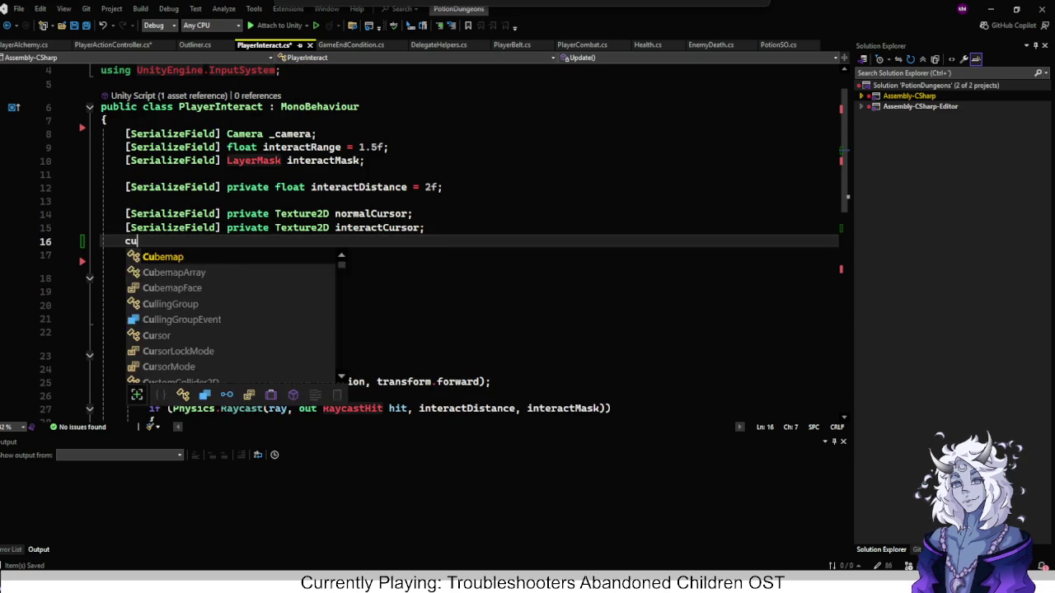
pyautogui.write('rrently')
pyautogui.press('BackSpace')
pyautogui.press('BackSpace')
pyautogui.press('BackSpace')
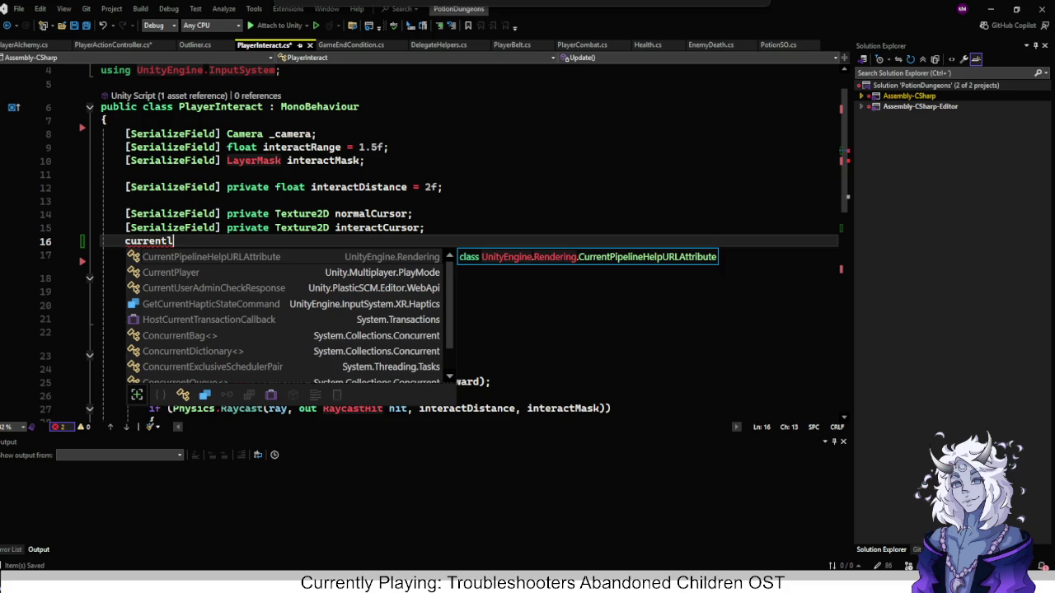
pyautogui.press('BackSpace')
pyautogui.press('BackSpace')
pyautogui.press('BackSpace')
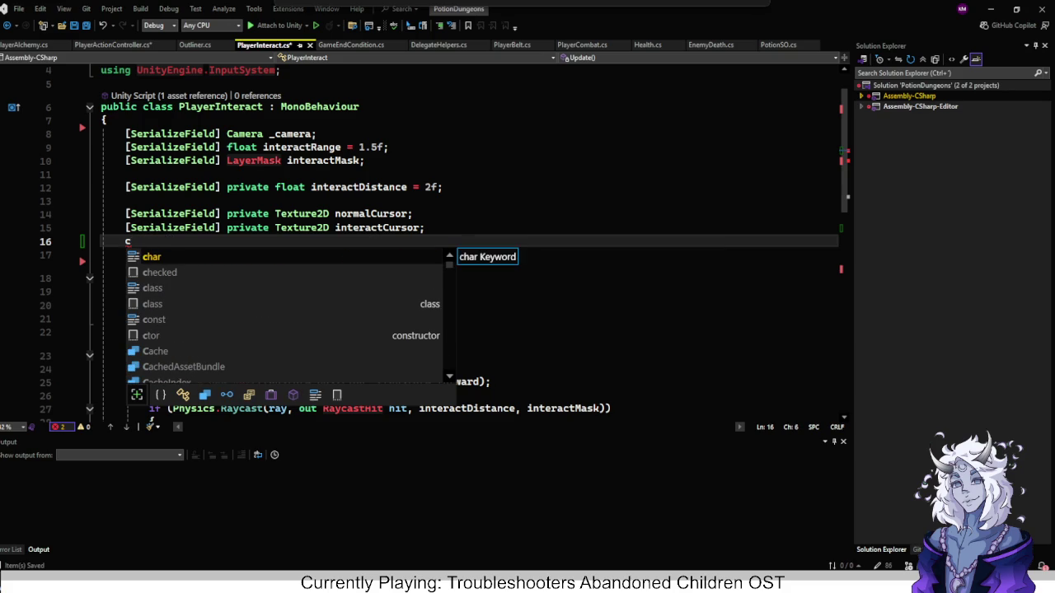
pyautogui.press('Escape')
pyautogui.press('Up')
pyautogui.press('Up')
pyautogui.press('Up')
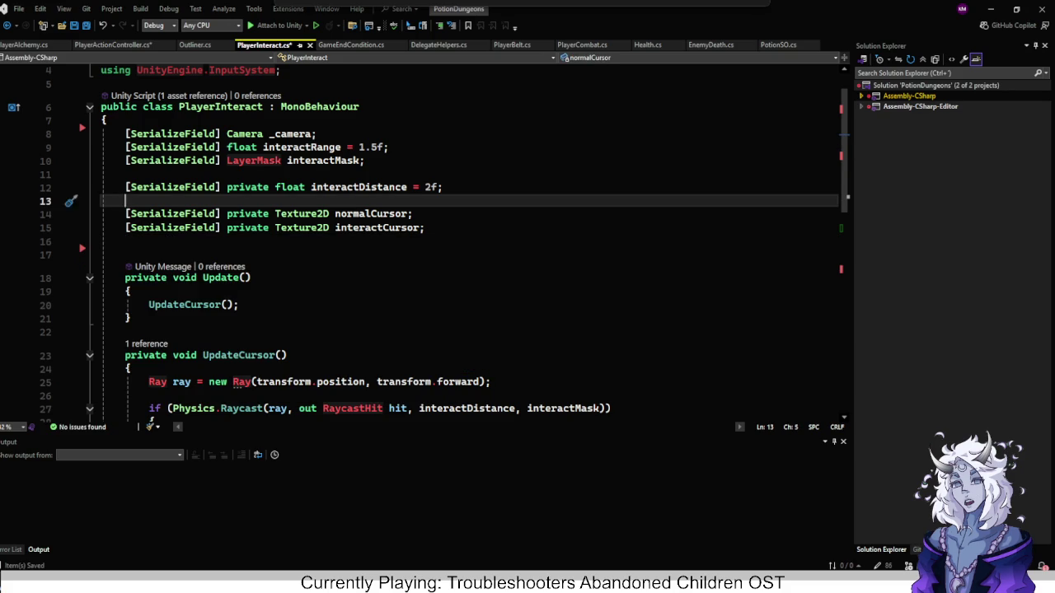
pyautogui.press('Up')
pyautogui.press('Up')
pyautogui.press('Up')
pyautogui.press('End')
pyautogui.hotkey('shift', 'Up')
pyautogui.hotkey('shift', 'Up')
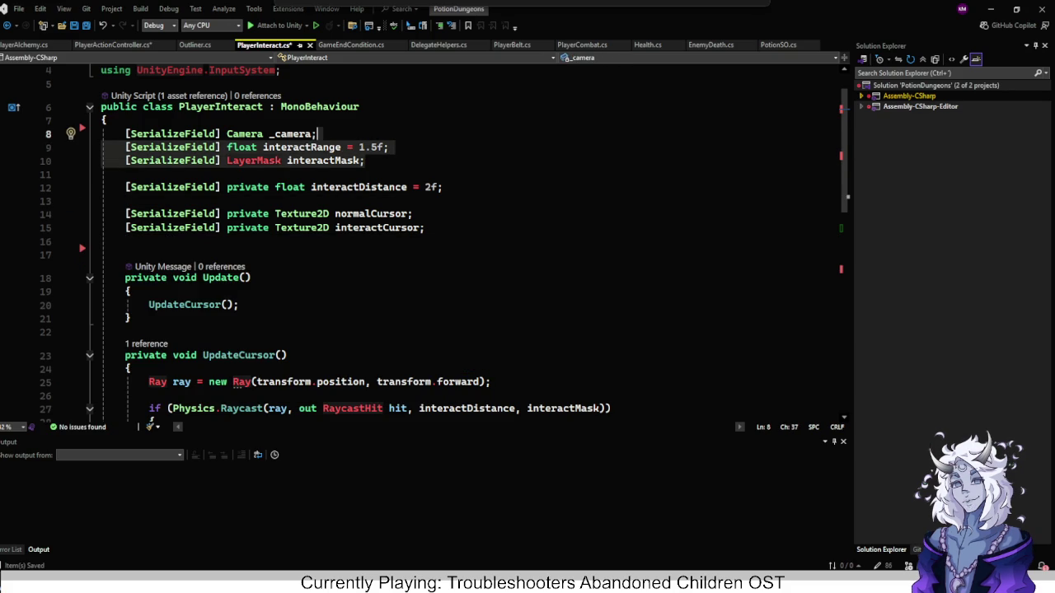
pyautogui.hotkey('shift', 'Down')
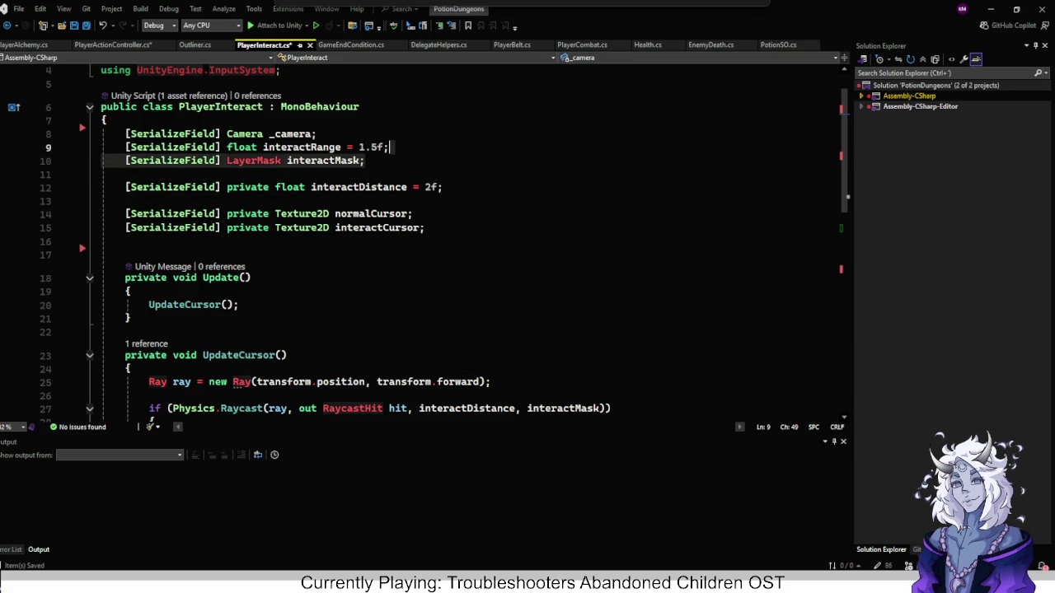
pyautogui.scroll(-3, 429, 247)
pyautogui.scroll(-2, 428, 243)
pyautogui.scroll(5, 428, 243)
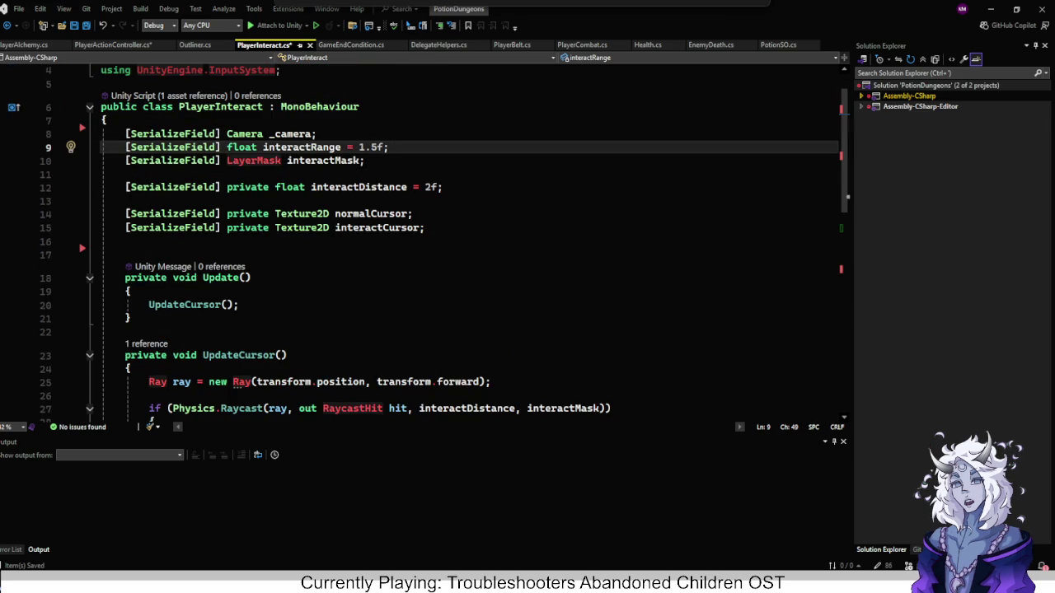
pyautogui.click(339, 160)
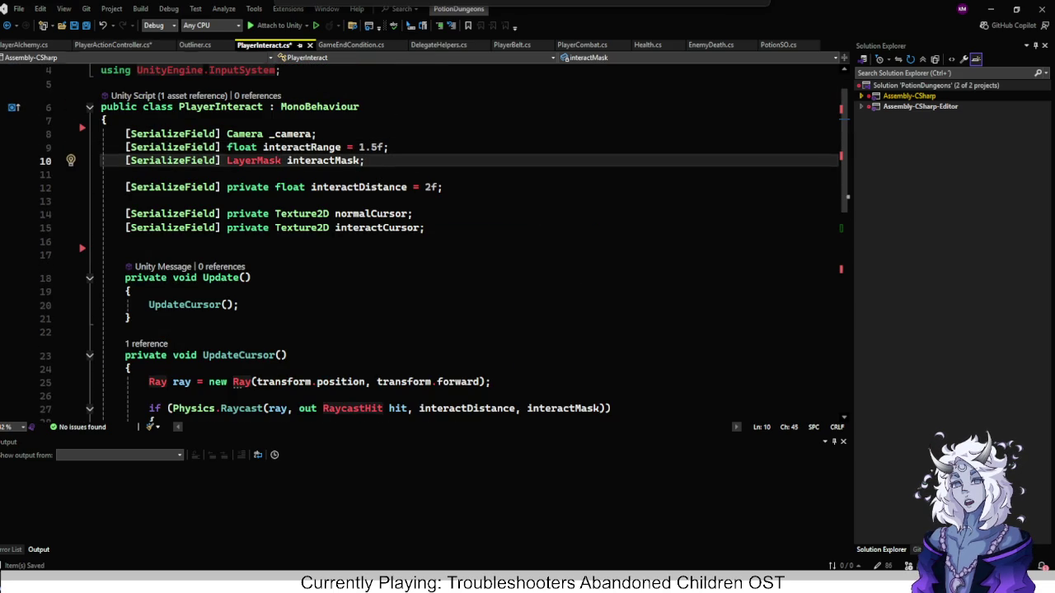
pyautogui.click(111, 45)
pyautogui.scroll(-5, 473, 247)
pyautogui.scroll(1, 470, 206)
pyautogui.hotkey('ctrl', 'Tab')
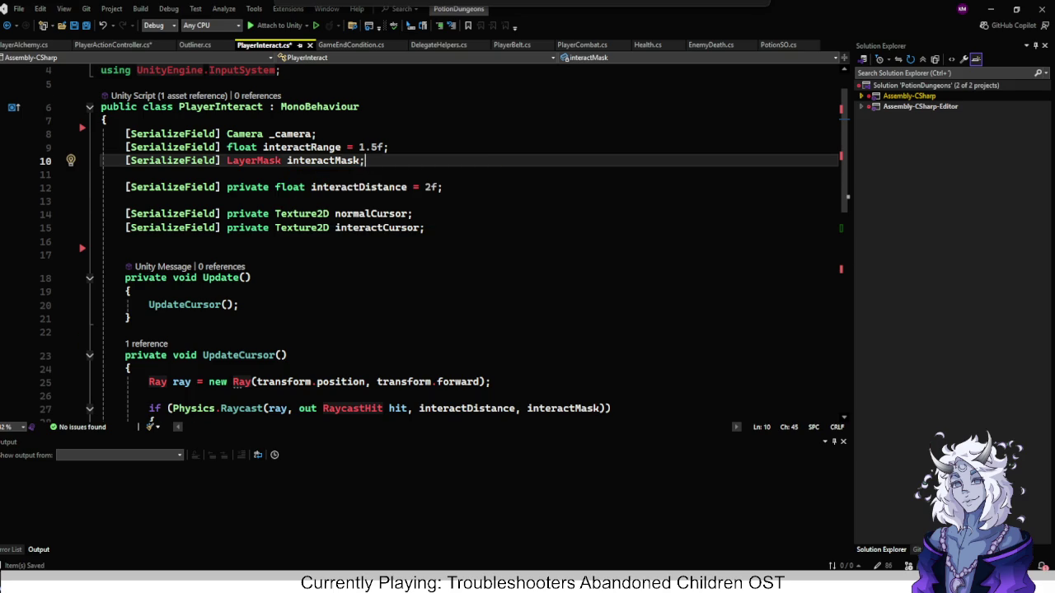
pyautogui.scroll(-7, 441, 248)
pyautogui.scroll(1, 441, 248)
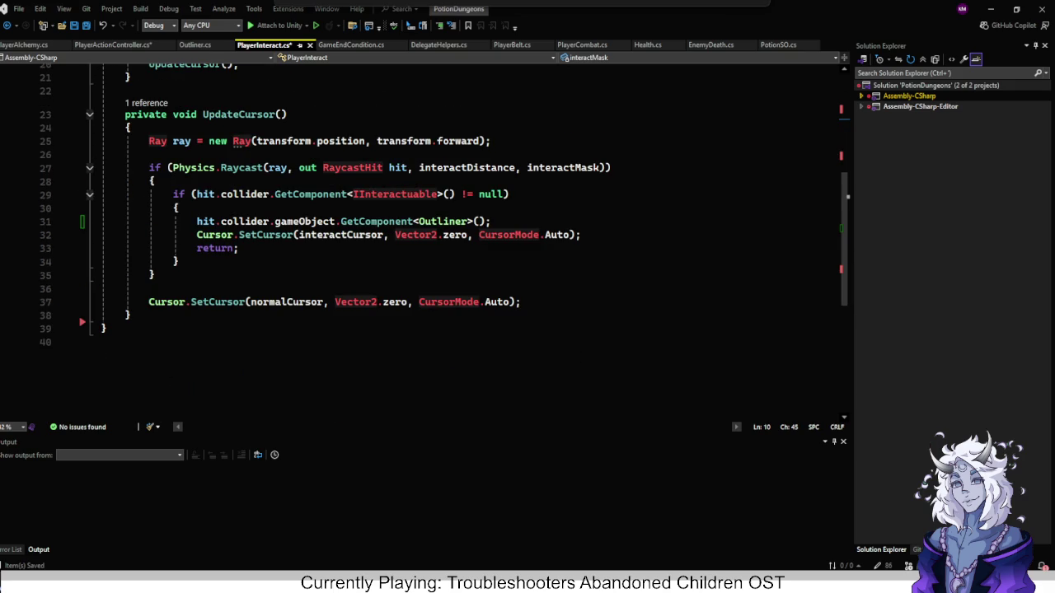
# Inspect uses of the hit variable around the interactable check's if block.
pyautogui.click(486, 220)
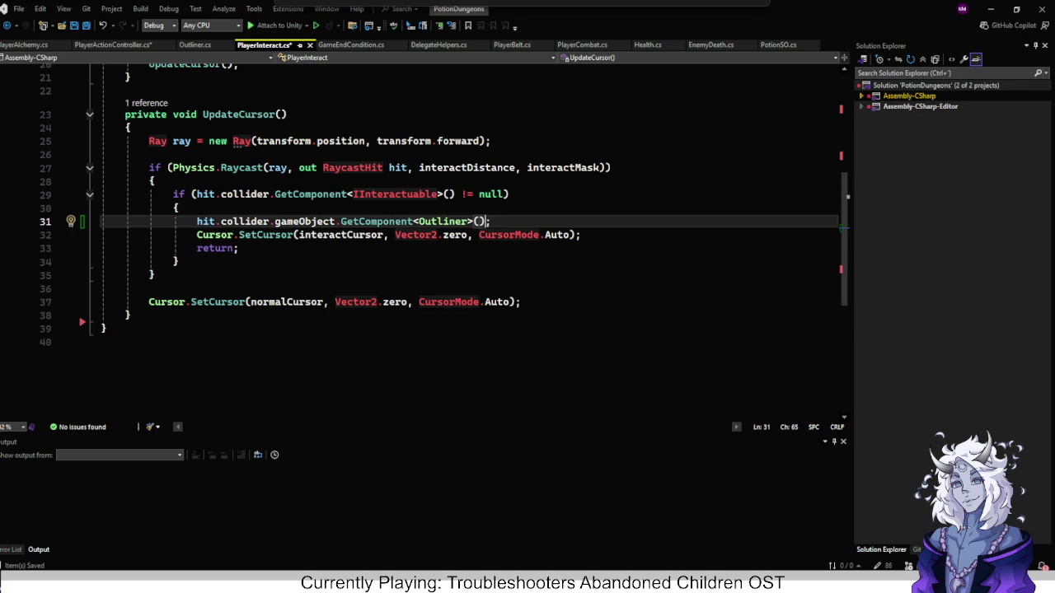
pyautogui.click(197, 221)
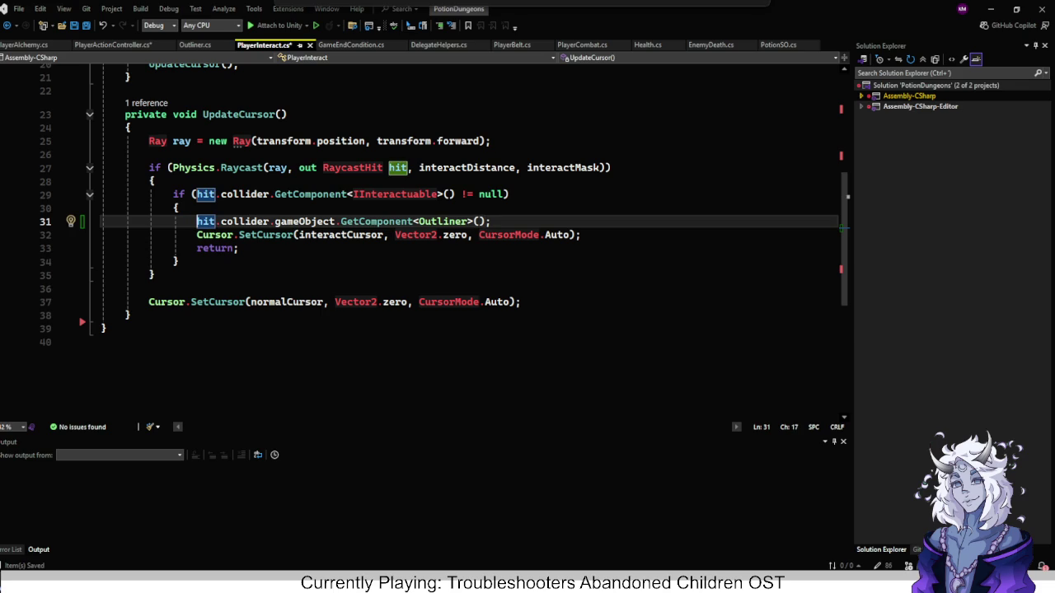
pyautogui.press('Down')
pyautogui.press('Down')
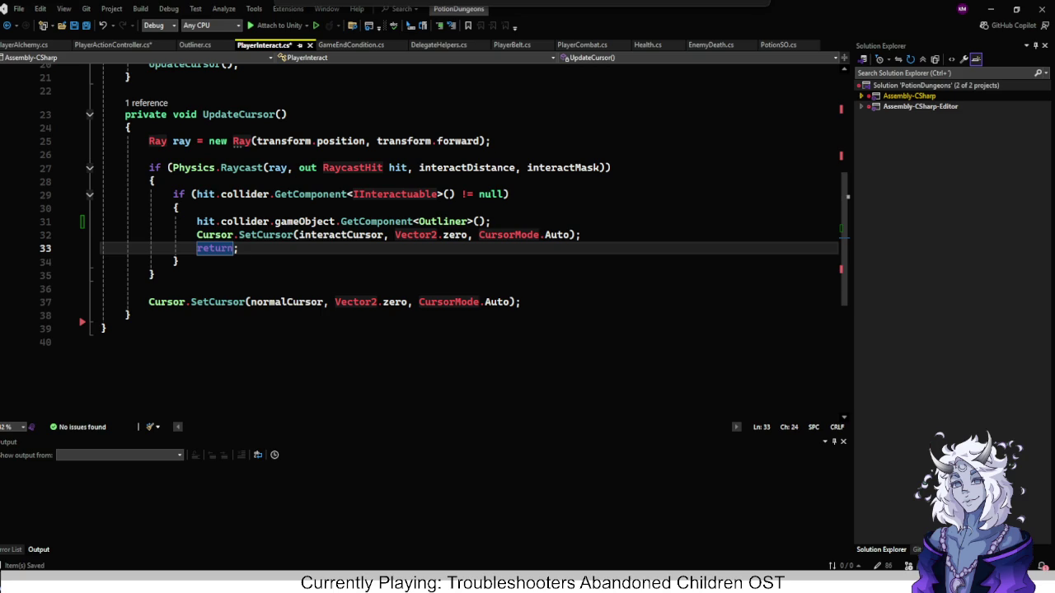
pyautogui.press('Up')
pyautogui.press('Up')
pyautogui.press('Up')
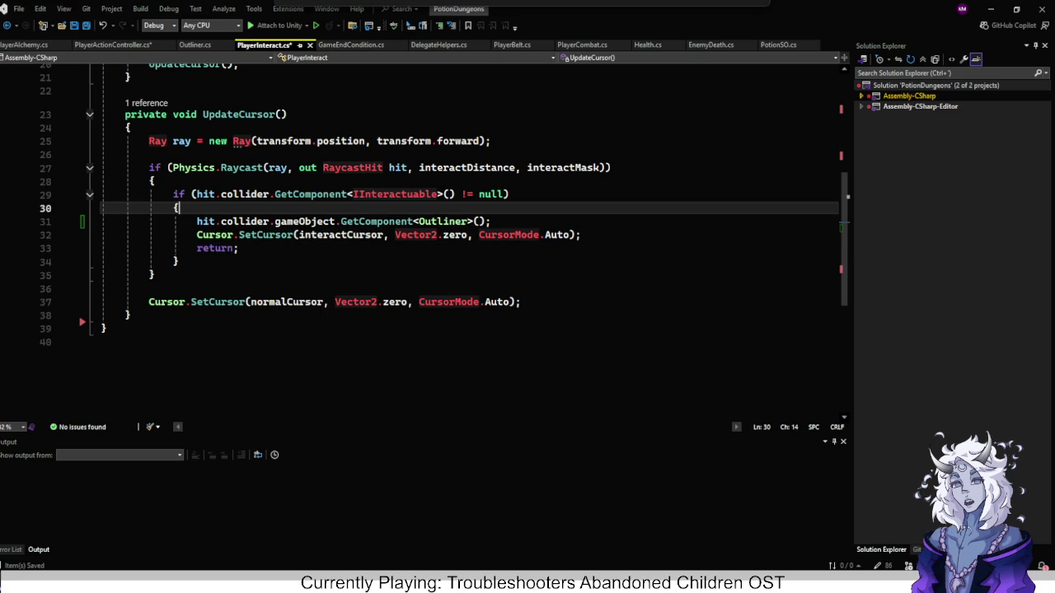
pyautogui.press('Return')
pyautogui.hotkey('ctrl', 'x')
pyautogui.press('Up')
pyautogui.press('Up')
pyautogui.press('End')
pyautogui.press('Down')
# Comment out the GetComponent<Outliner> line and save PlayerInteract.cs.
pyautogui.click(198, 220)
pyautogui.write('//')
pyautogui.hotkey('ctrl', 's')
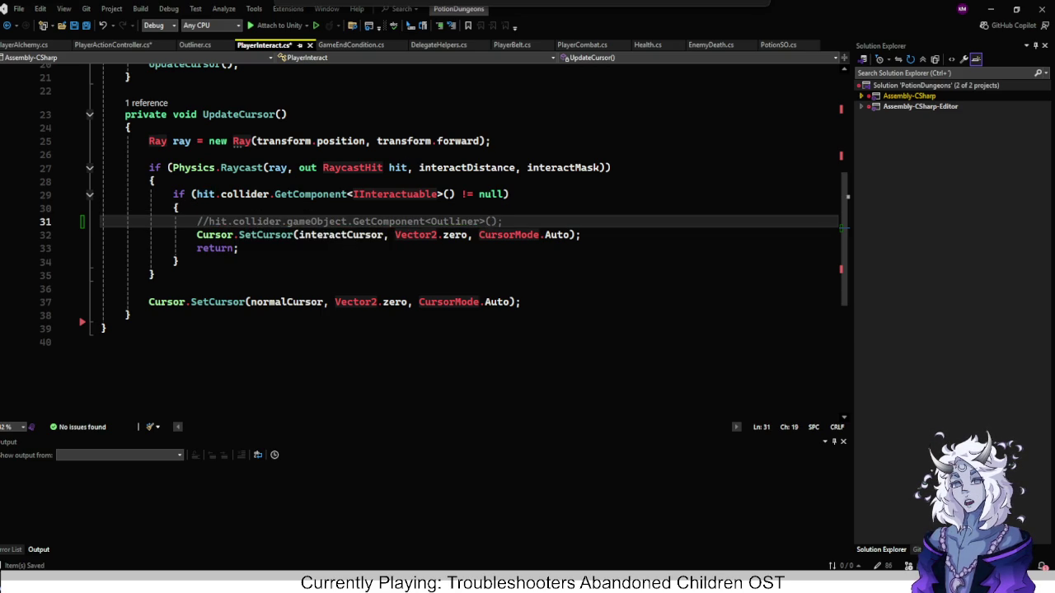
pyautogui.hotkey('ctrl', 'Tab')
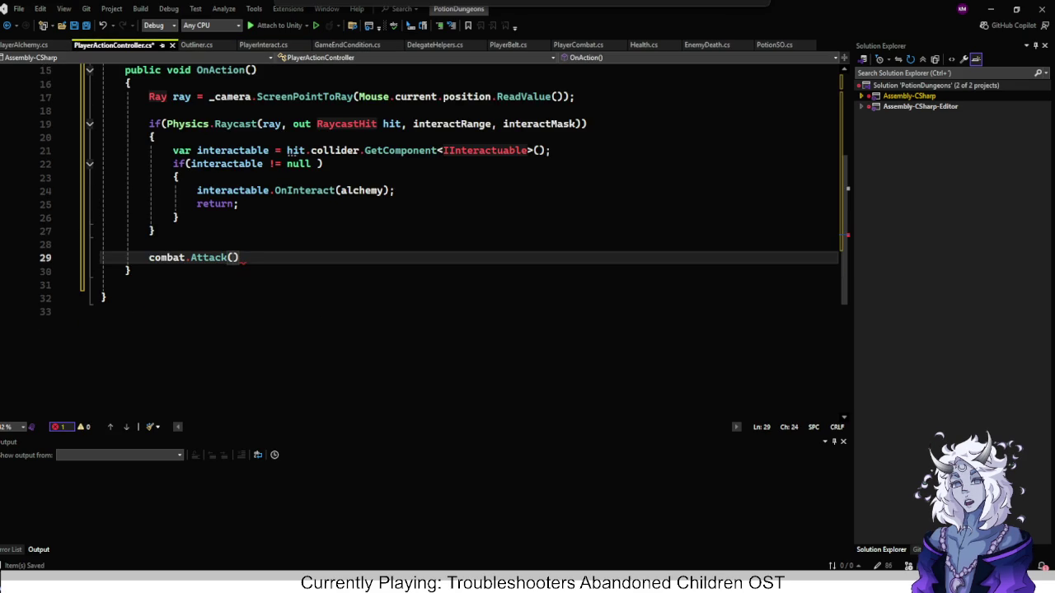
# Add the missing semicolon after combat.Attack() and return to Unity to recompile.
pyautogui.write(';')
pyautogui.scroll(3, 461, 247)
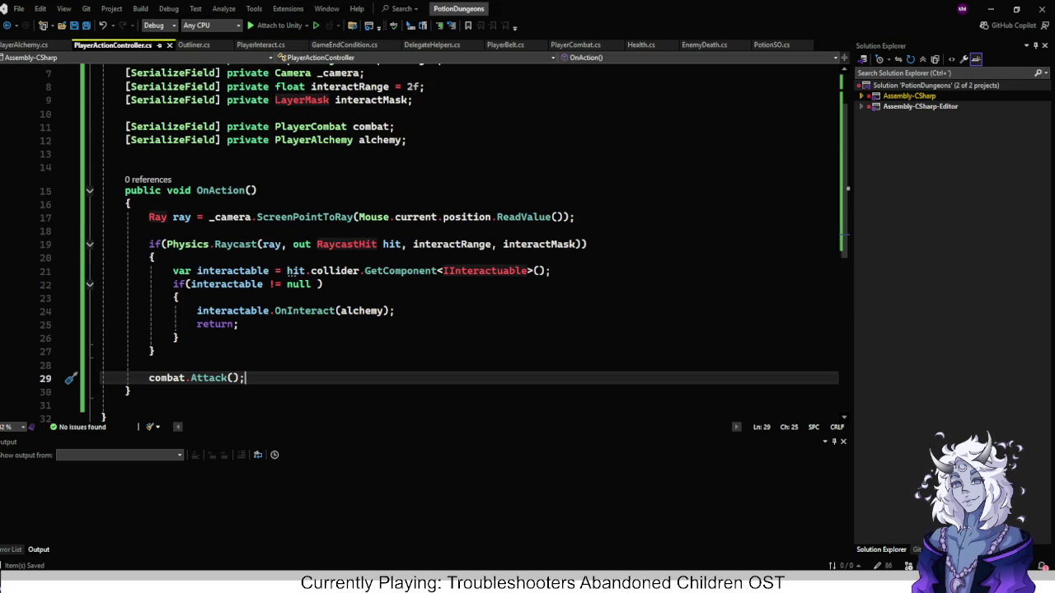
pyautogui.click(990, 9)
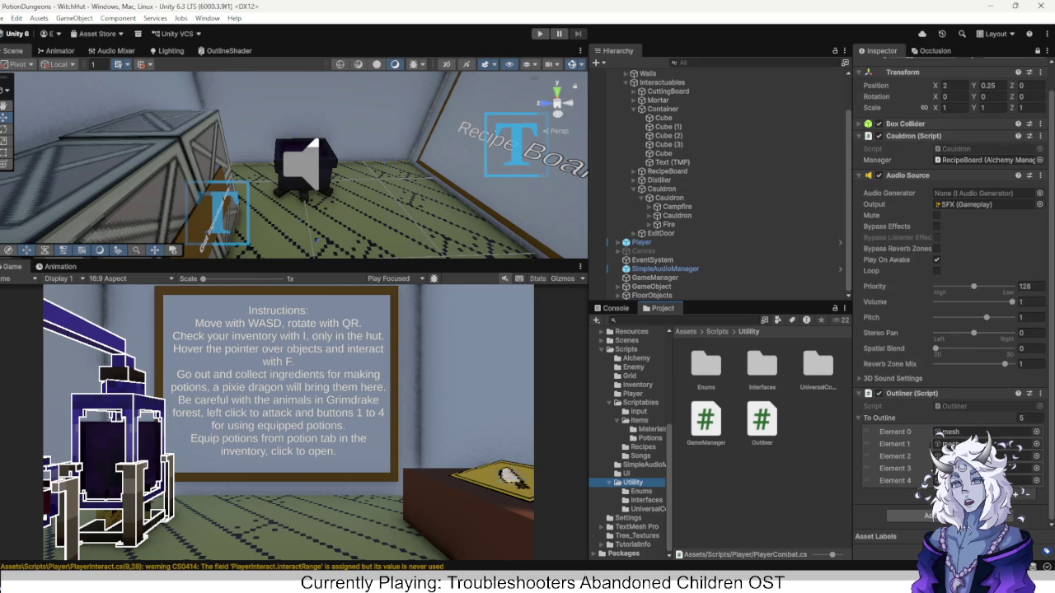
# Open the InputSystem_Actions asset from Assets/Input and inspect Interact's F [Keyboard] binding.
pyautogui.click(634, 411)
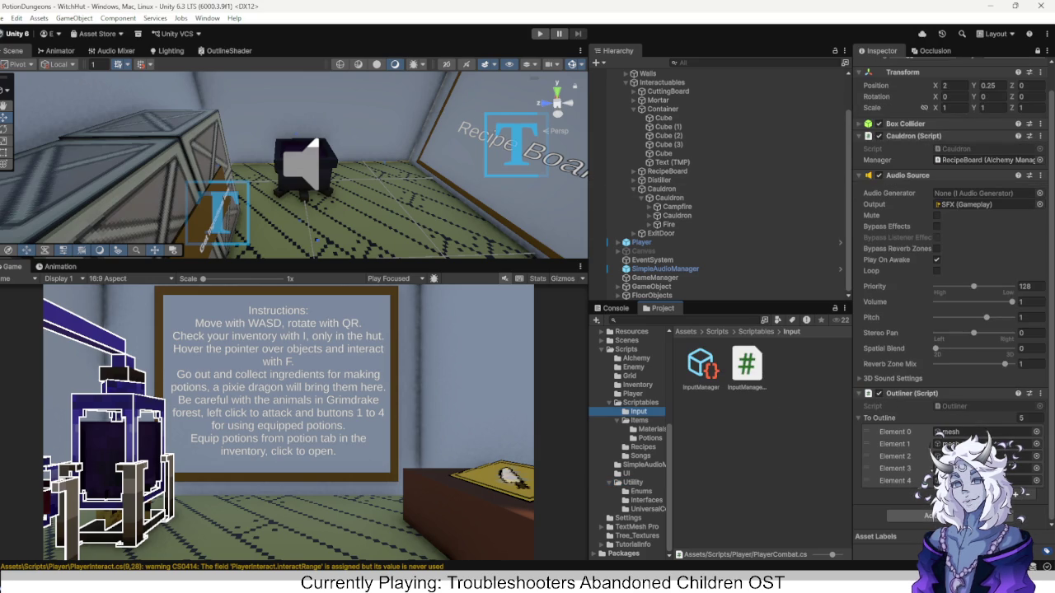
pyautogui.scroll(3, 630, 445)
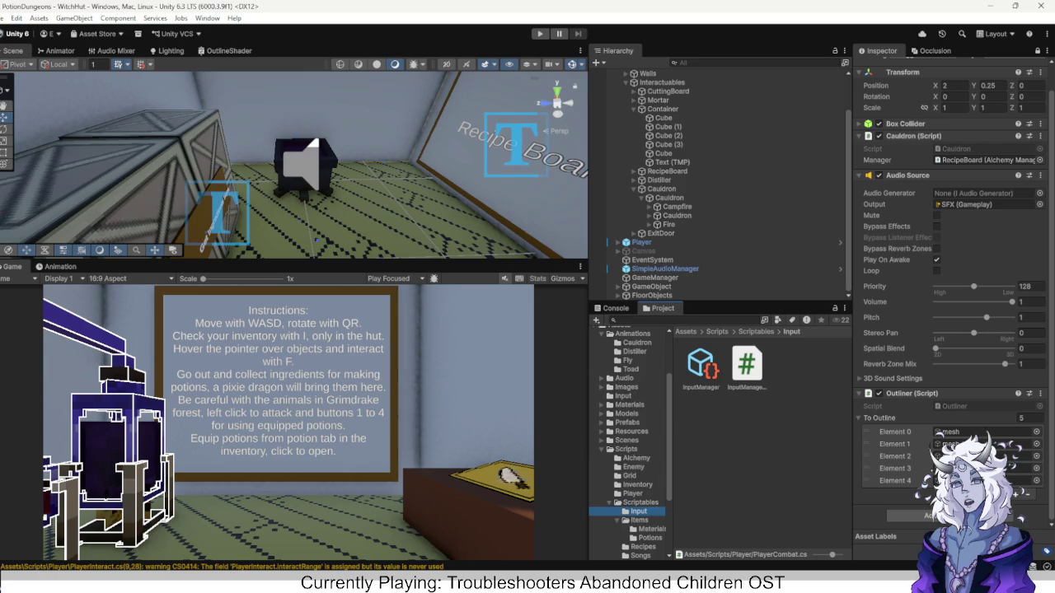
pyautogui.click(623, 396)
pyautogui.doubleClick(747, 364)
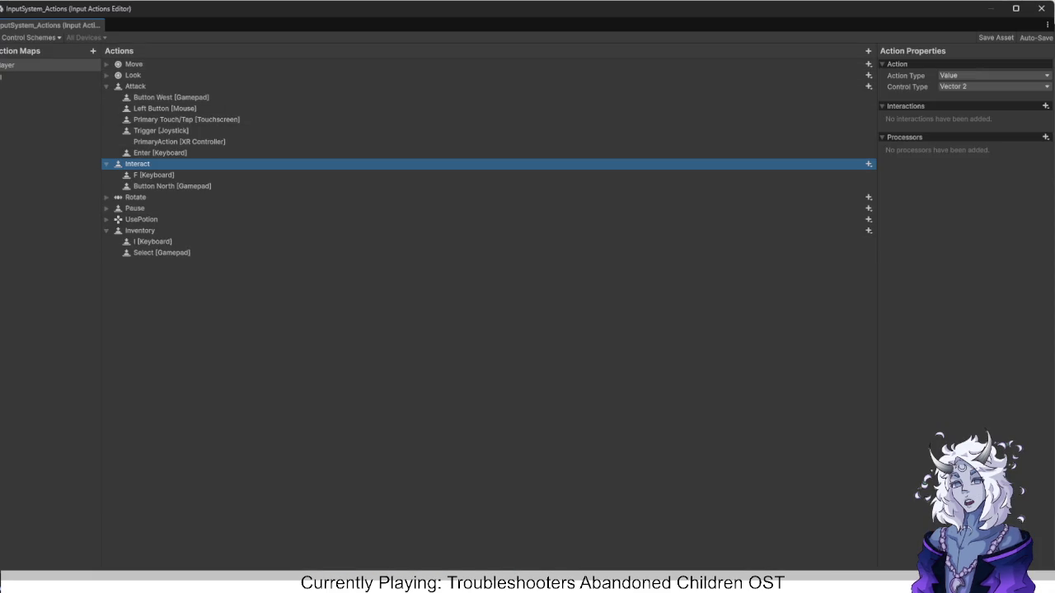
pyautogui.click(137, 164)
pyautogui.click(154, 174)
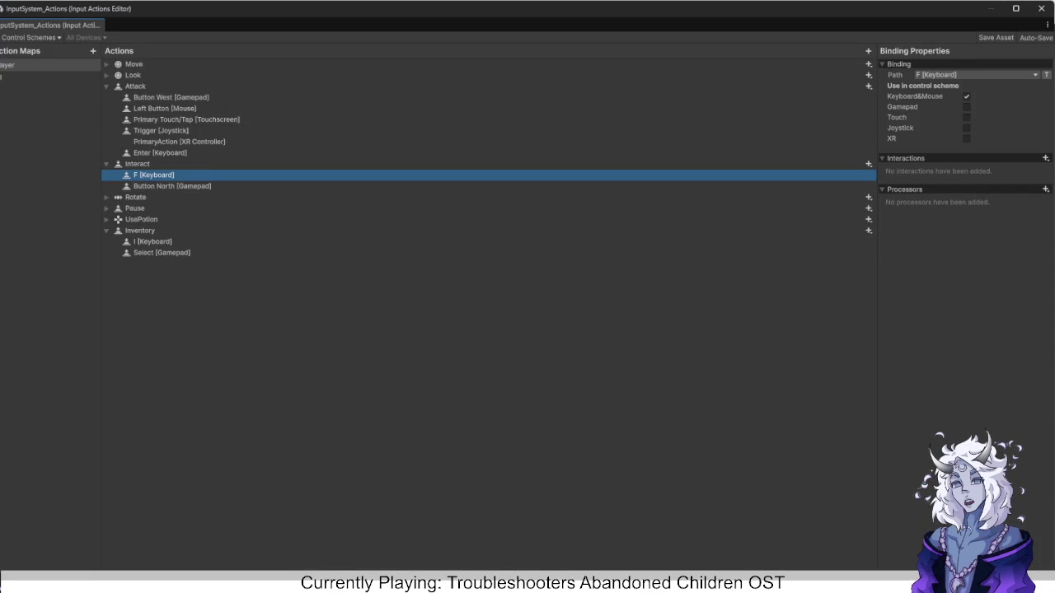
# Rename the Attack action to Action and delete the Interact action.
pyautogui.click(136, 85)
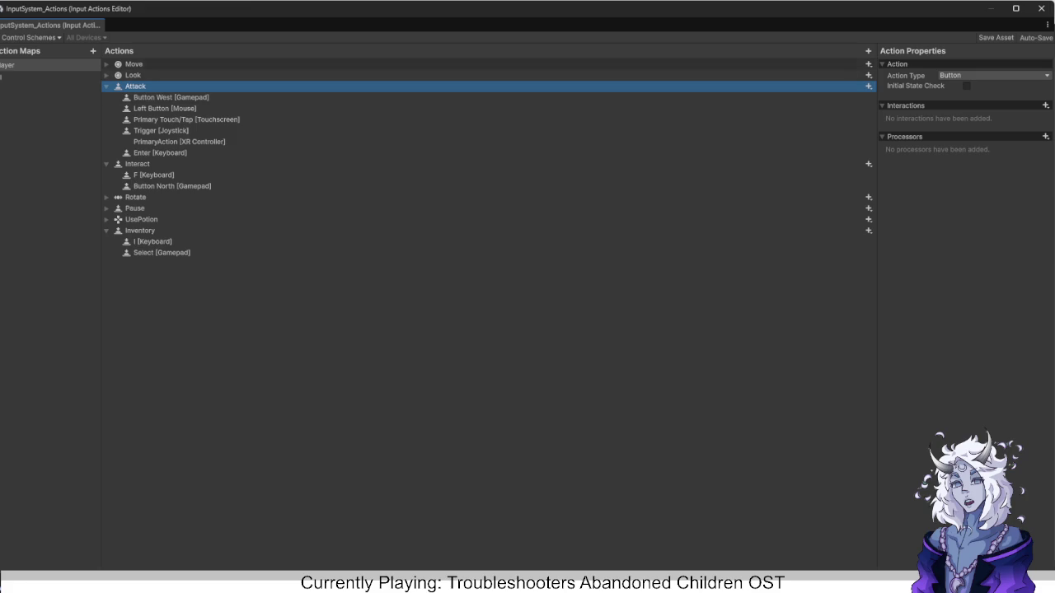
pyautogui.press('F2')
pyautogui.hotkey('ctrl', 'a')
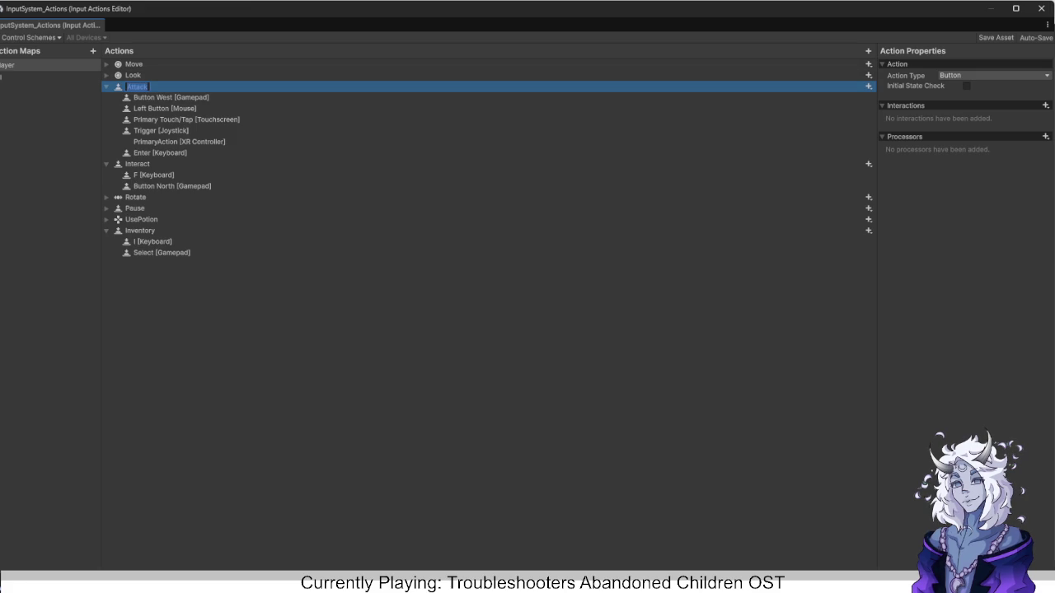
pyautogui.write('ACtion')
pyautogui.press('Left')
pyautogui.press('Left')
pyautogui.press('Left')
pyautogui.press('BackSpace')
pyautogui.write('c')
pyautogui.press('Return')
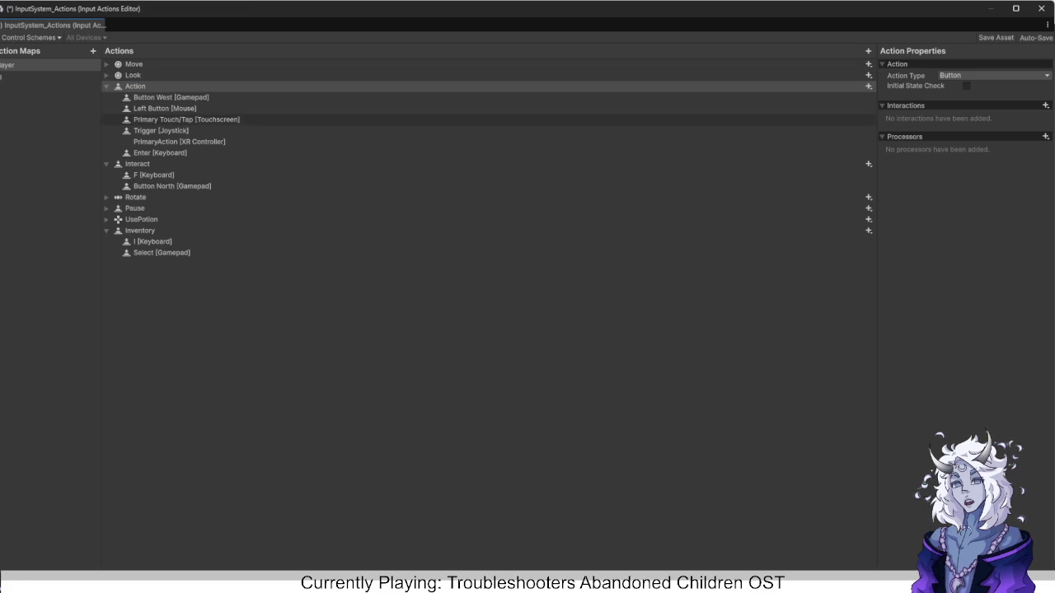
pyautogui.click(136, 163)
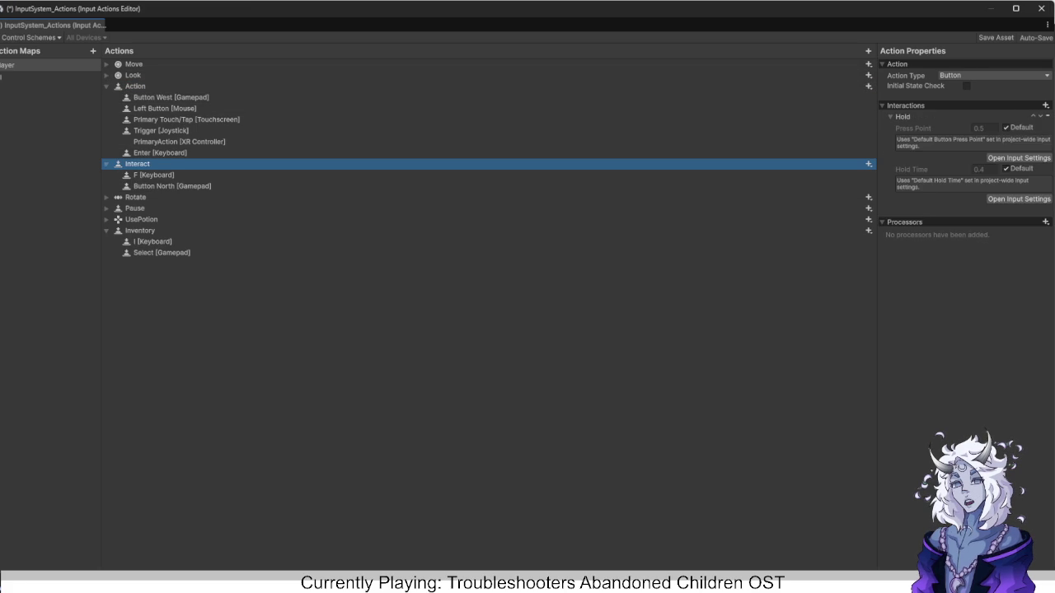
pyautogui.press('Delete')
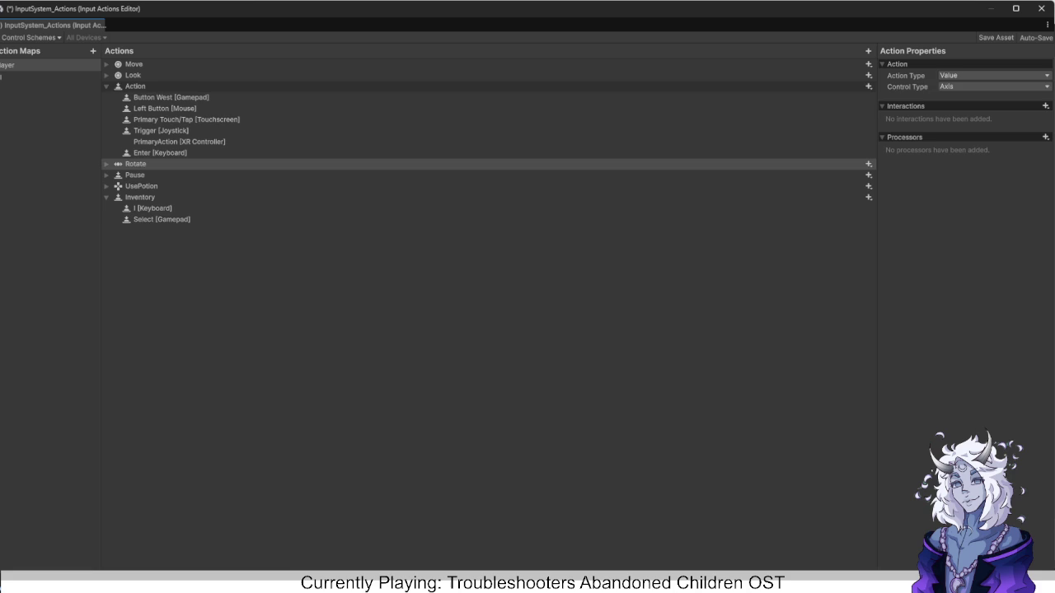
pyautogui.click(135, 86)
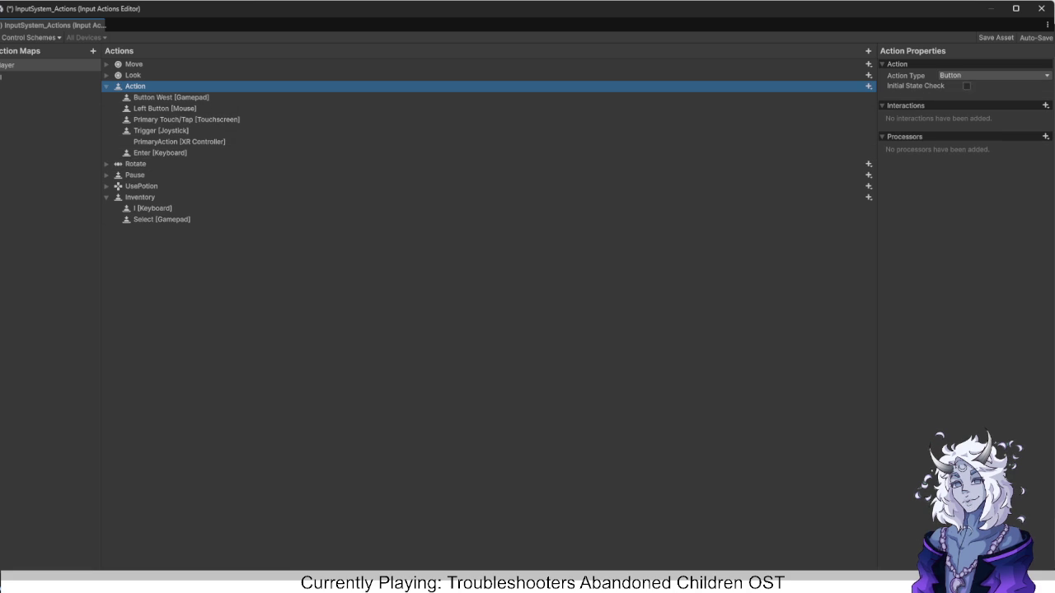
pyautogui.click(993, 75)
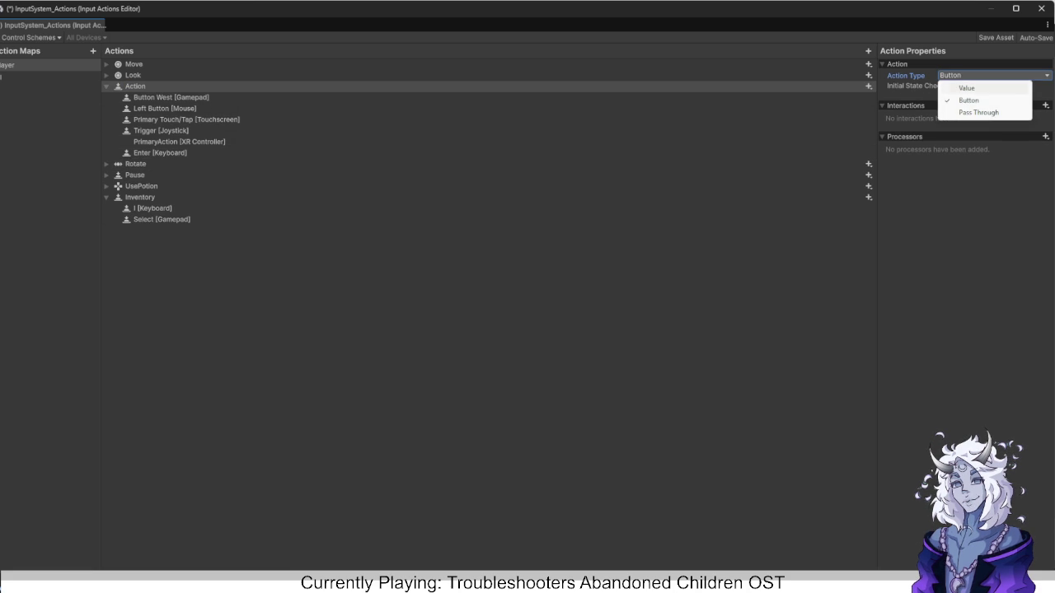
pyautogui.press('Escape')
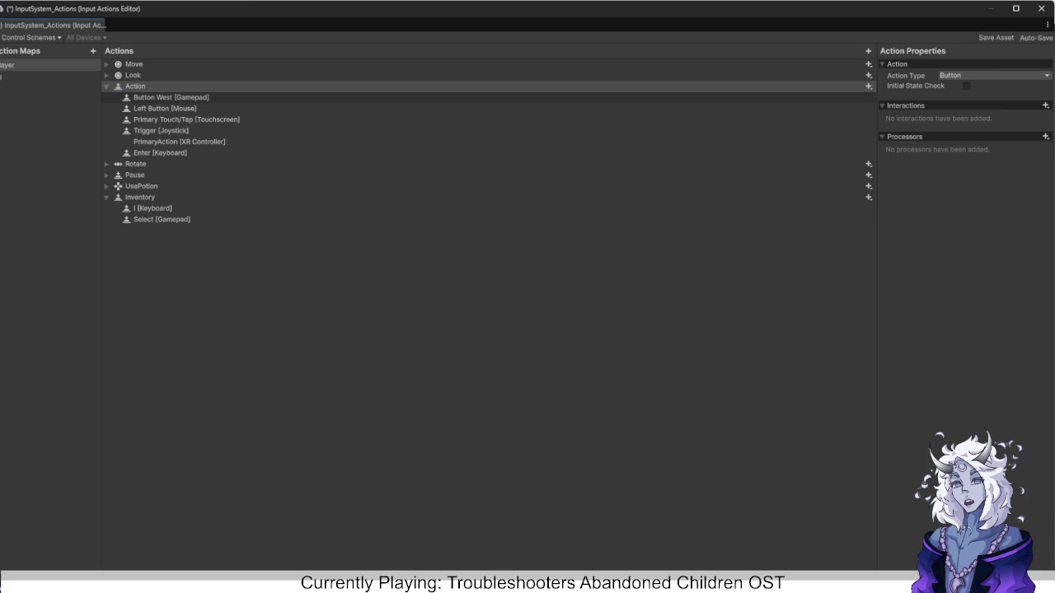
pyautogui.click(171, 98)
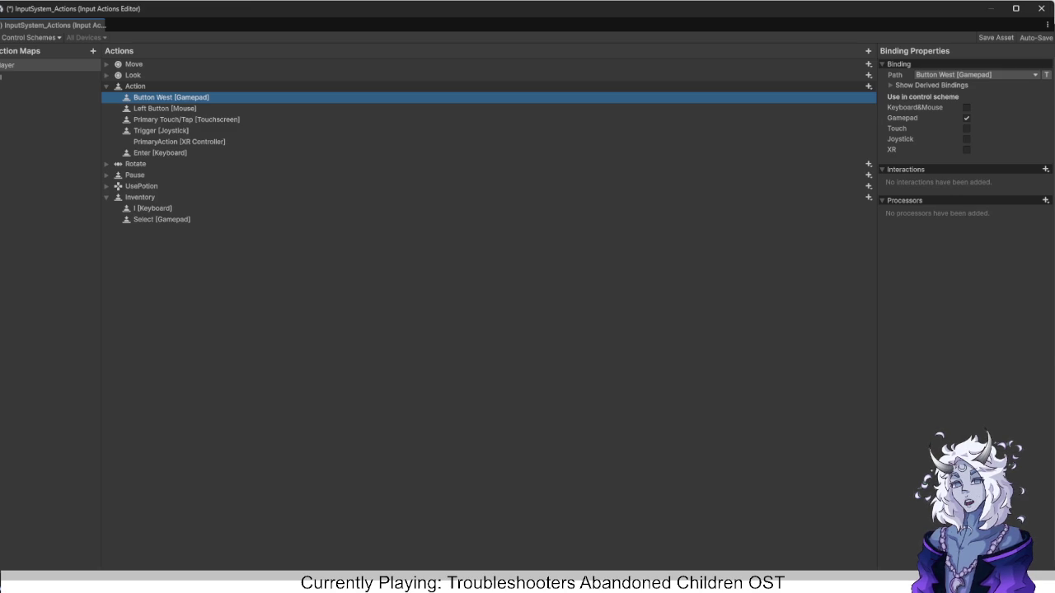
# Delete the Button West, Primary Touch/Tap, Trigger, PrimaryAction and Enter bindings, then save the asset.
pyautogui.press('Delete')
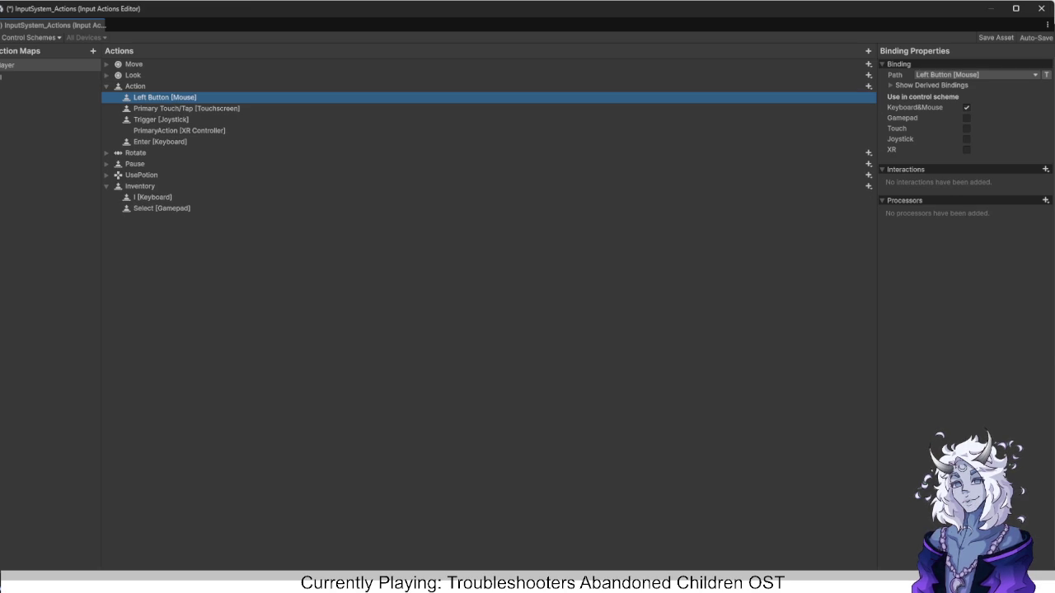
pyautogui.click(186, 108)
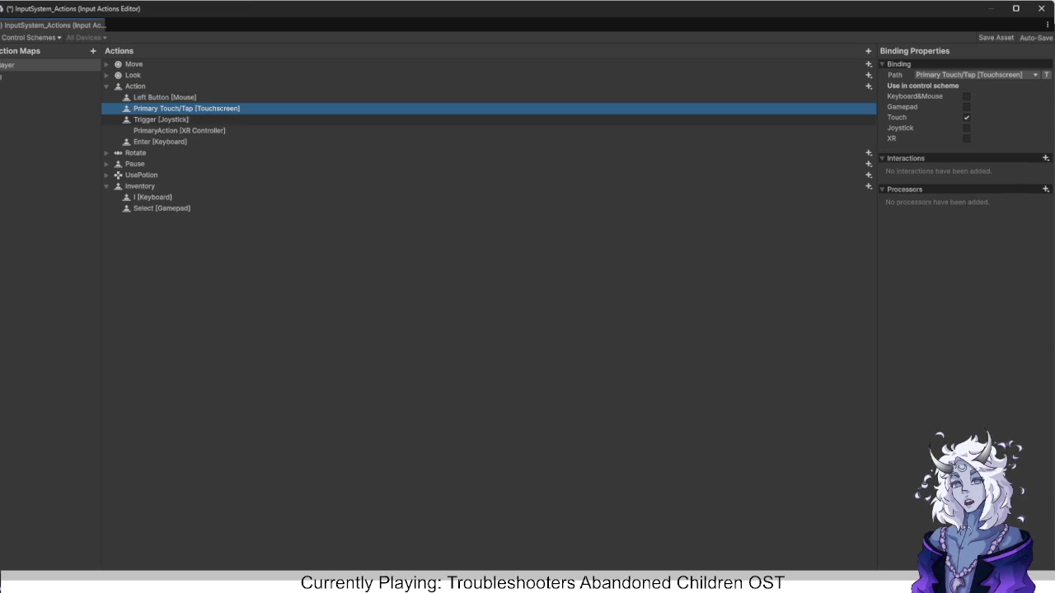
pyautogui.click(160, 120)
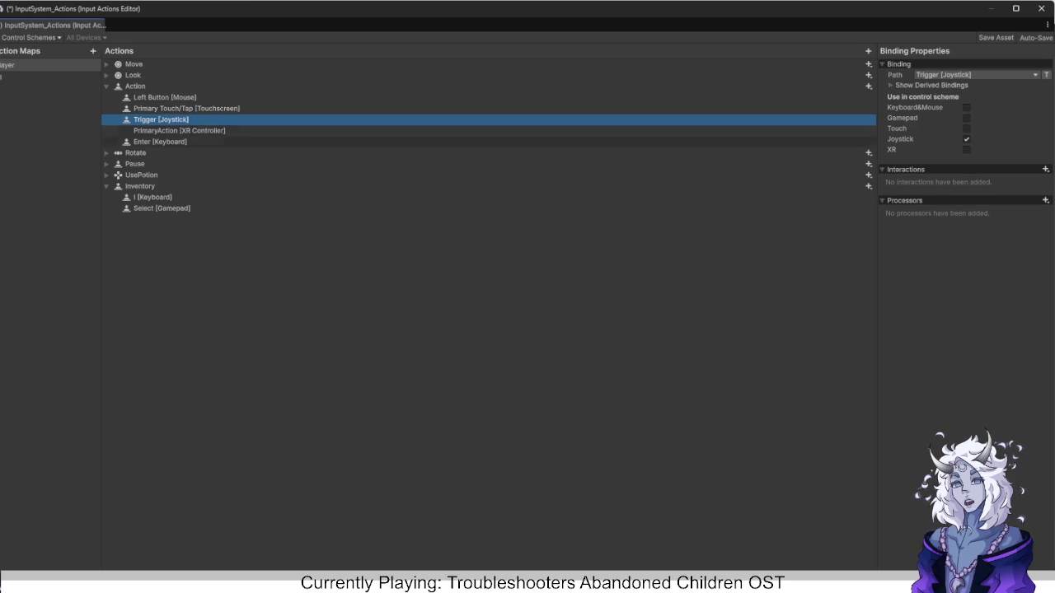
pyautogui.click(186, 108)
pyautogui.press('Delete')
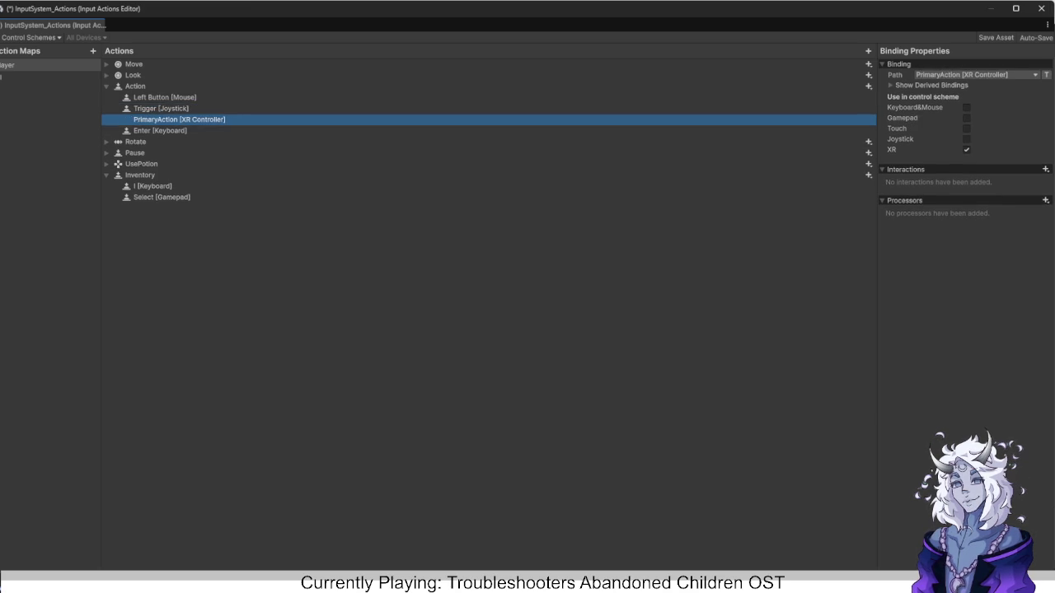
pyautogui.click(160, 108)
pyautogui.press('Delete')
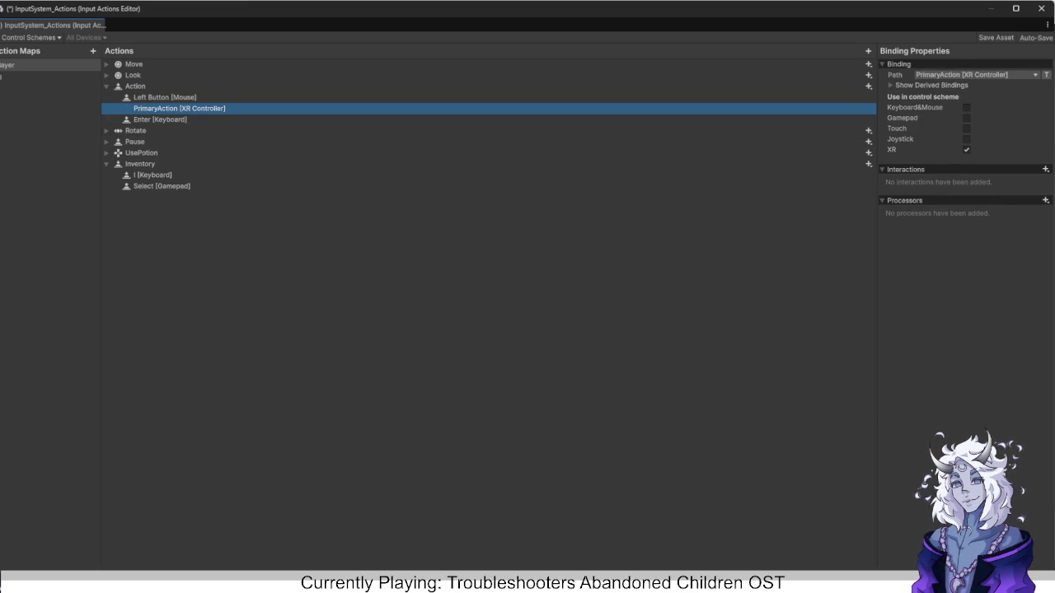
pyautogui.press('Delete')
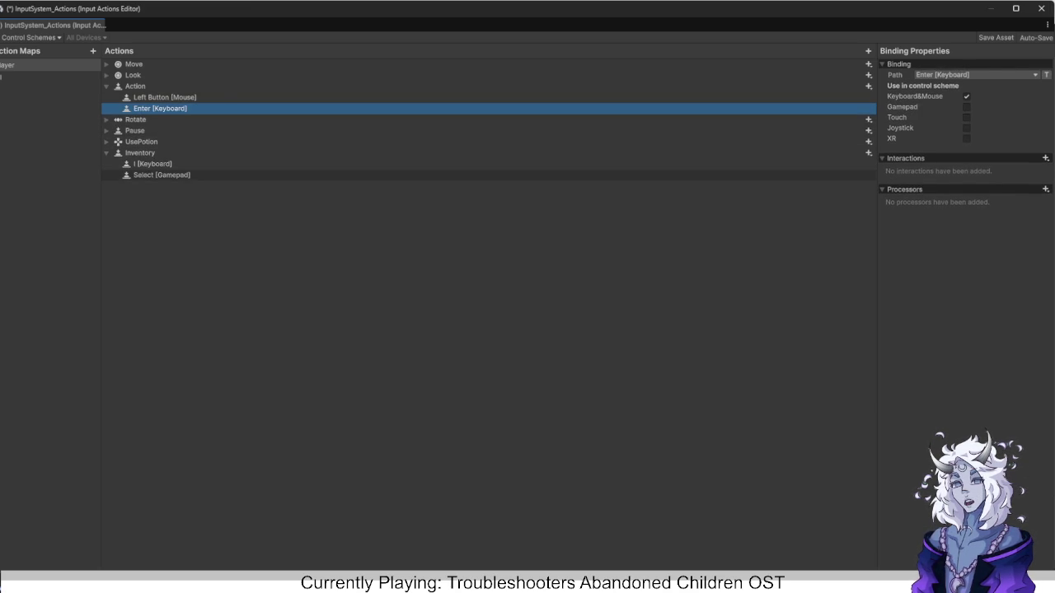
pyautogui.press('Delete')
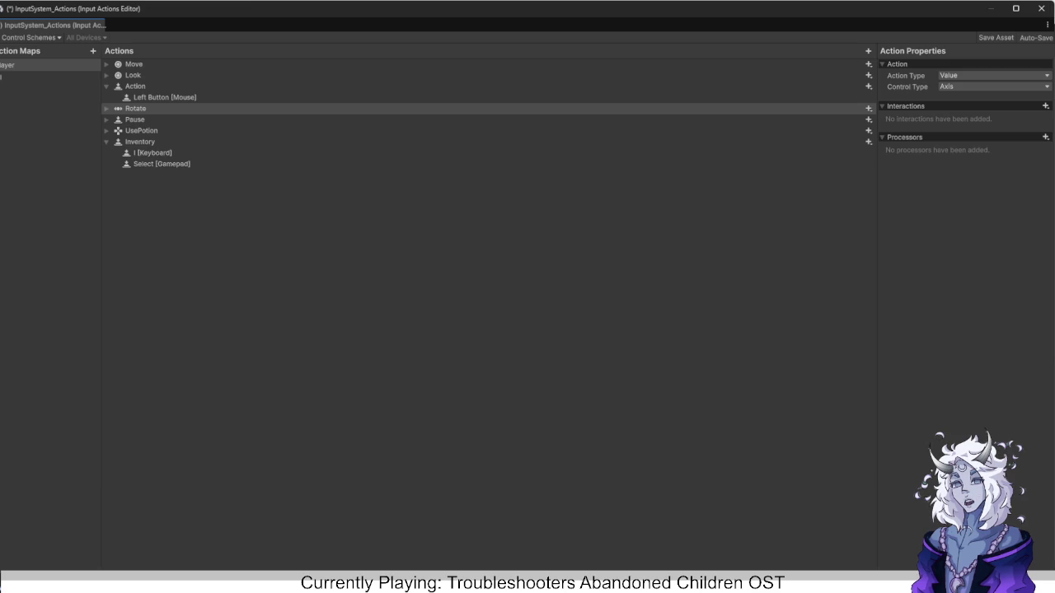
pyautogui.hotkey('ctrl', 's')
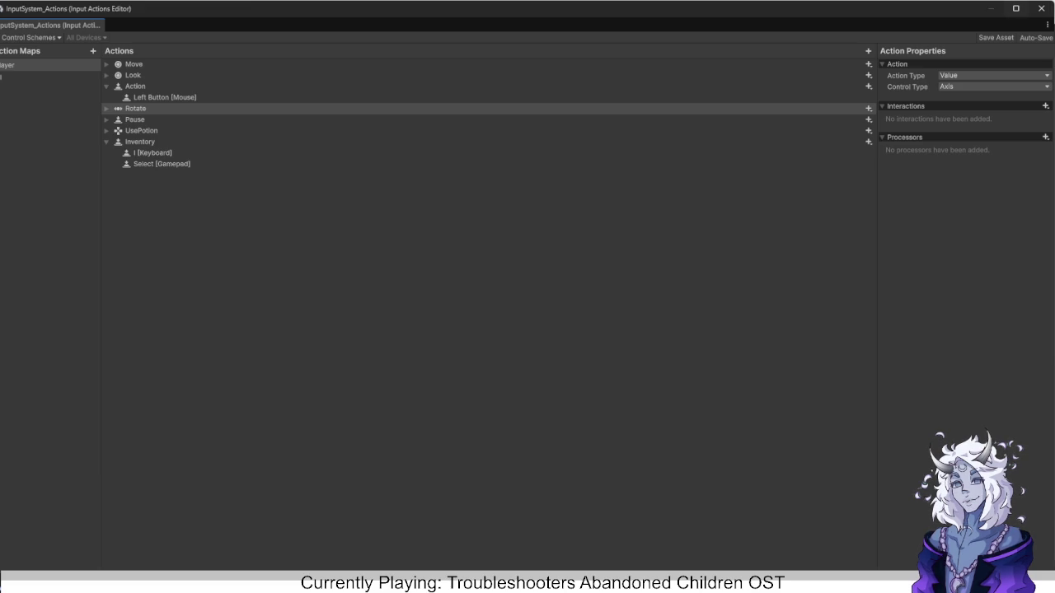
# Close the Input Actions editor and browse to the Scriptables Input folder containing InputManagerSO.
pyautogui.click(1040, 8)
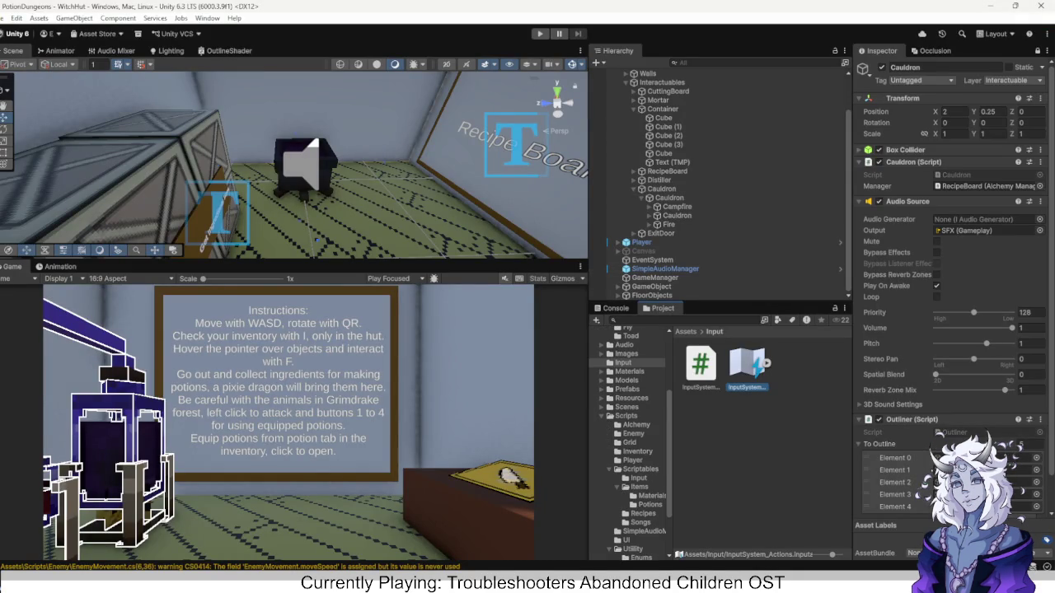
pyautogui.doubleClick(747, 366)
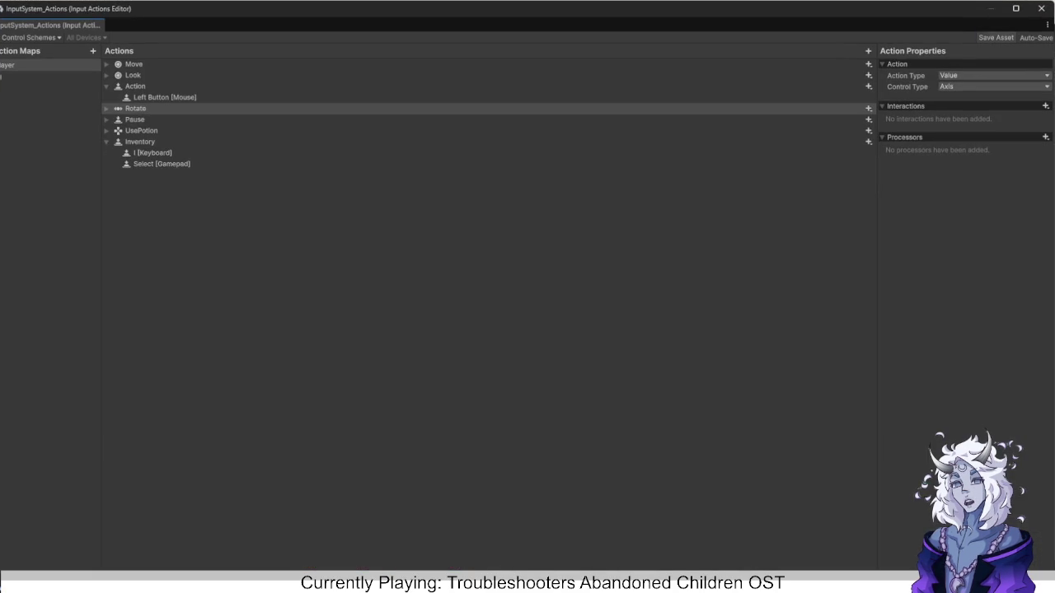
pyautogui.click(1041, 8)
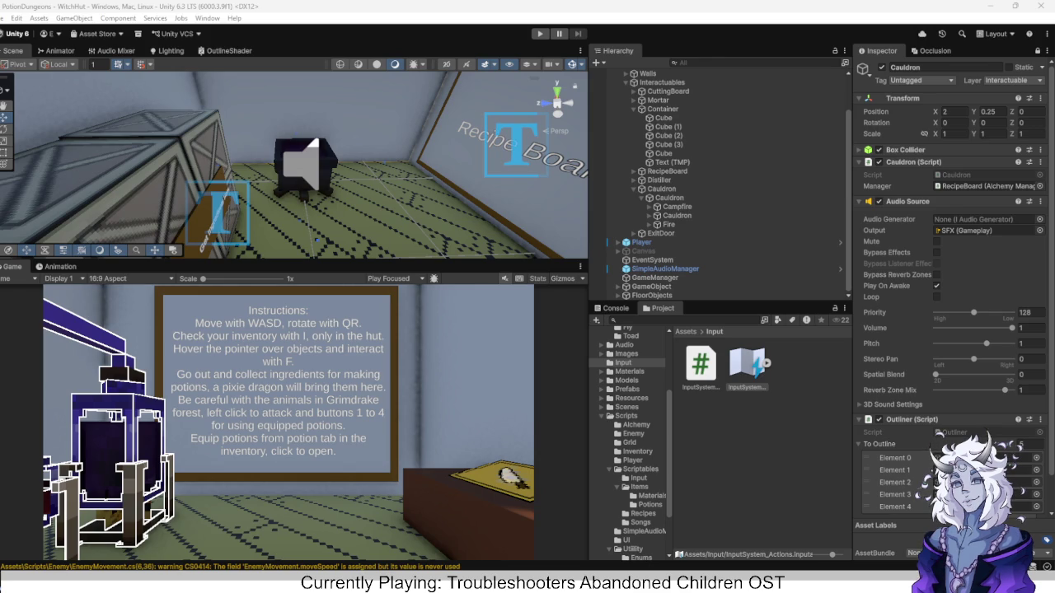
pyautogui.click(746, 367)
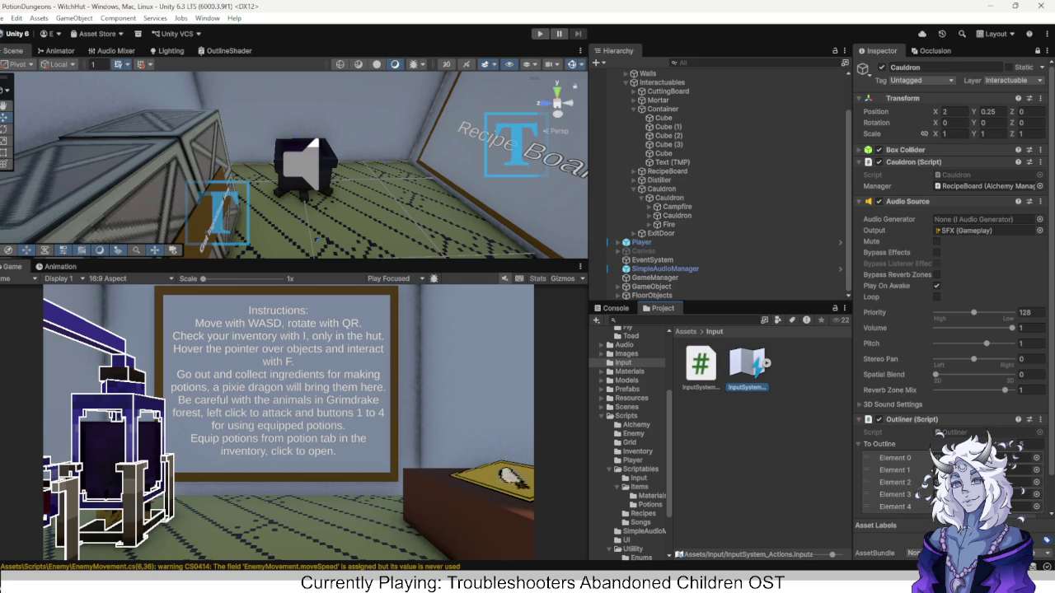
pyautogui.scroll(-3, 631, 445)
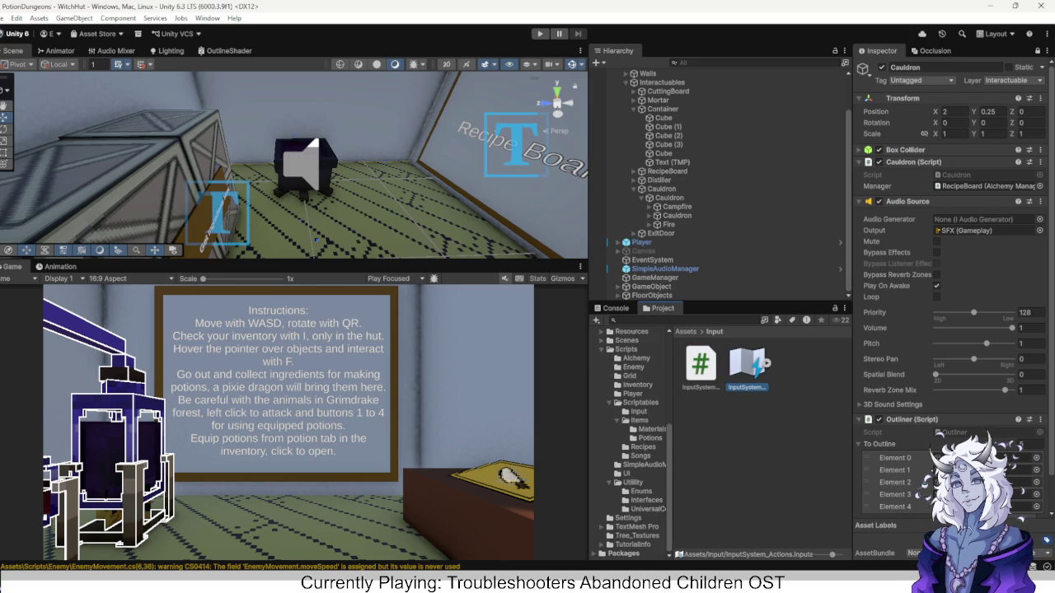
pyautogui.click(639, 410)
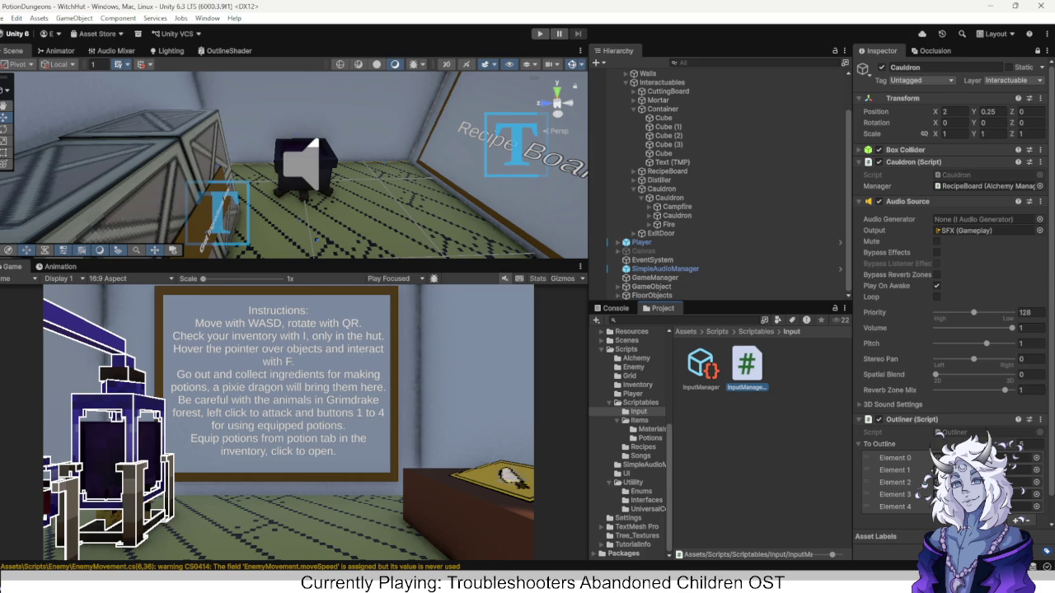
pyautogui.scroll(12, 445, 248)
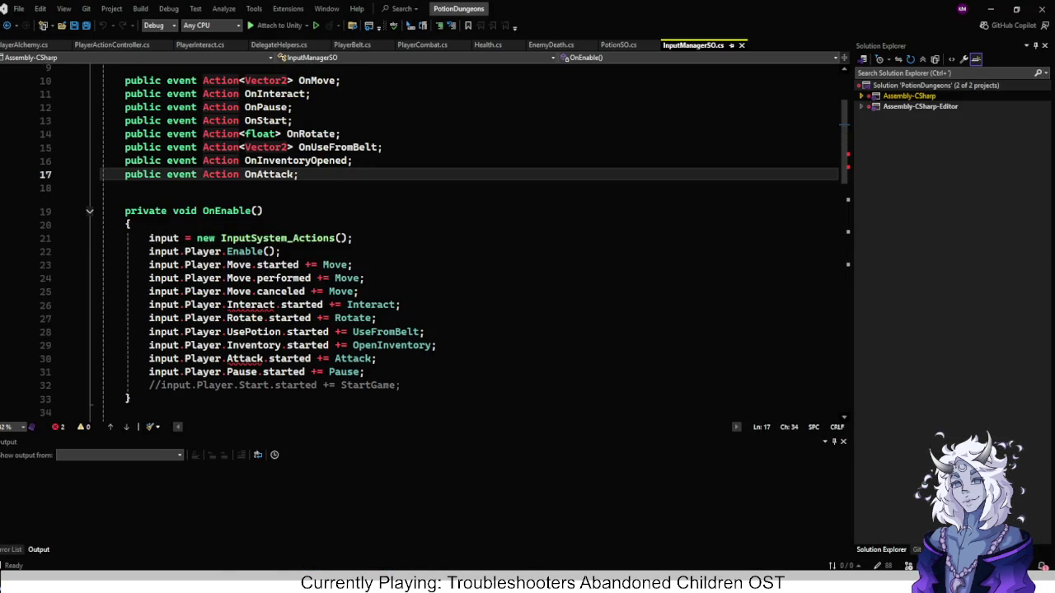
# Delete the Interact.started subscription line in InputManagerSO.
pyautogui.click(402, 305)
pyautogui.press('Up')
pyautogui.hotkey('shift', 'Down')
pyautogui.press('Delete')
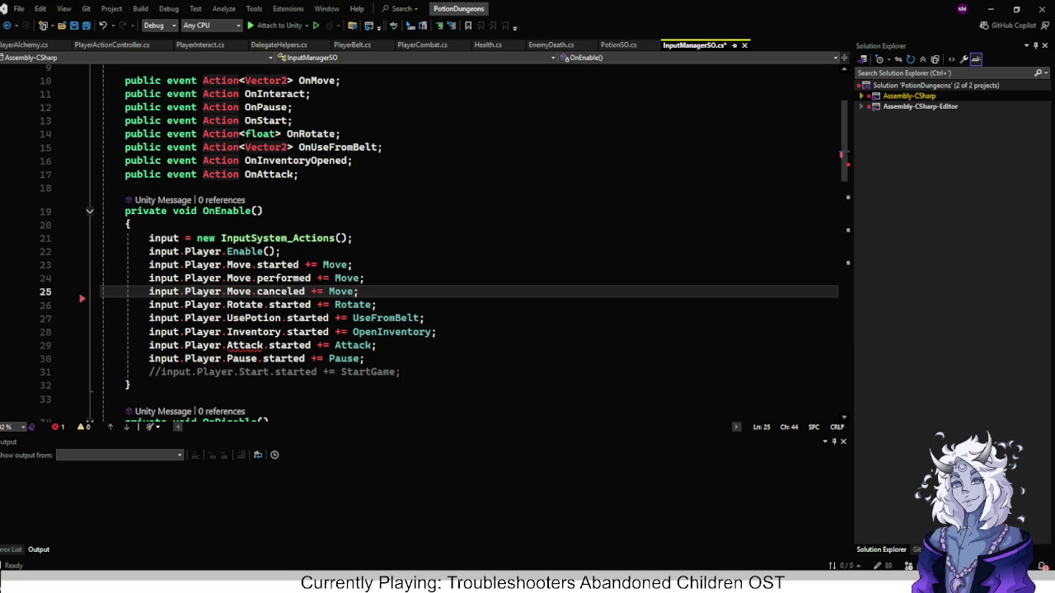
# Change the Player.Attack binding to Player.Action.
pyautogui.click(263, 346)
pyautogui.keyDown('ctrl'); pyautogui.scroll(1, 467, 244); pyautogui.keyUp('ctrl')
pyautogui.press('Left')
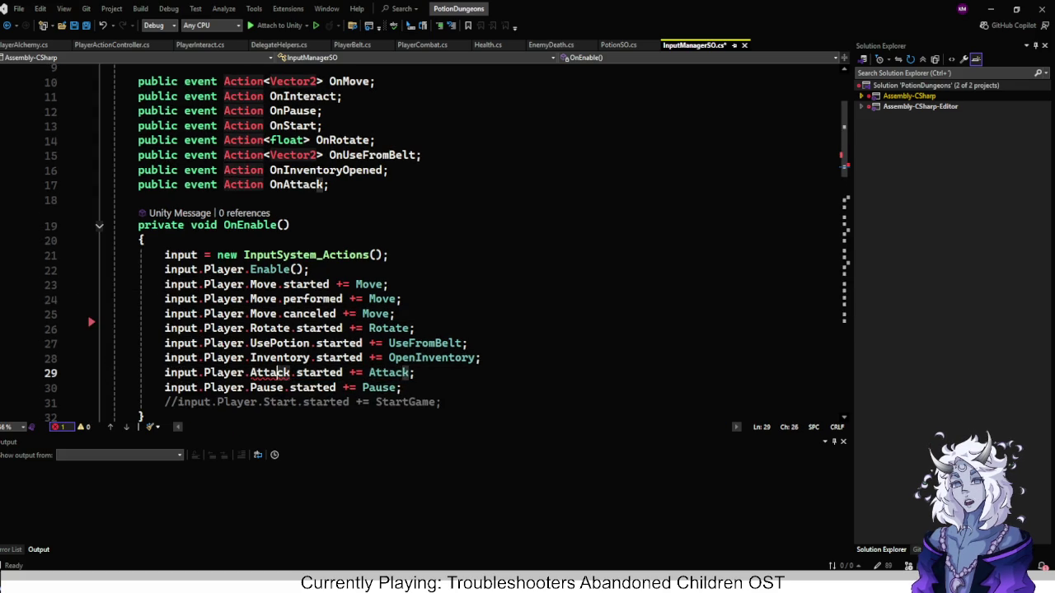
pyautogui.press('Delete')
pyautogui.press('Delete')
pyautogui.press('Delete')
pyautogui.write('ction')
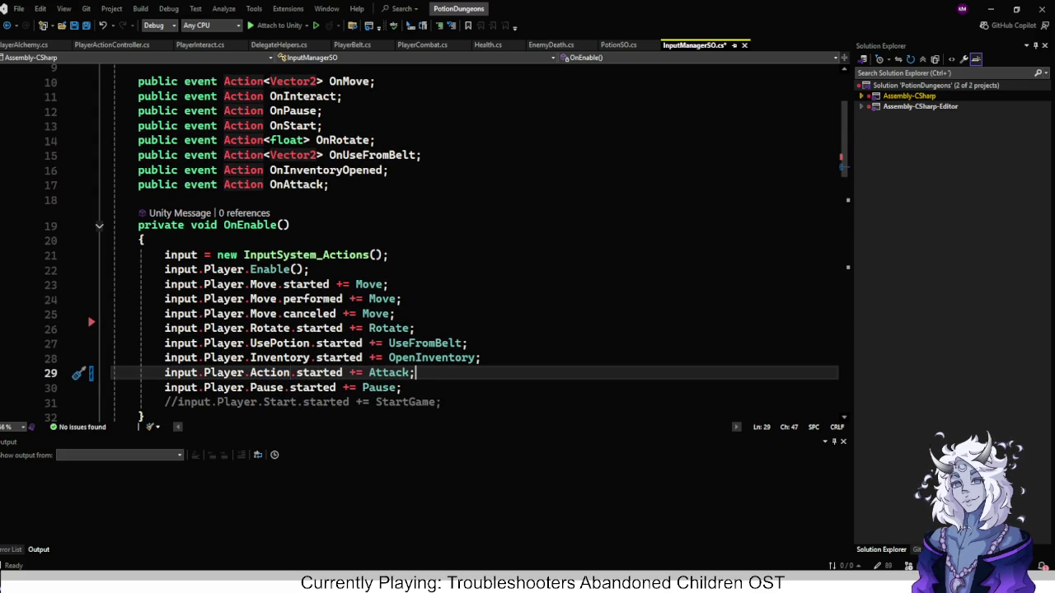
# Rename the Attack handler method to ActionPerformed.
pyautogui.click(411, 372)
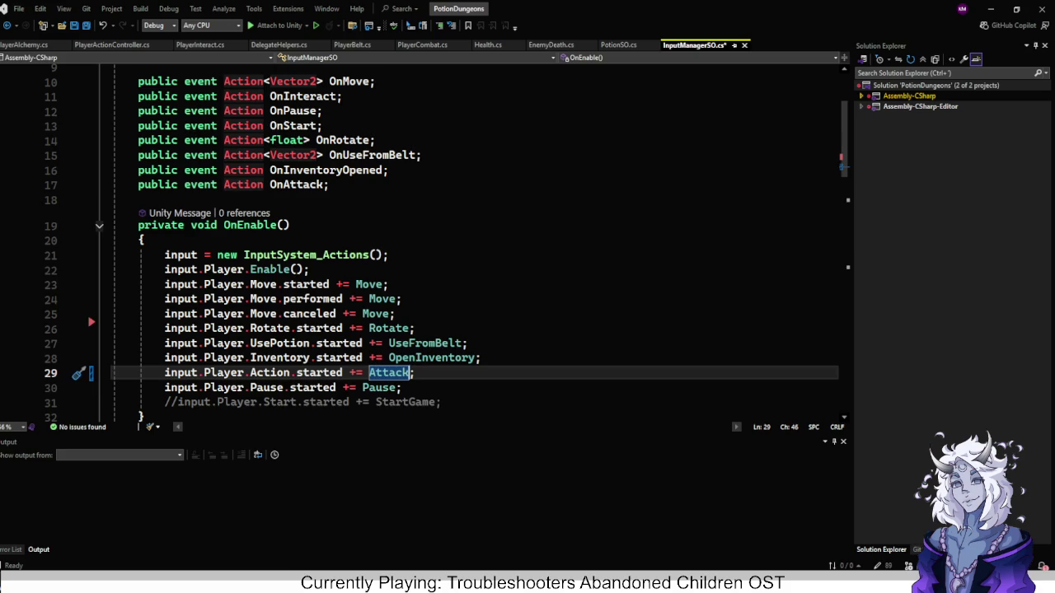
pyautogui.press('F12')
pyautogui.scroll(-1, 428, 399)
pyautogui.click(231, 271)
pyautogui.rightClick(232, 271)
pyautogui.press('Down')
pyautogui.press('Return')
pyautogui.write('ActionPerformed')
pyautogui.press('Return')
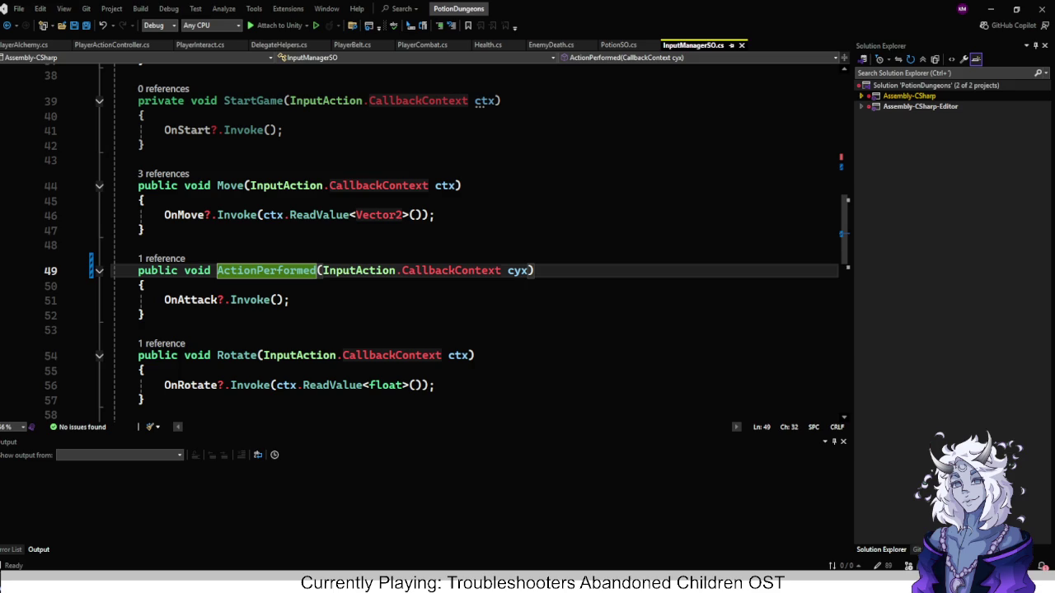
pyautogui.scroll(12, 429, 239)
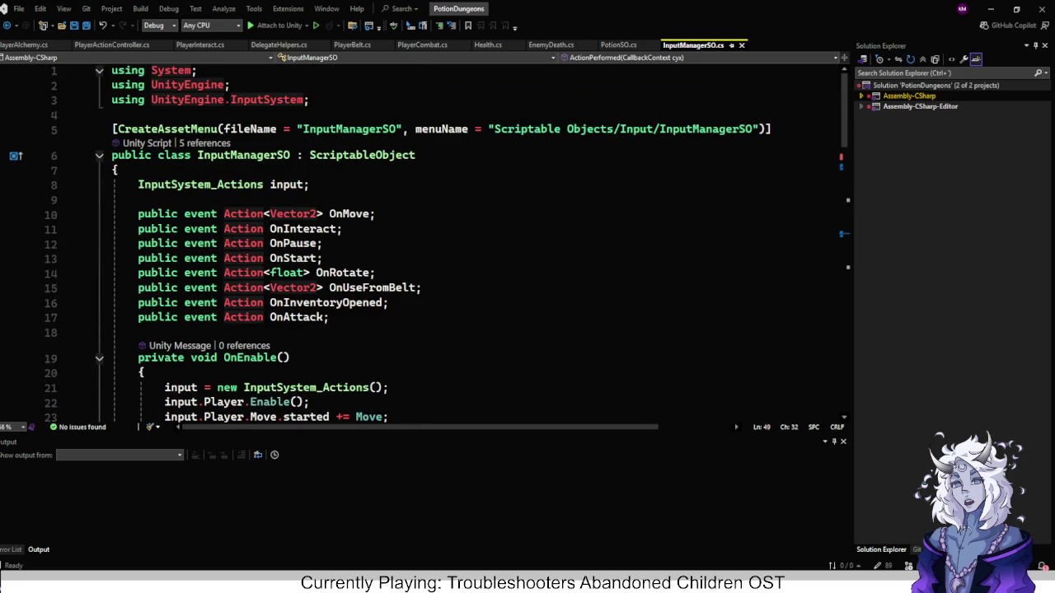
# Delete the OnInteract event line from InputManagerSO.
pyautogui.click(376, 213)
pyautogui.hotkey('shift', 'Down')
pyautogui.press('Delete')
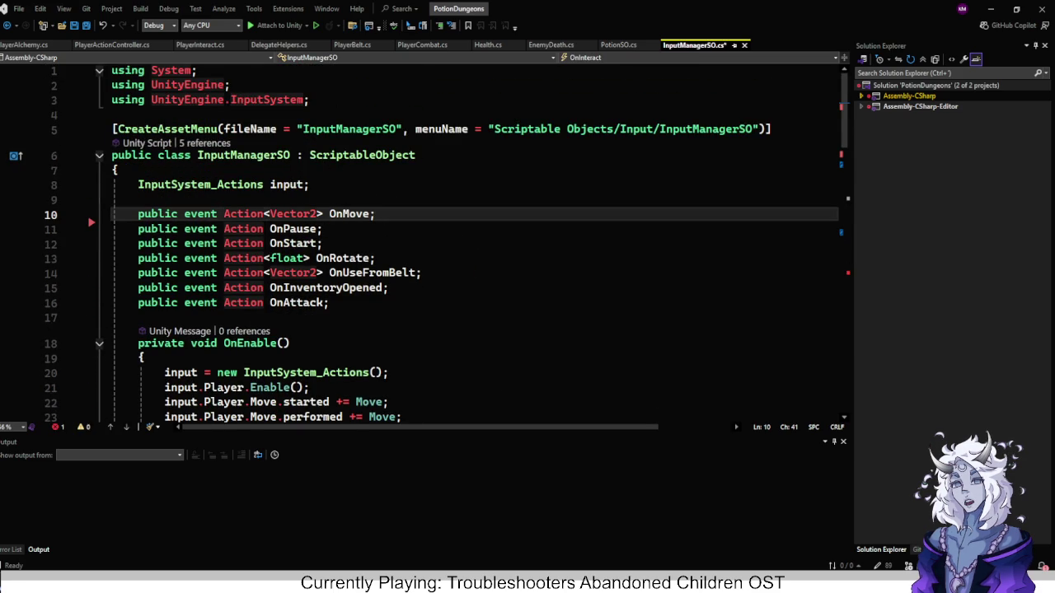
# Rename the OnAttack event to OnActionPerformed and save InputManagerSO.cs.
pyautogui.click(270, 303)
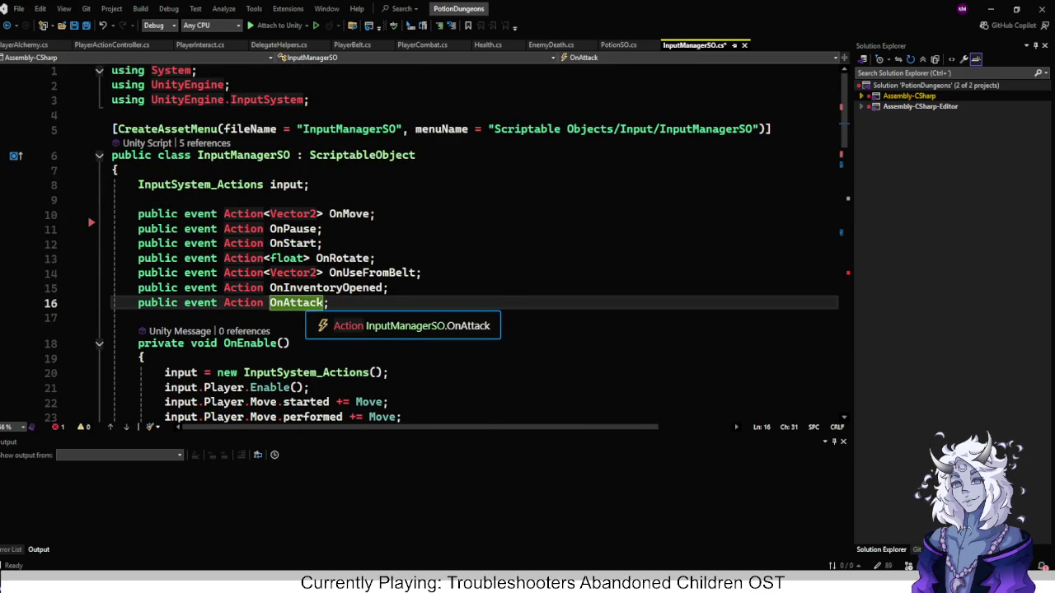
pyautogui.rightClick(297, 302)
pyautogui.click(328, 290)
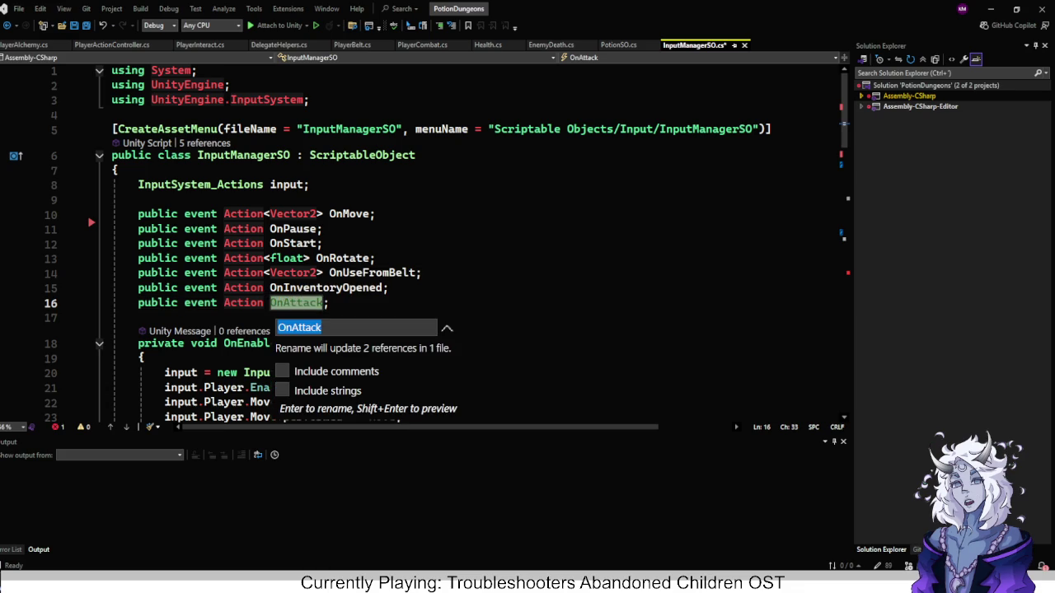
pyautogui.press('End')
pyautogui.hotkey('shift', 'Left')
pyautogui.hotkey('shift', 'Left')
pyautogui.hotkey('shift', 'Left')
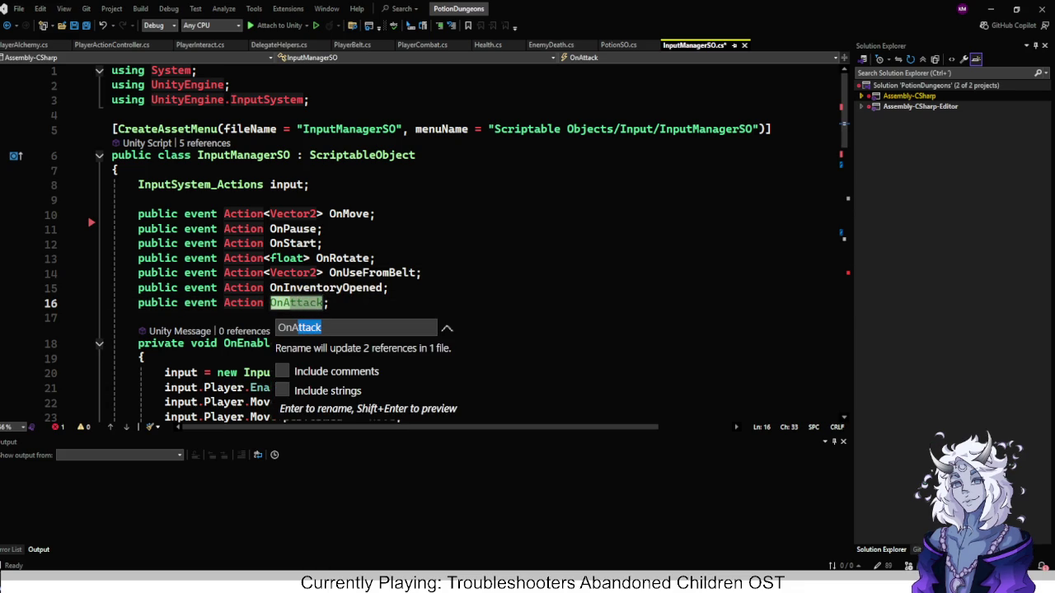
pyautogui.write('ction')
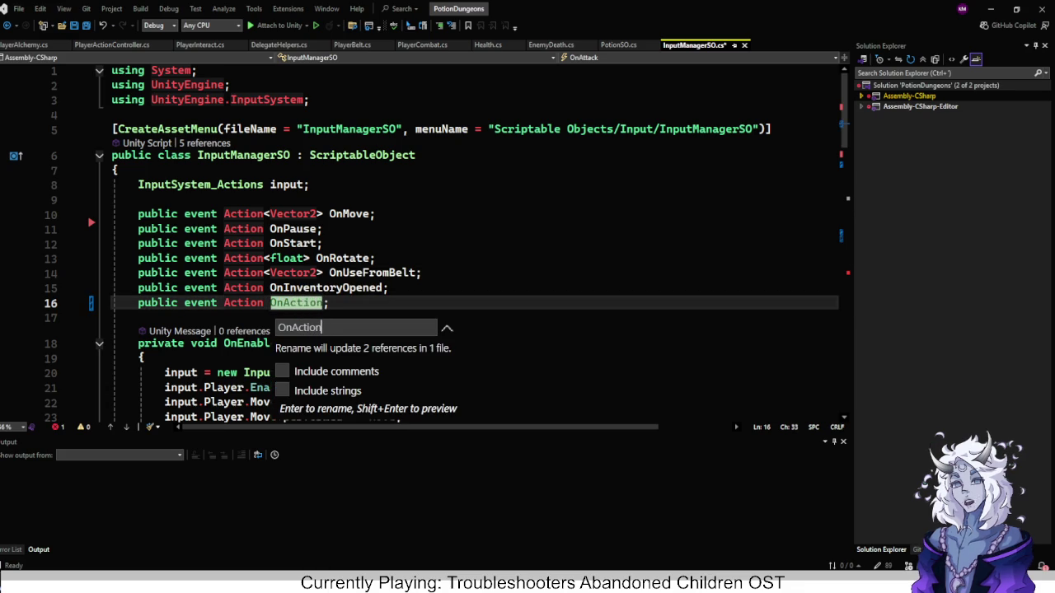
pyautogui.write('Performed')
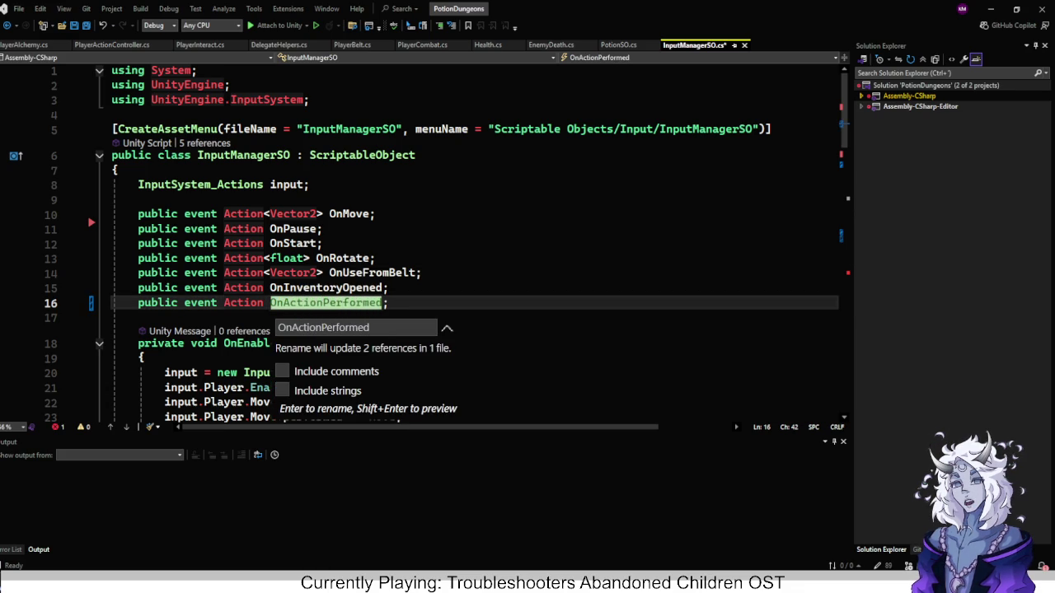
pyautogui.press('Return')
pyautogui.hotkey('ctrl', 's')
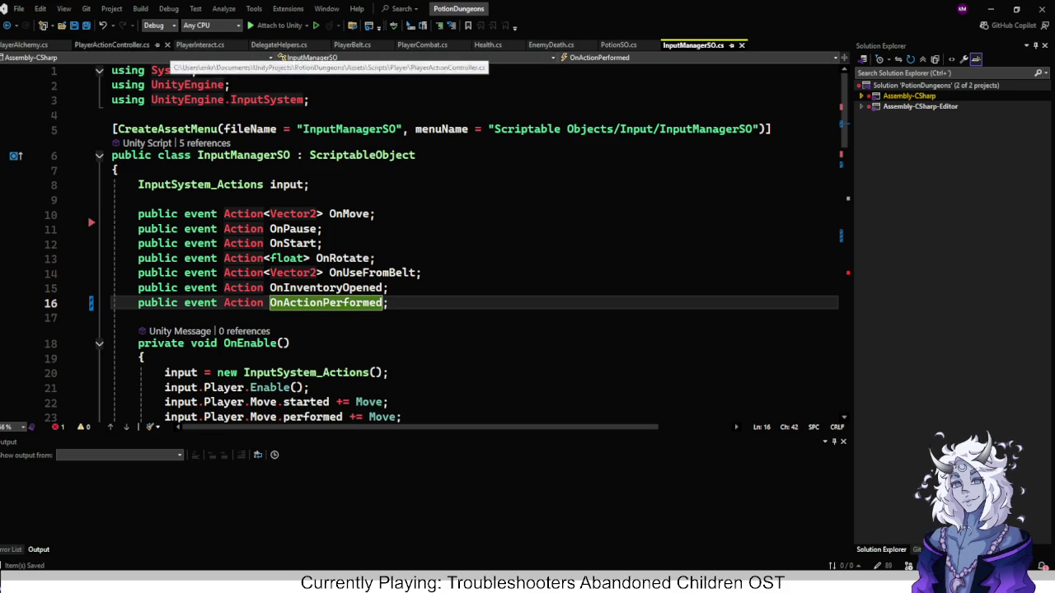
pyautogui.click(111, 44)
# Add empty OnEnable and OnDisable methods to PlayerActionController.
pyautogui.scroll(1, 475, 247)
pyautogui.click(447, 191)
pyautogui.press('Return')
pyautogui.press('Return')
pyautogui.write('onen')
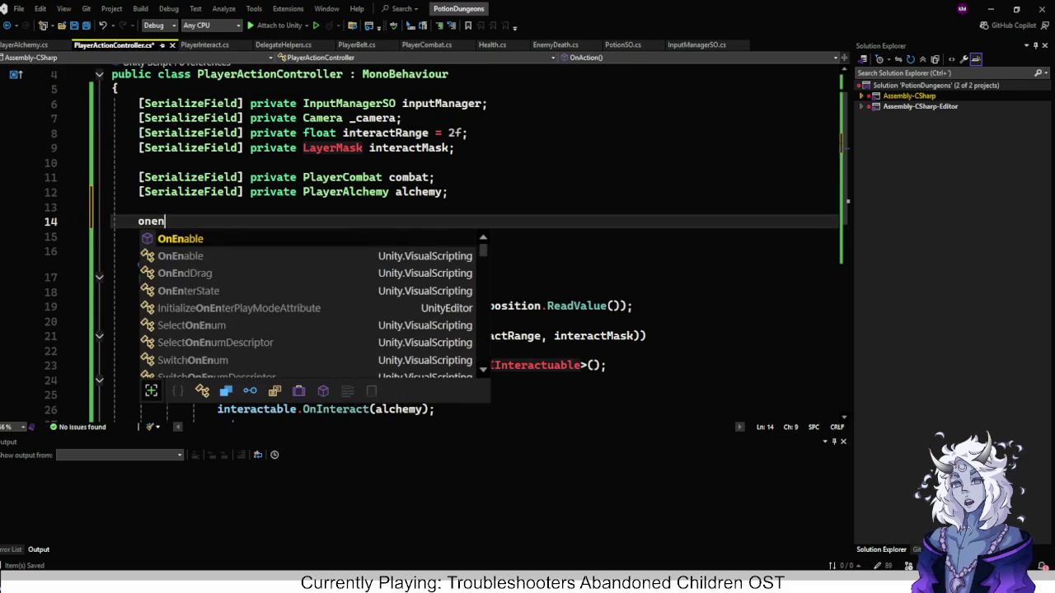
pyautogui.press('Tab')
pyautogui.press('Down')
pyautogui.press('Return')
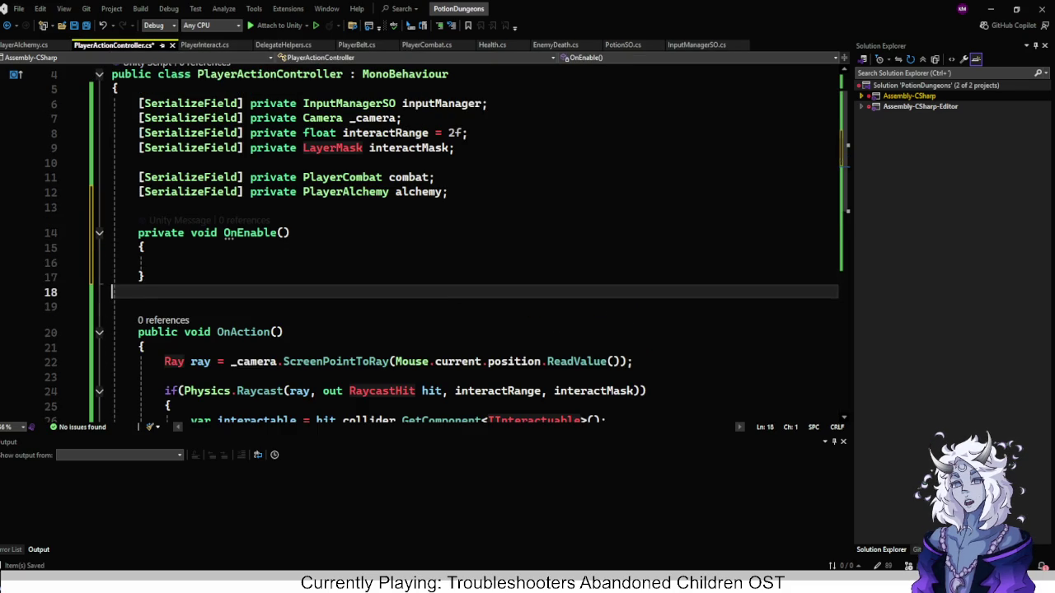
pyautogui.write('ondis')
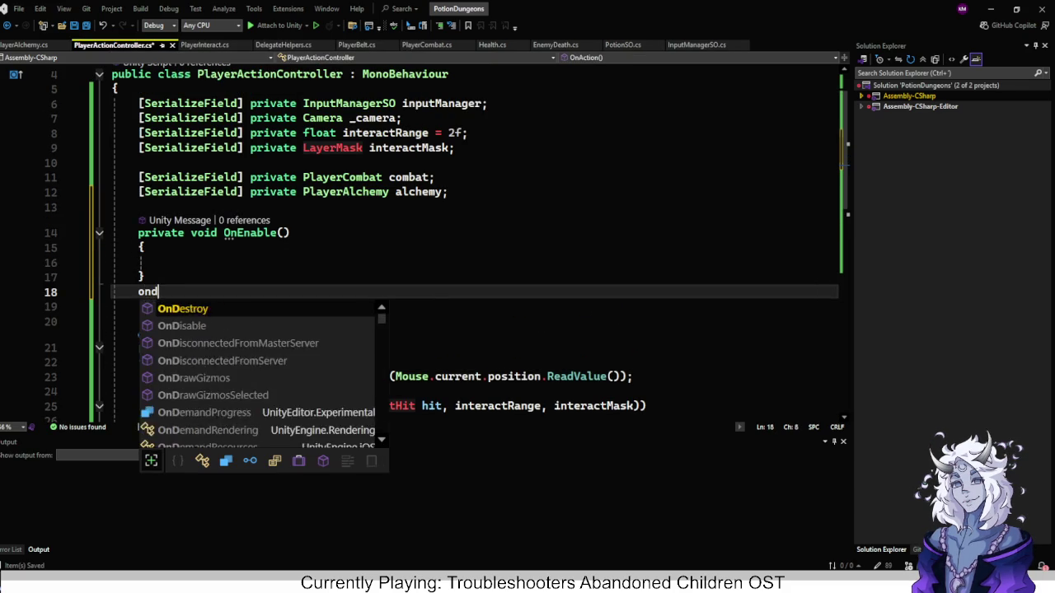
pyautogui.press('Tab')
# Wrap the OnEnable and OnDisable methods in a #region / #endregion block.
pyautogui.press('Up')
pyautogui.press('Up')
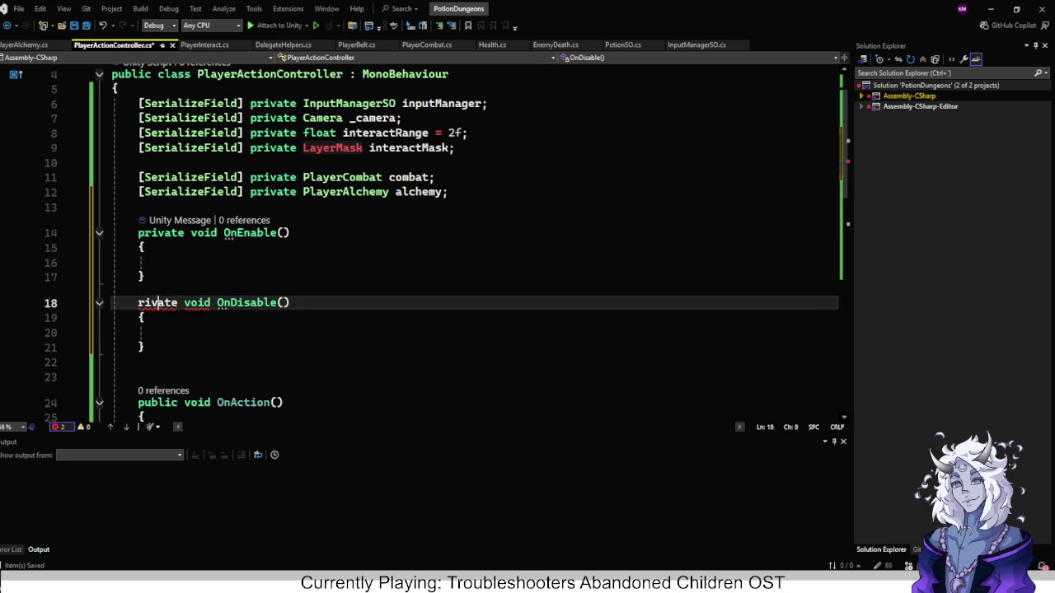
pyautogui.press('Up')
pyautogui.press('Up')
pyautogui.press('Up')
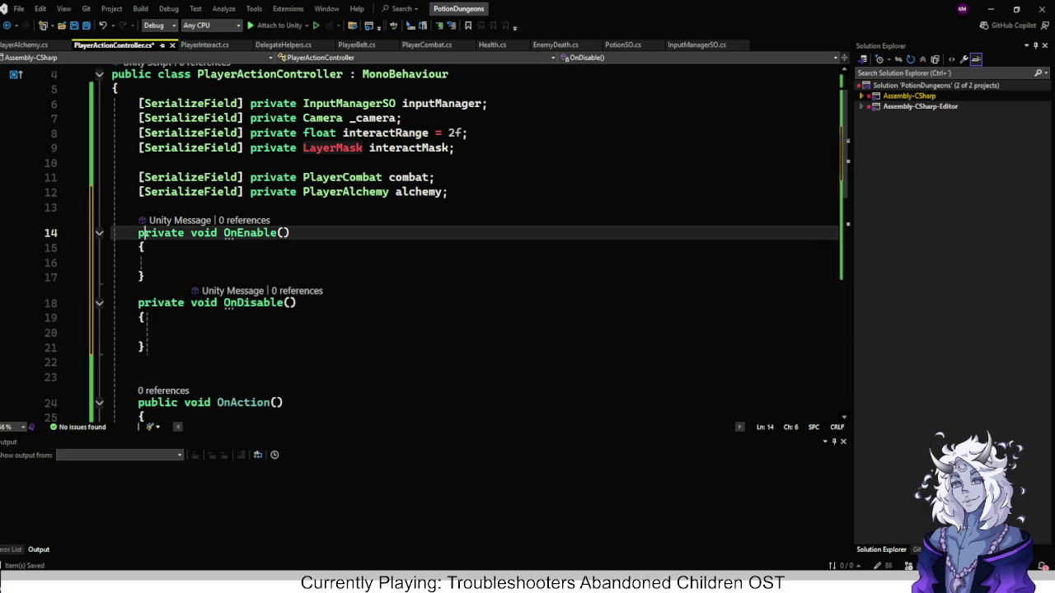
pyautogui.press('Down')
pyautogui.press('Return')
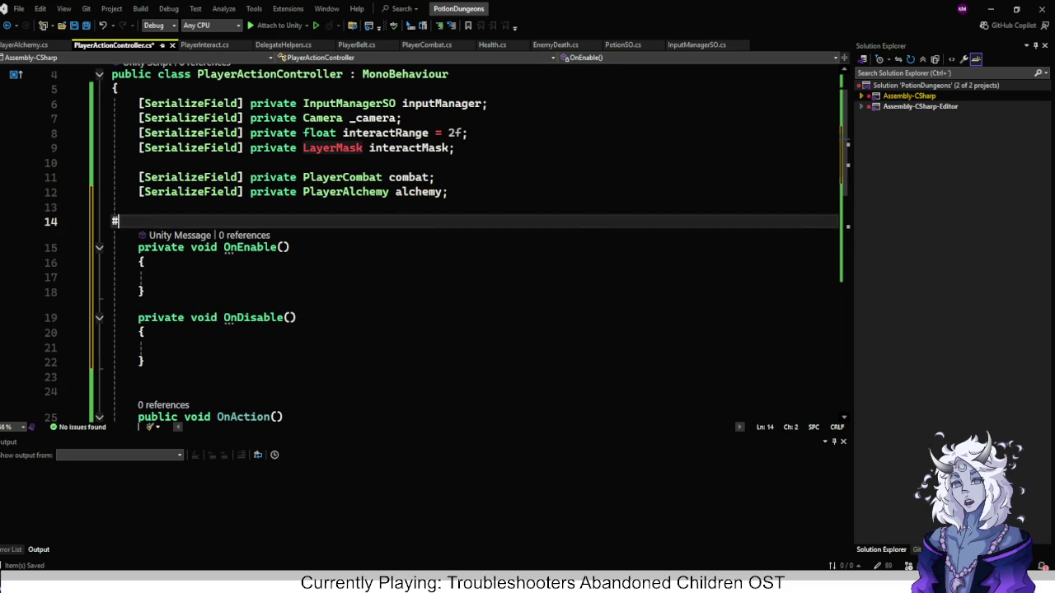
pyautogui.write('#region EVENTS')
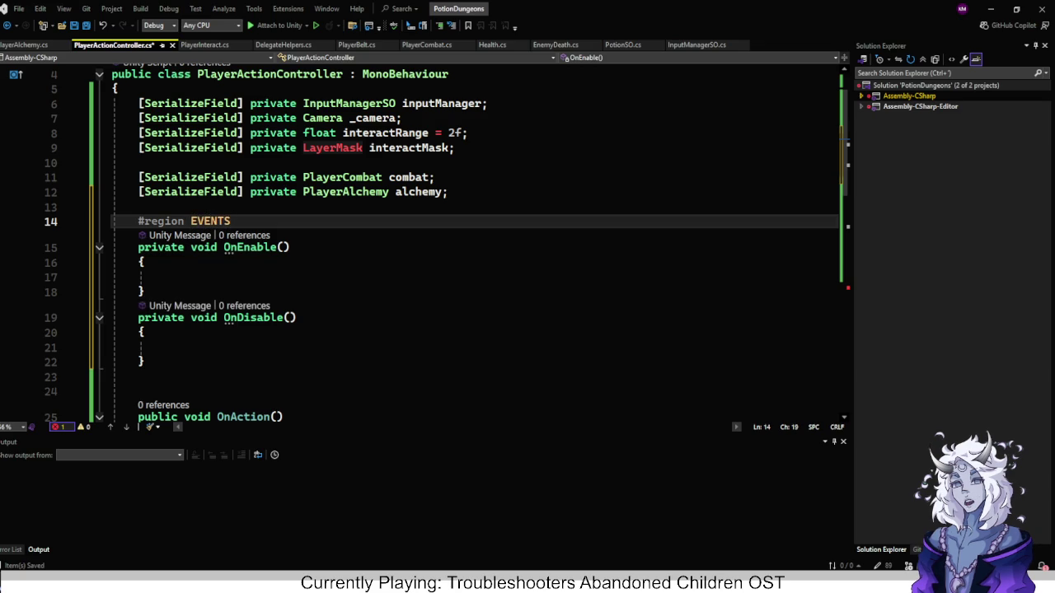
pyautogui.press('Down')
pyautogui.press('Down')
pyautogui.press('Down')
pyautogui.press('Down')
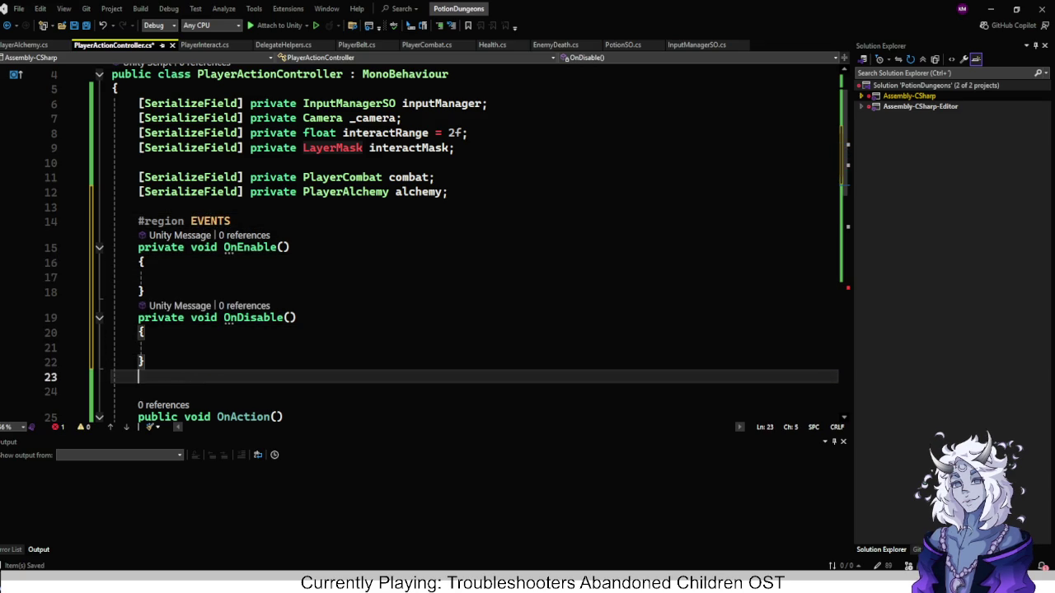
pyautogui.write('#endregion')
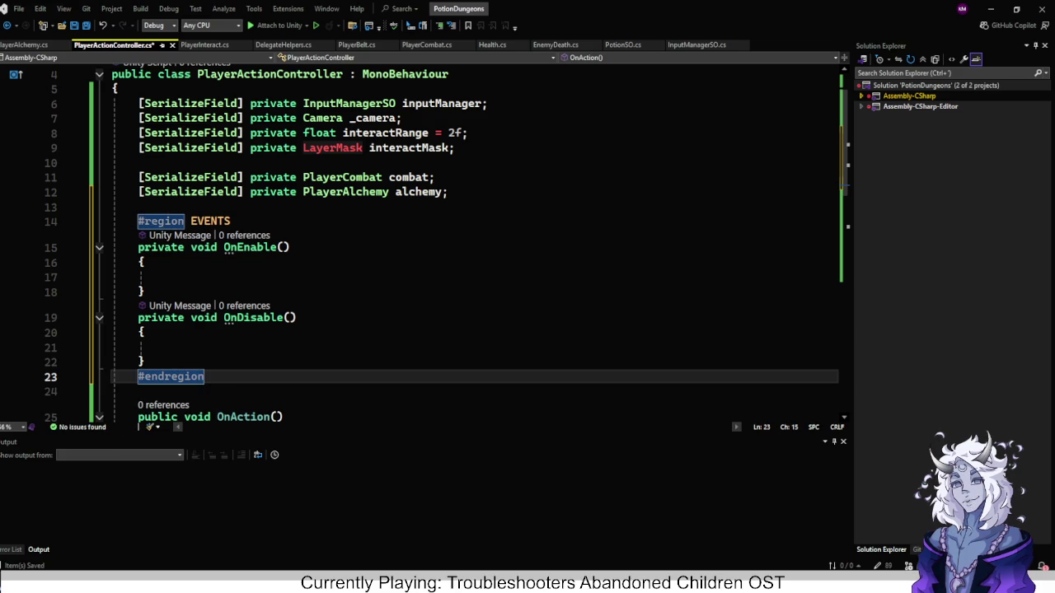
# In OnEnable, subscribe OnAction to inputManager.OnActionPerformed with '+= OnAction;'.
pyautogui.click(164, 277)
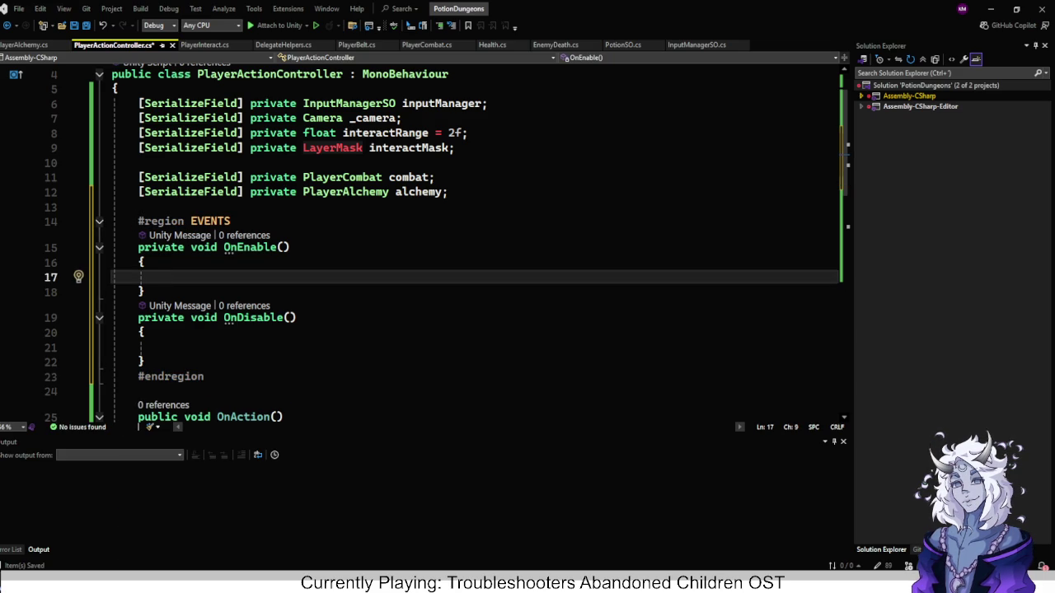
pyautogui.write('inpu')
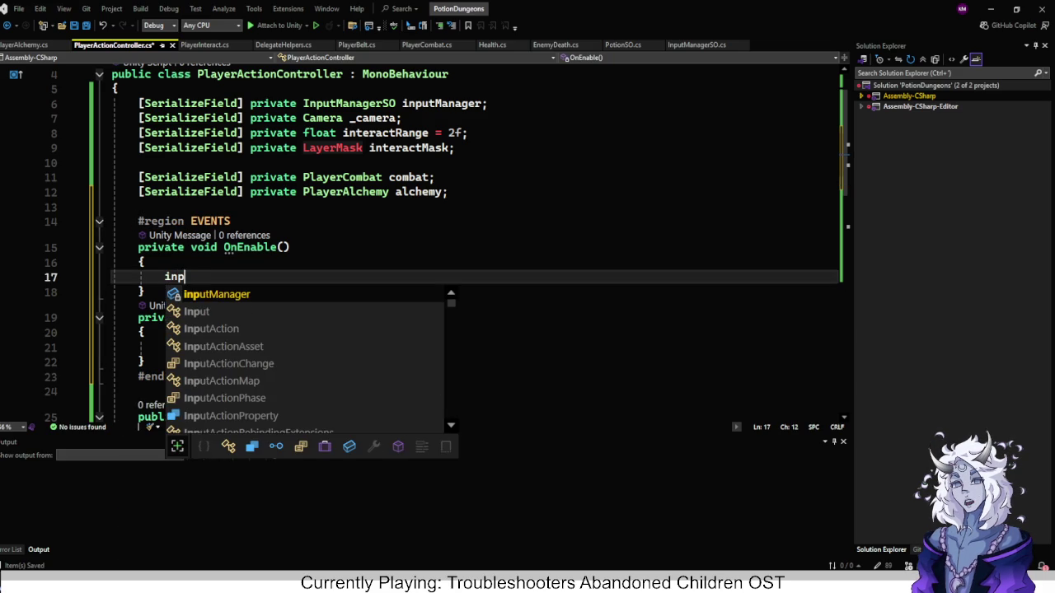
pyautogui.press('Tab')
pyautogui.write('.ActionPerformed/')
pyautogui.press('BackSpace')
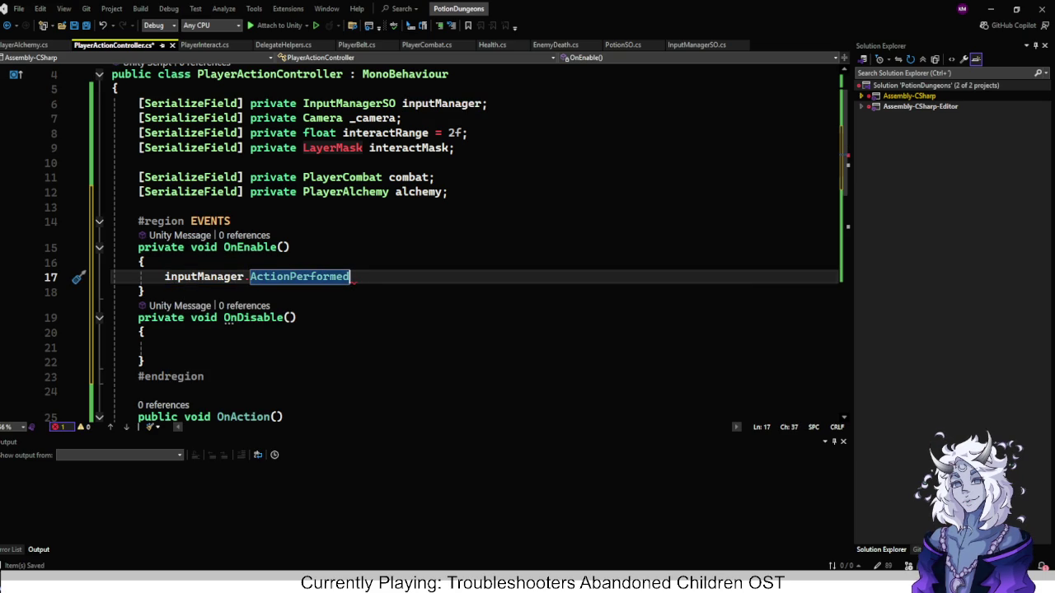
pyautogui.hotkey('ctrl', 'BackSpace')
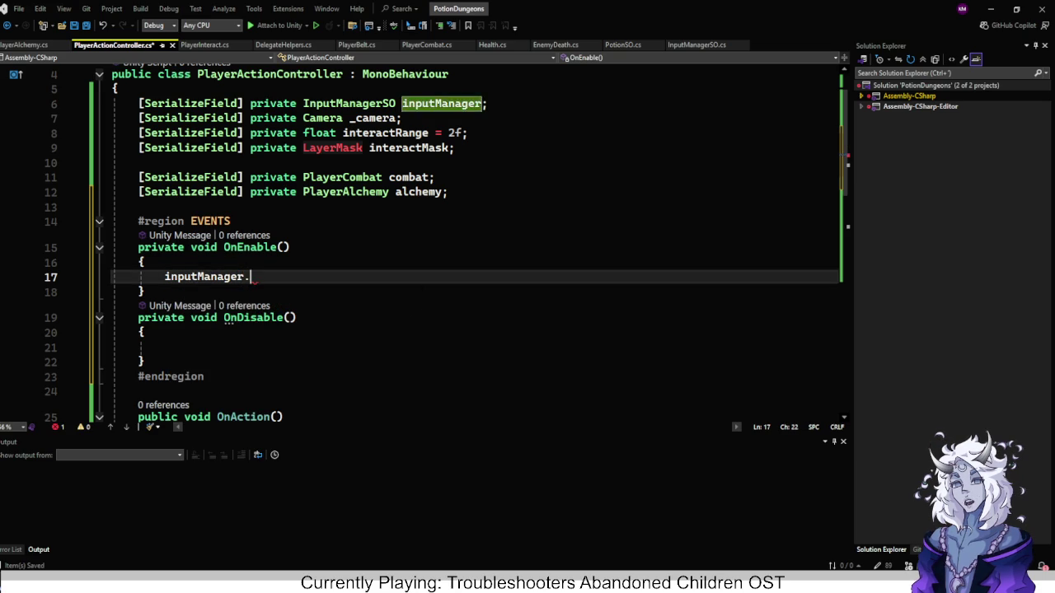
pyautogui.write('.On')
pyautogui.press('Tab')
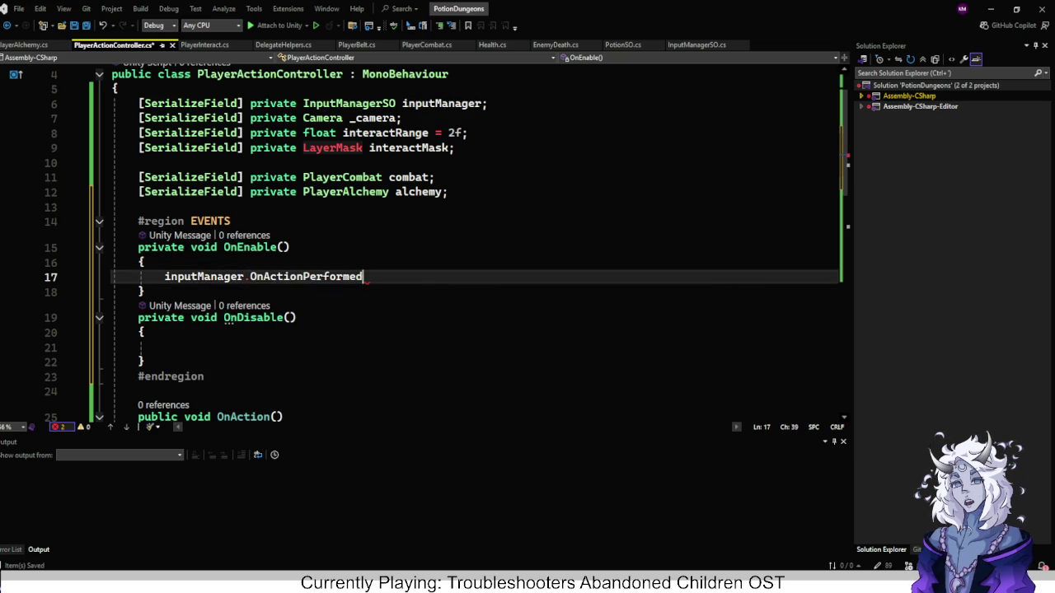
pyautogui.write(' += ')
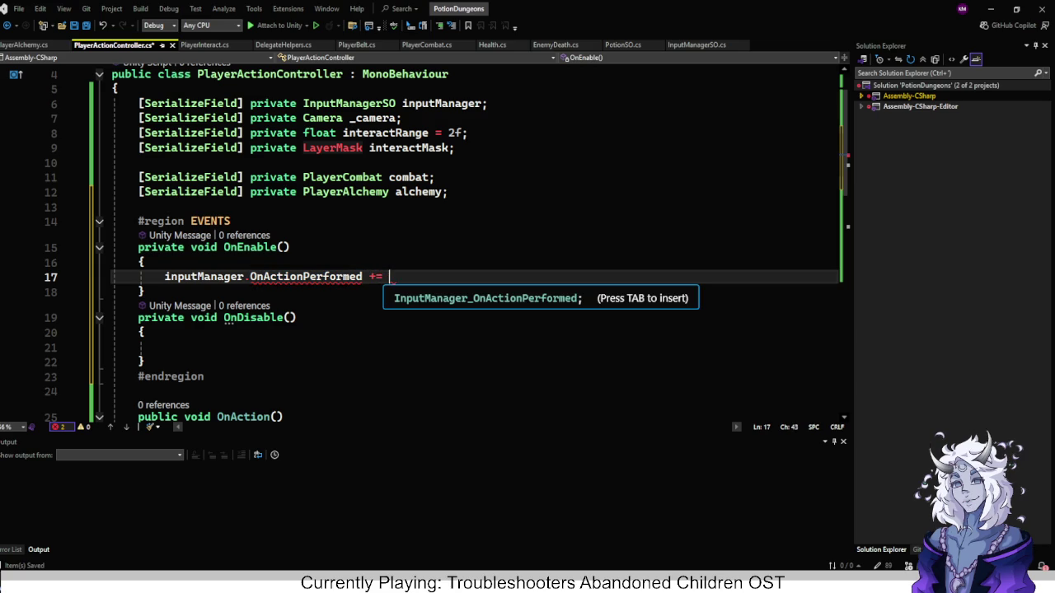
pyautogui.write('OnA')
pyautogui.press('Tab')
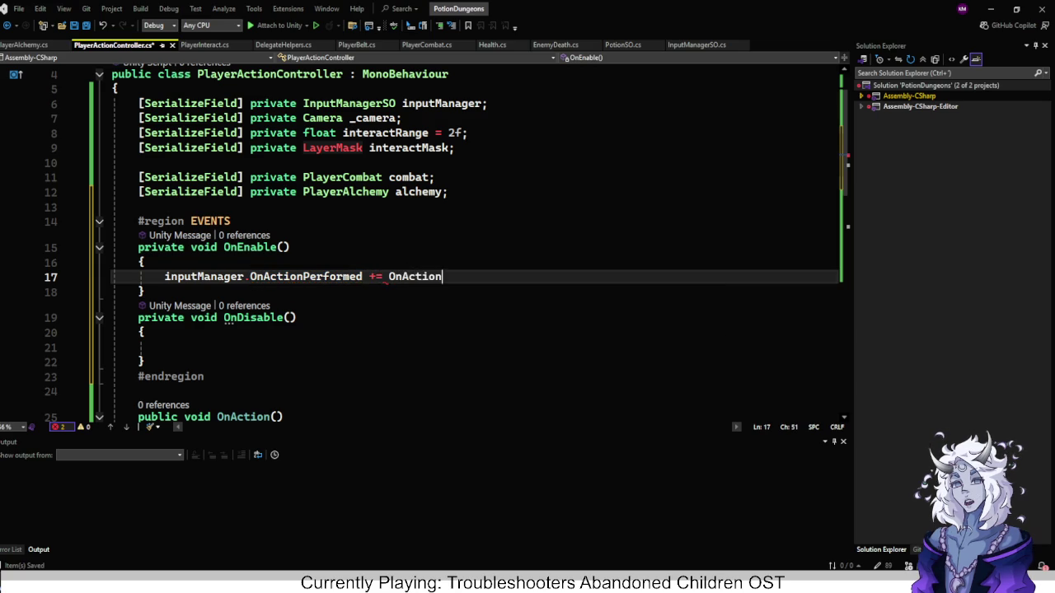
pyautogui.write(';')
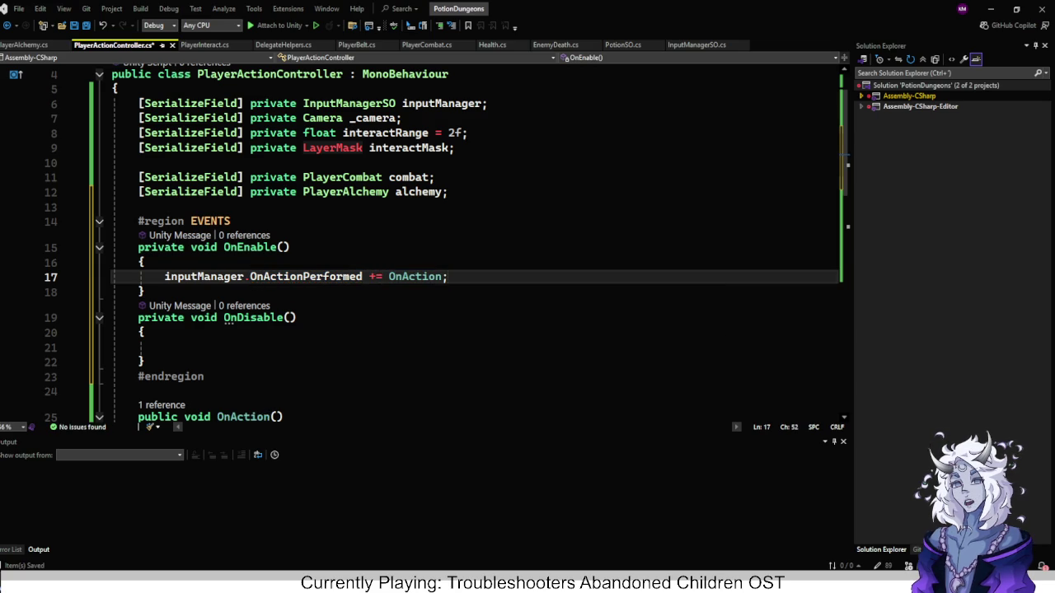
# Copy the subscription into OnDisable as '-= OnAction;' and save the script.
pyautogui.click(244, 277)
pyautogui.click(164, 277)
pyautogui.hotkey('ctrl', 'c')
pyautogui.click(165, 347)
pyautogui.hotkey('ctrl', 'v')
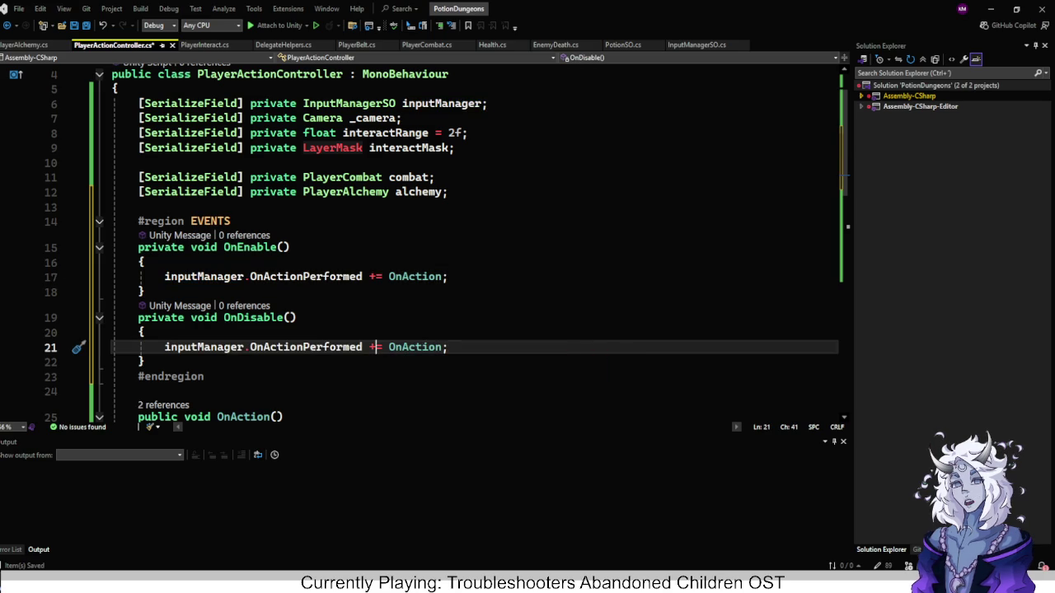
pyautogui.click(375, 347)
pyautogui.press('BackSpace')
pyautogui.write('-')
pyautogui.hotkey('ctrl', 's')
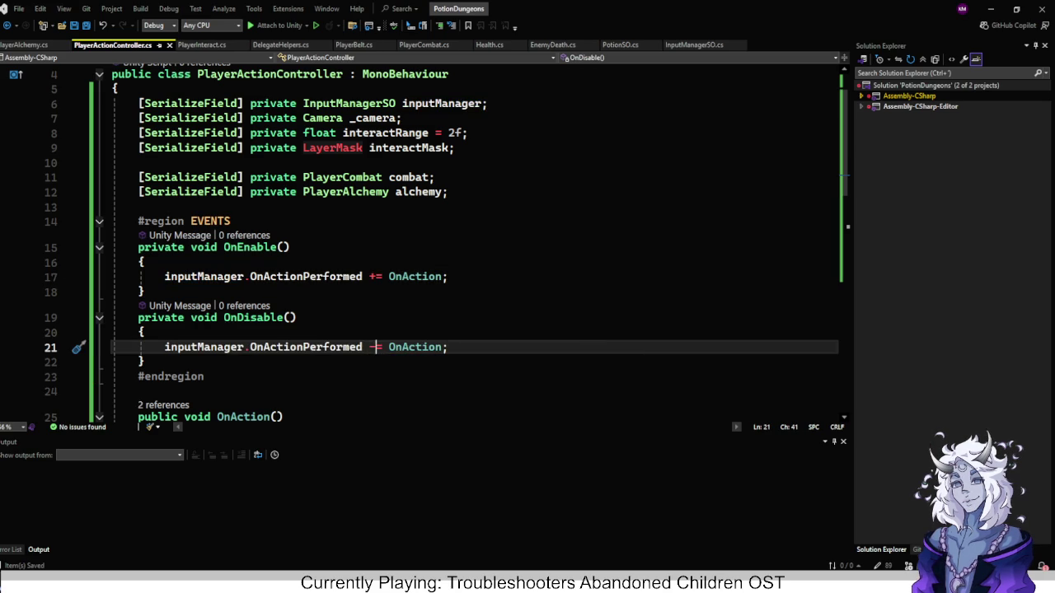
pyautogui.click(147, 332)
pyautogui.scroll(-4, 527, 247)
pyautogui.scroll(2, 528, 247)
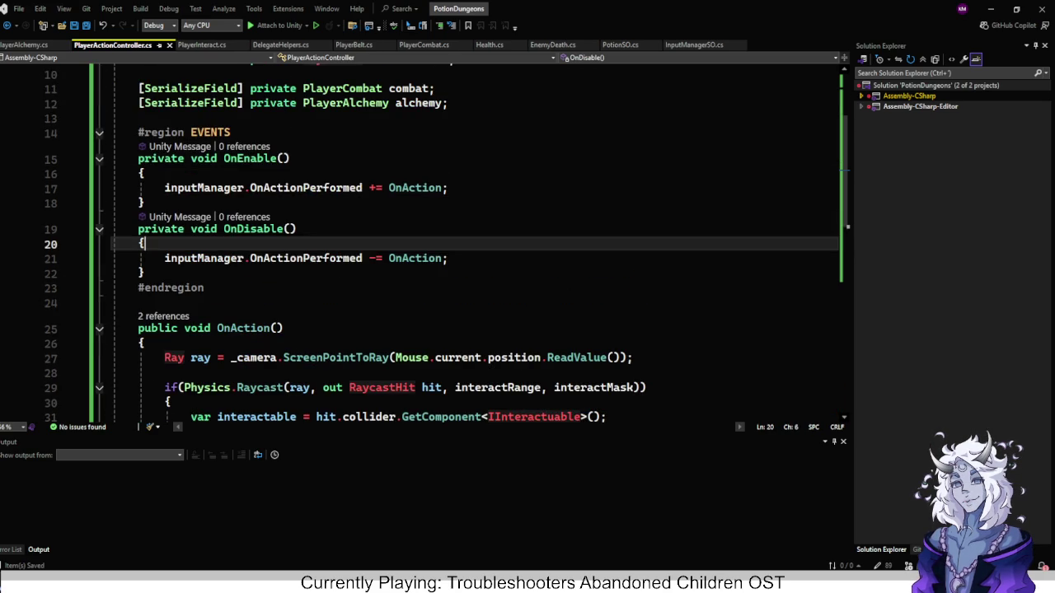
pyautogui.hotkey('alt', 'Tab')
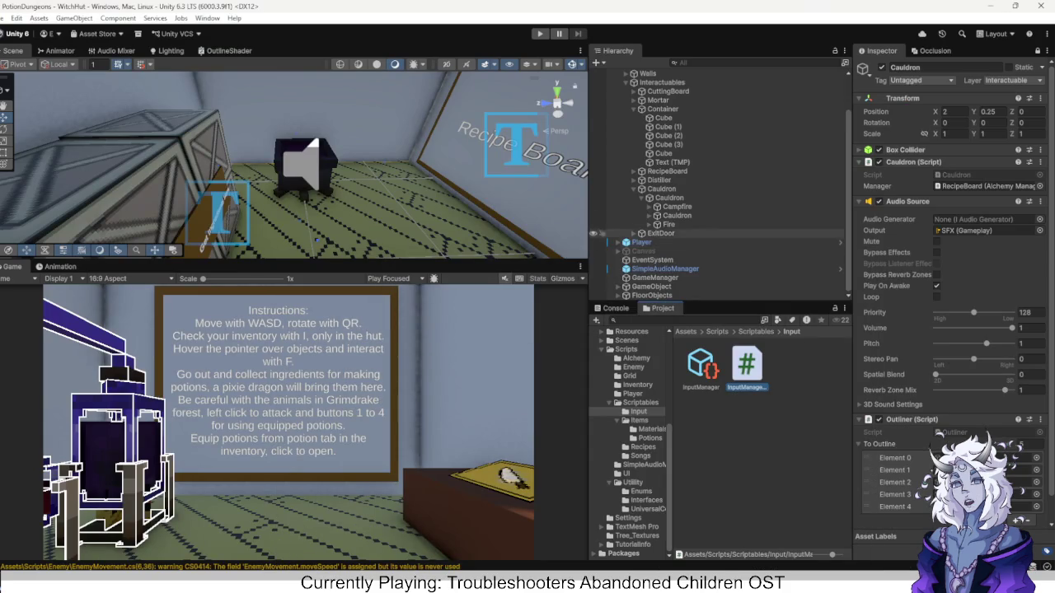
# Select Player and collapse its Inspector components to compare the two Player Combat entries.
pyautogui.scroll(3, 725, 260)
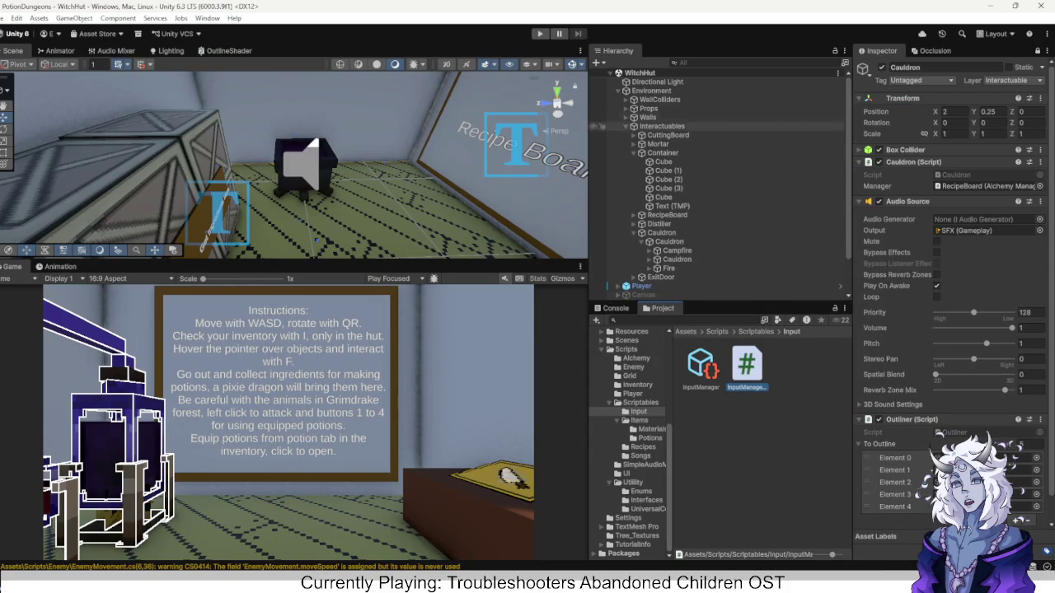
pyautogui.click(651, 295)
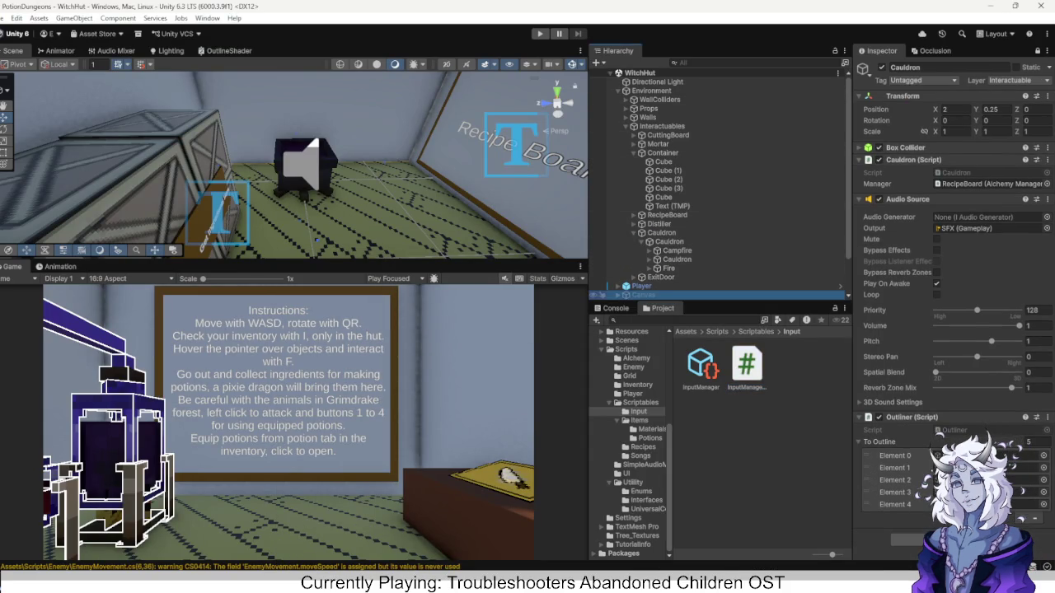
pyautogui.click(601, 286)
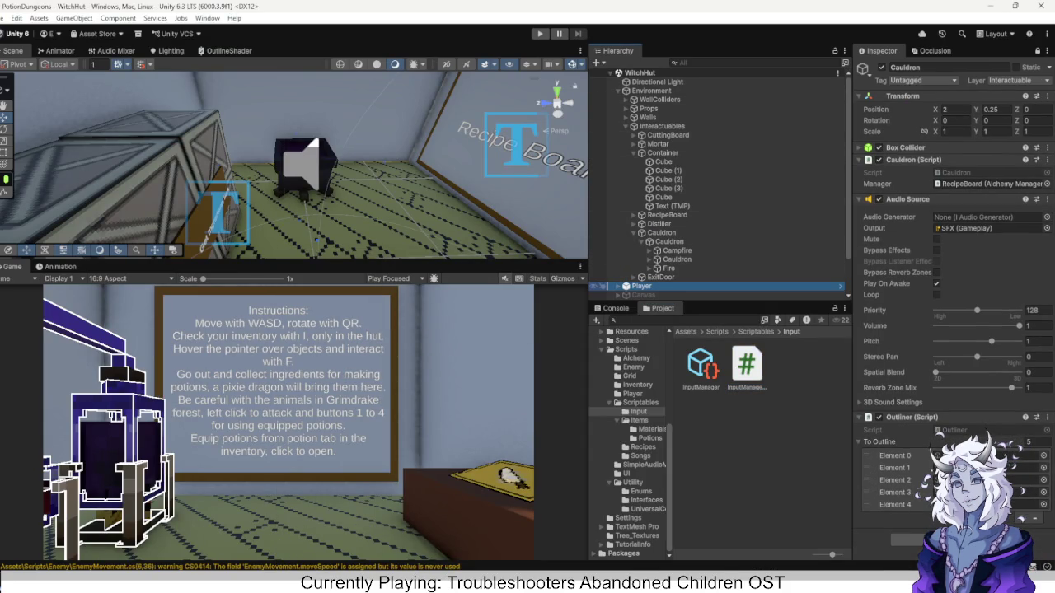
pyautogui.click(1037, 50)
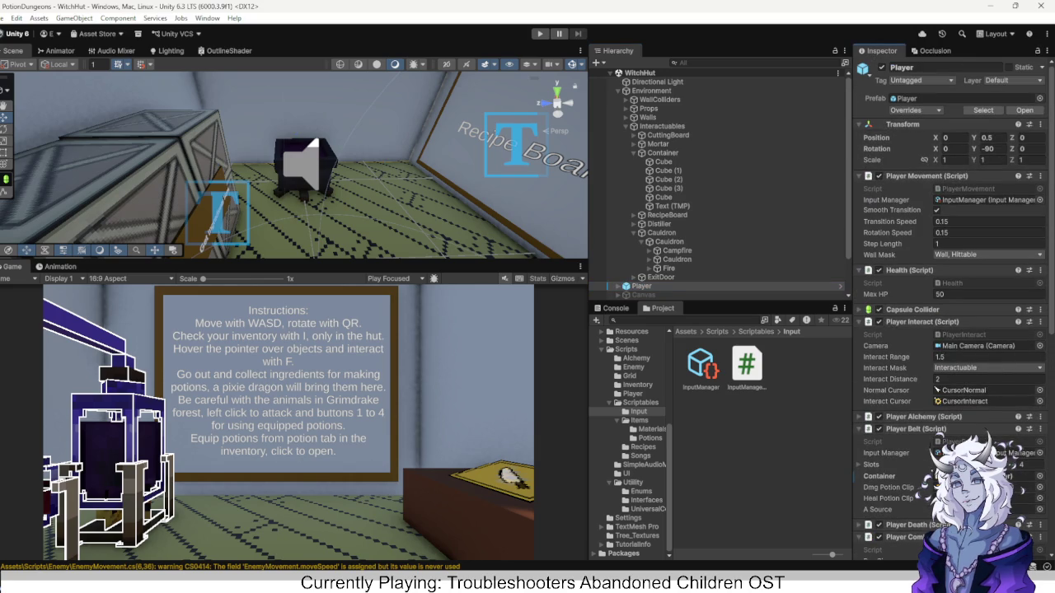
pyautogui.click(972, 175)
pyautogui.click(972, 188)
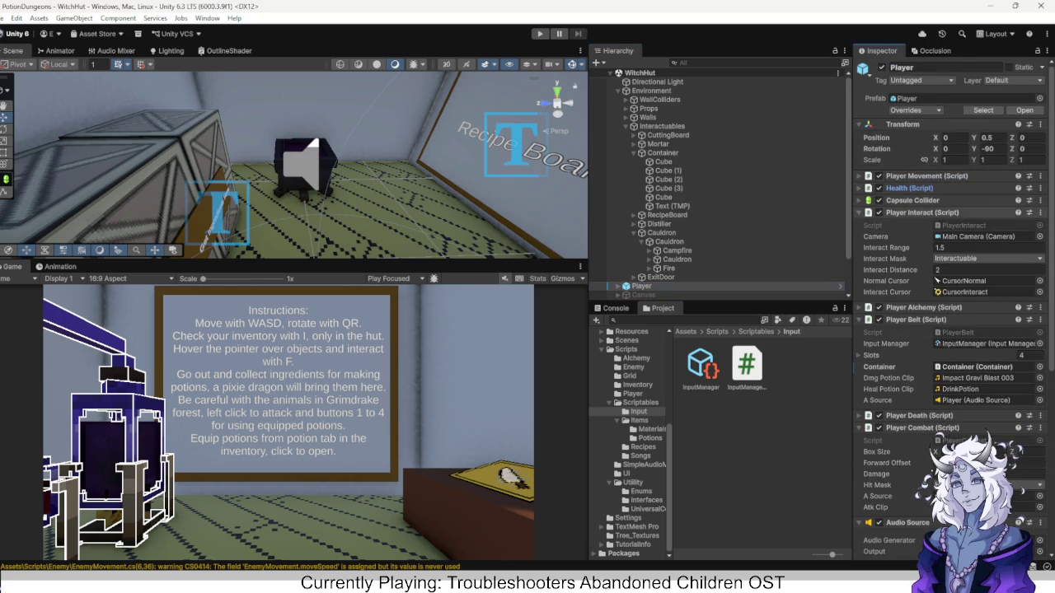
pyautogui.click(972, 212)
pyautogui.click(972, 236)
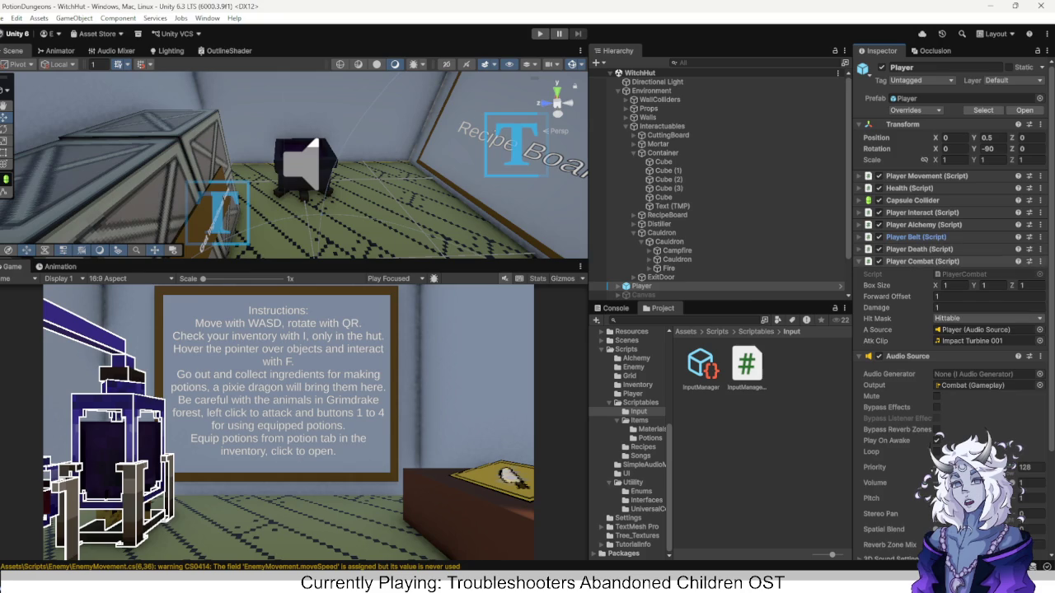
pyautogui.click(972, 262)
pyautogui.click(972, 273)
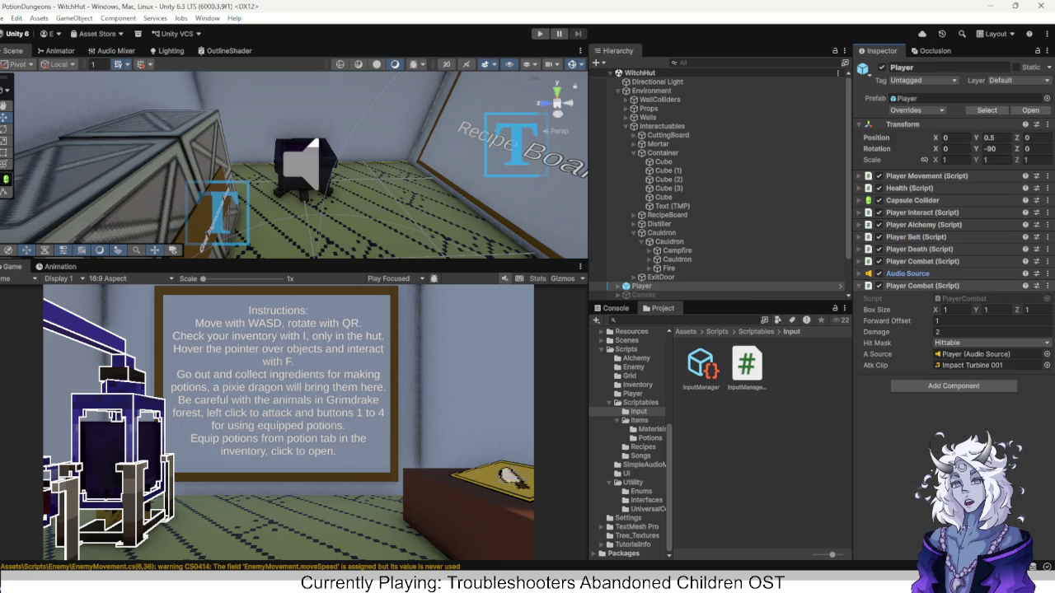
pyautogui.click(973, 285)
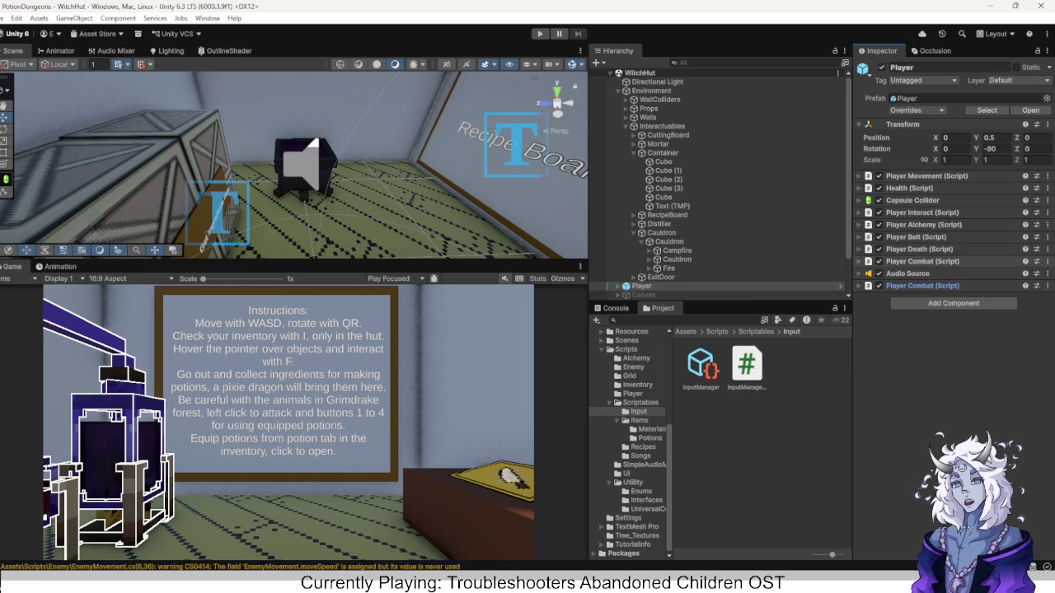
pyautogui.click(973, 285)
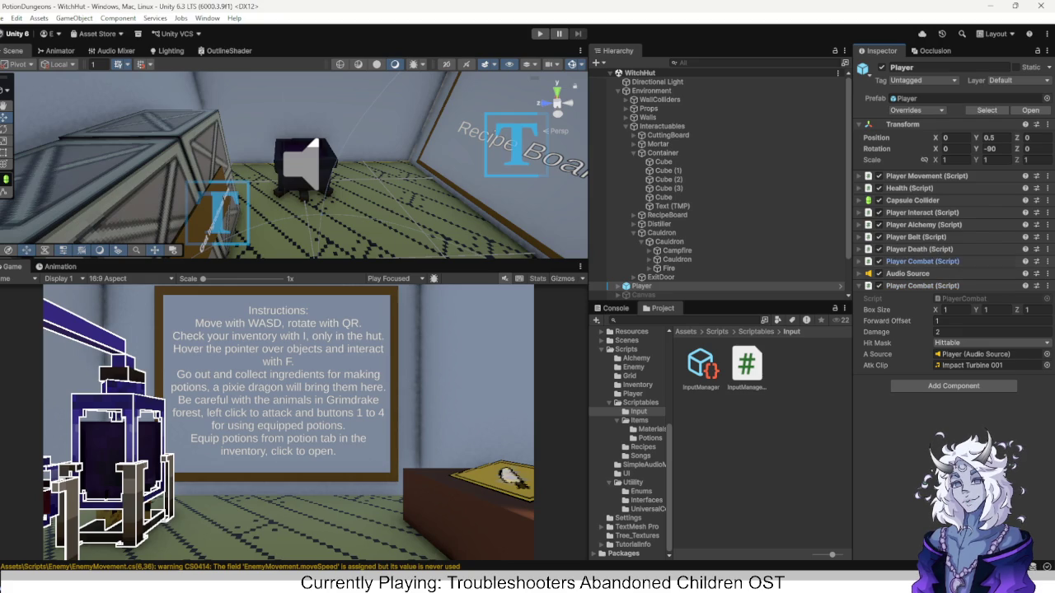
pyautogui.click(972, 262)
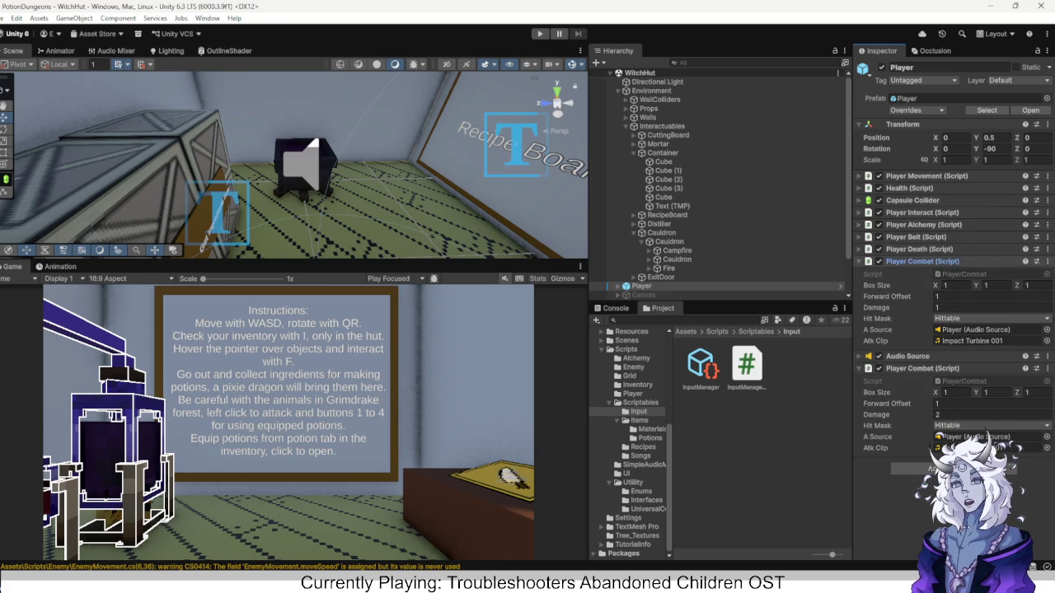
# Remove the first Player Combat component and apply the removal to the Player prefab.
pyautogui.click(1047, 261)
pyautogui.click(975, 315)
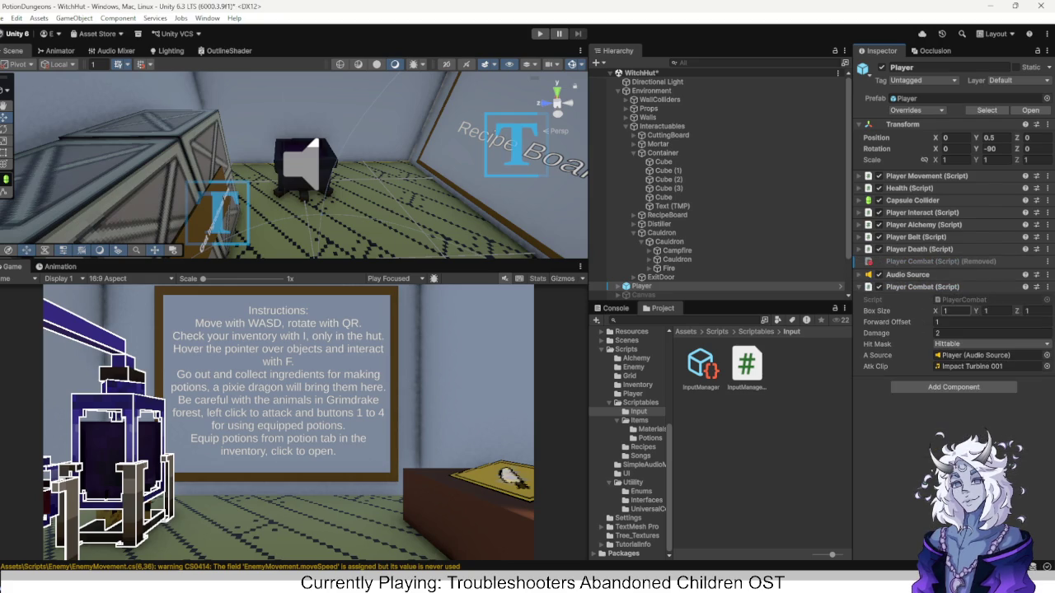
pyautogui.rightClick(972, 261)
pyautogui.moveTo(972, 266)
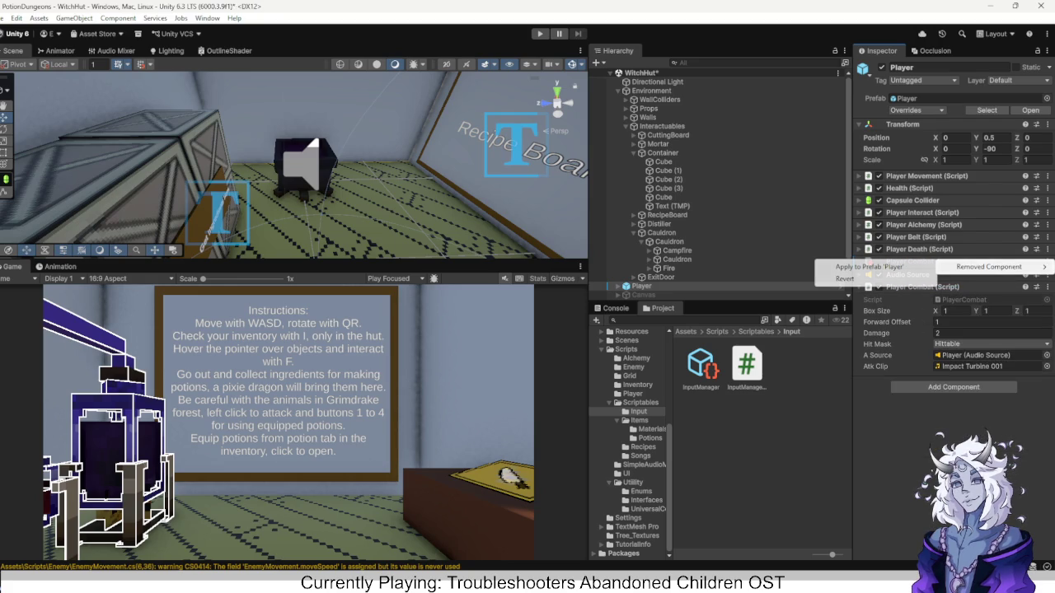
pyautogui.click(865, 266)
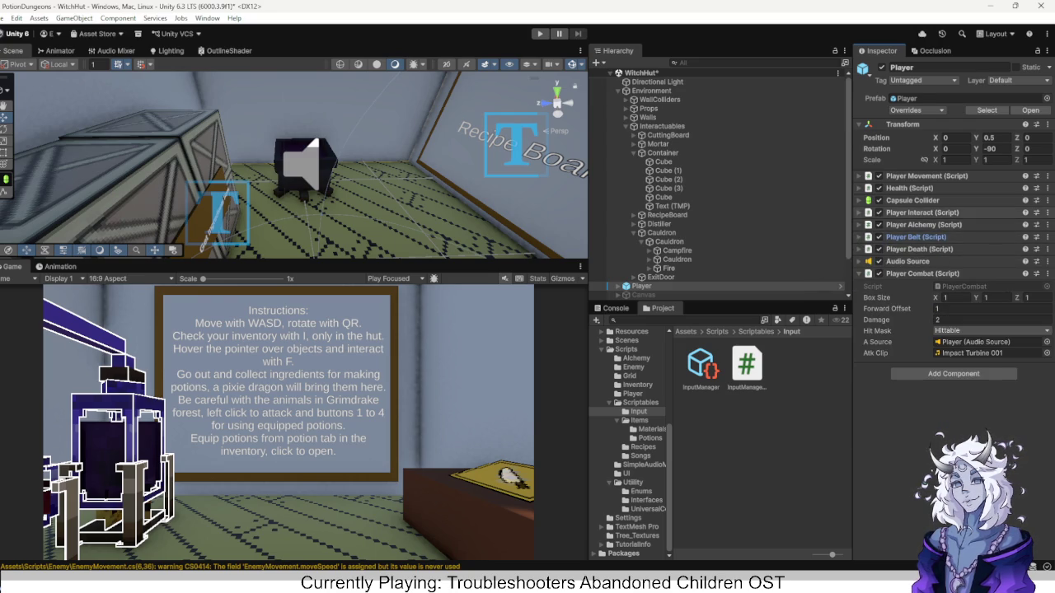
# Check the Player Interact settings and open the Player prefab to reorder Capsule Collider.
pyautogui.click(922, 213)
pyautogui.click(922, 212)
pyautogui.click(922, 212)
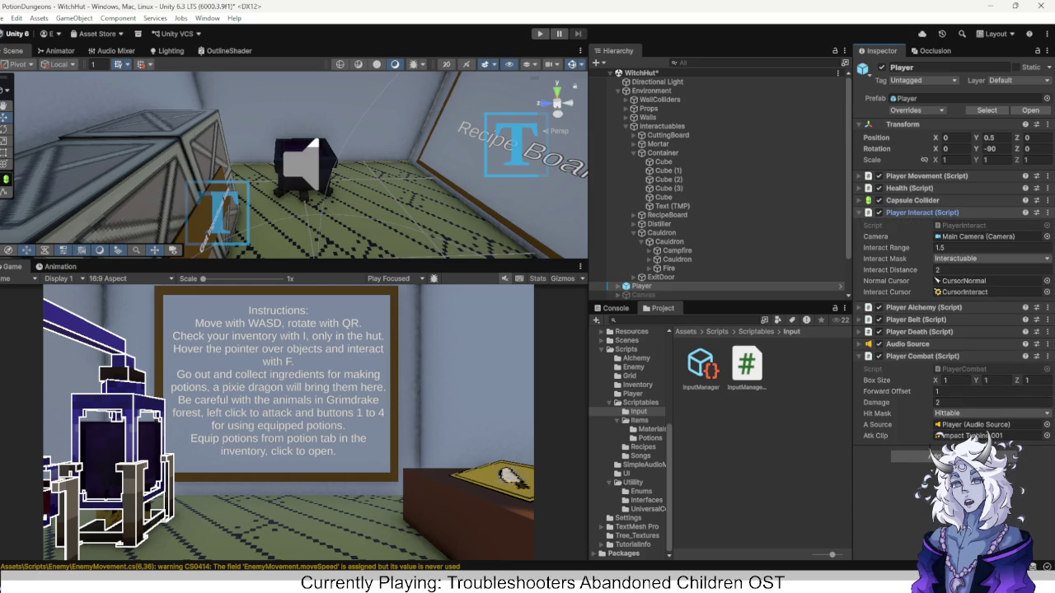
pyautogui.click(922, 213)
pyautogui.click(922, 213)
pyautogui.click(922, 212)
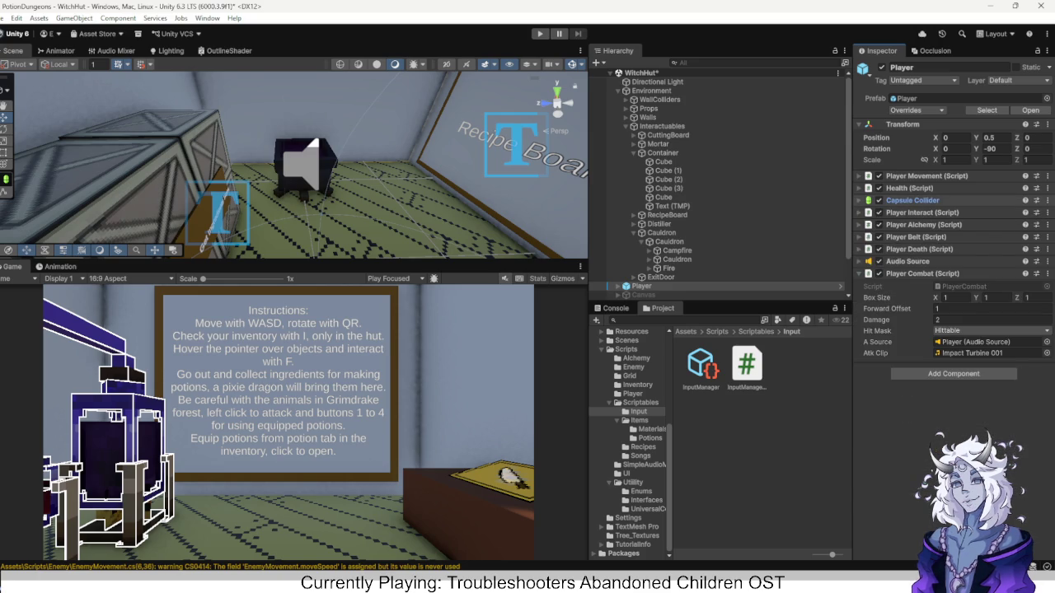
pyautogui.moveTo(906, 168); pyautogui.dragTo(906, 168)
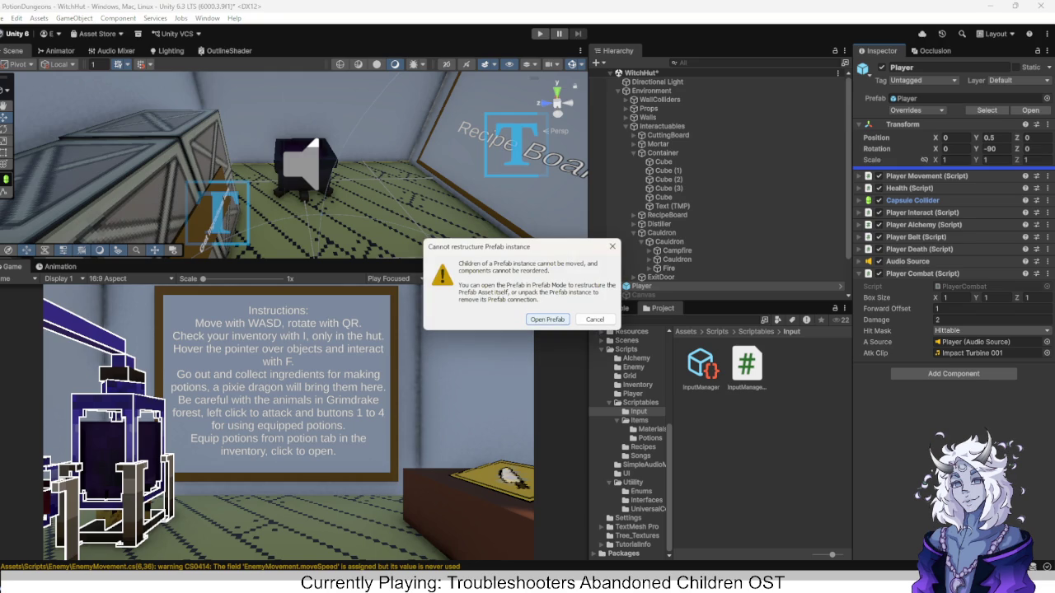
pyautogui.press('Return')
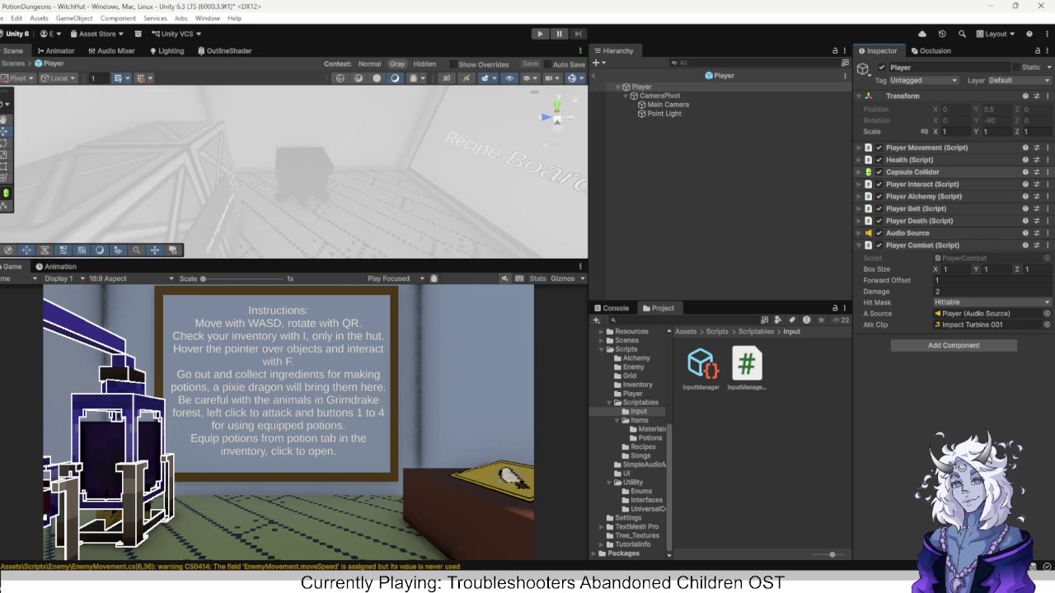
# Move Capsule Collider under Transform, save the Player prefab, and return to the scene.
pyautogui.moveTo(912, 172); pyautogui.dragTo(912, 140)
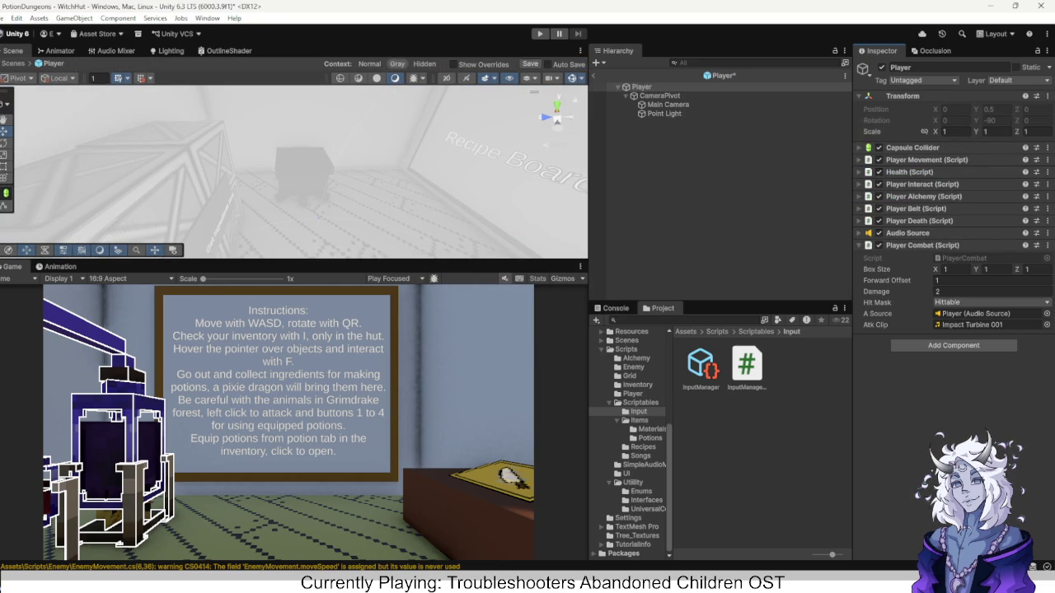
pyautogui.hotkey('ctrl', 's')
pyautogui.click(641, 86)
pyautogui.click(593, 75)
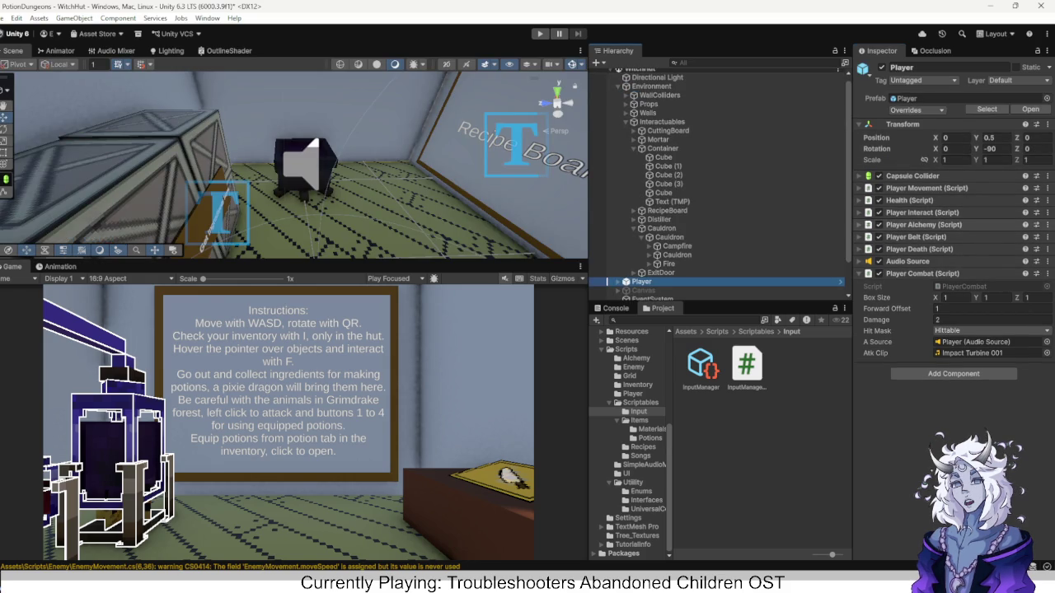
# Review the Health and Player Movement settings, then browse the Scripts/Player folder.
pyautogui.click(910, 200)
pyautogui.click(909, 200)
pyautogui.click(926, 188)
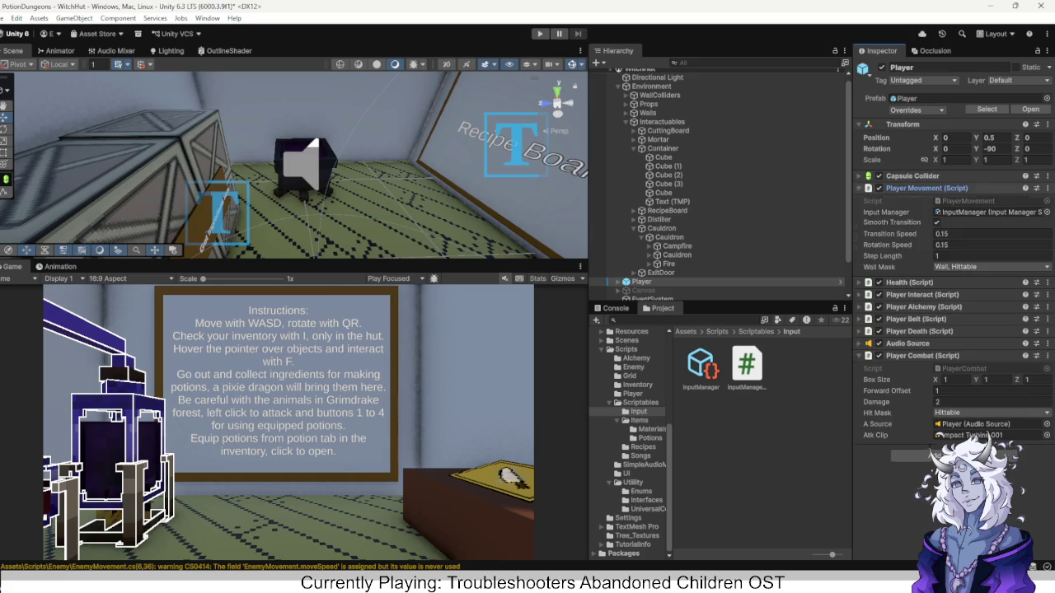
pyautogui.click(926, 188)
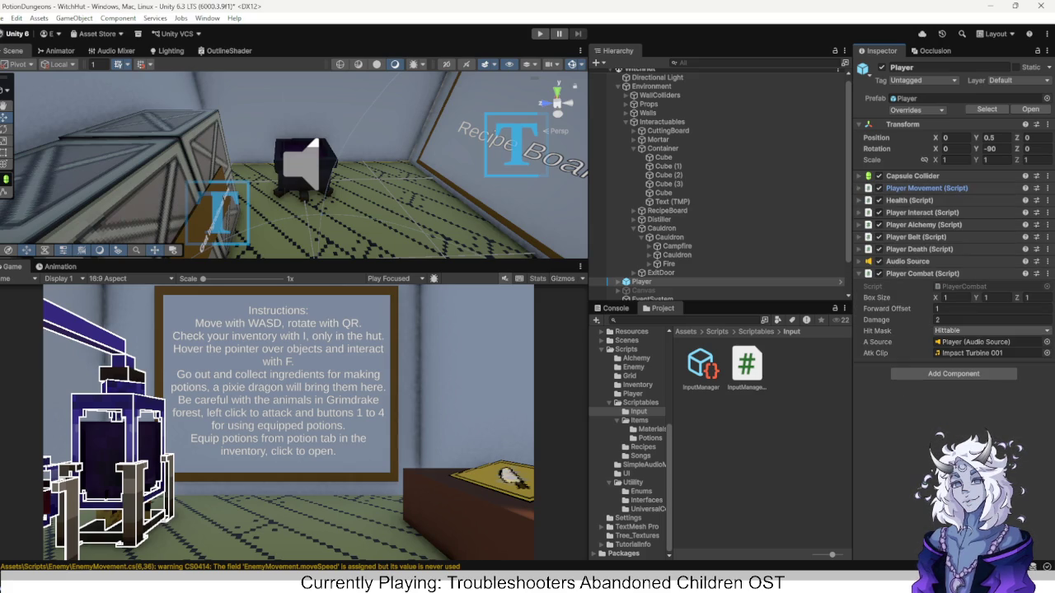
pyautogui.click(633, 393)
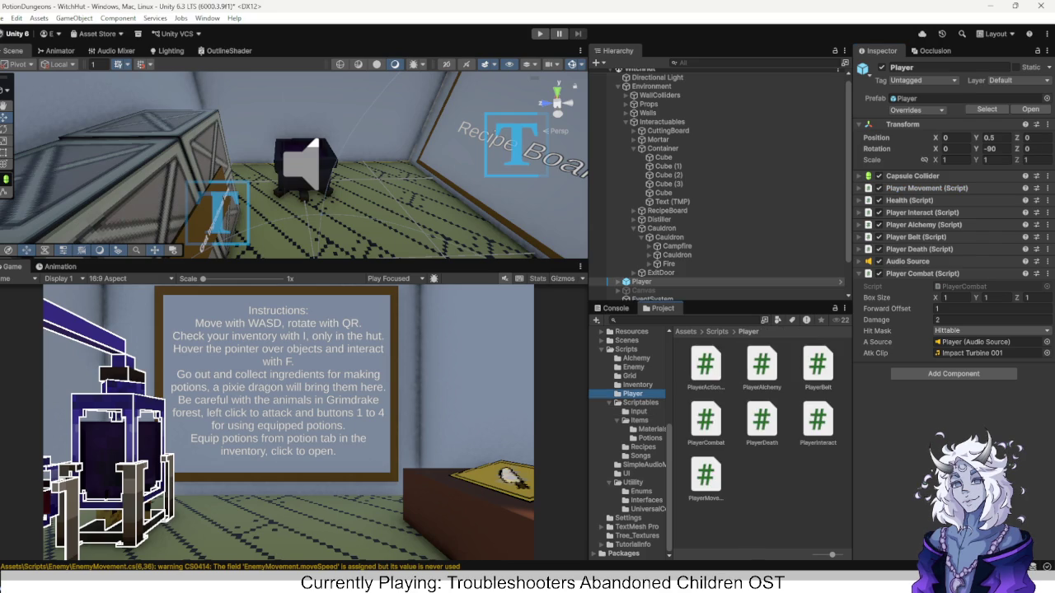
# Add PlayerActionController to Player with InputManager and Main Camera assigned.
pyautogui.moveTo(706, 363); pyautogui.dragTo(948, 367)
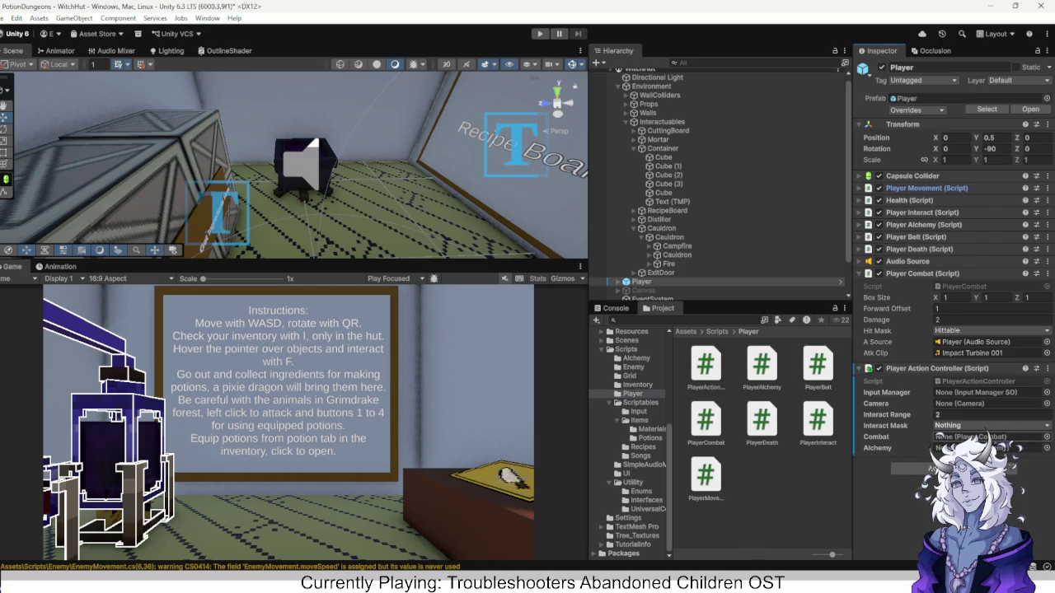
pyautogui.click(1046, 392)
pyautogui.doubleClick(775, 271)
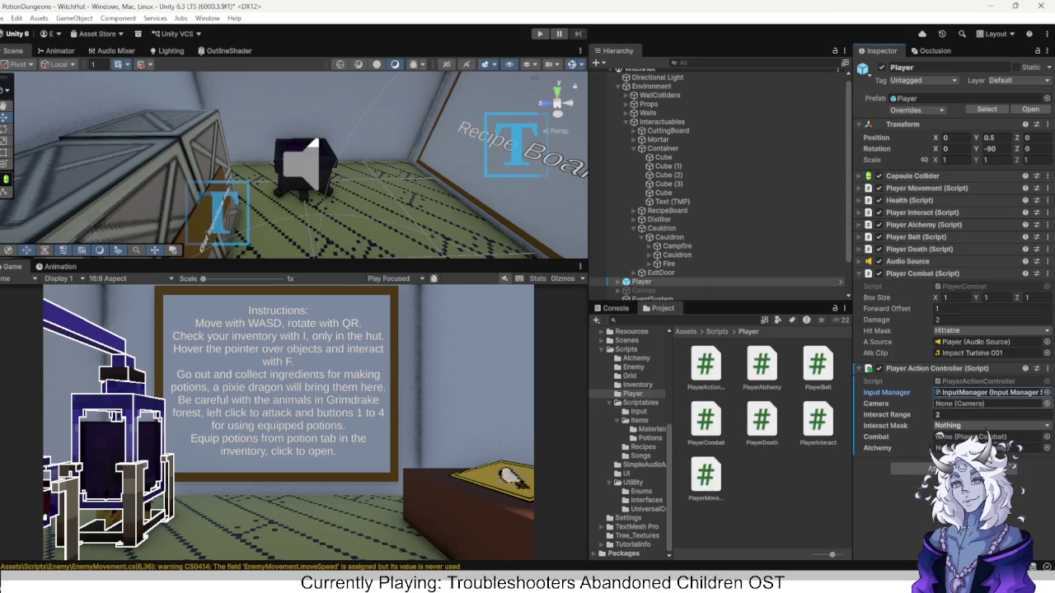
pyautogui.click(1047, 403)
pyautogui.doubleClick(651, 256)
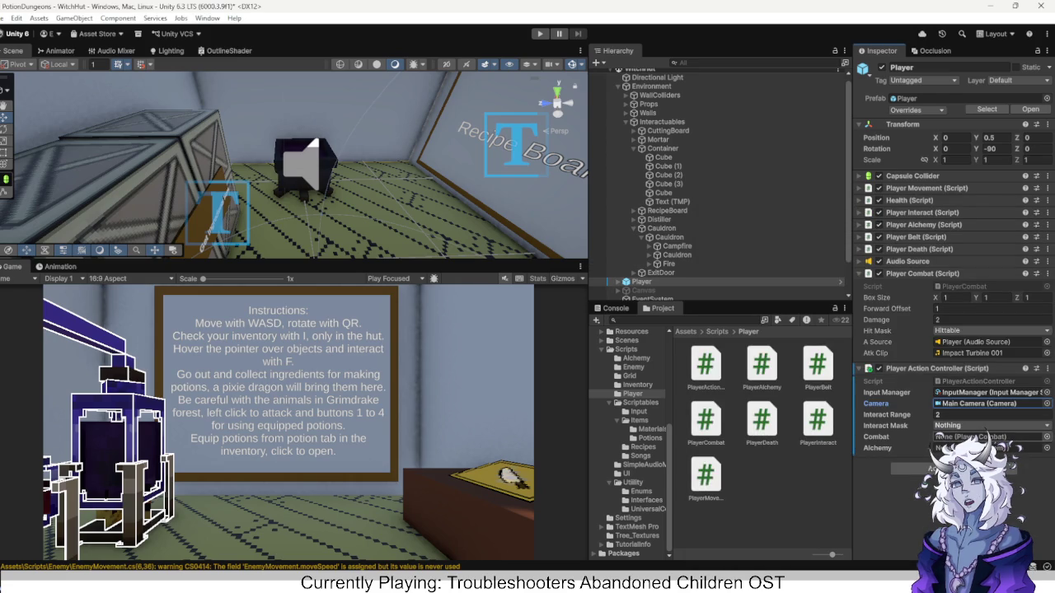
# Set Interact Mask to Interactuable, link Combat and Alchemy to Player, and apply to the prefab.
pyautogui.click(989, 425)
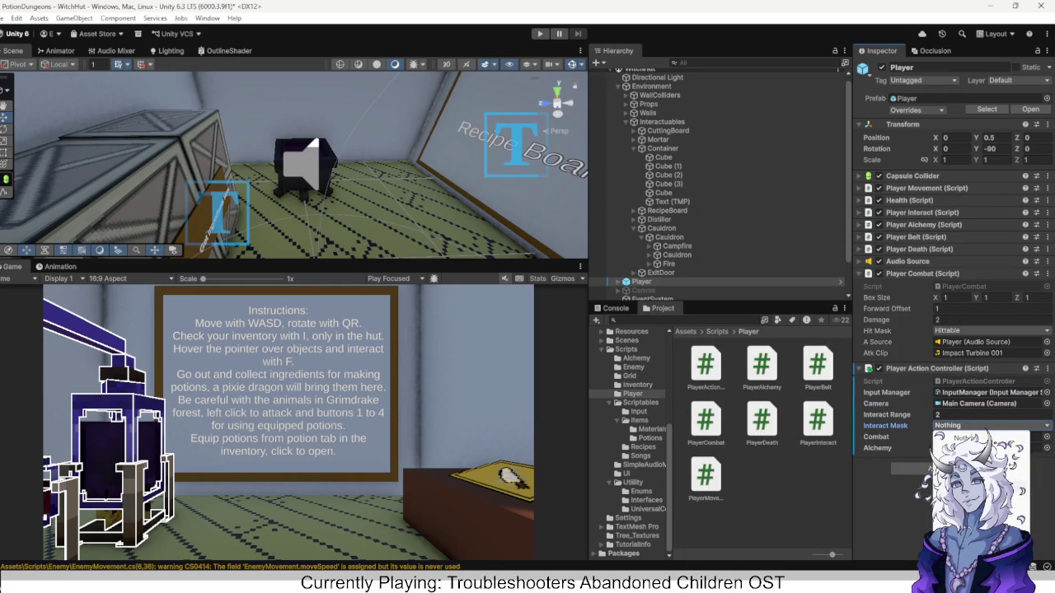
pyautogui.click(972, 528)
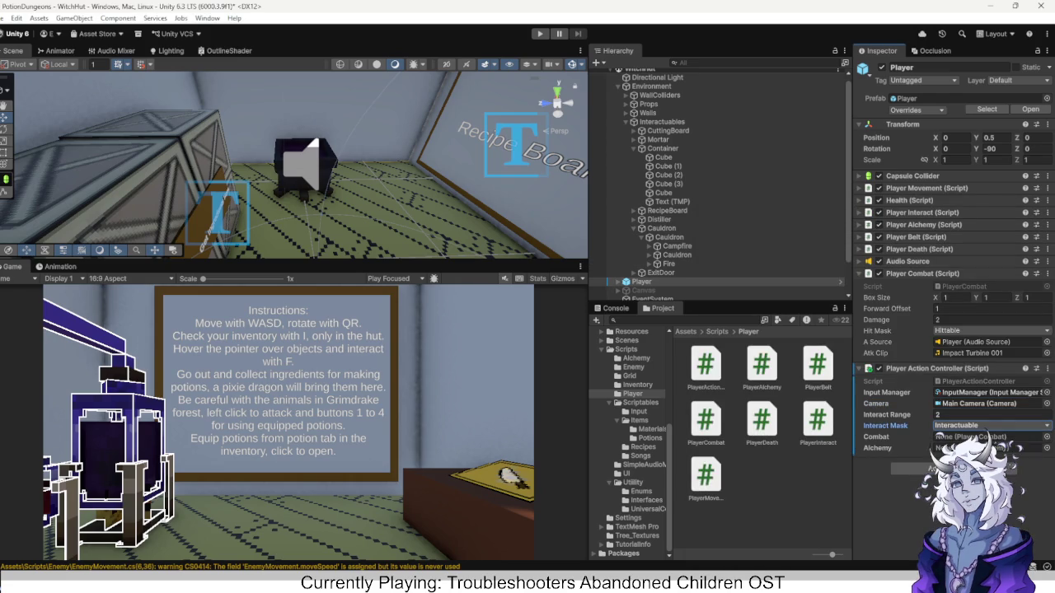
pyautogui.click(1046, 436)
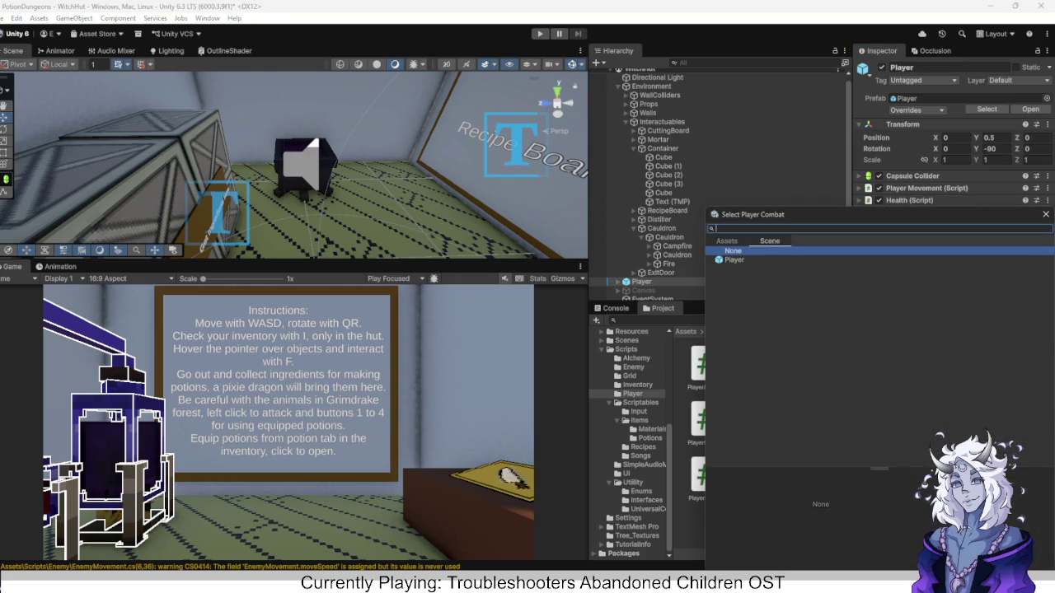
pyautogui.doubleClick(733, 260)
pyautogui.click(1047, 448)
pyautogui.doubleClick(733, 260)
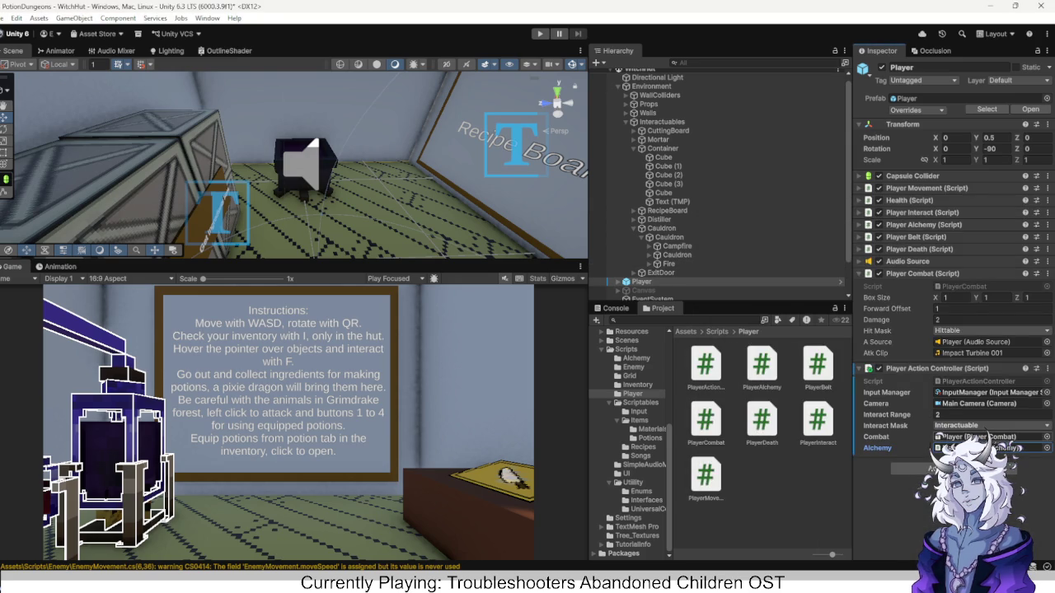
pyautogui.rightClick(907, 368)
pyautogui.moveTo(956, 387)
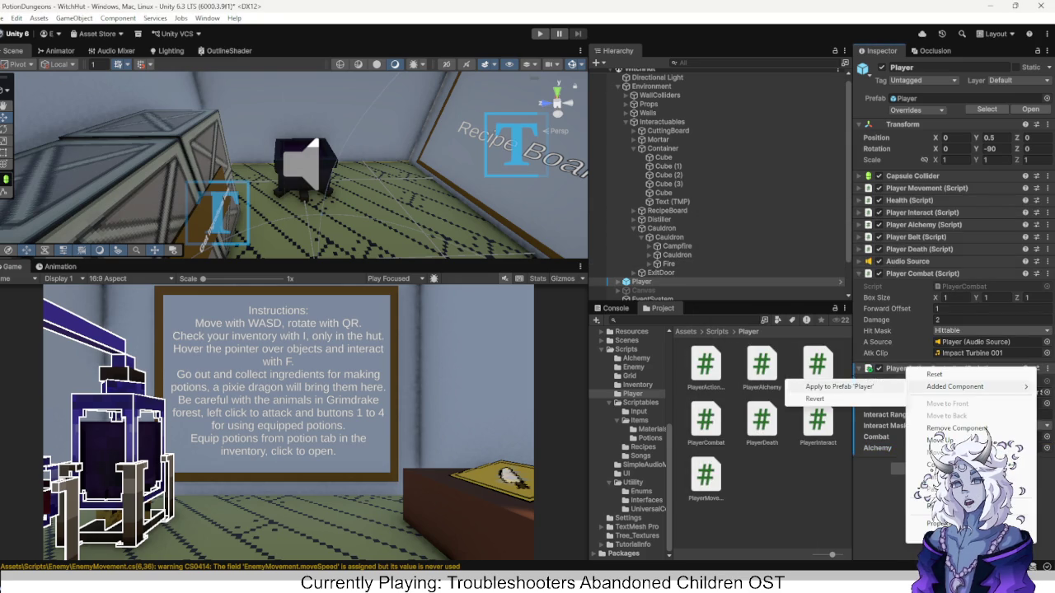
pyautogui.click(839, 387)
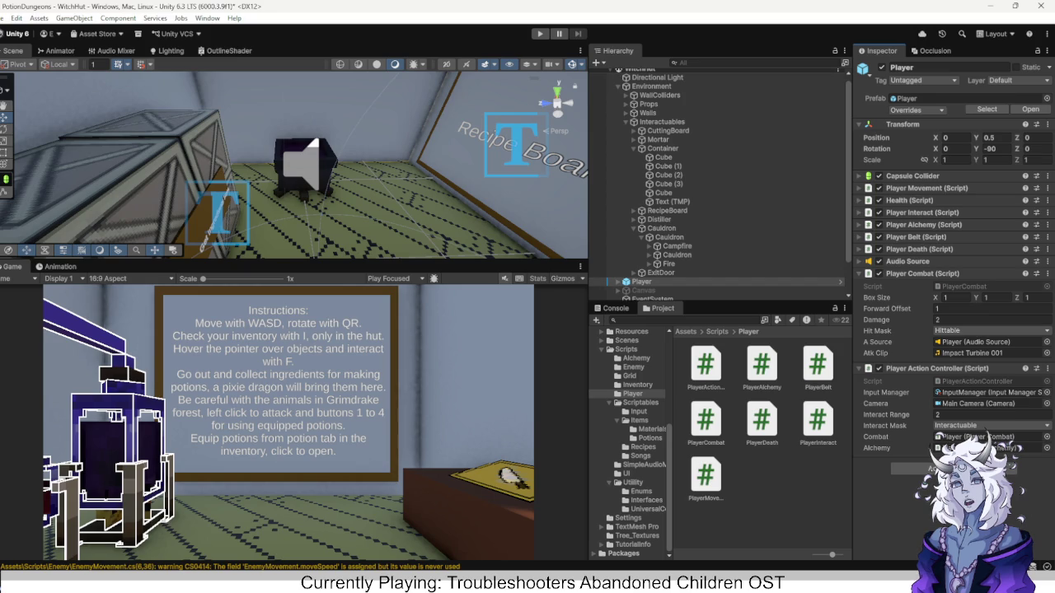
# Try Play mode and open the compile error's source in InputManagerSO.
pyautogui.hotkey('ctrl', 'p')
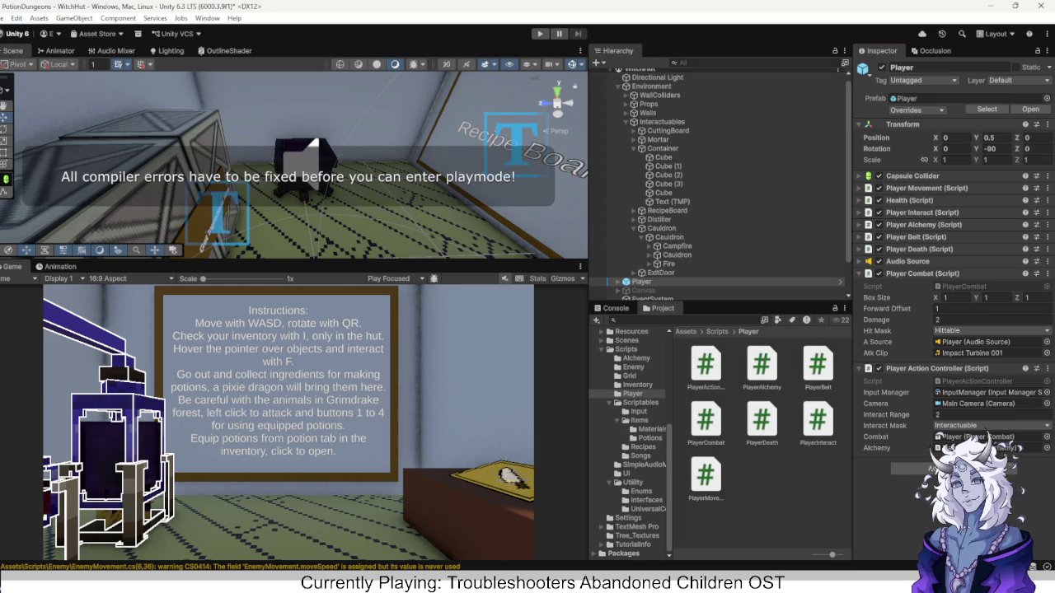
pyautogui.click(615, 308)
pyautogui.doubleClick(708, 393)
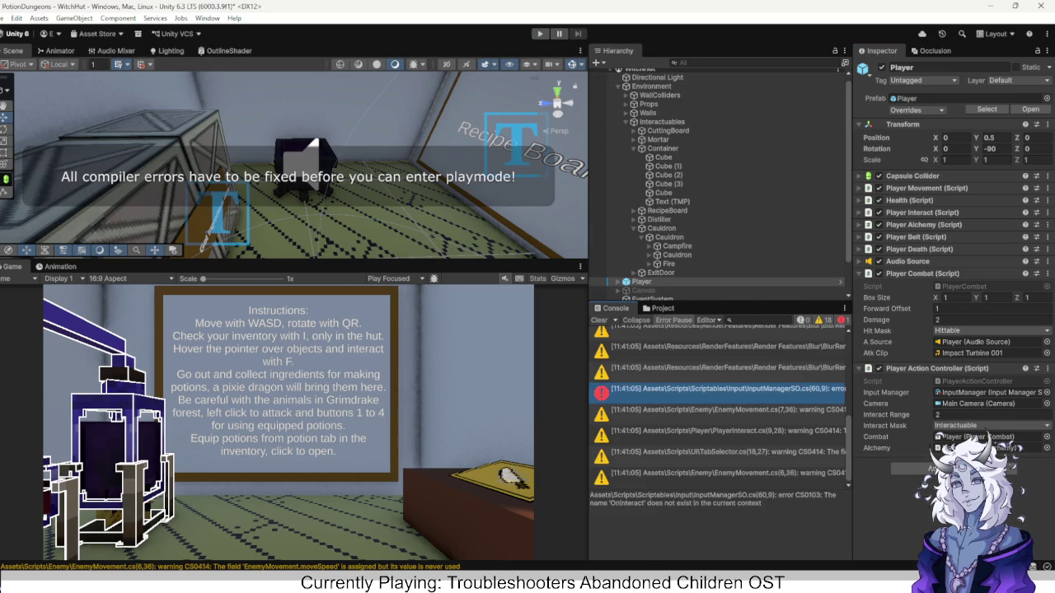
pyautogui.press('Down')
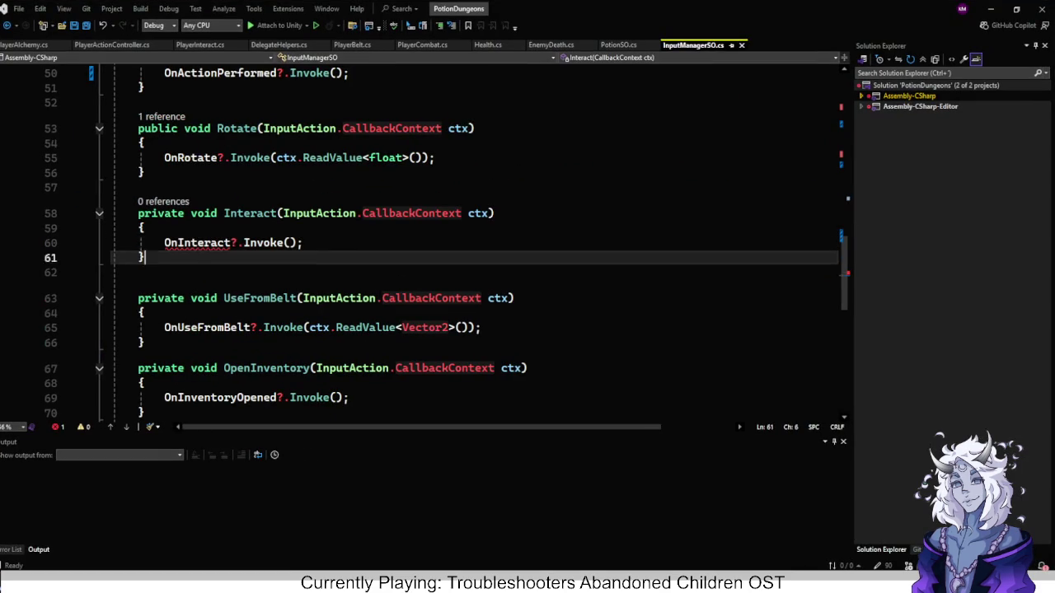
# Delete the leftover Interact method, save InputManagerSO, and enter Play mode in Unity.
pyautogui.hotkey('shift', 'Up')
pyautogui.hotkey('shift', 'Up')
pyautogui.hotkey('shift', 'Up')
pyautogui.hotkey('shift', 'Left')
pyautogui.press('Delete')
pyautogui.hotkey('ctrl', 's')
pyautogui.hotkey('alt', 'Tab')
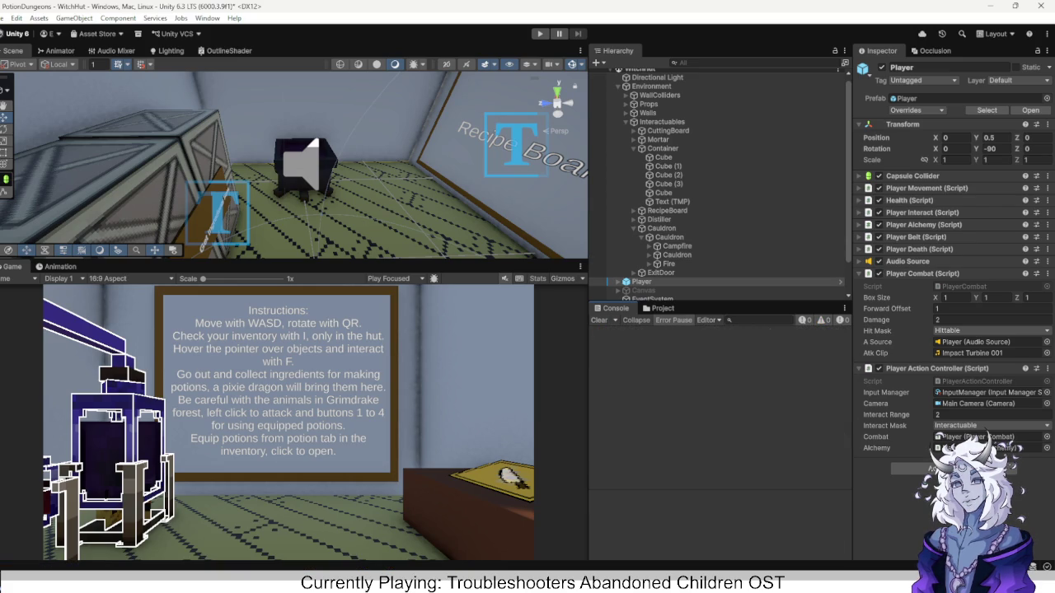
pyautogui.hotkey('ctrl', 'p')
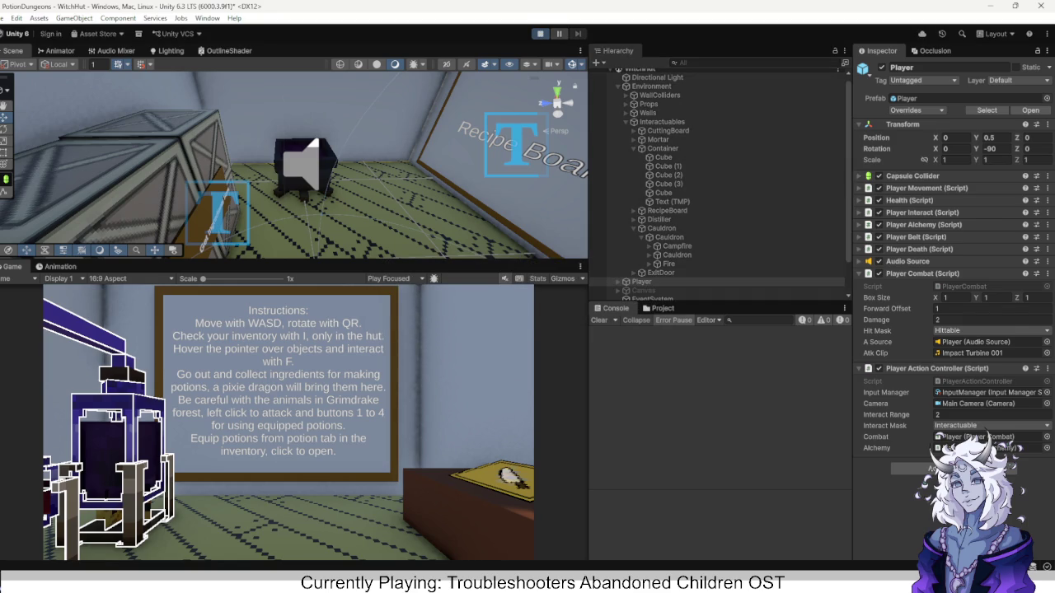
# In Play mode, turn and sidestep around the hut to view the Recipe Board, crates and door.
pyautogui.press('q')
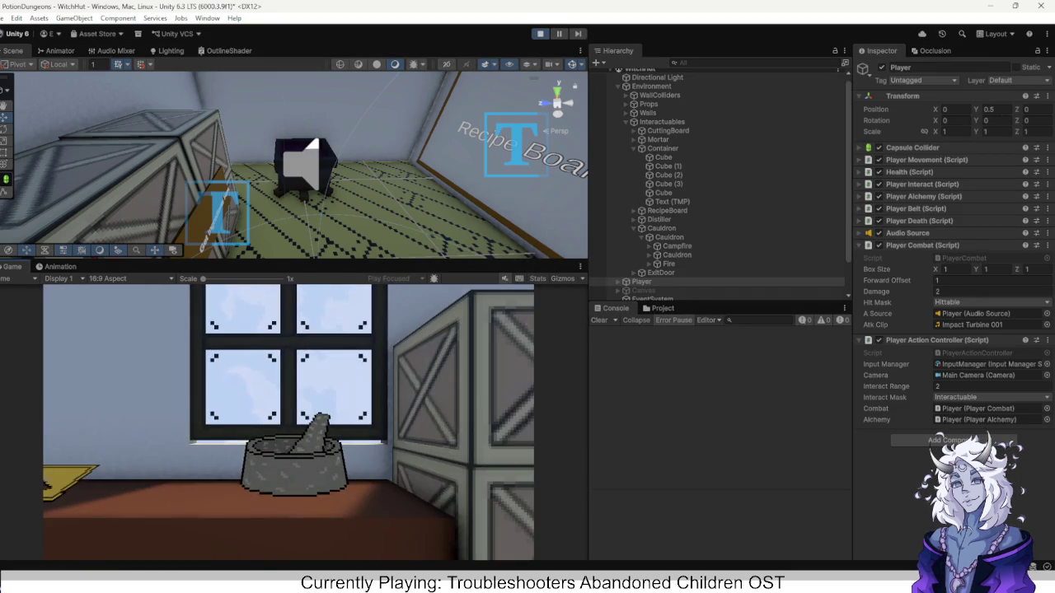
pyautogui.press('q')
pyautogui.press('q')
pyautogui.press('e')
pyautogui.press('q')
pyautogui.press('a')
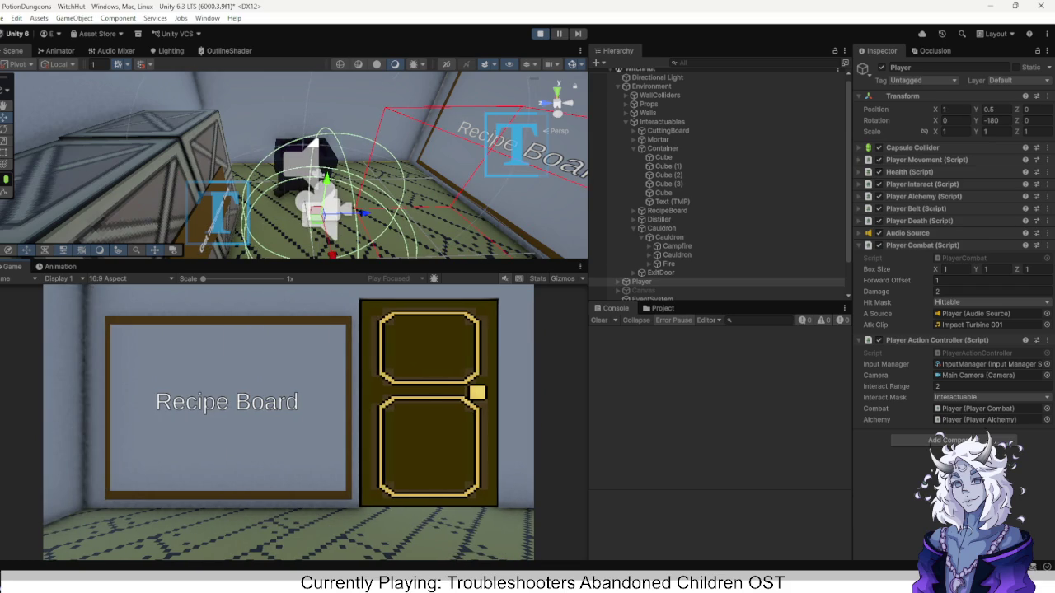
pyautogui.press('q')
pyautogui.press('q')
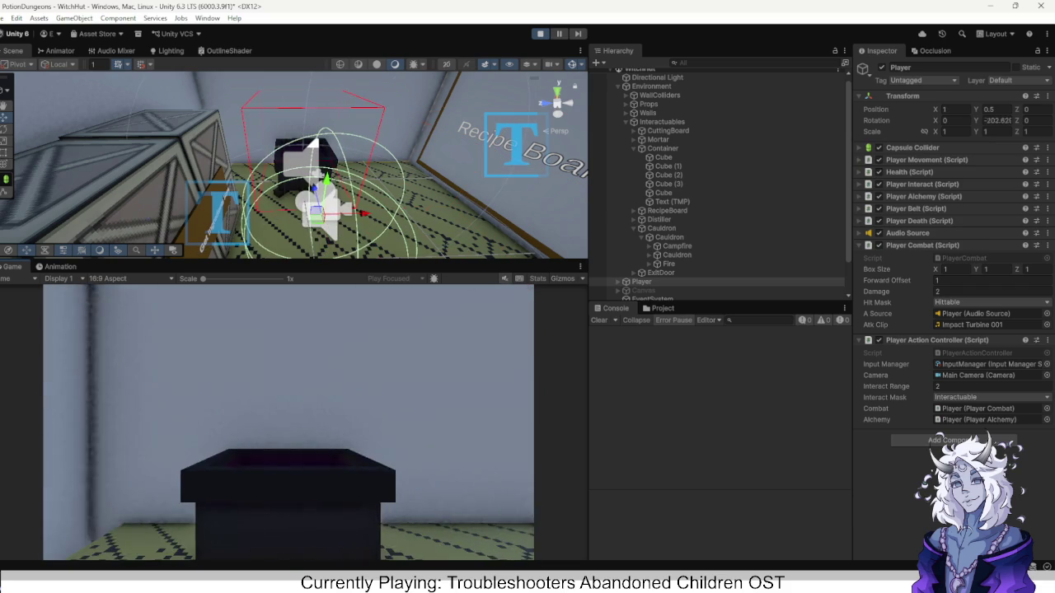
pyautogui.press('q')
pyautogui.press('q')
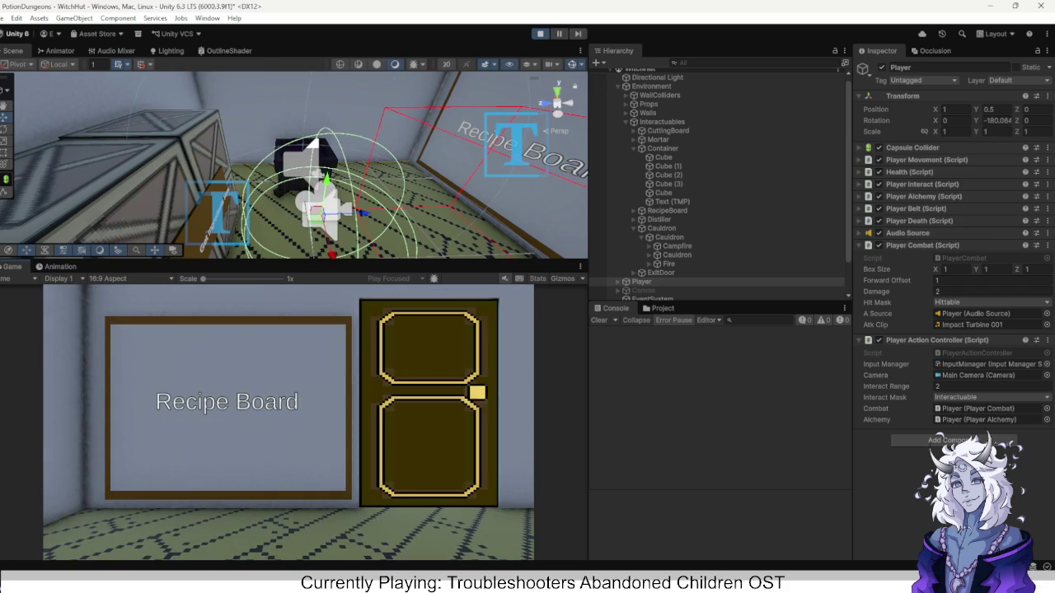
pyautogui.press('d')
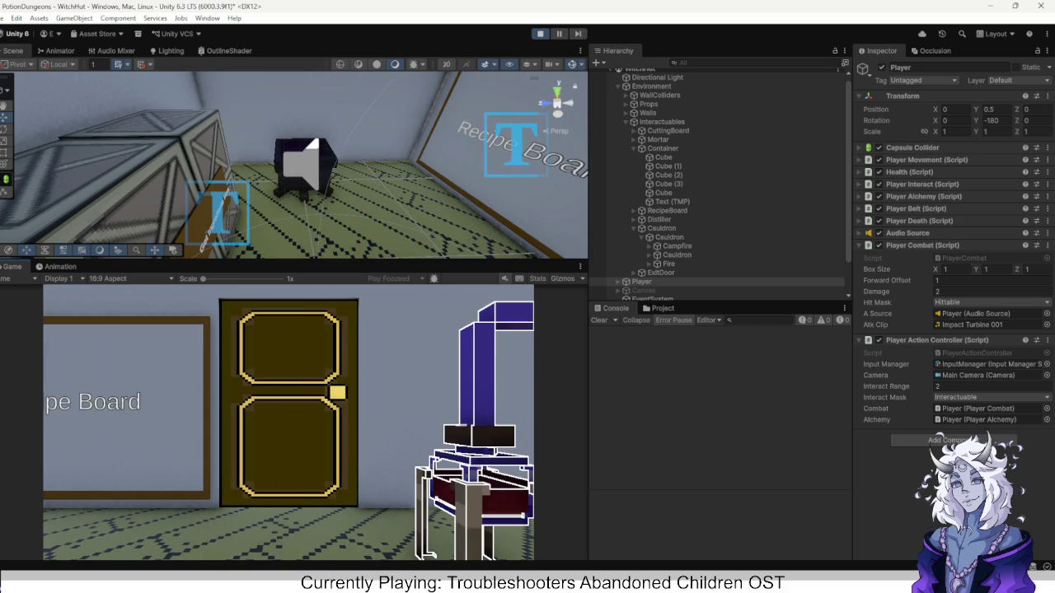
# Walk through the door into ForestFloor, back into WitchHut, then into ForestFloor again.
pyautogui.press('e')
pyautogui.press('q')
pyautogui.press('q')
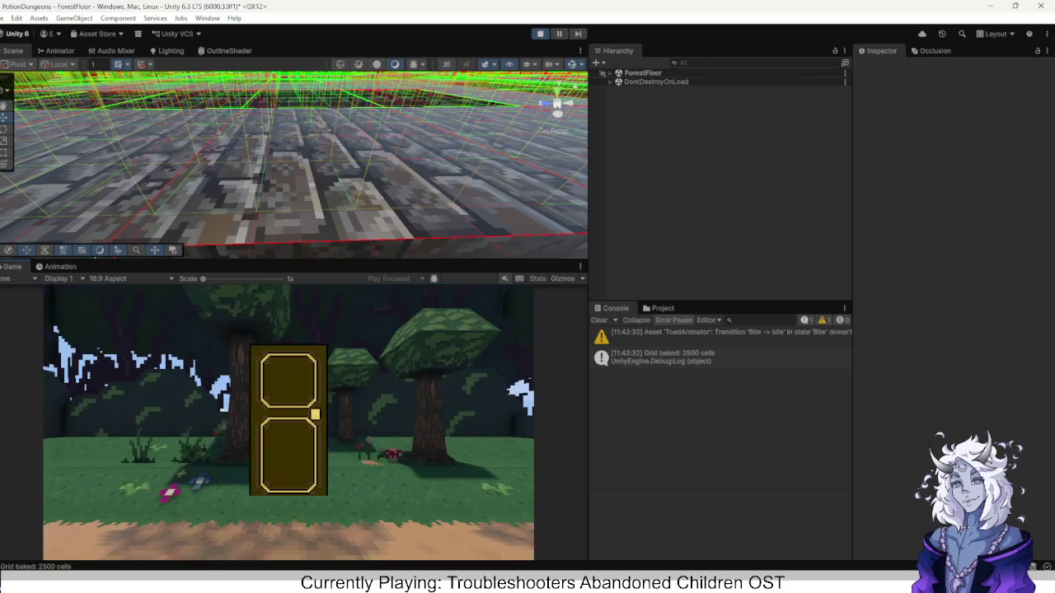
pyautogui.press('f')
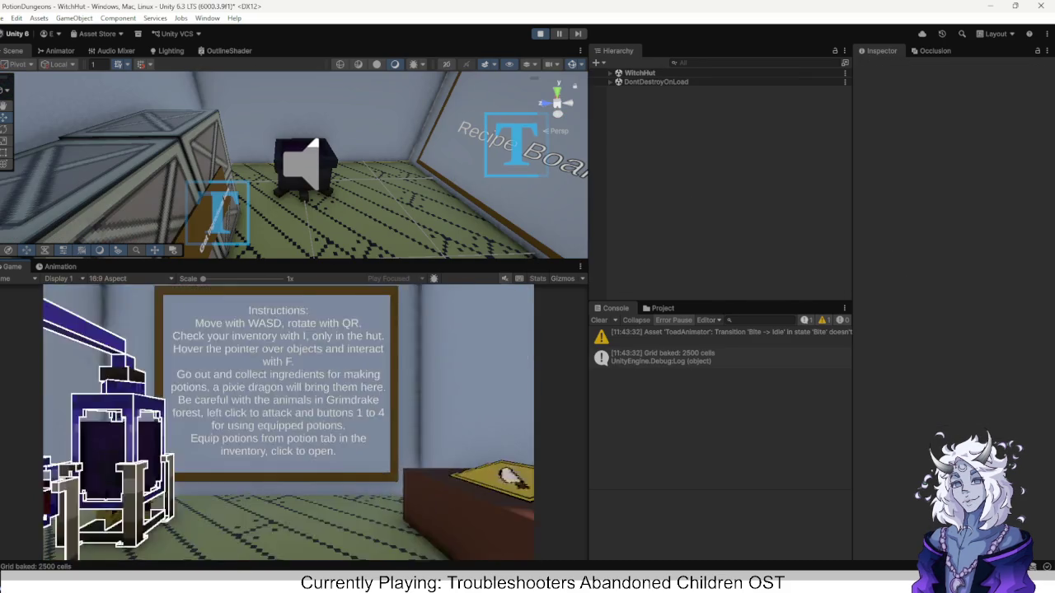
pyautogui.press('e')
pyautogui.press('f')
pyautogui.press('e')
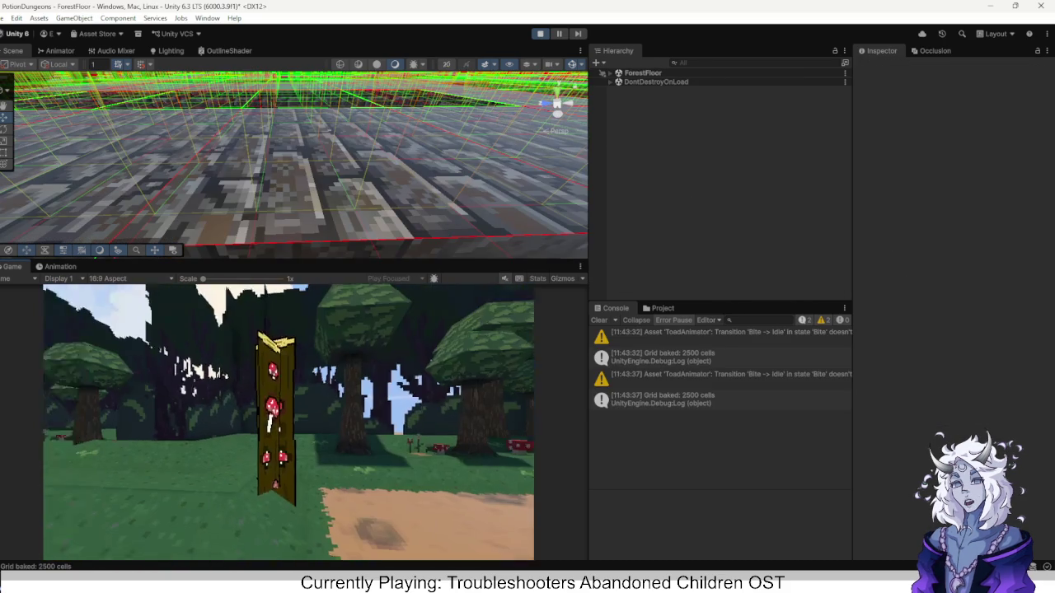
pyautogui.press('q')
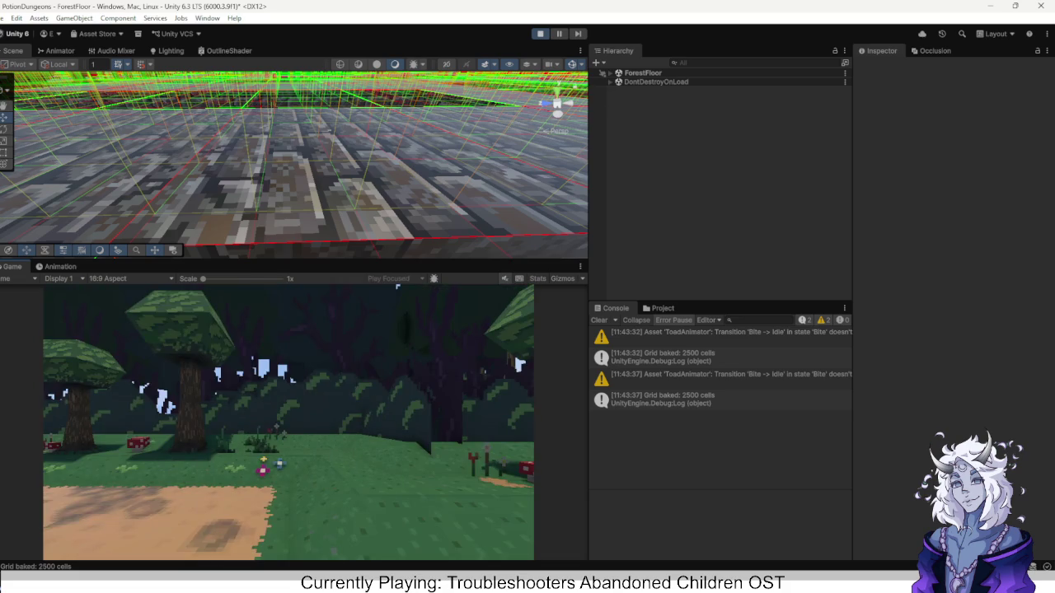
pyautogui.press('e')
# Walk and turn along the forest path, then stop Play mode.
pyautogui.press('w')
pyautogui.press('e')
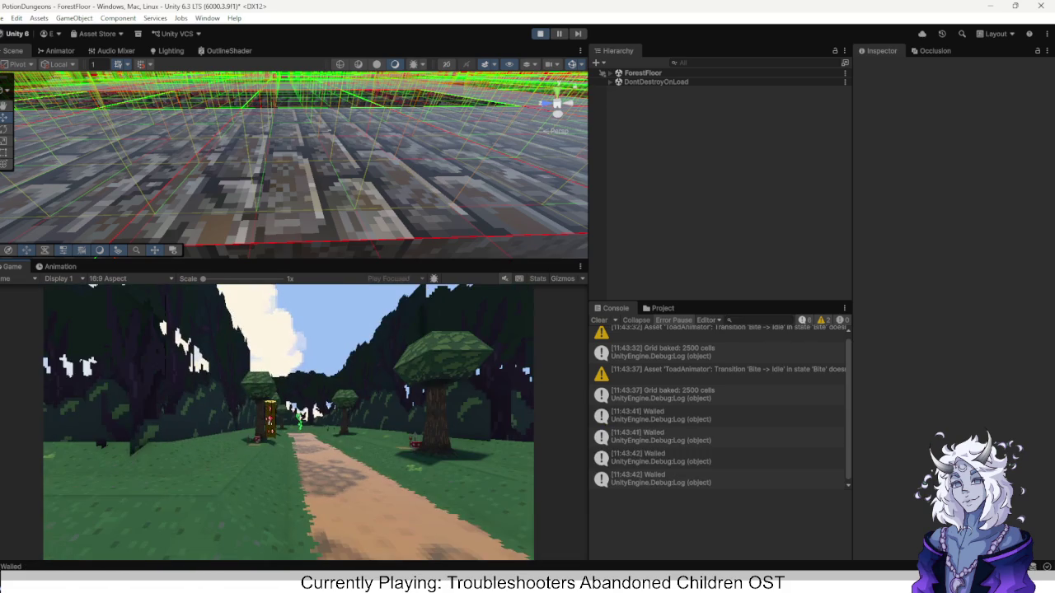
pyautogui.press('e')
pyautogui.press('q')
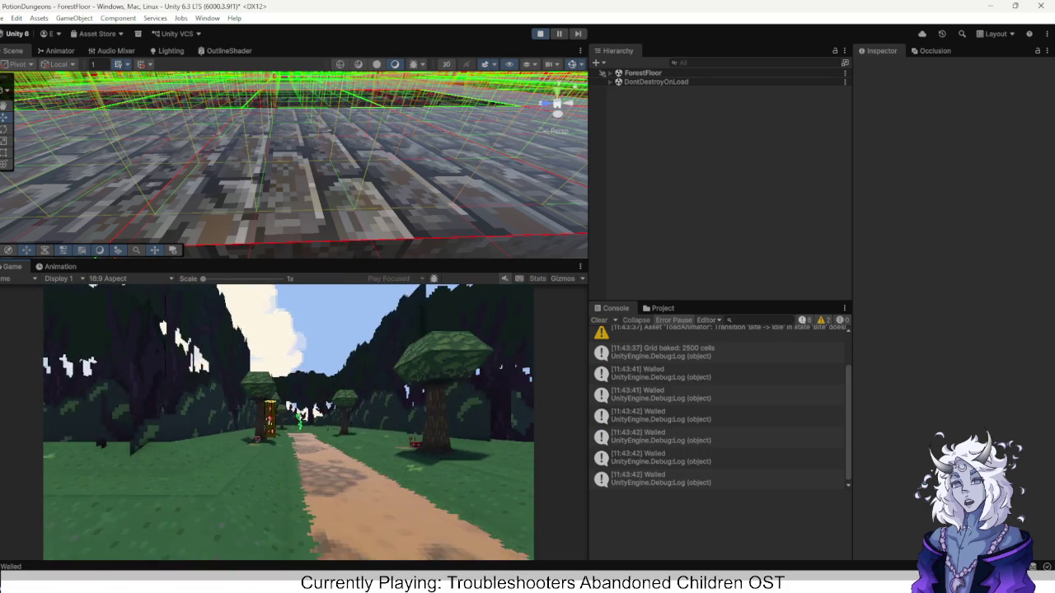
pyautogui.press('e')
pyautogui.press('q')
pyautogui.press('w')
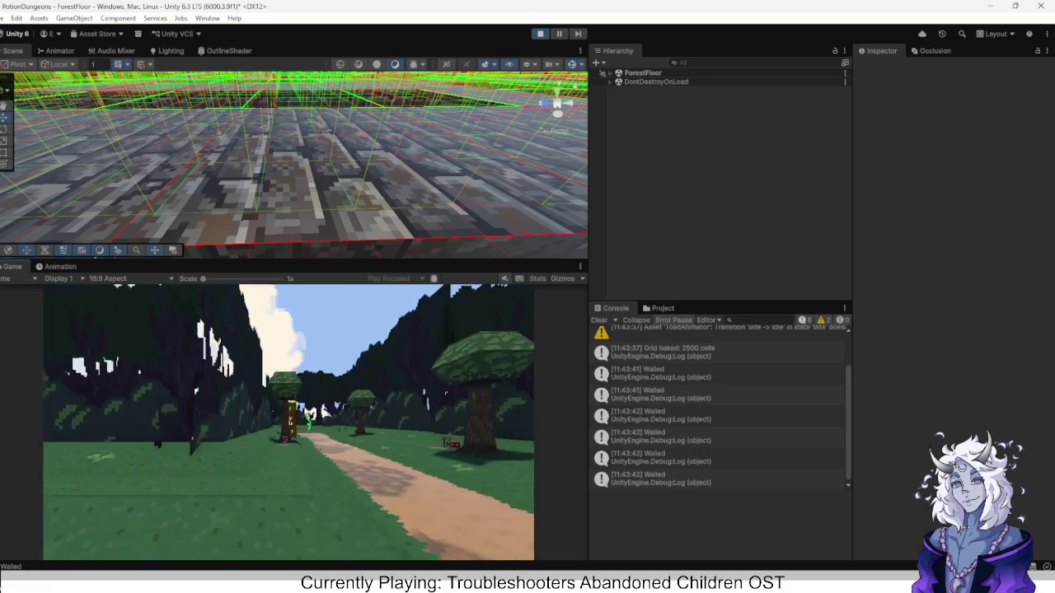
pyautogui.press('e')
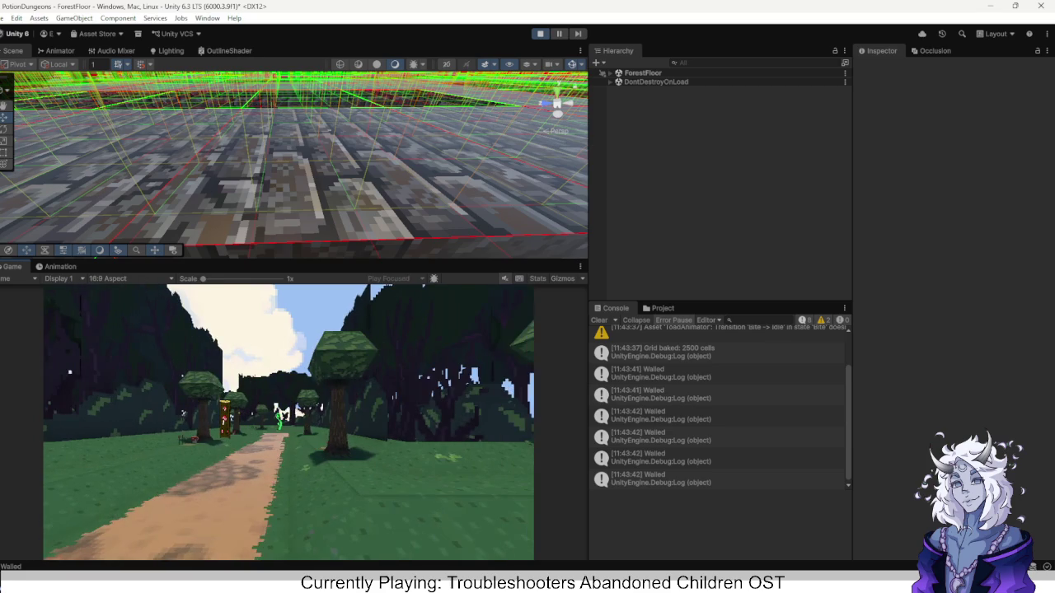
pyautogui.scroll(-3, 294, 165)
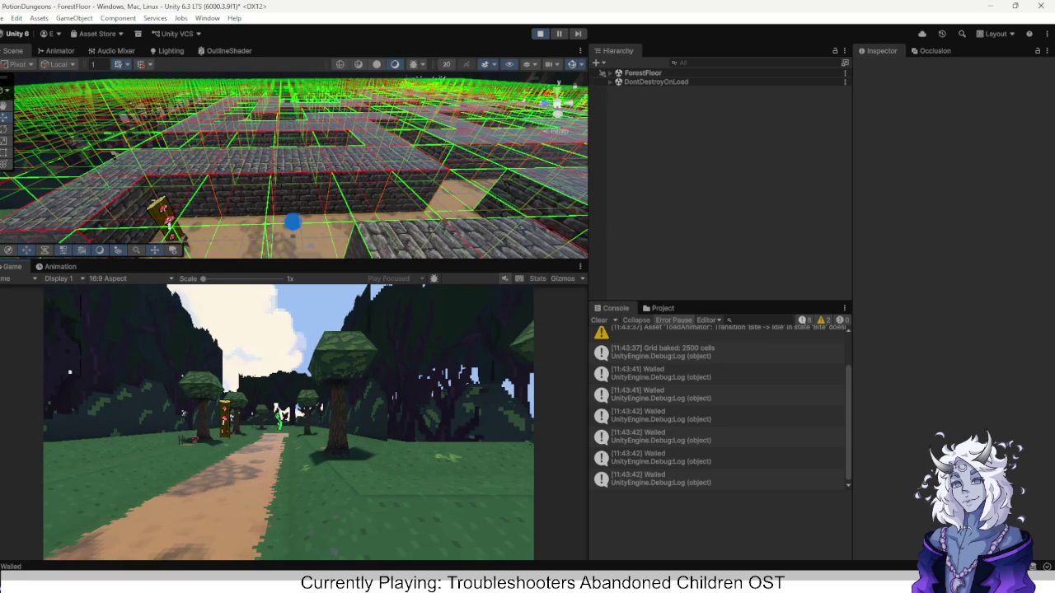
pyautogui.hotkey('ctrl', 'p')
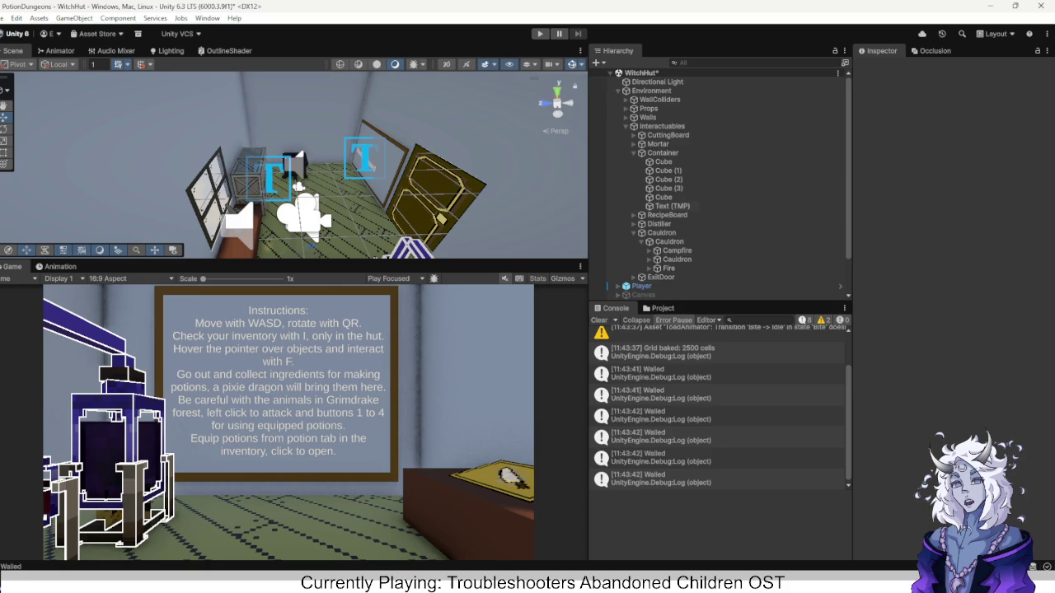
# Switch to the Project window and open the Scenes folder.
pyautogui.scroll(-2, 675, 247)
pyautogui.scroll(2, 675, 259)
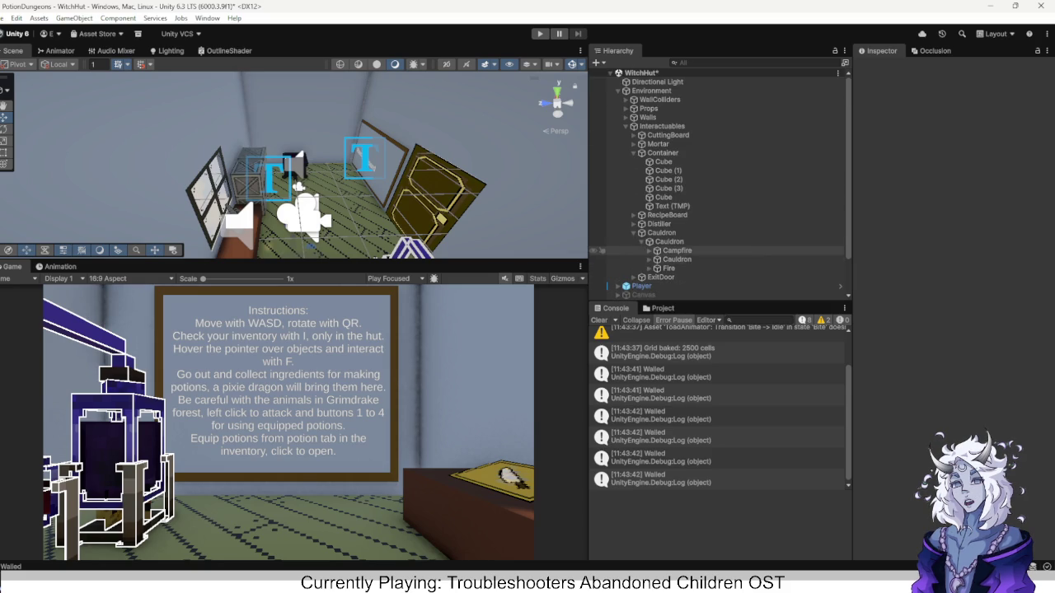
pyautogui.click(659, 307)
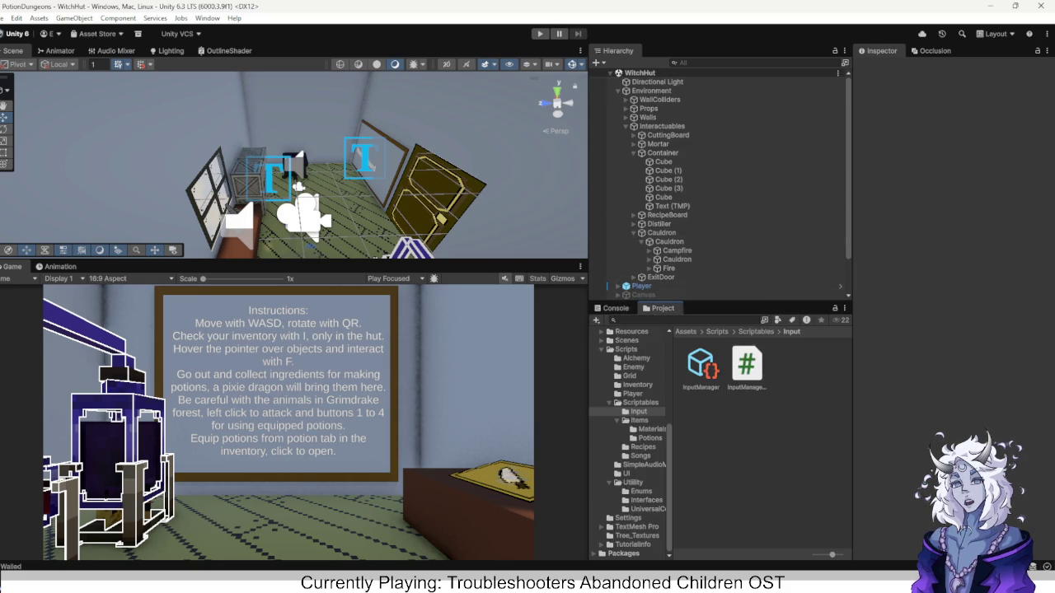
pyautogui.scroll(4, 630, 445)
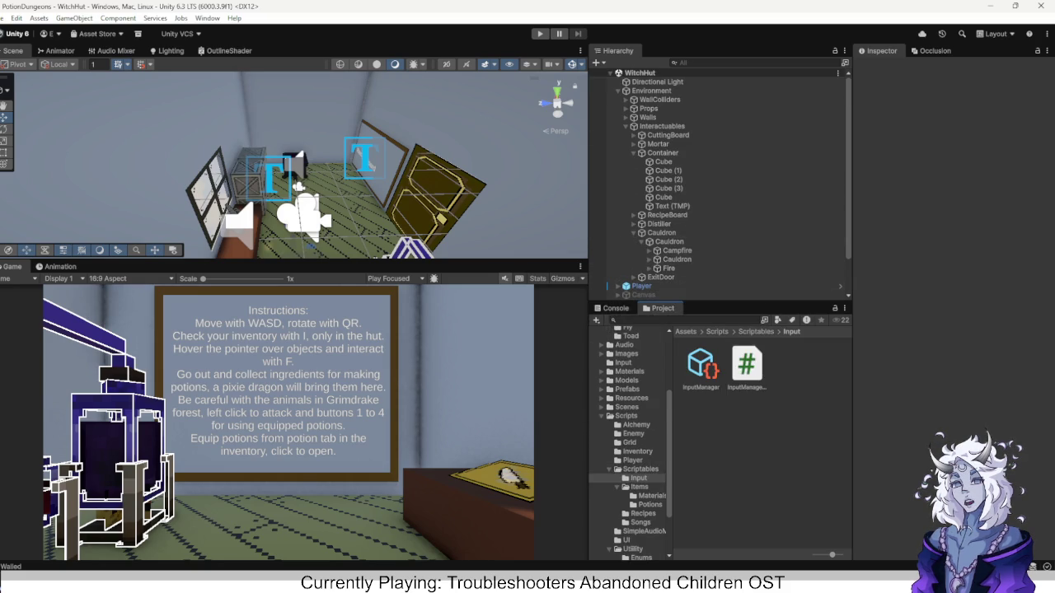
pyautogui.click(626, 407)
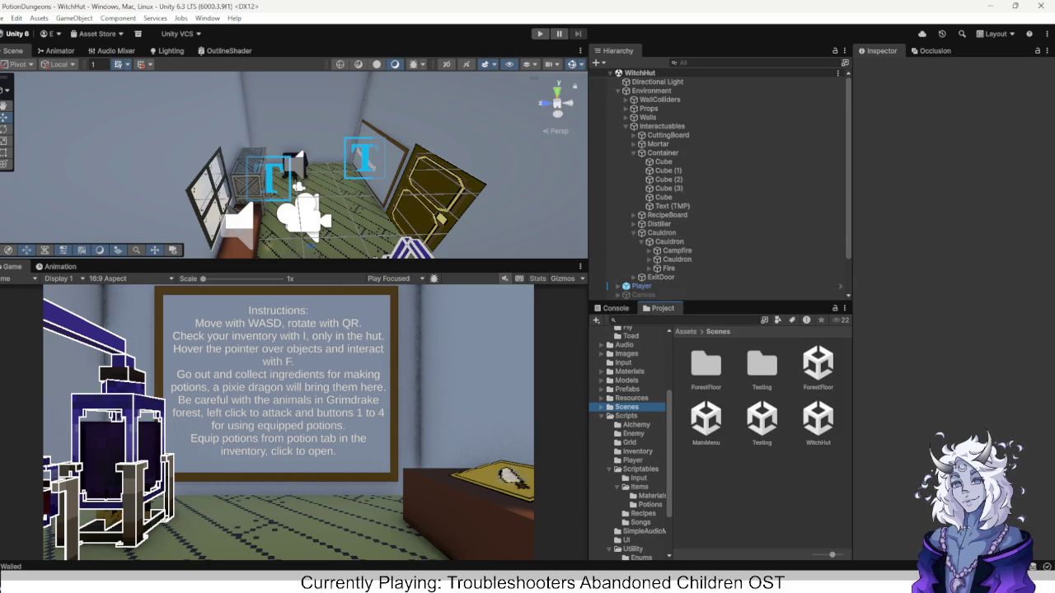
# Open the ForestFloor scene and select and frame its Player to see the Player Action Controller.
pyautogui.doubleClick(817, 364)
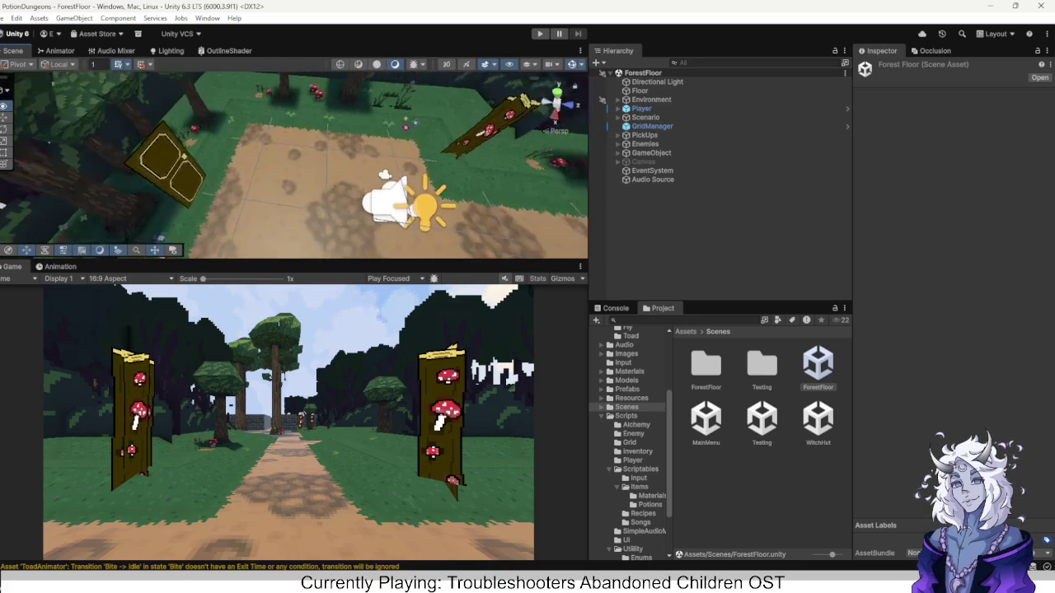
pyautogui.doubleClick(641, 108)
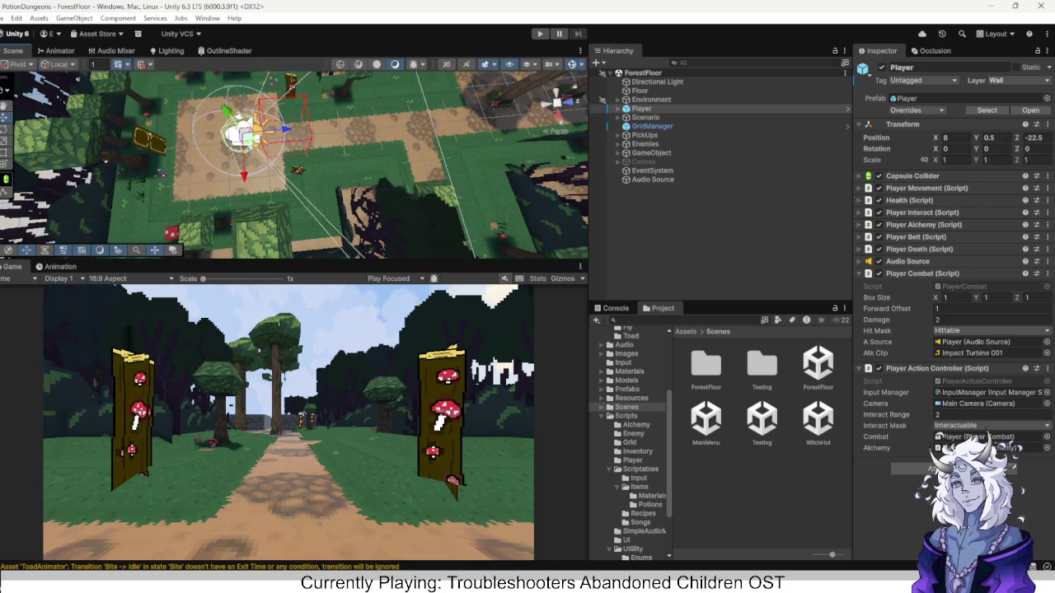
# Change the ForestFloor Player's Z position to -24 and enter Play mode.
pyautogui.click(1034, 137)
pyautogui.write('-22')
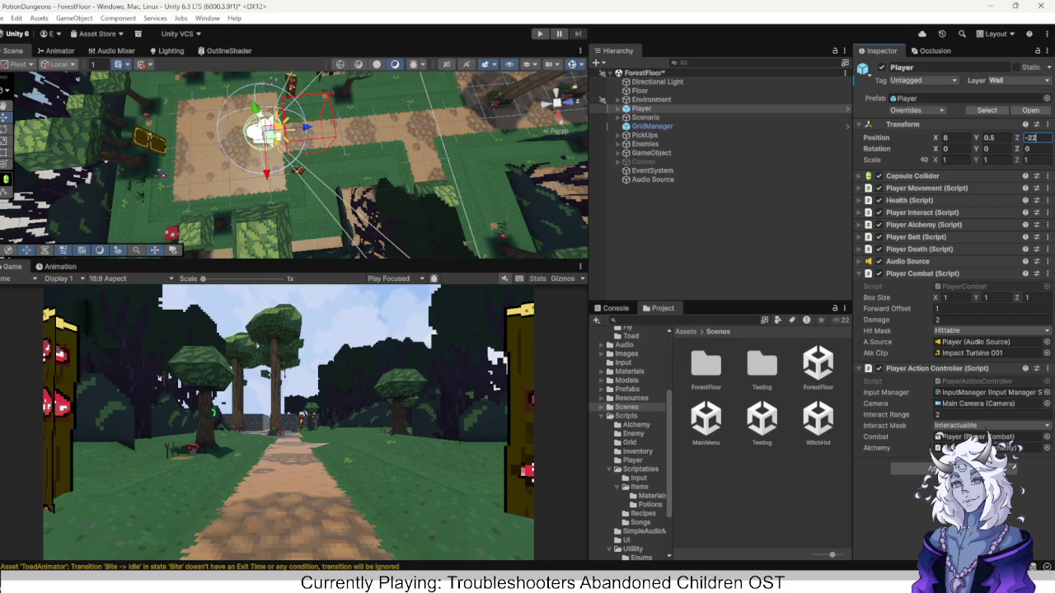
pyautogui.press('BackSpace')
pyautogui.write('3')
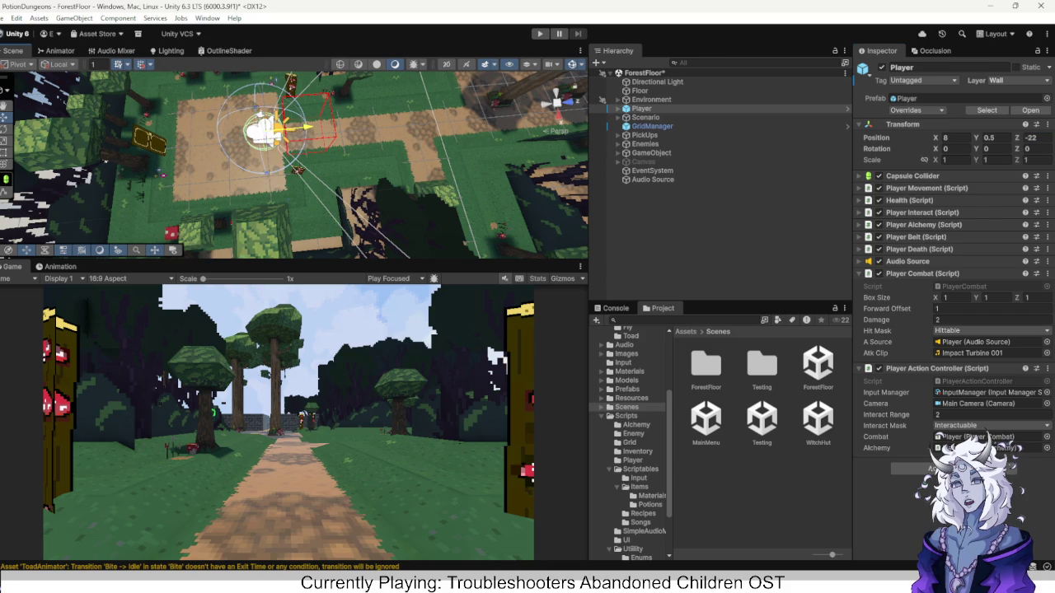
pyautogui.press('Return')
pyautogui.press('BackSpace')
pyautogui.write('4')
pyautogui.press('Return')
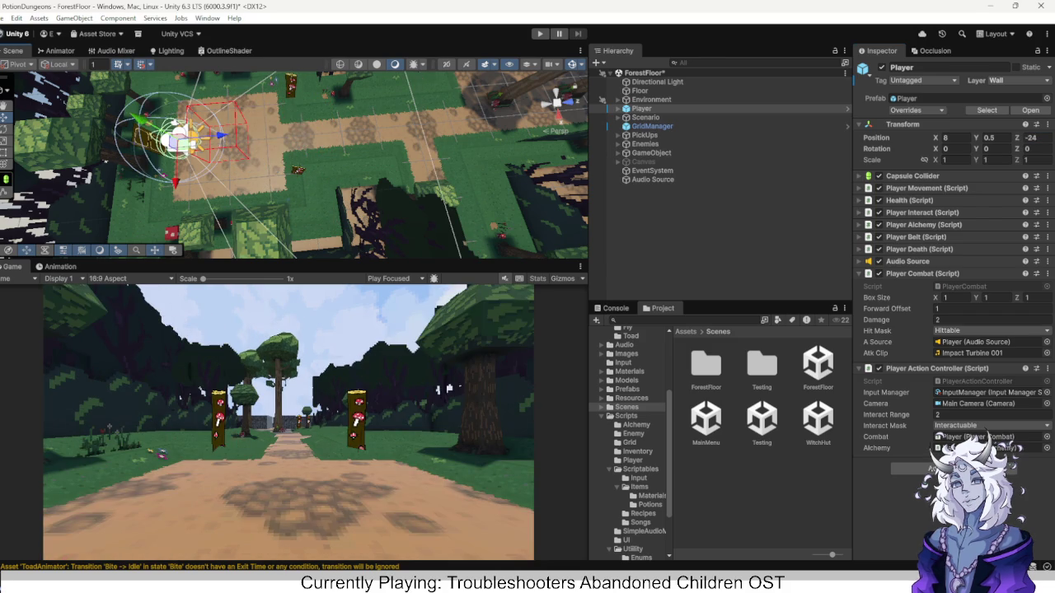
pyautogui.hotkey('ctrl', 'p')
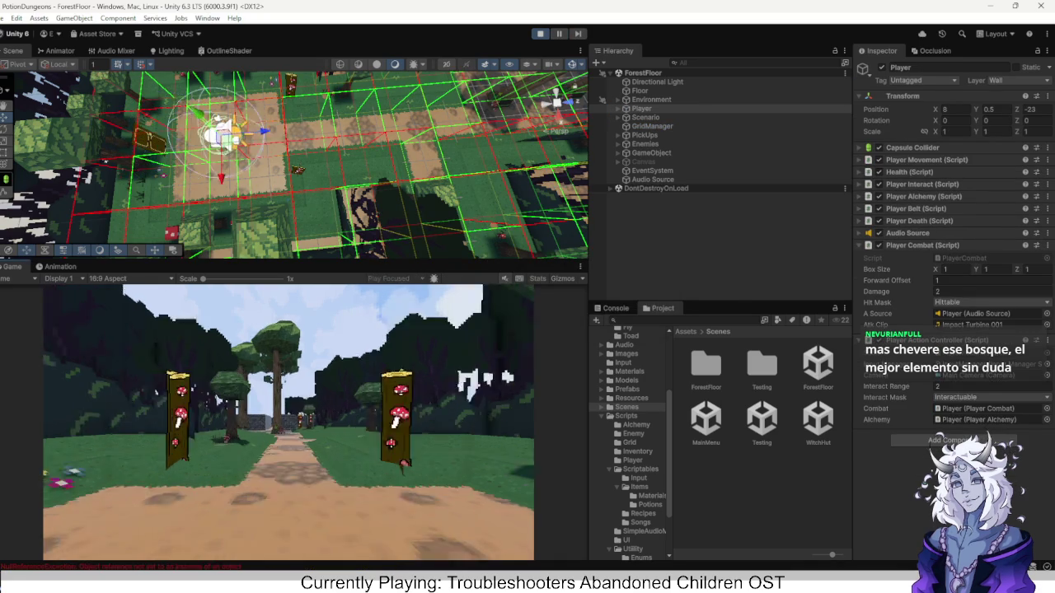
# Walk the player along the path past the mushroom tree and along the stone wall.
pyautogui.press('w')
pyautogui.press('w')
pyautogui.press('w')
pyautogui.press('w')
pyautogui.press('q')
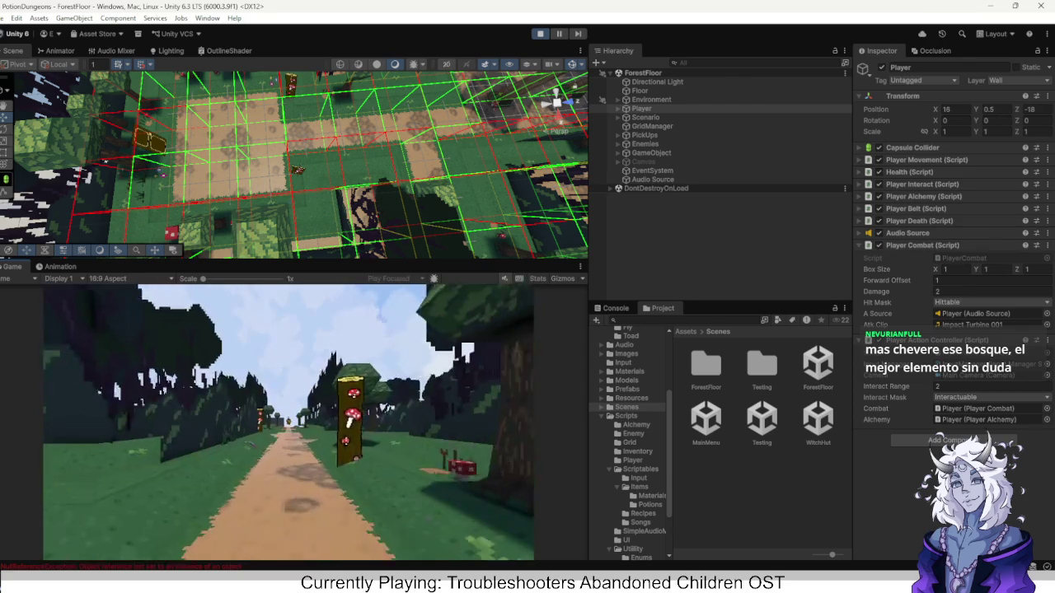
pyautogui.press('q')
pyautogui.press('q')
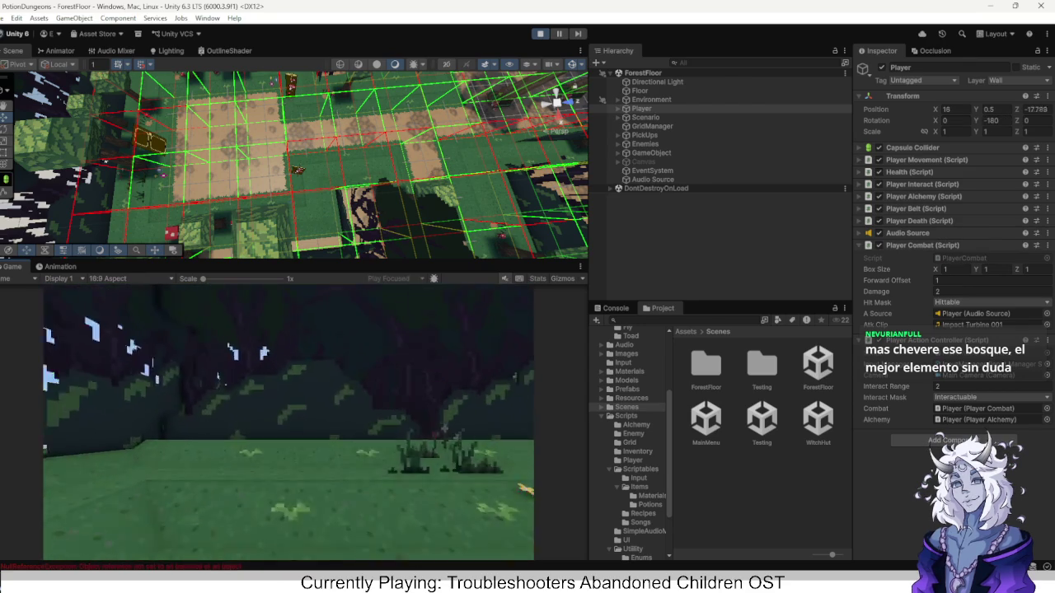
pyautogui.press('q')
pyautogui.press('w')
pyautogui.press('q')
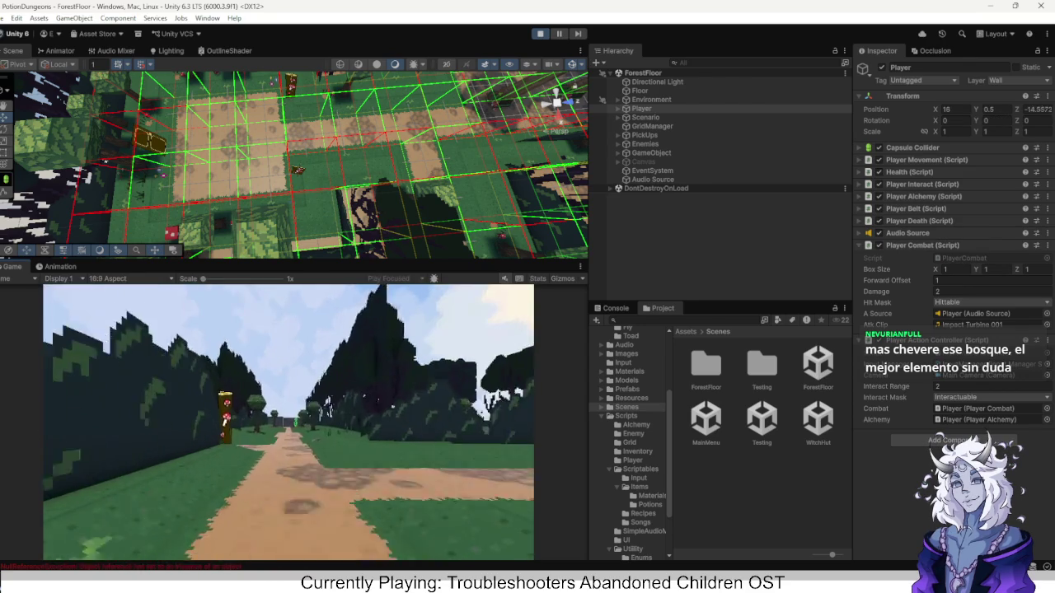
pyautogui.press('w')
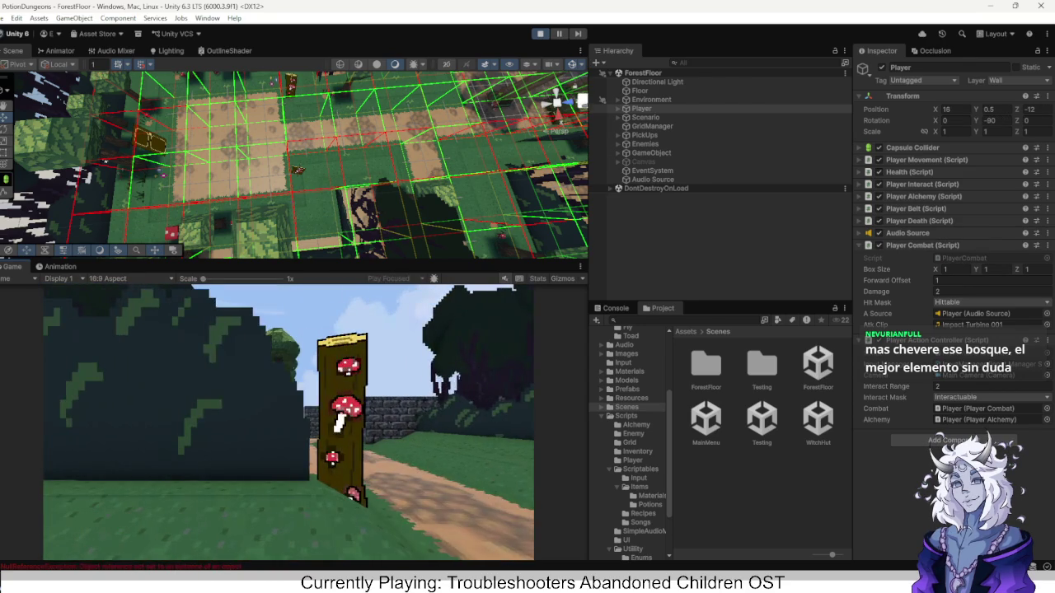
pyautogui.press('e')
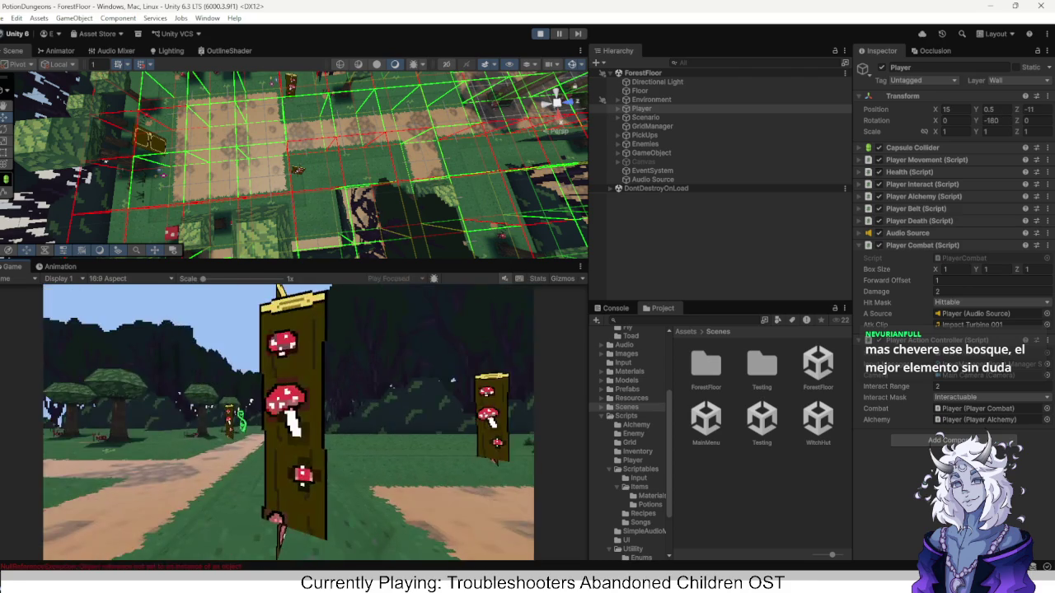
pyautogui.press('w')
pyautogui.press('e')
pyautogui.press('w')
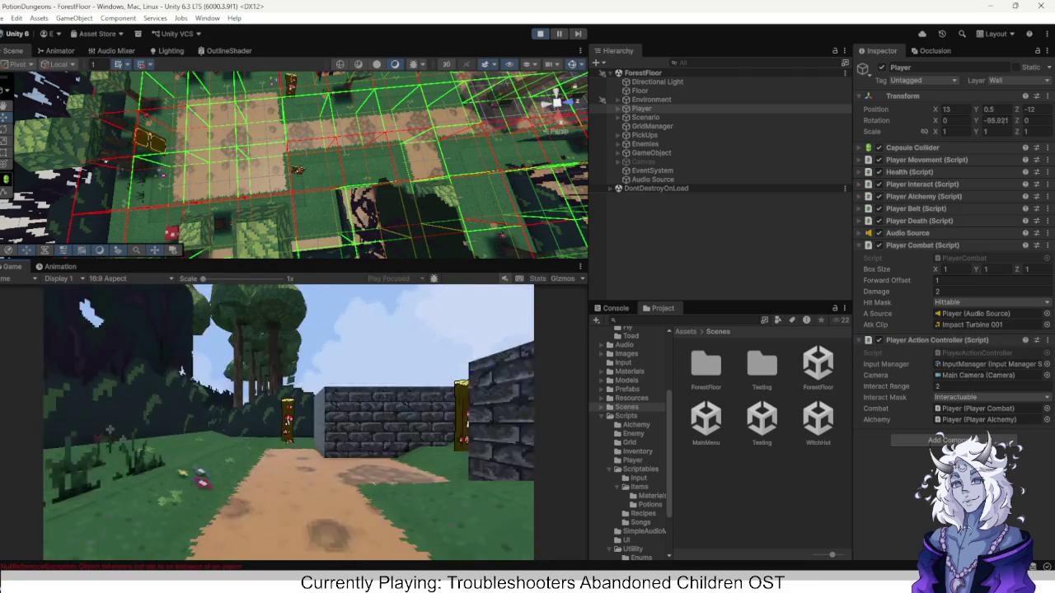
pyautogui.press('w')
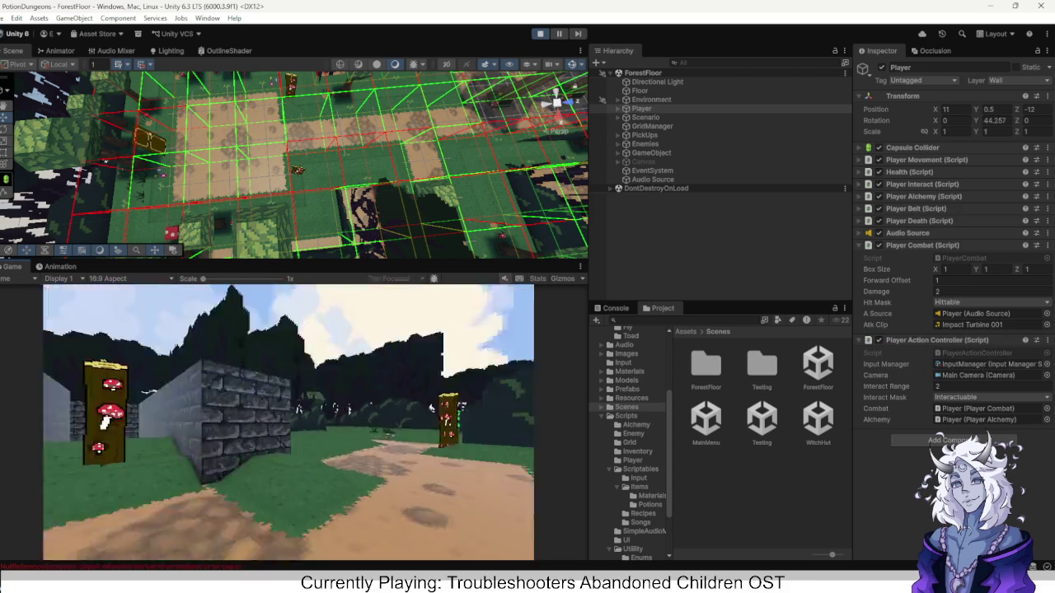
pyautogui.press('d')
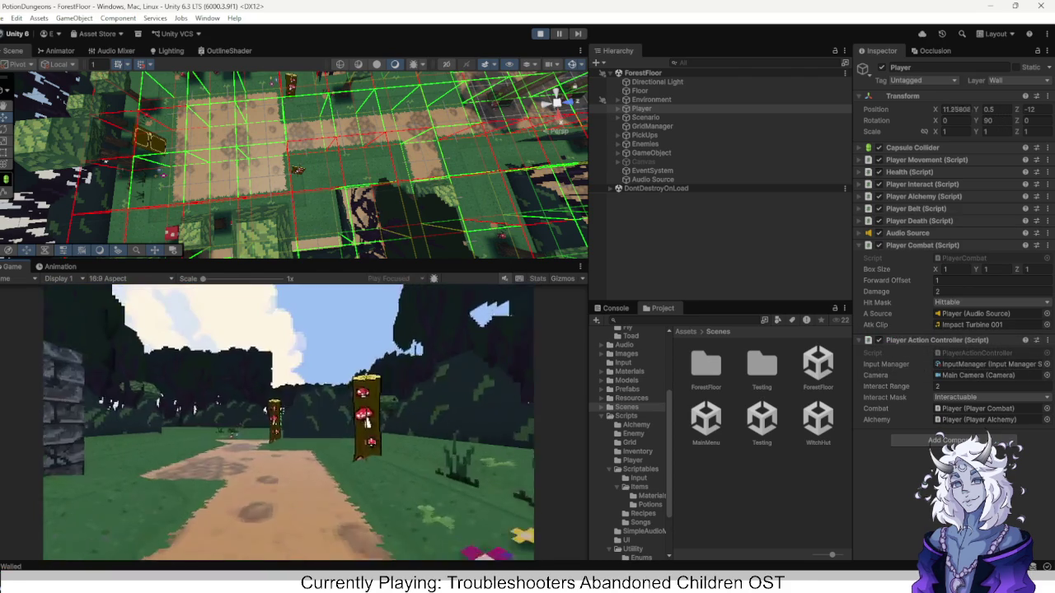
# Continue down the path toward the hedge and green plant, then stop Play mode.
pyautogui.press('w')
pyautogui.press('w')
pyautogui.press('w')
pyautogui.press('q')
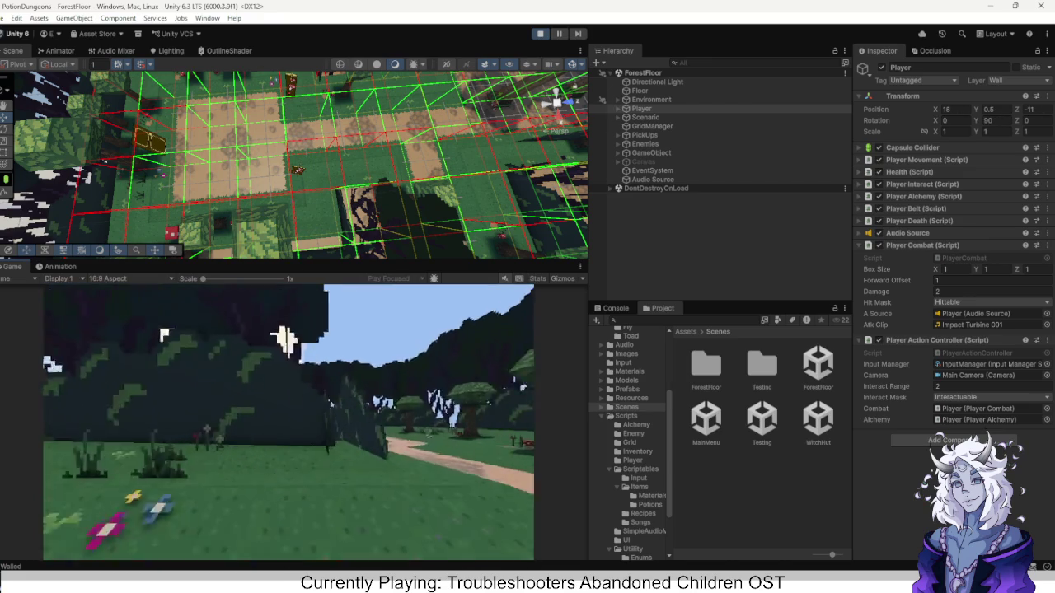
pyautogui.press('w')
pyautogui.press('w')
pyautogui.press('w')
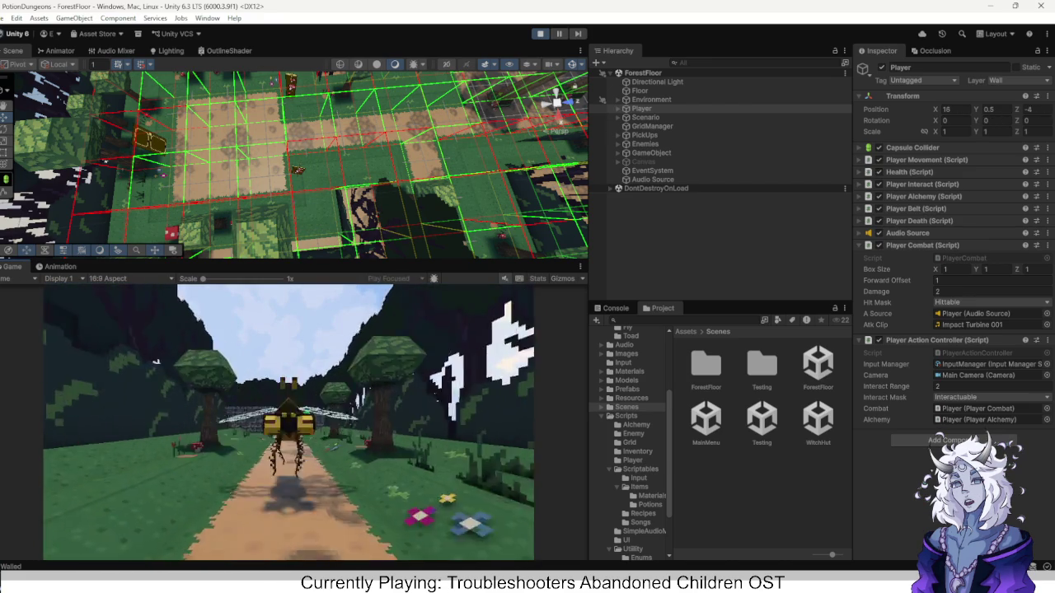
pyautogui.press('e')
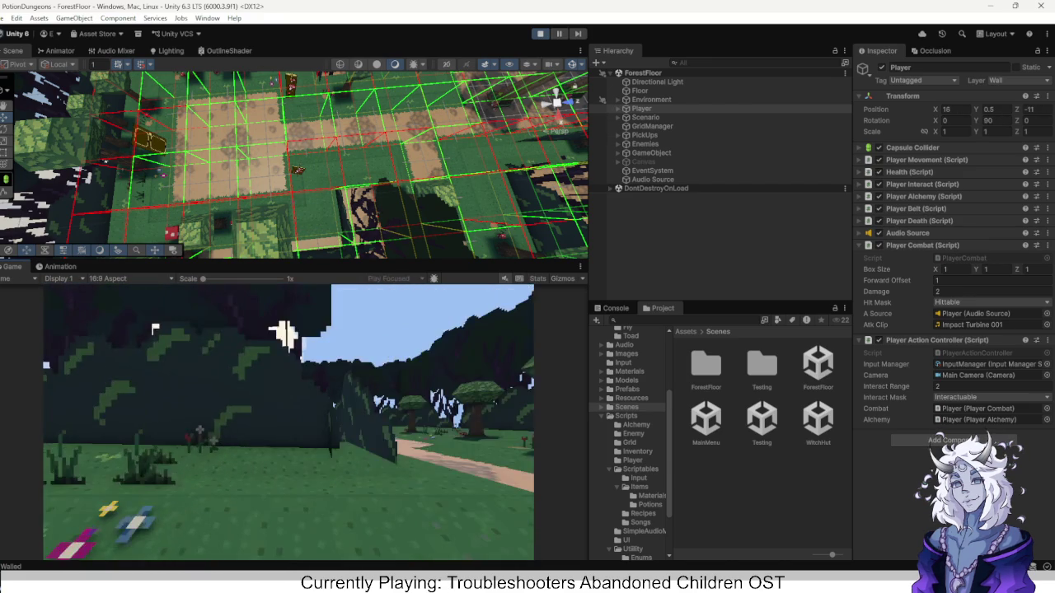
pyautogui.press('w')
pyautogui.press('w')
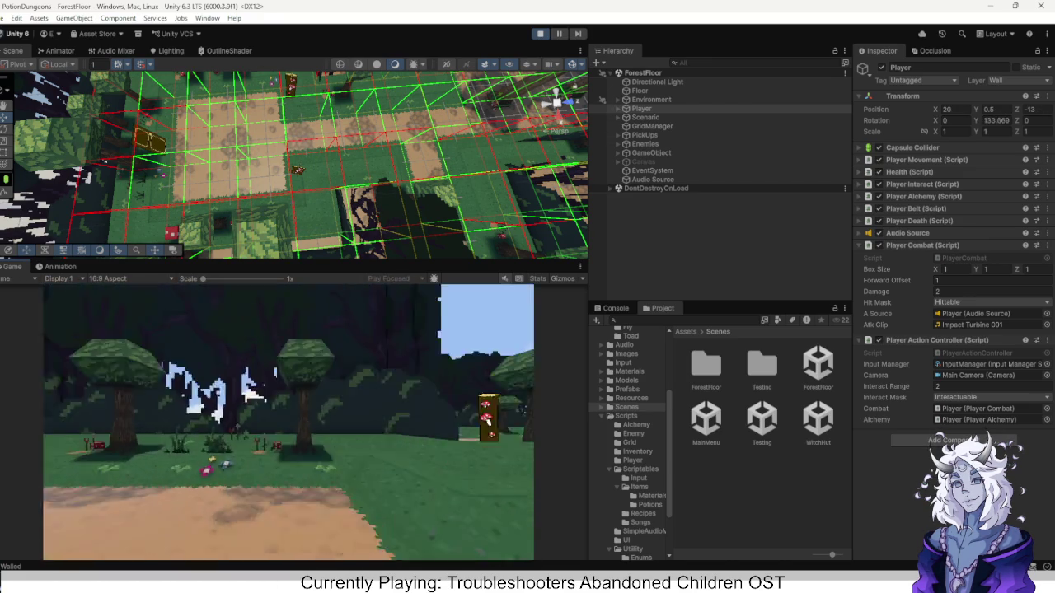
pyautogui.press('w')
pyautogui.press('q')
pyautogui.press('w')
pyautogui.press('q')
pyautogui.press('w')
pyautogui.press('q')
pyautogui.press('w')
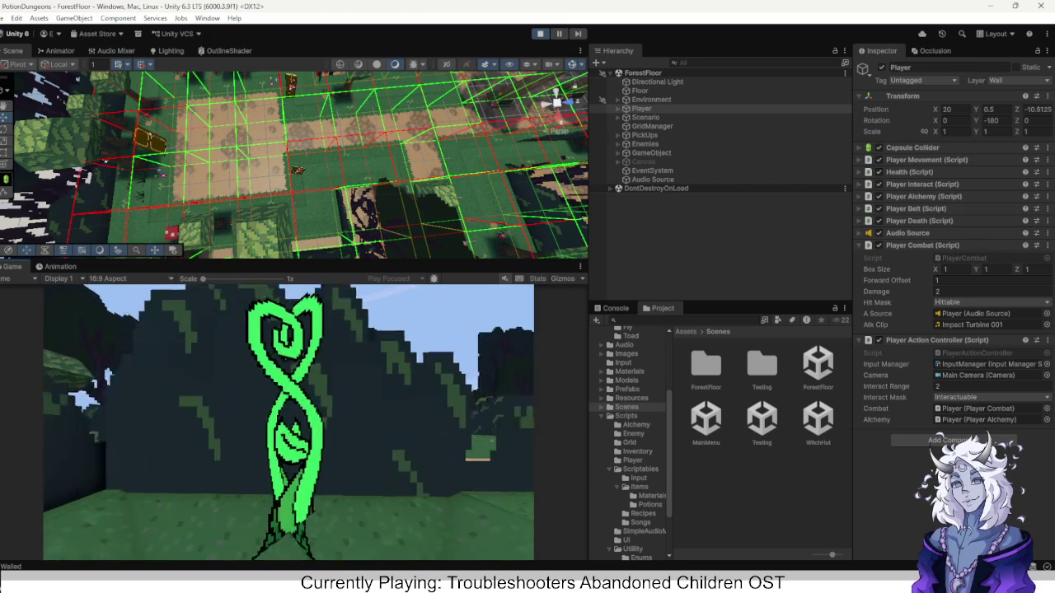
pyautogui.press('q')
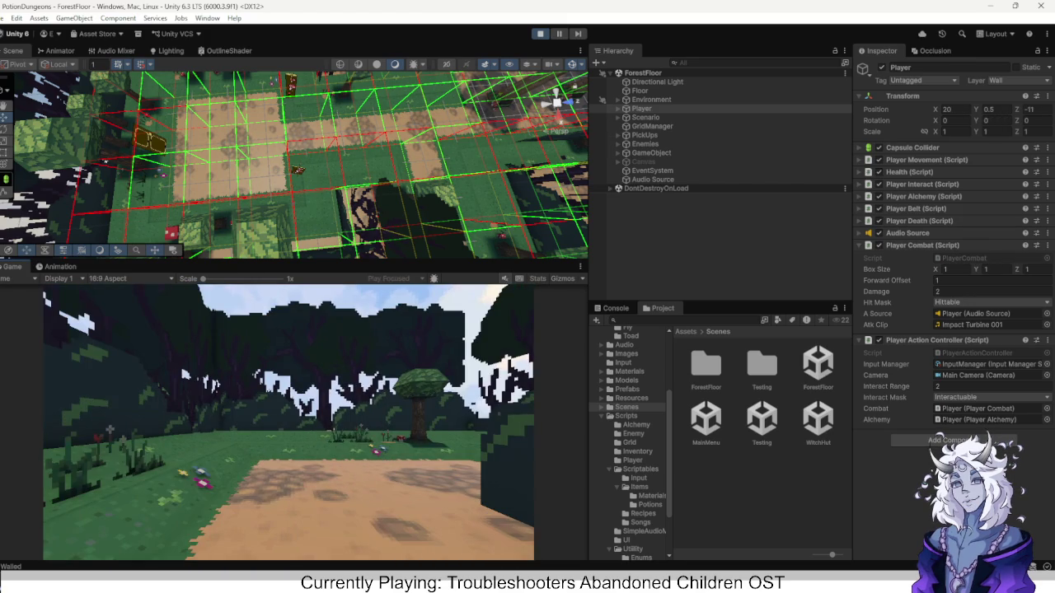
pyautogui.hotkey('ctrl', 'p')
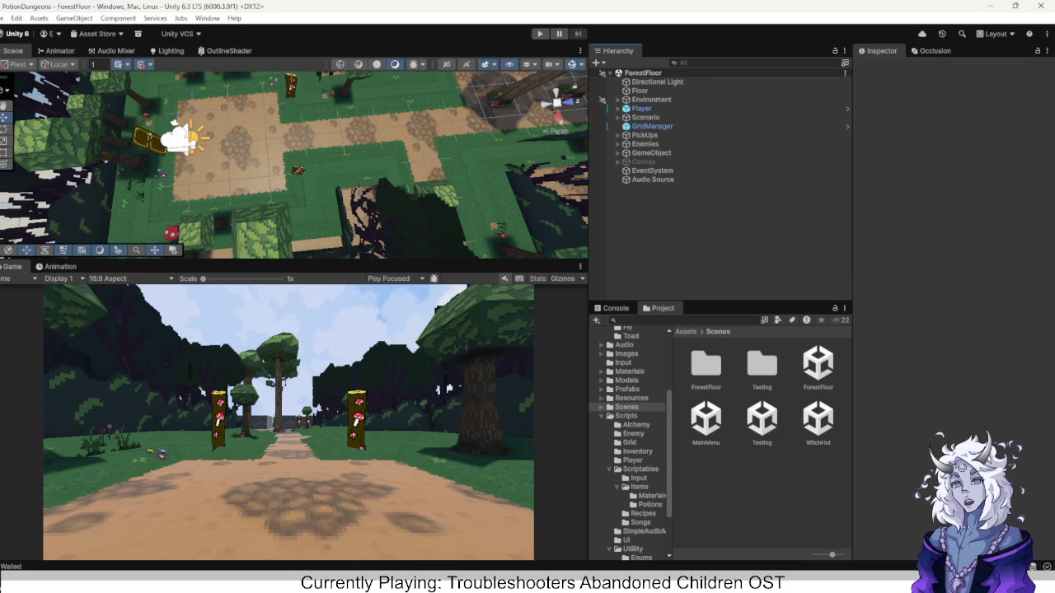
# Open the WitchHut scene asset from the Scenes folder.
pyautogui.doubleClick(818, 419)
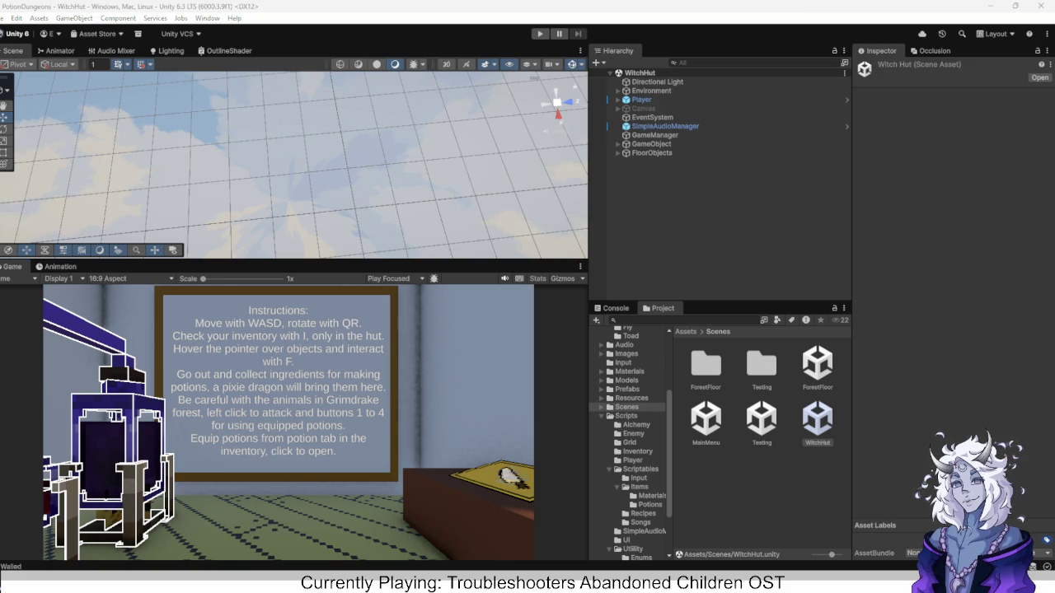
# Run WitchHut and walk between the instructions board and the ingredient crates.
pyautogui.hotkey('ctrl', 'p')
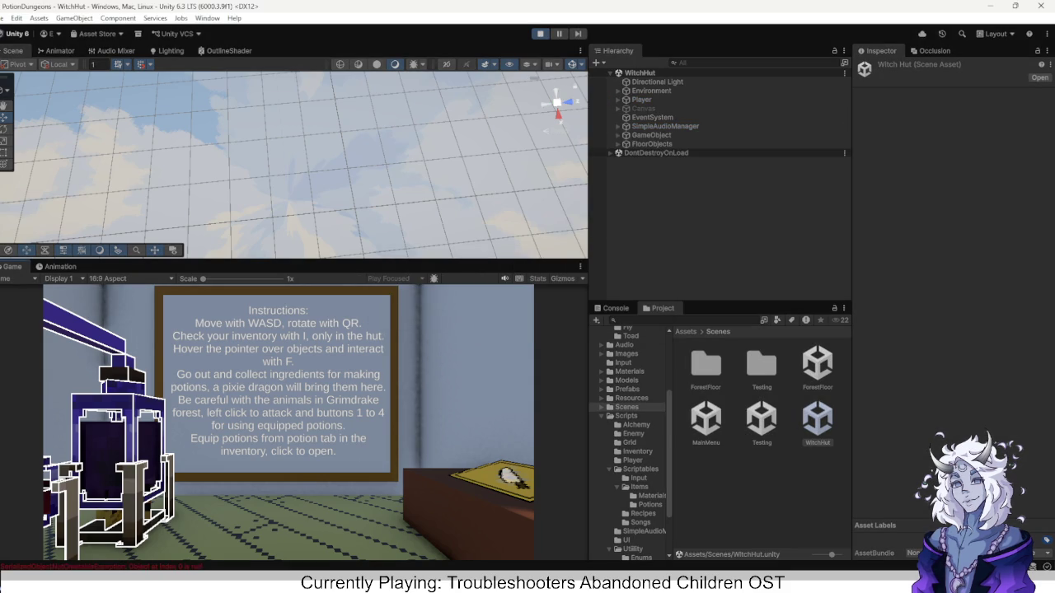
pyautogui.press('q')
pyautogui.press('r')
pyautogui.press('w')
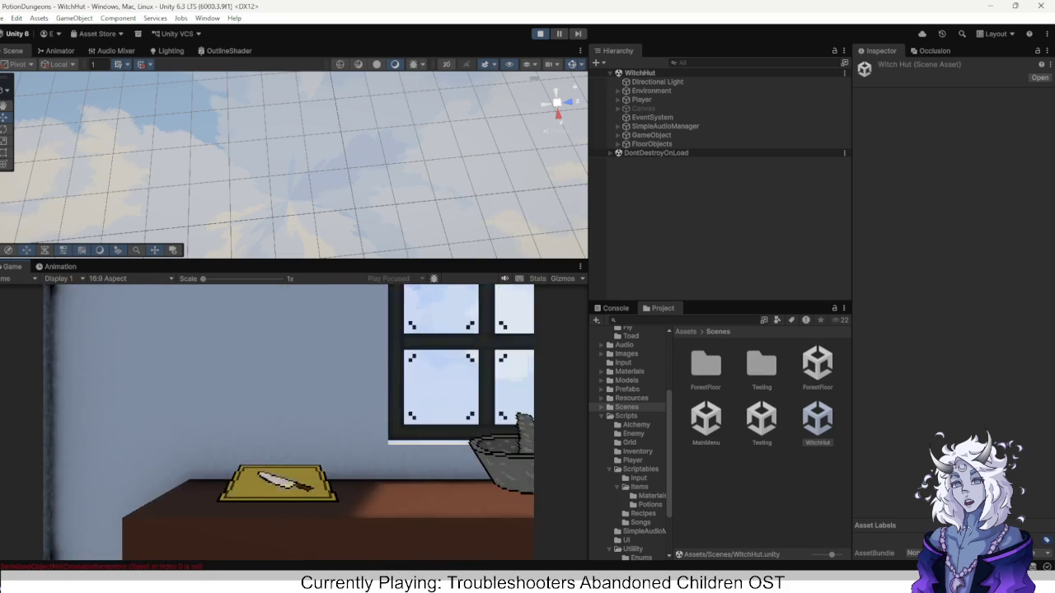
pyautogui.press('w')
pyautogui.press('q')
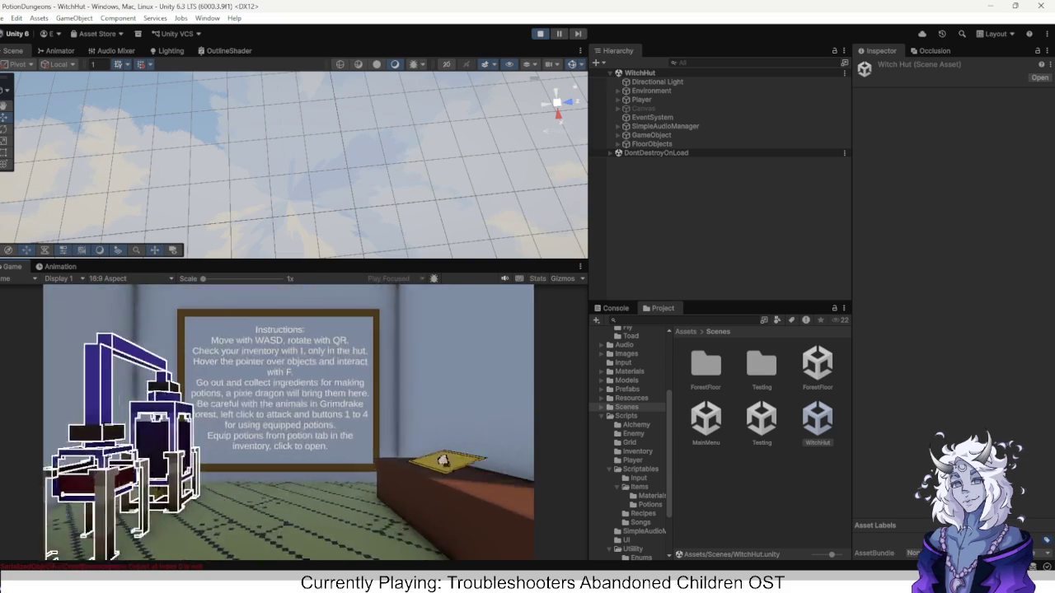
pyautogui.press('w')
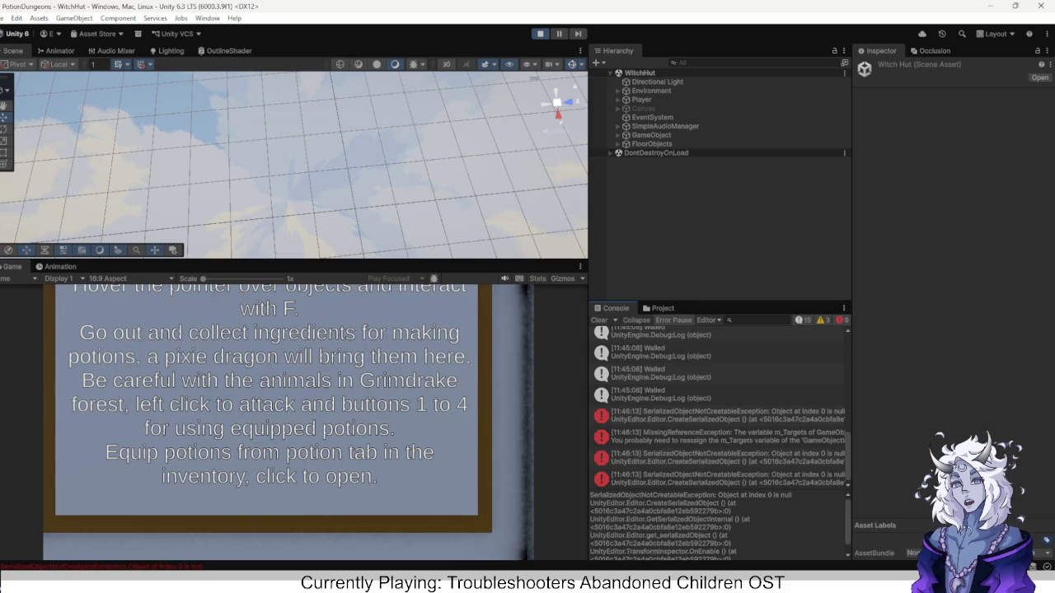
# Read through the SerializedObjectNotCreatableException and MissingReferenceException entries in the Console.
pyautogui.click(716, 415)
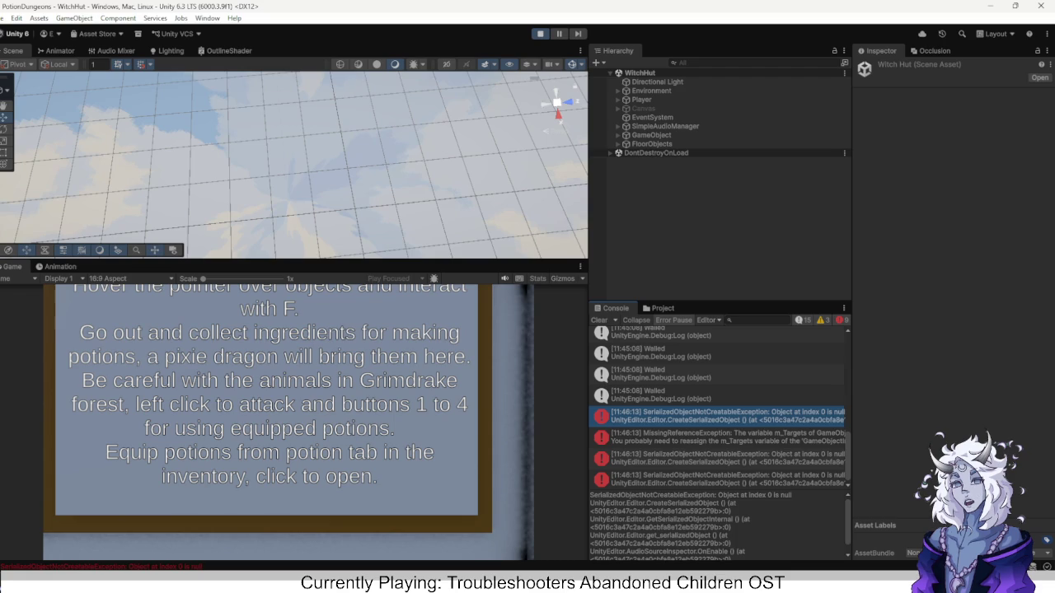
pyautogui.click(717, 437)
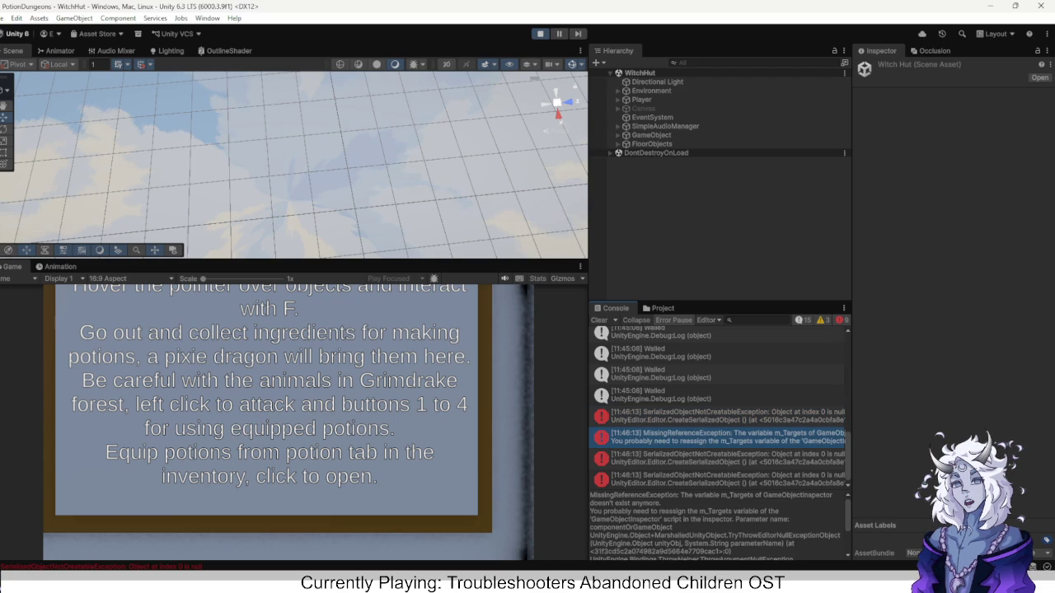
pyautogui.click(717, 458)
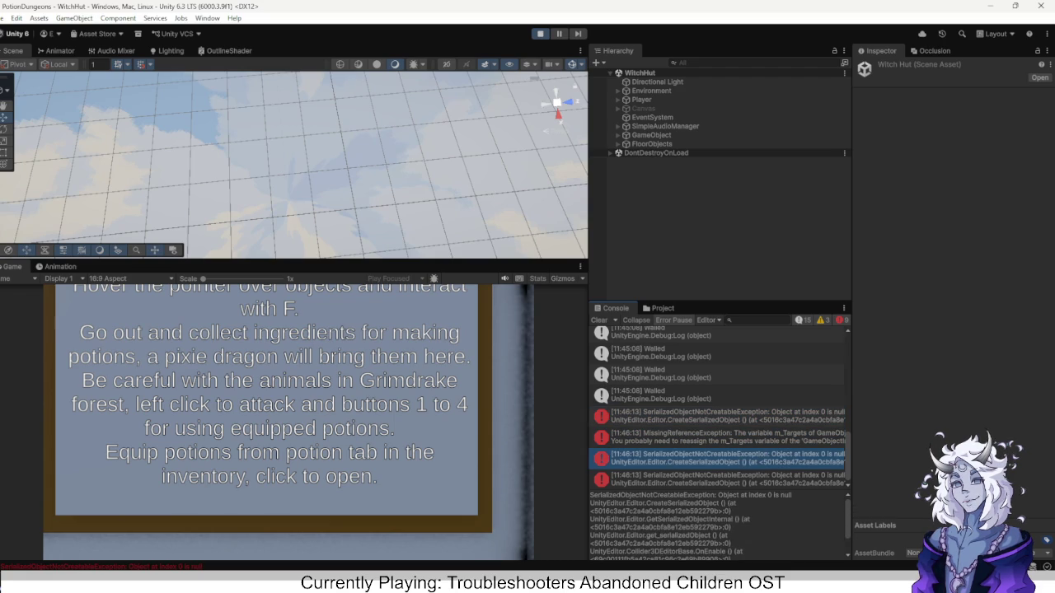
pyautogui.click(716, 479)
pyautogui.click(716, 415)
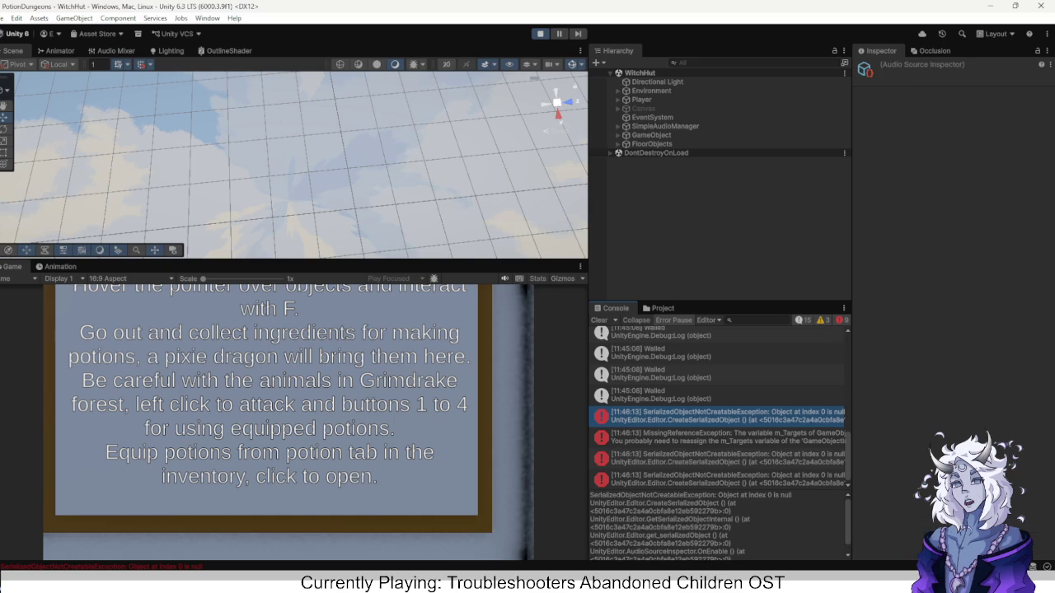
pyautogui.click(717, 436)
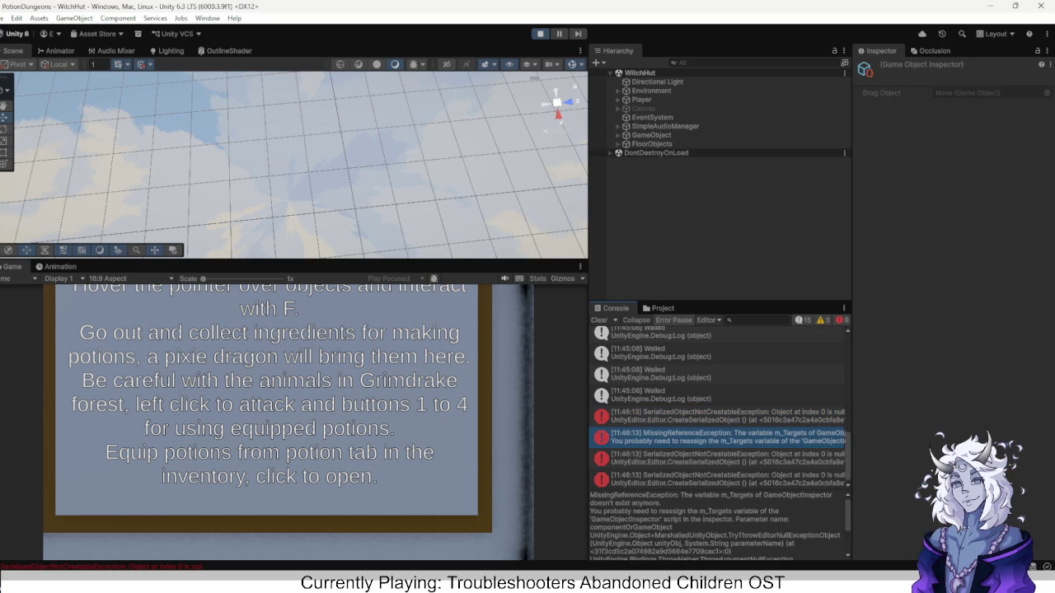
pyautogui.click(717, 458)
pyautogui.click(717, 479)
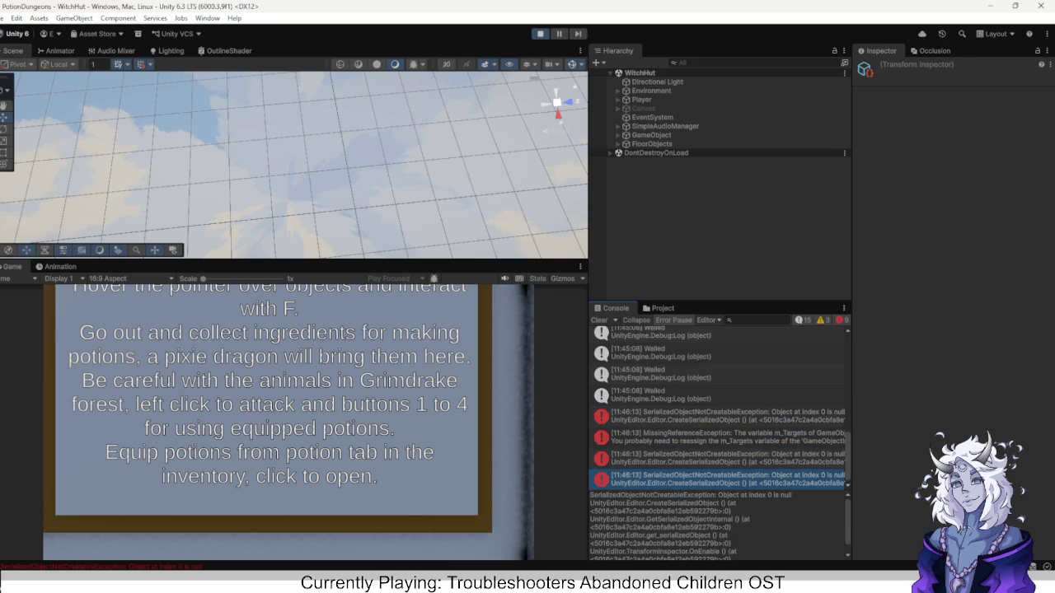
pyautogui.click(717, 458)
pyautogui.click(717, 415)
# Check the last Walled log, clear the Console, and stop the game.
pyautogui.click(717, 437)
pyautogui.click(717, 395)
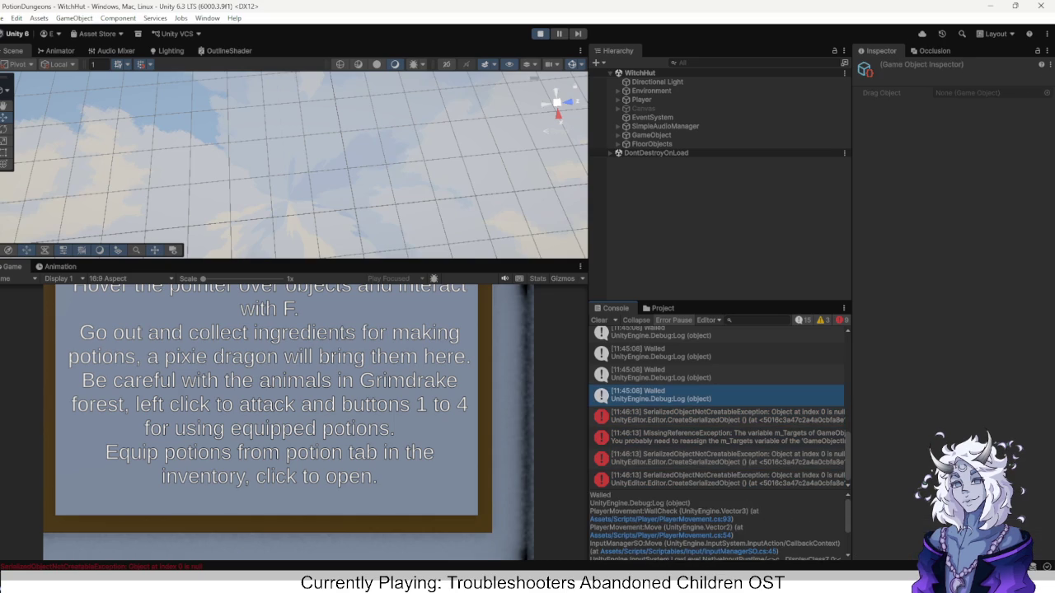
pyautogui.click(599, 320)
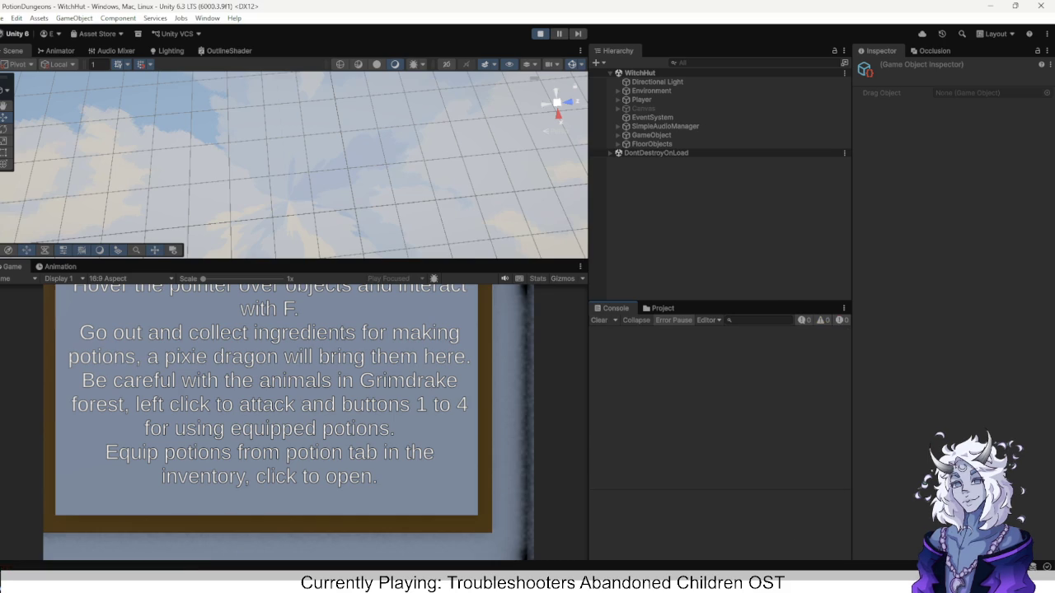
pyautogui.click(540, 34)
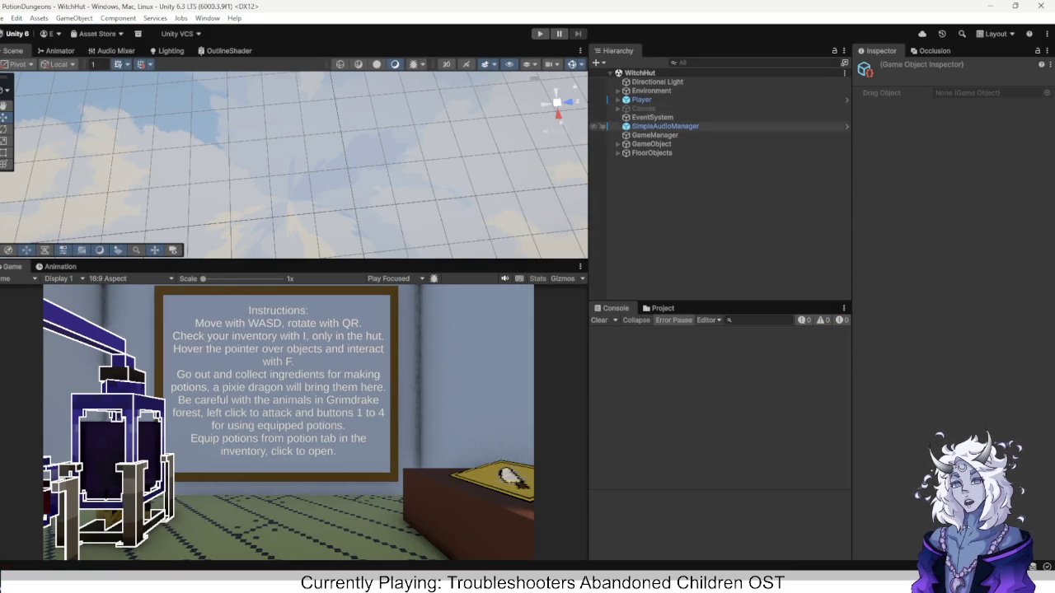
# Select the Canvas, start the game, and walk from the hut through the door into ForestFloor.
pyautogui.click(642, 108)
pyautogui.hotkey('ctrl', 'p')
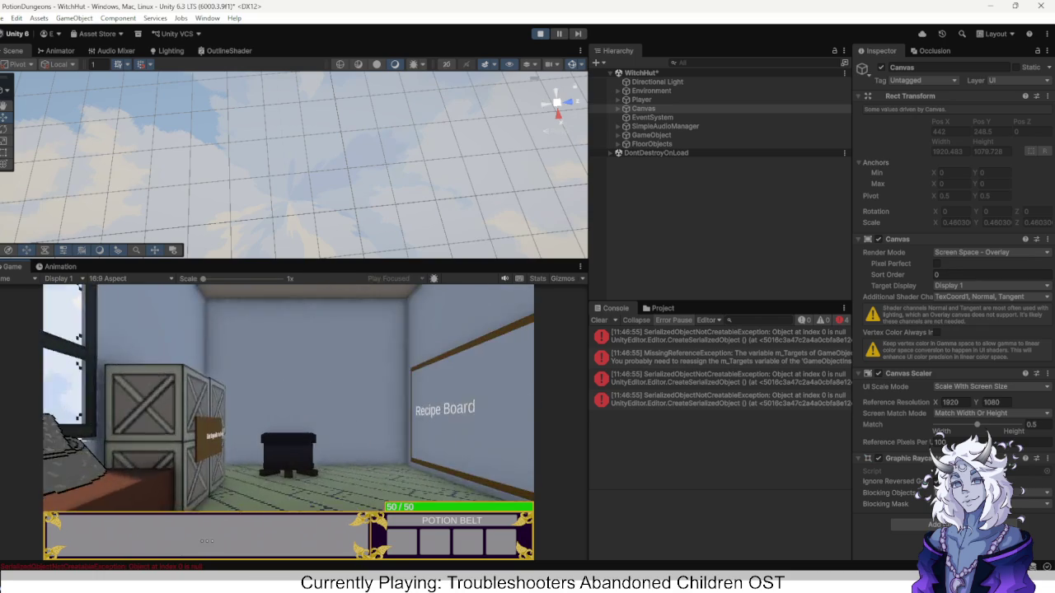
pyautogui.press('a')
pyautogui.press('d')
pyautogui.press('d')
pyautogui.press('w')
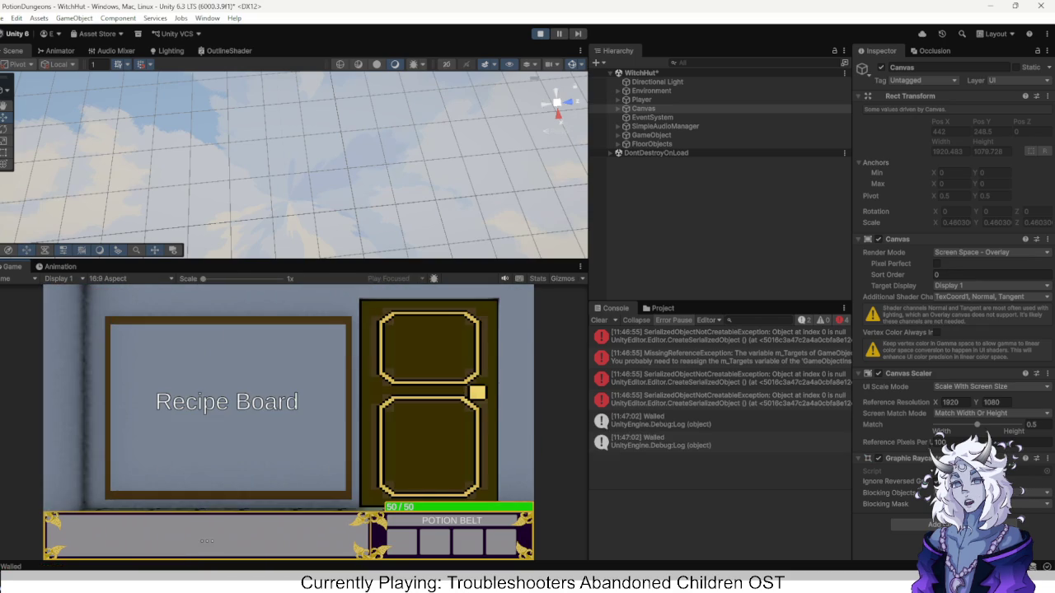
pyautogui.press('d')
pyautogui.press('w')
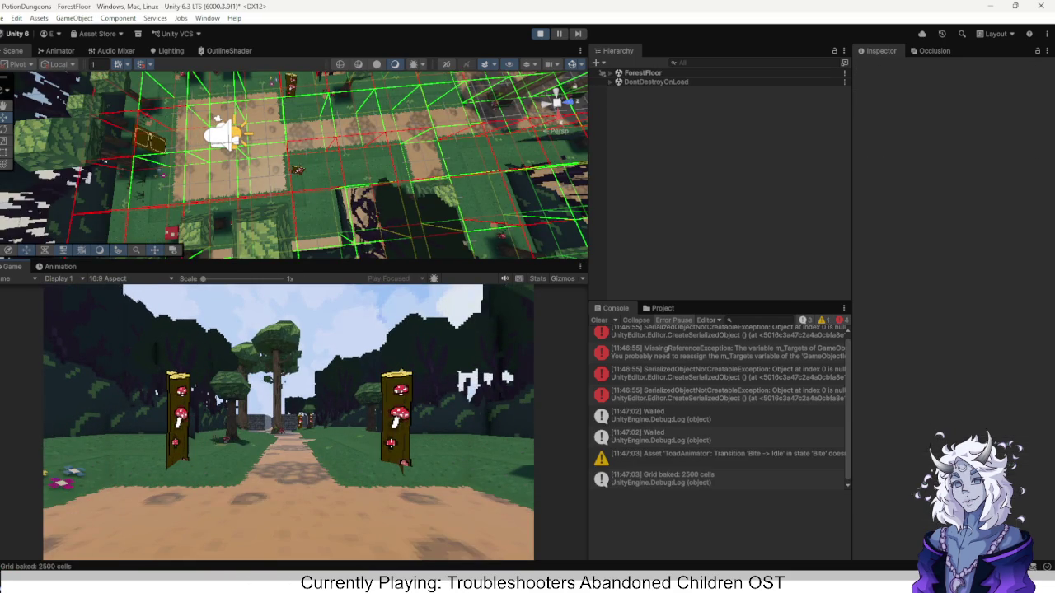
# Widen the Hierarchy and Console panel, walk along the forest path, then stop play.
pyautogui.press('d')
pyautogui.press('d')
pyautogui.press('w')
pyautogui.press('d')
pyautogui.press('d')
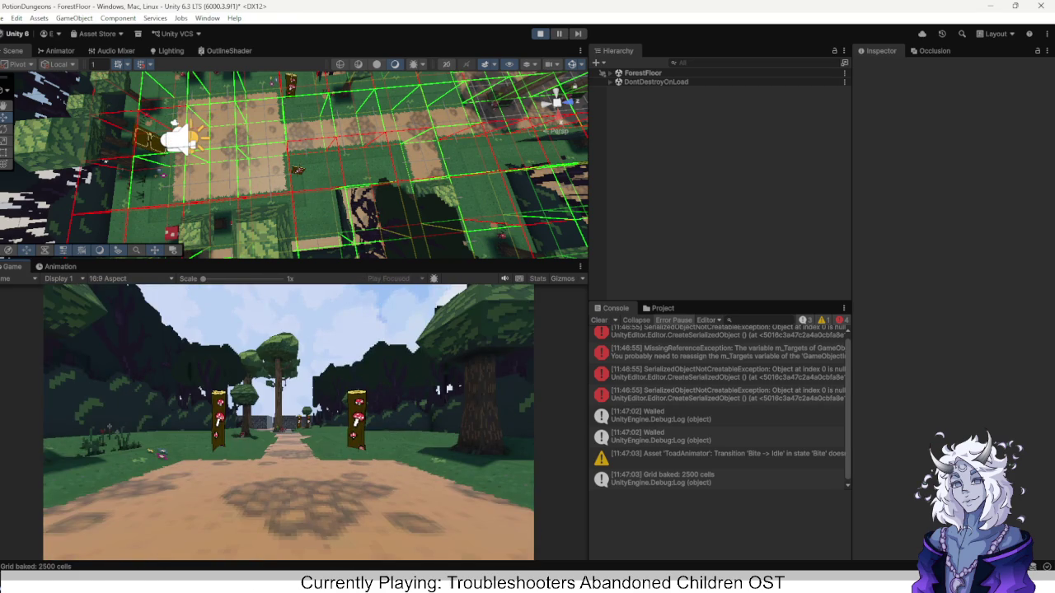
pyautogui.moveTo(852, 182)
pyautogui.mouseDown()
pyautogui.moveTo(999, 182)
pyautogui.moveTo(814, 182)
pyautogui.moveTo(842, 182)
pyautogui.mouseUp()
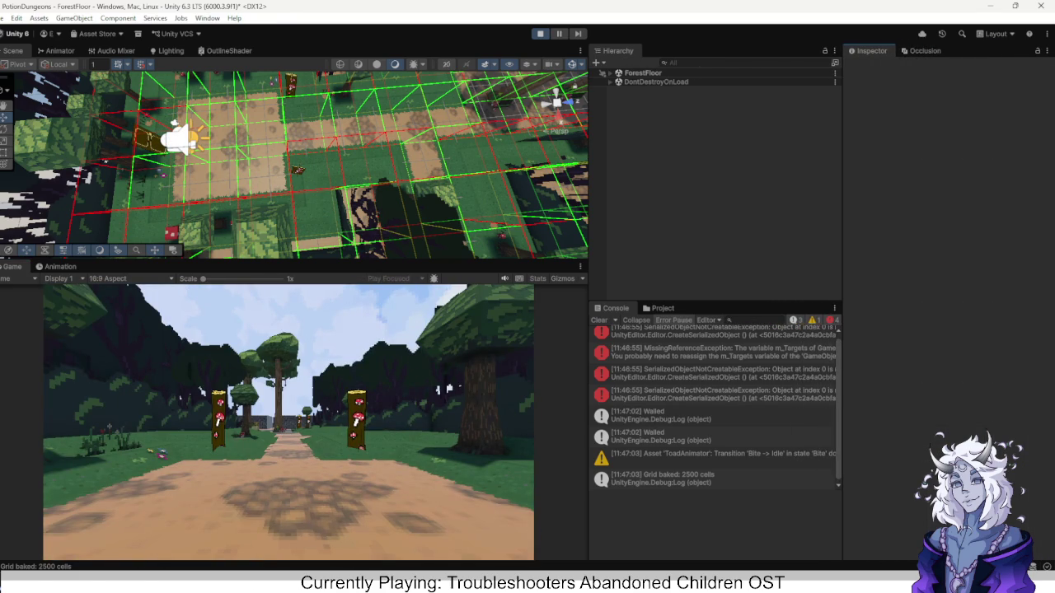
pyautogui.press('w')
pyautogui.press('e')
pyautogui.press('w')
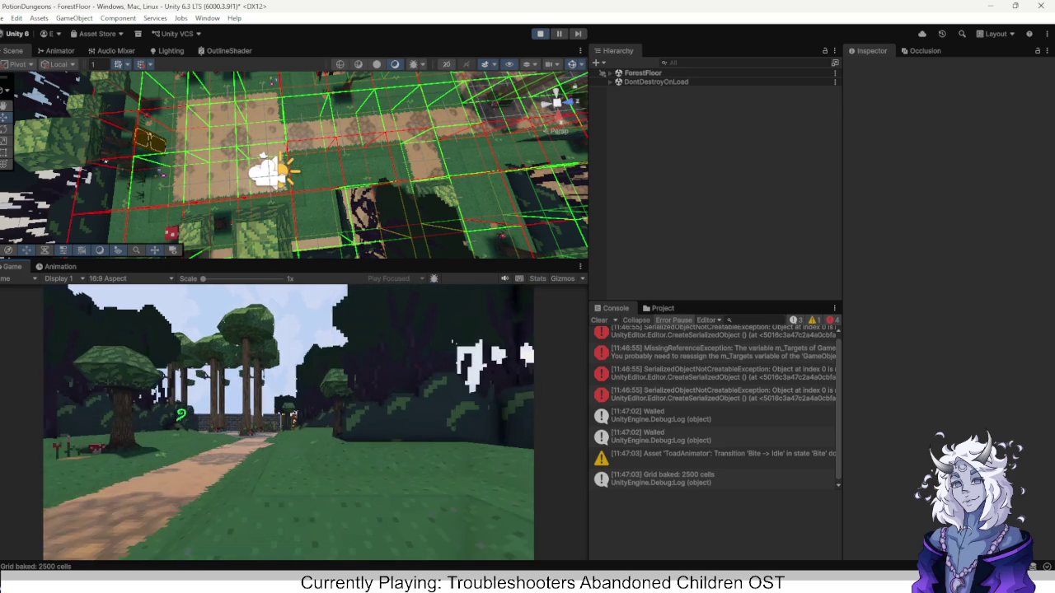
pyautogui.hotkey('ctrl', 'p')
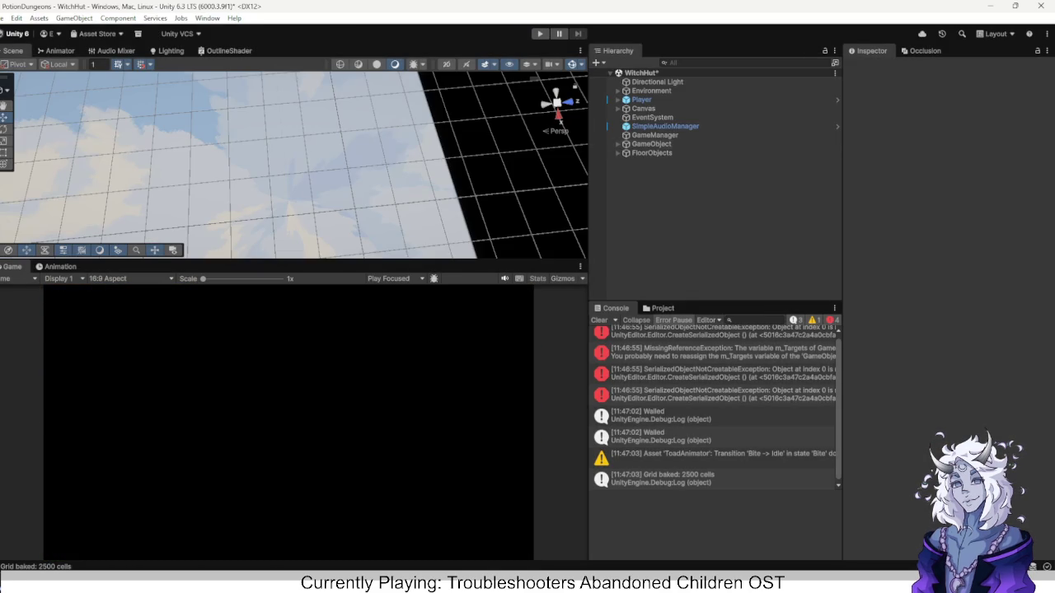
# Show the Project's Scenes folder, start the game, and leave the hut for ForestFloor.
pyautogui.click(659, 308)
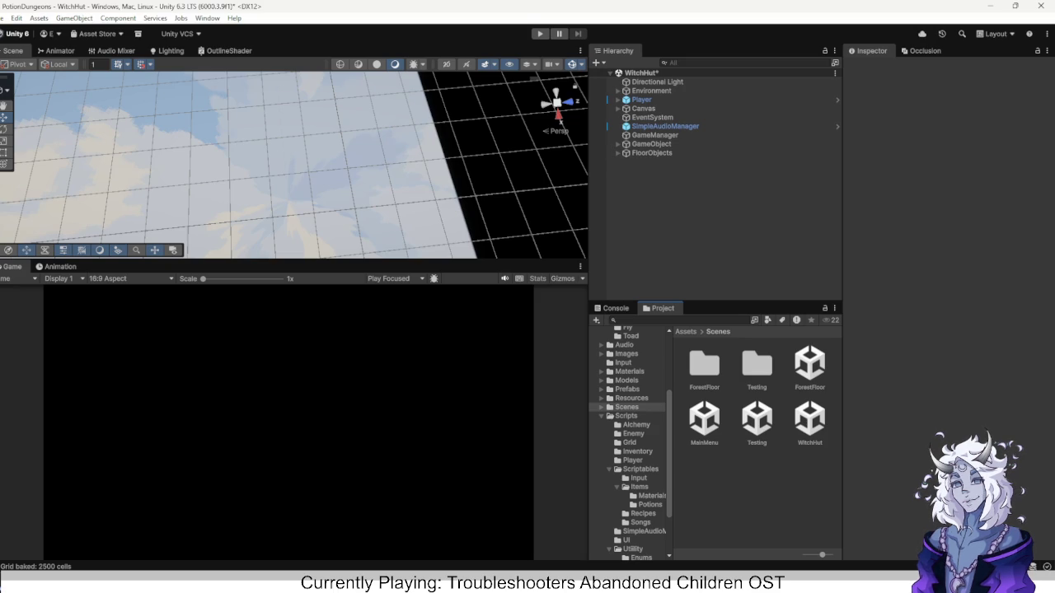
pyautogui.hotkey('ctrl', 'p')
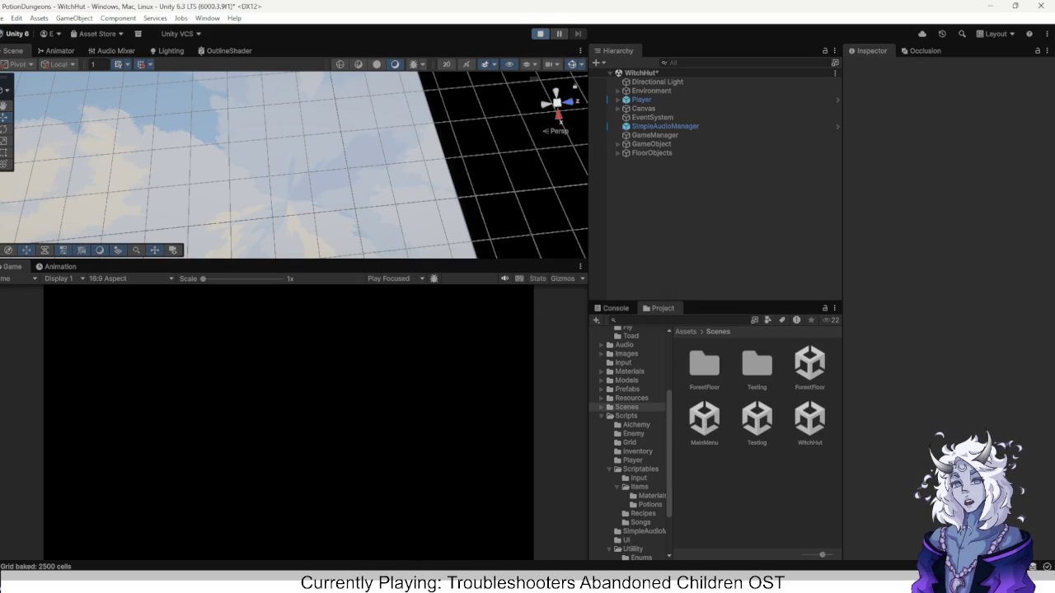
pyautogui.press('r')
pyautogui.press('e')
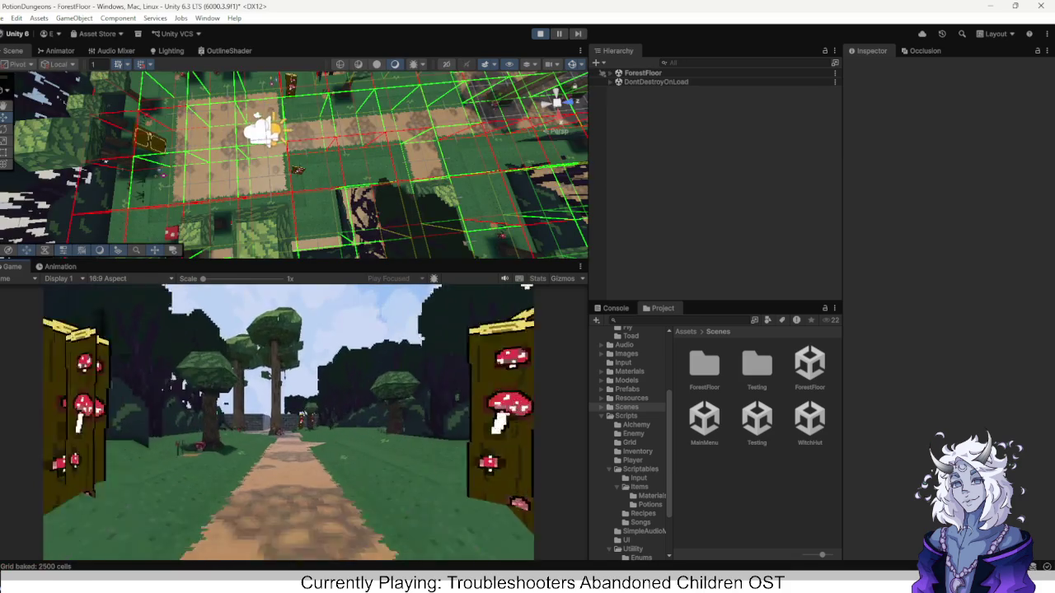
pyautogui.press('w')
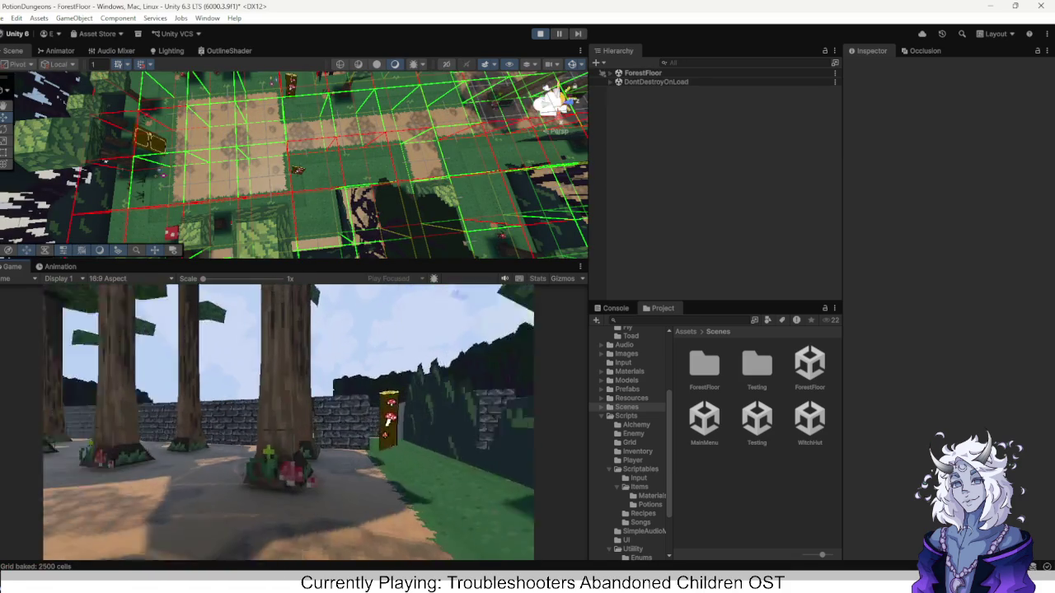
# Walk past the toad, along the stone wall toward the hedge, then stop play.
pyautogui.press('w')
pyautogui.press('w')
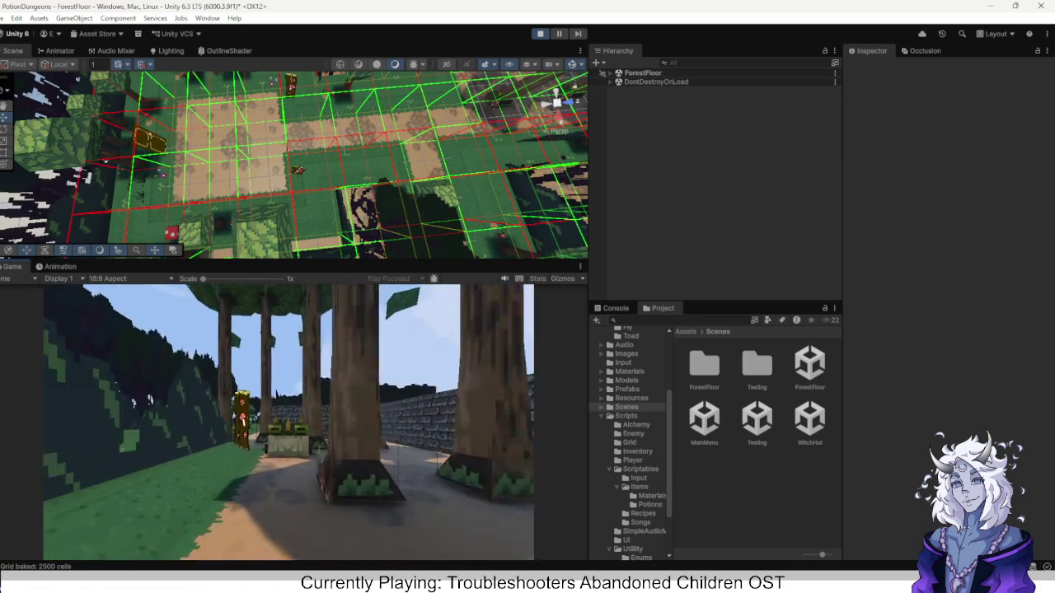
pyautogui.press('w')
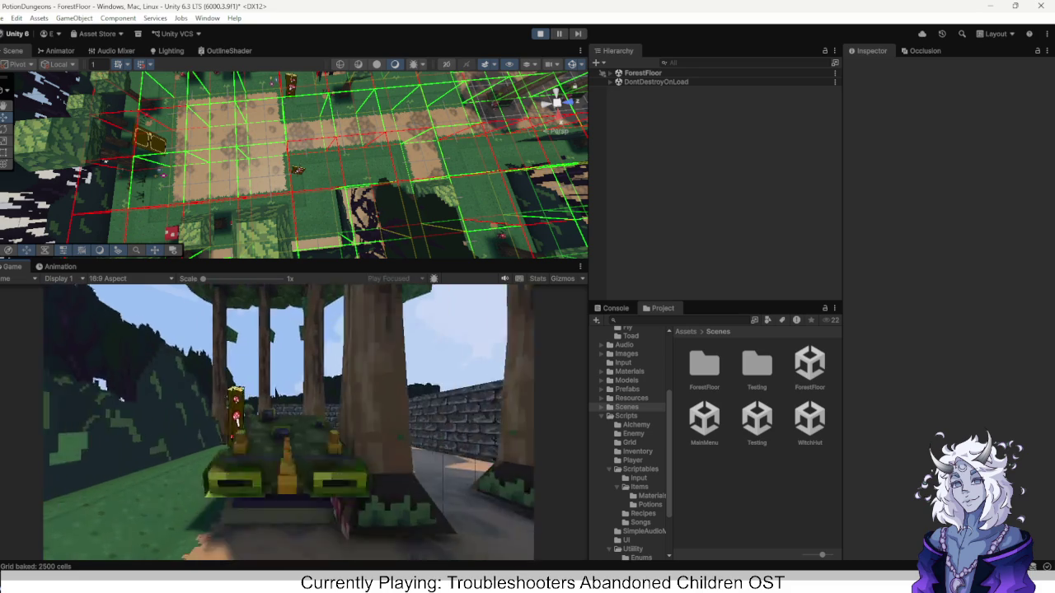
pyautogui.press('s')
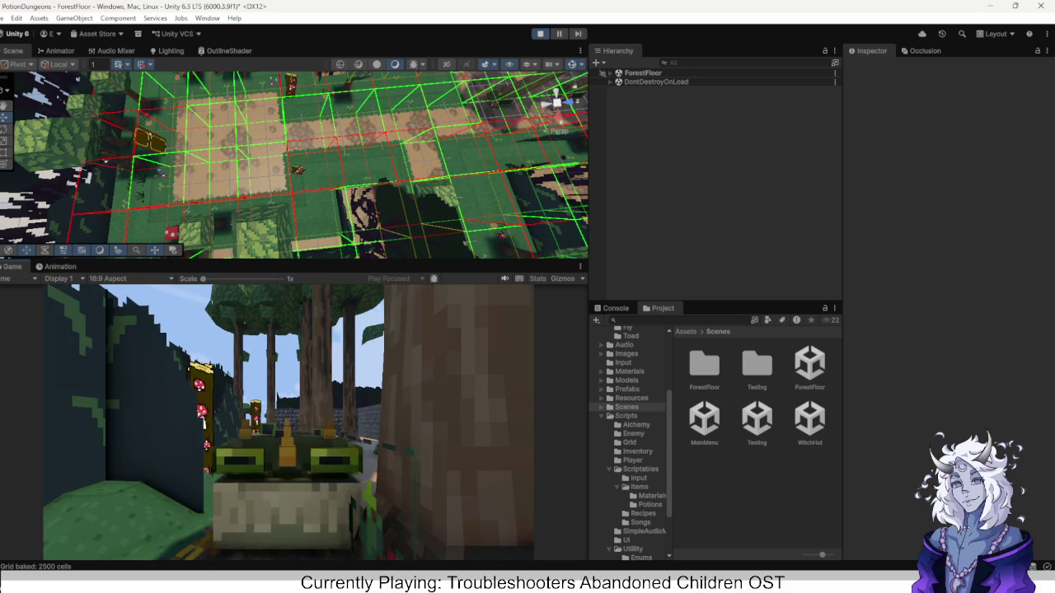
pyautogui.press('w')
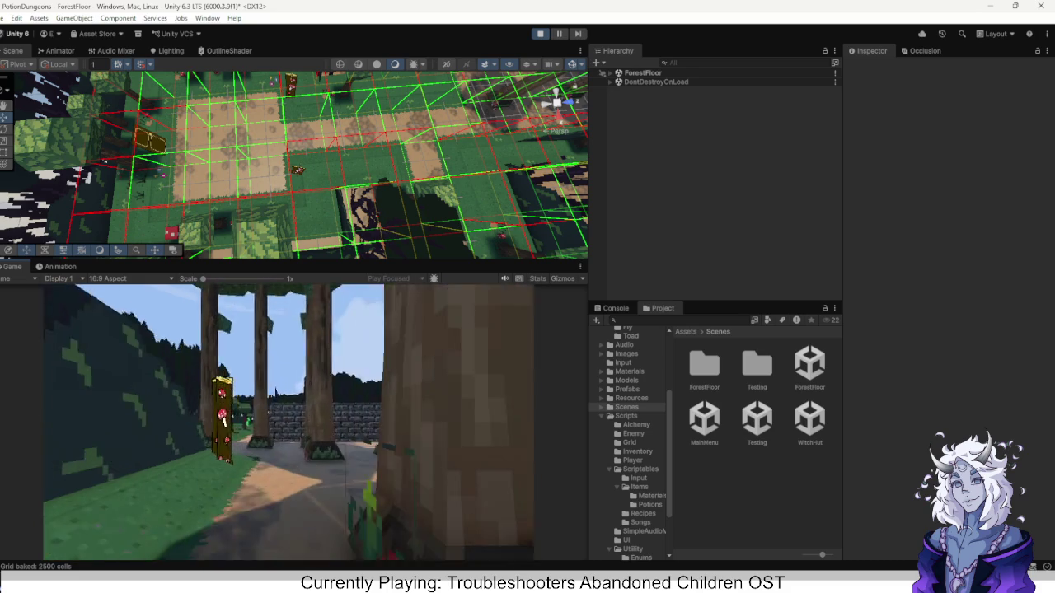
pyautogui.press('w')
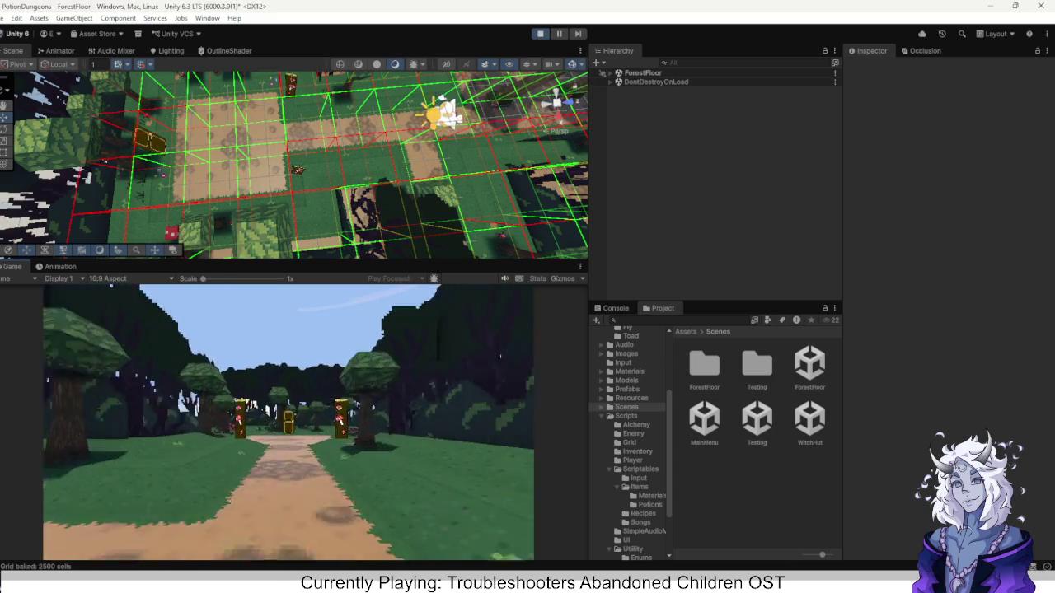
pyautogui.hotkey('ctrl', 'p')
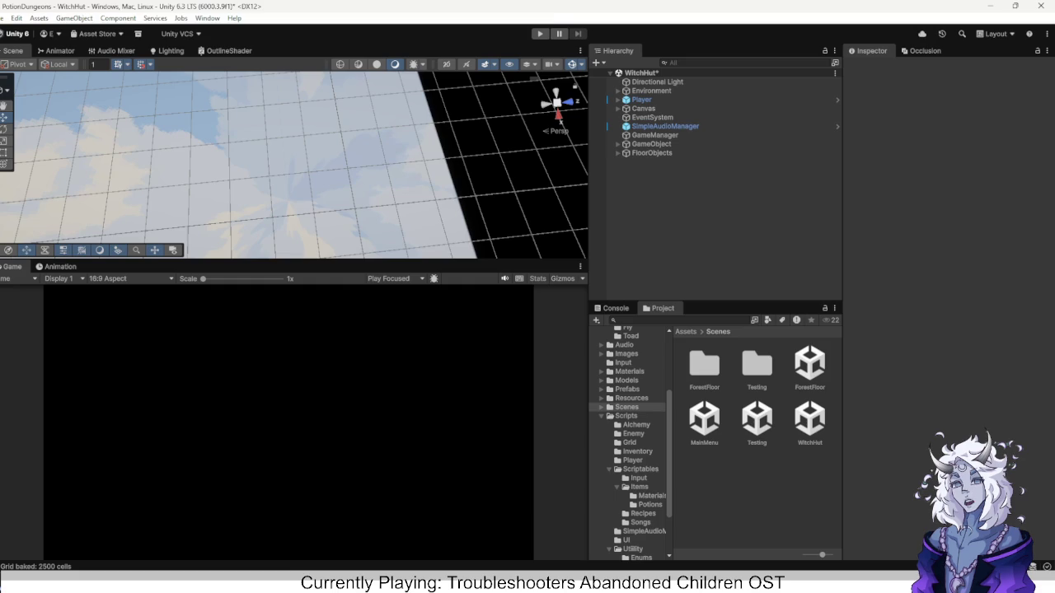
# Open the Testing scene from Assets/Scenes, bringing up the modified-scenes save prompt.
pyautogui.scroll(5, 630, 445)
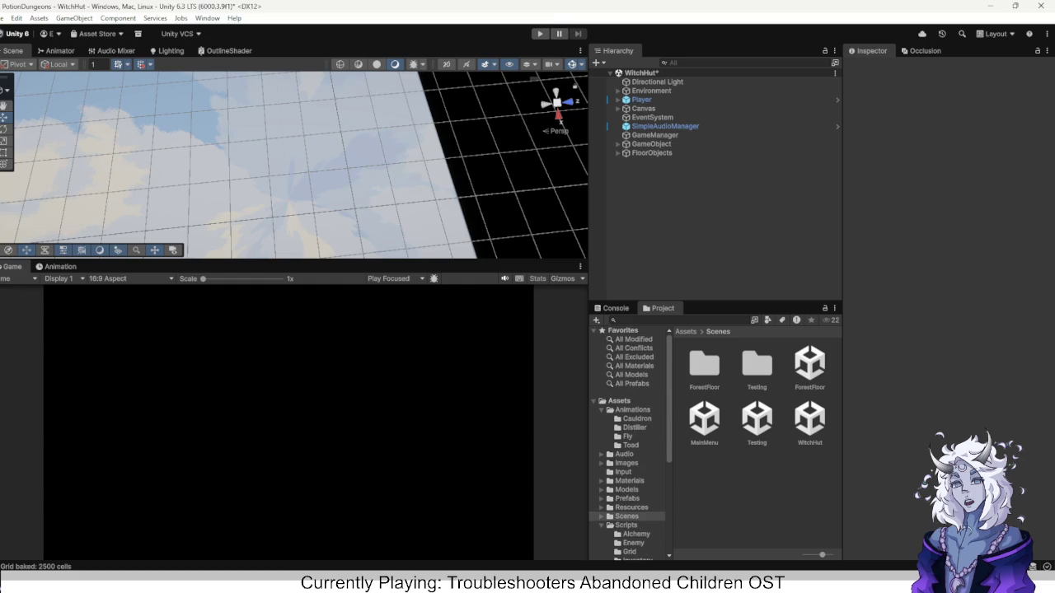
pyautogui.scroll(-4, 630, 445)
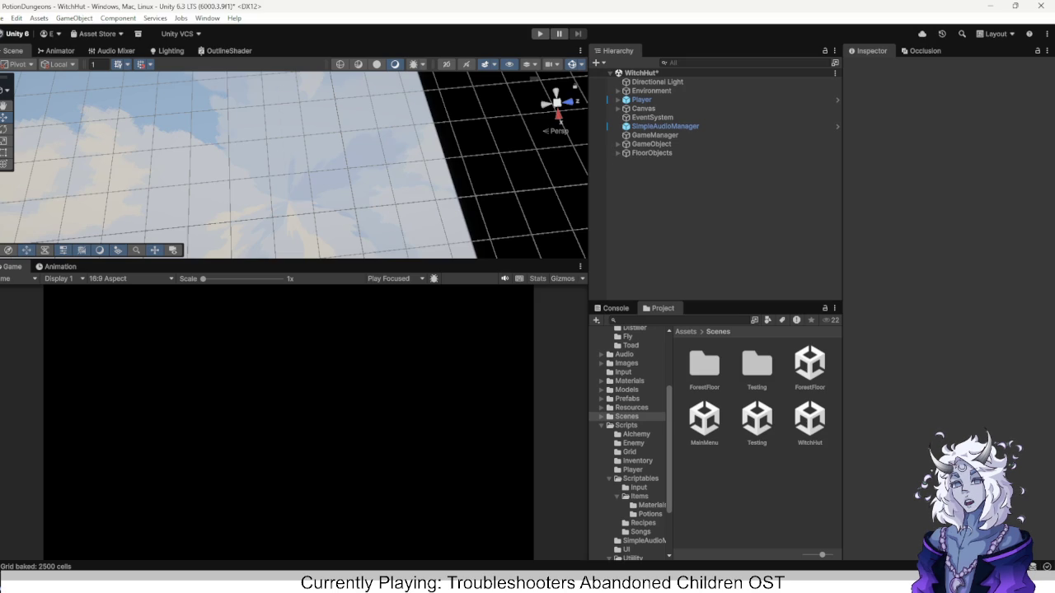
pyautogui.scroll(3, 630, 445)
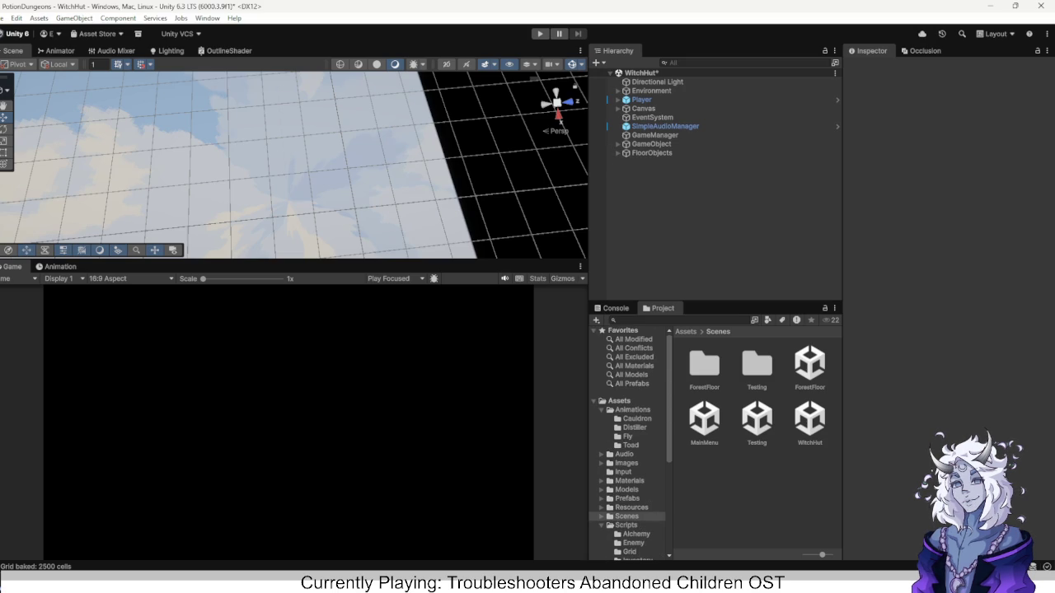
pyautogui.doubleClick(757, 420)
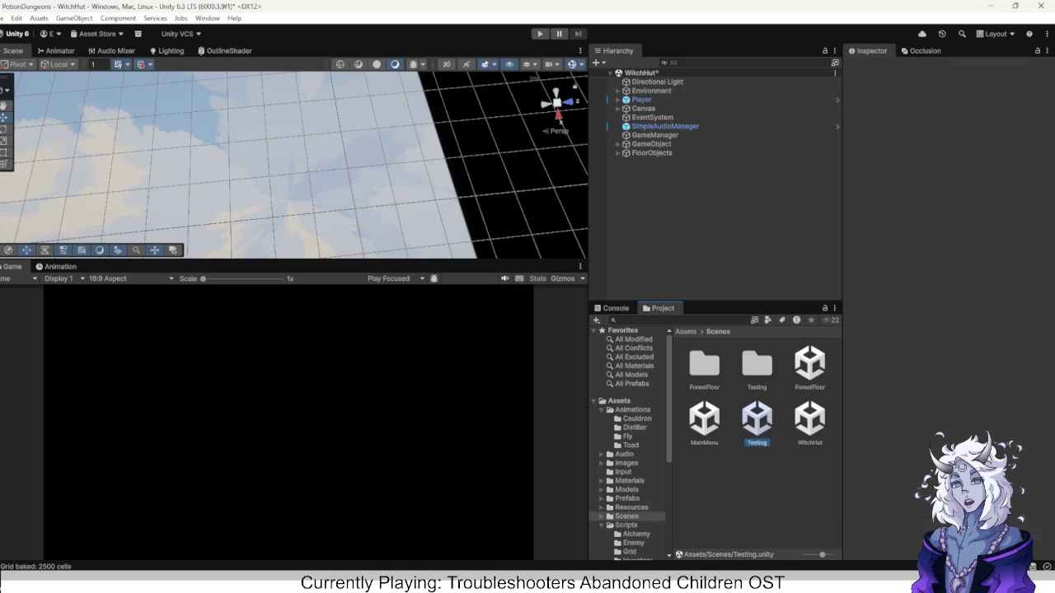
# Answer the save prompt to load Testing, then open Assets/Animations/Toad/ToadAnimator in the Animator.
pyautogui.press('Return')
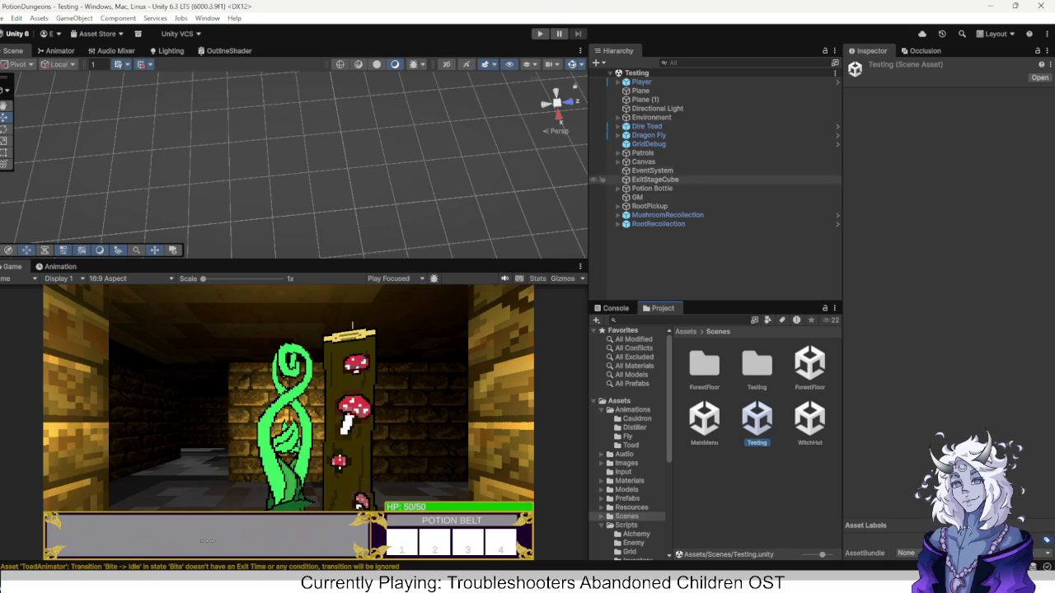
pyautogui.moveTo(842, 247)
pyautogui.mouseDown()
pyautogui.moveTo(900, 248)
pyautogui.moveTo(872, 247)
pyautogui.mouseUp()
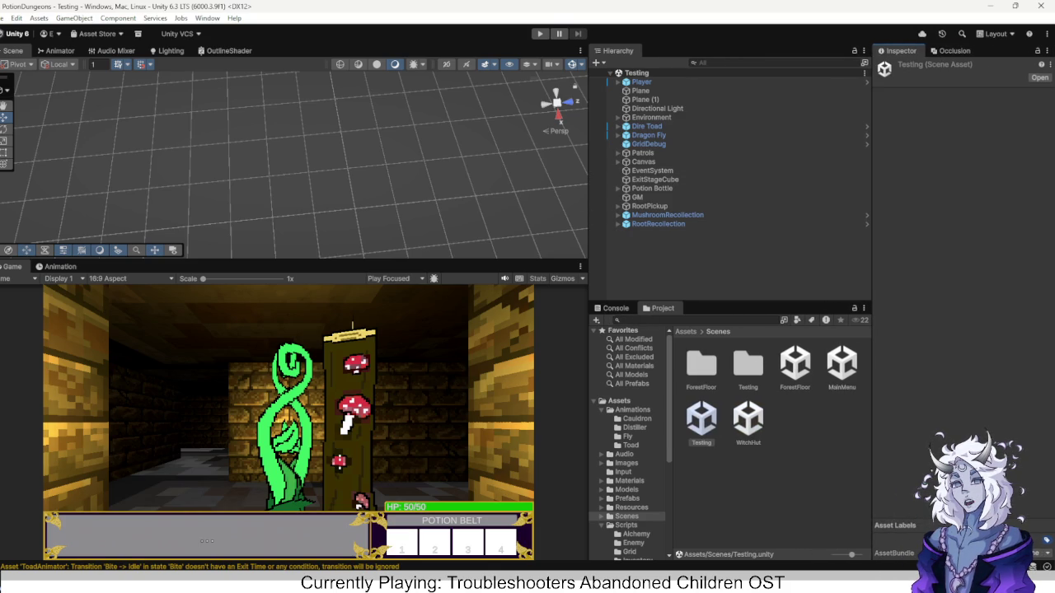
pyautogui.click(632, 410)
pyautogui.doubleClick(839, 364)
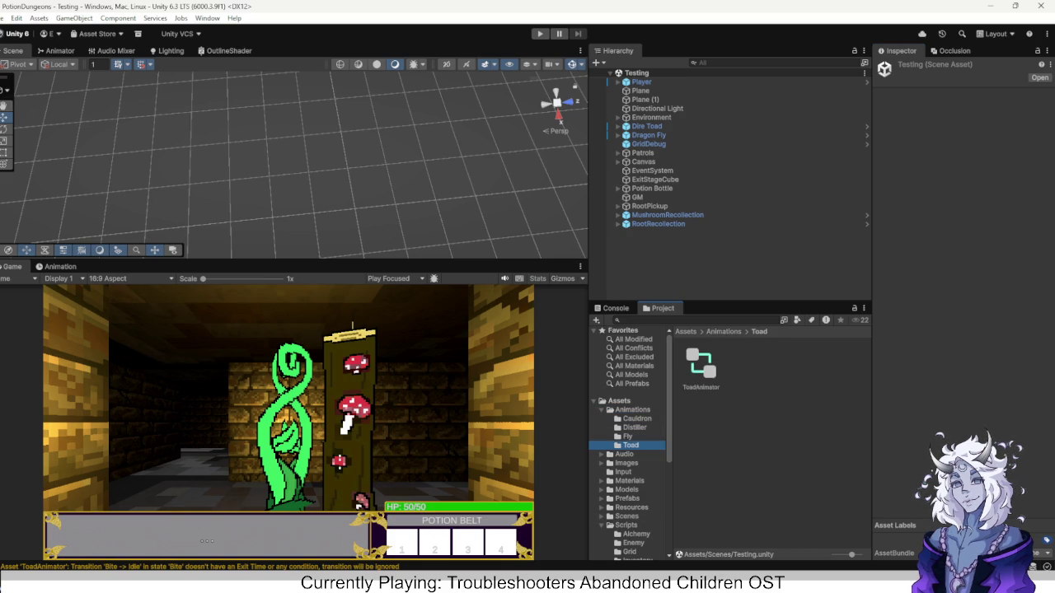
pyautogui.click(700, 364)
pyautogui.doubleClick(701, 363)
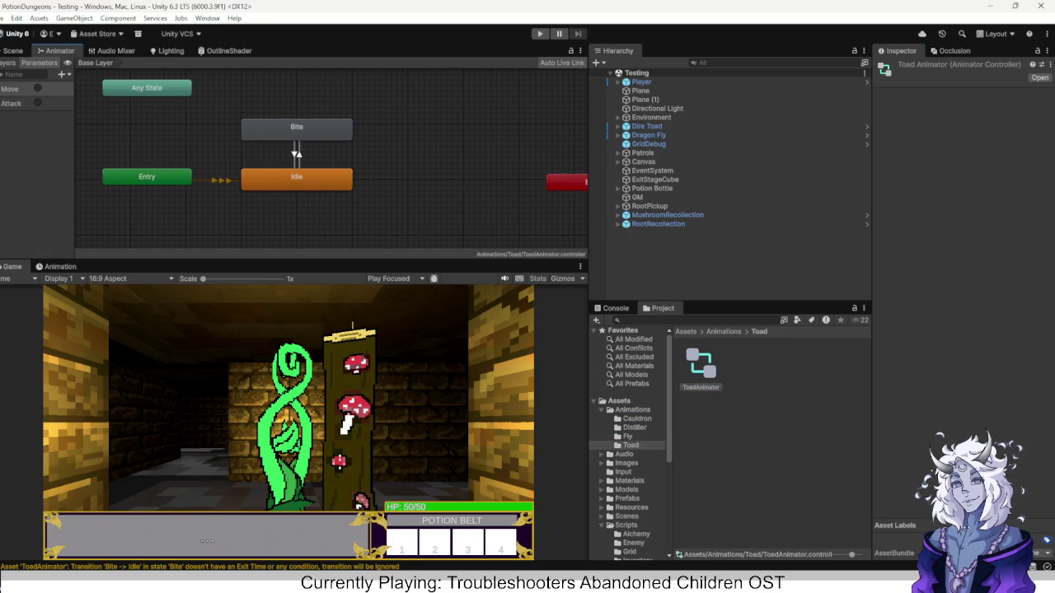
# Inspect the Idle and Bite states and the Bite→Idle transition, dragging its blend to zero.
pyautogui.click(297, 179)
pyautogui.click(297, 129)
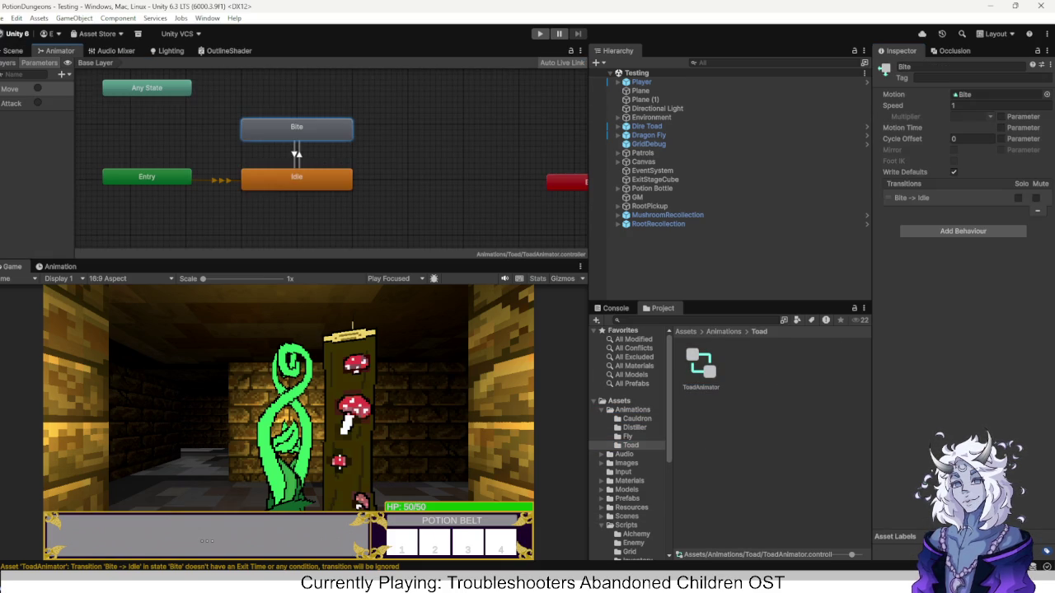
pyautogui.click(297, 154)
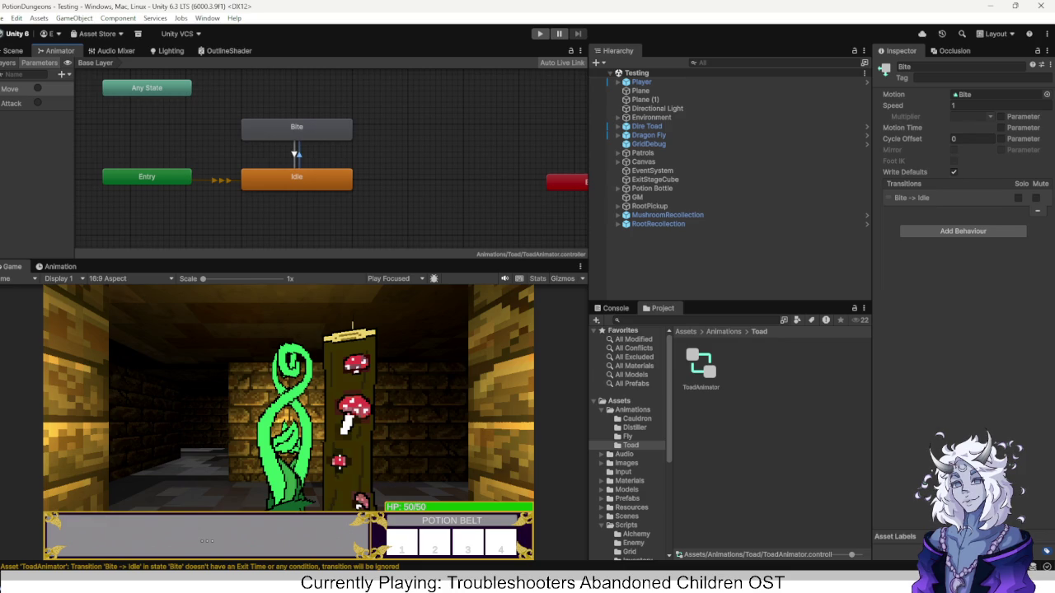
pyautogui.click(293, 153)
pyautogui.click(297, 154)
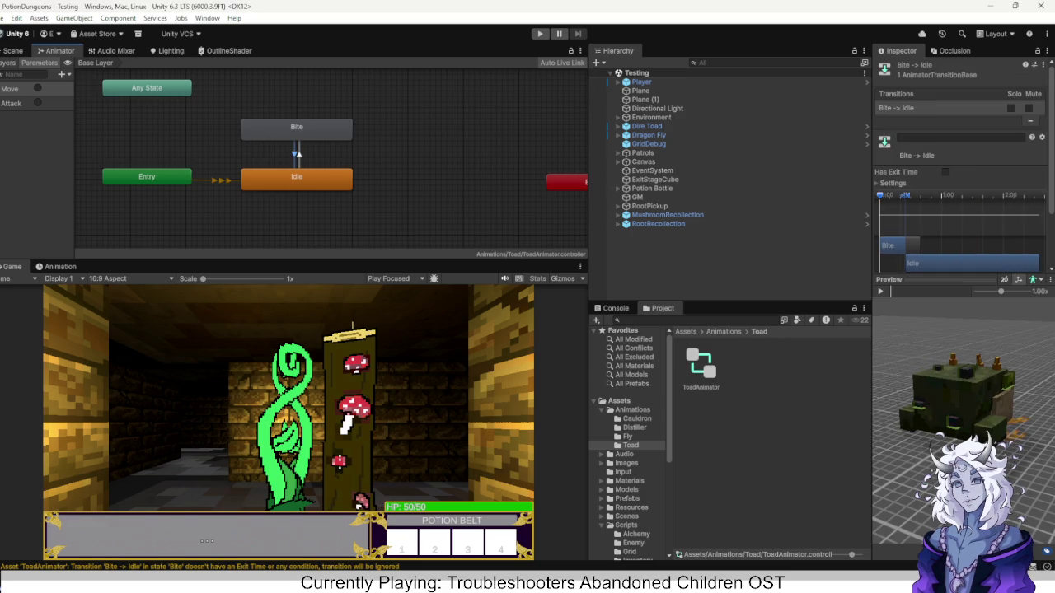
pyautogui.click(915, 195)
pyautogui.moveTo(906, 196); pyautogui.dragTo(919, 196)
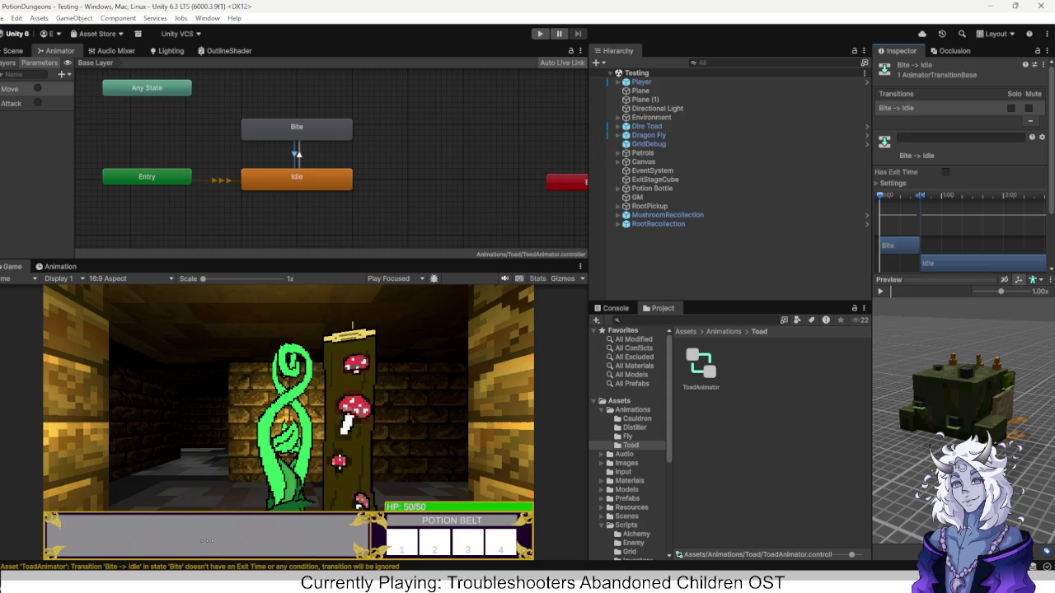
pyautogui.click(891, 183)
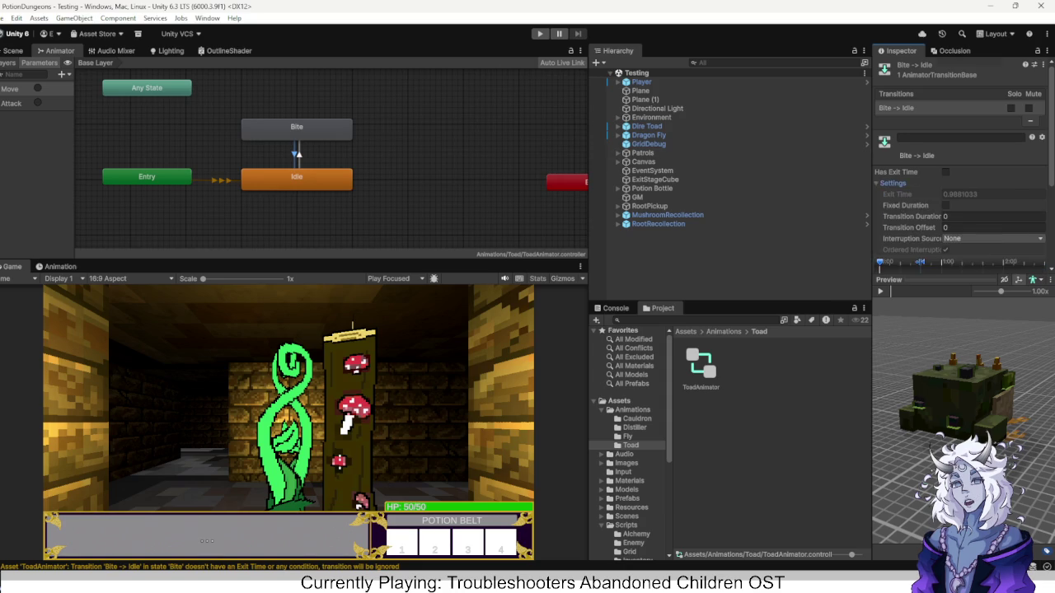
pyautogui.scroll(-3, 956, 165)
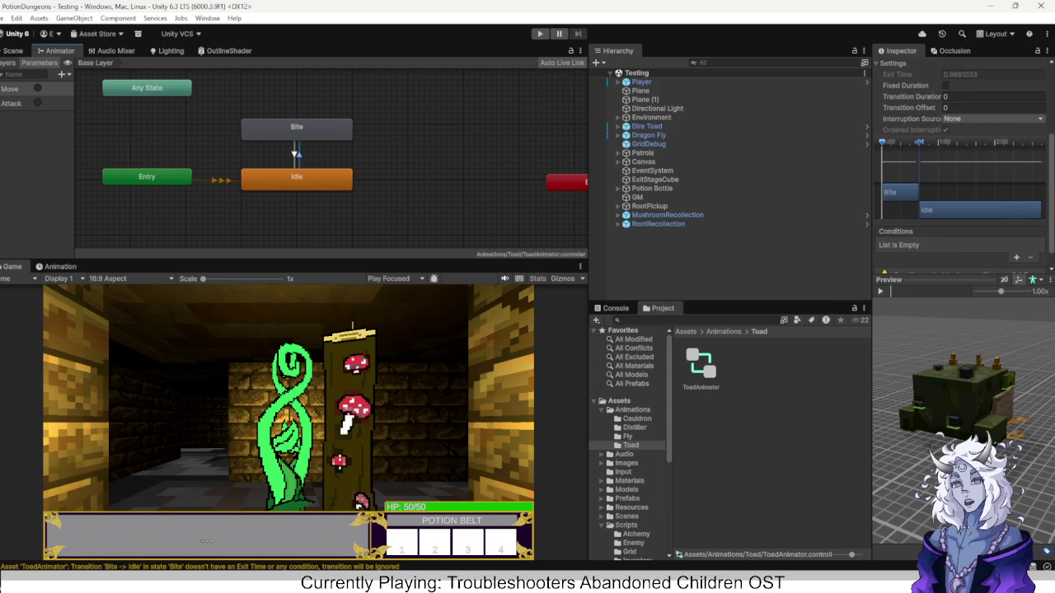
# Locate the Bite state's Motion clip in the Amber Toad model folder.
pyautogui.click(297, 179)
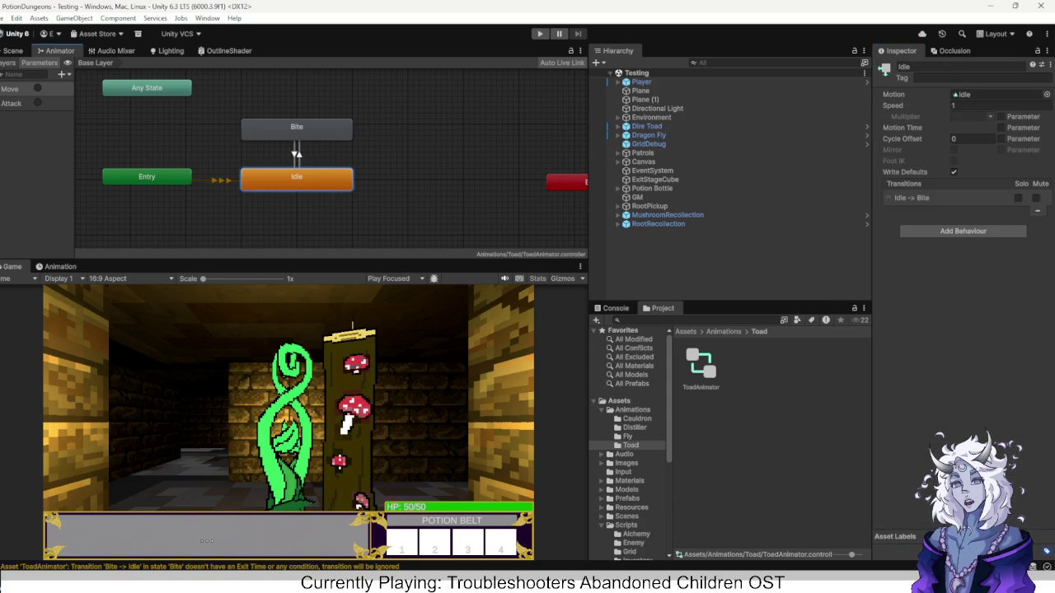
pyautogui.click(297, 129)
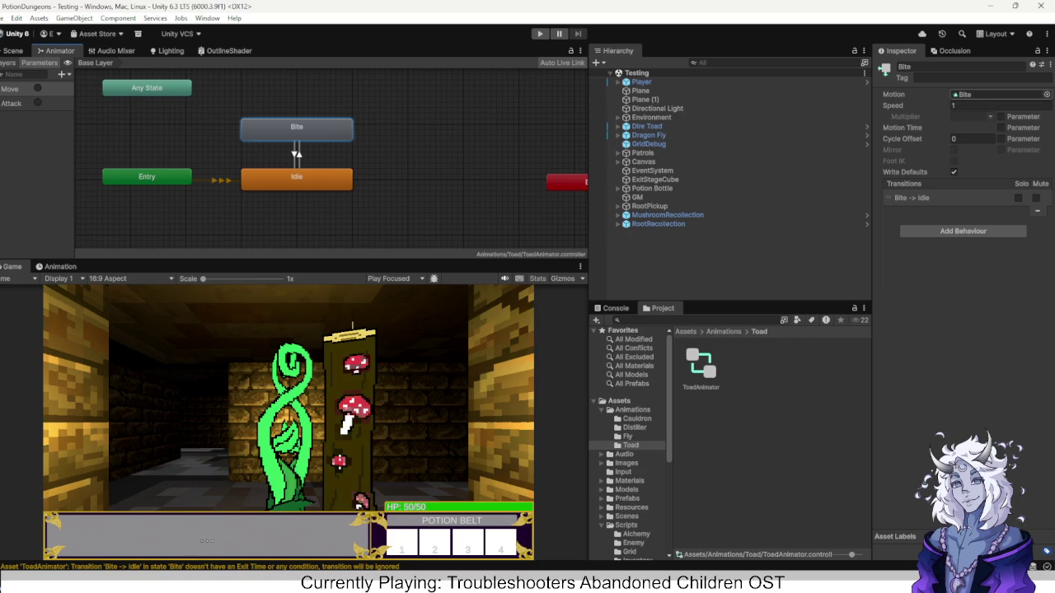
pyautogui.click(973, 94)
pyautogui.doubleClick(973, 94)
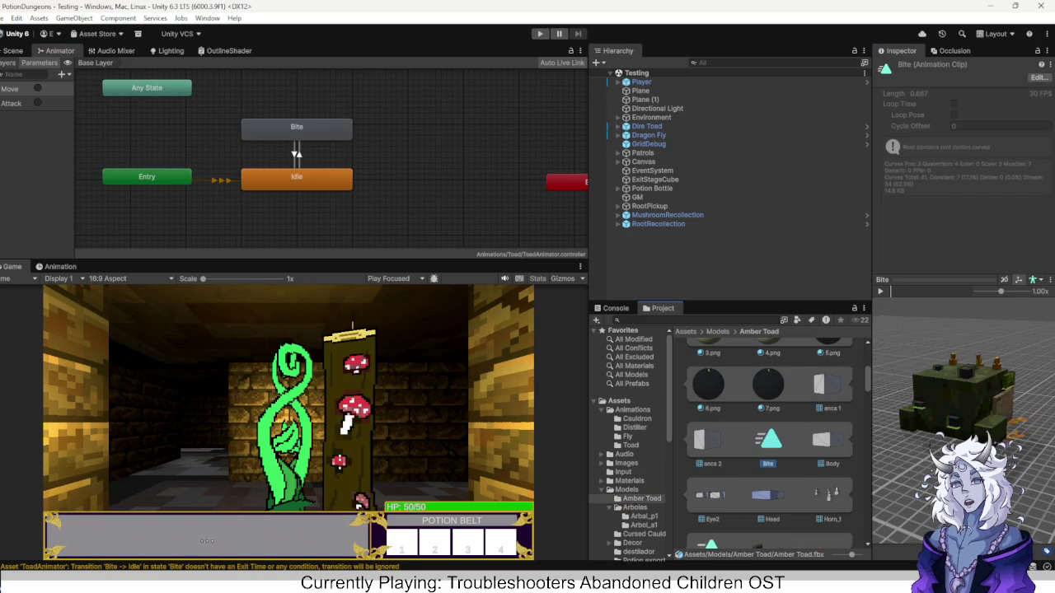
# Select the Amber Toad model asset in the Project window.
pyautogui.scroll(5, 778, 445)
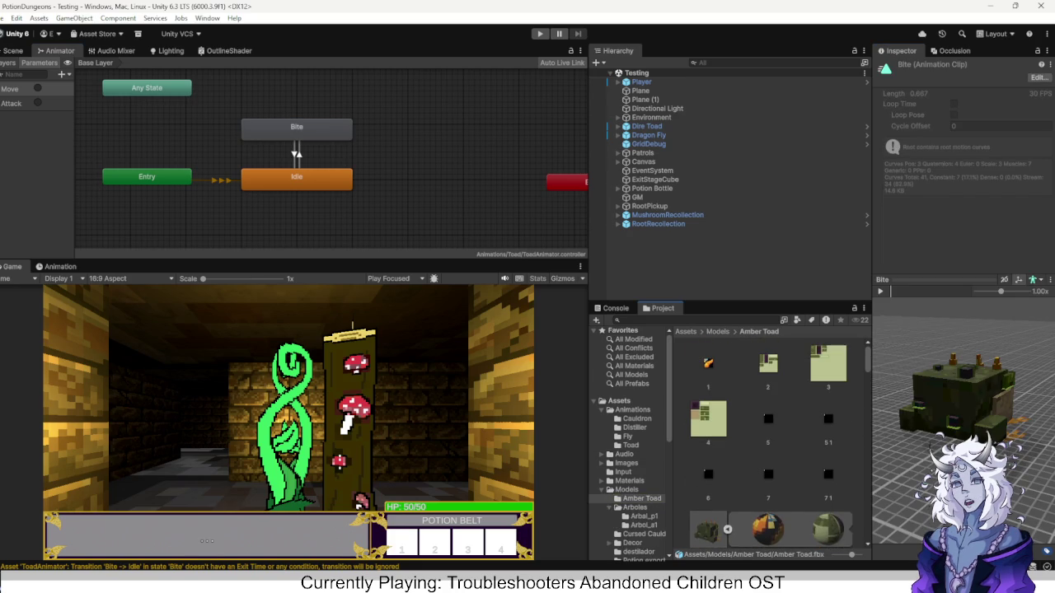
pyautogui.scroll(-2, 767, 462)
pyautogui.click(706, 464)
pyautogui.rightClick(707, 462)
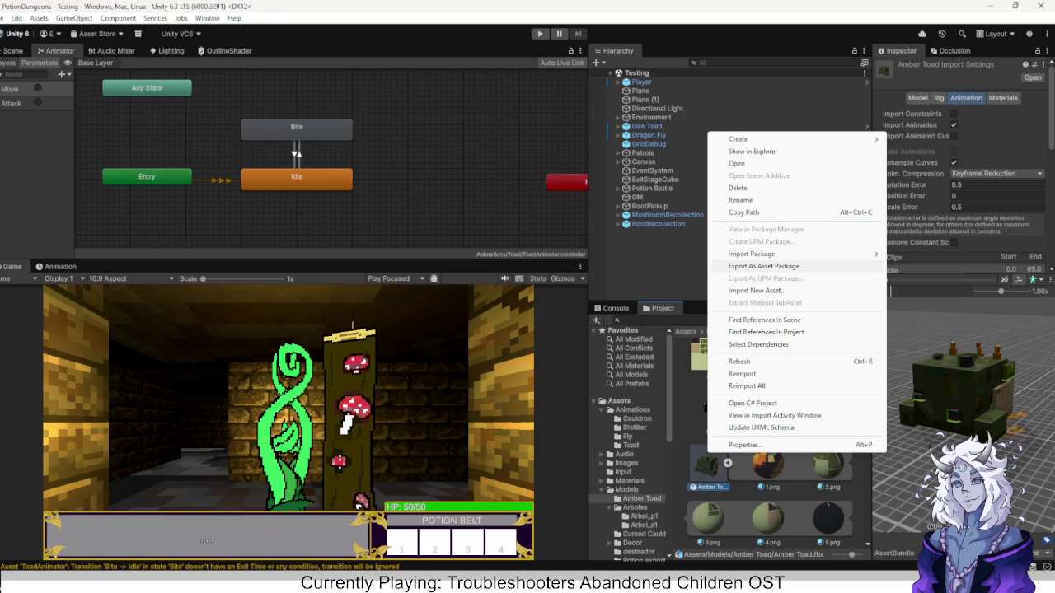
pyautogui.moveTo(759, 254)
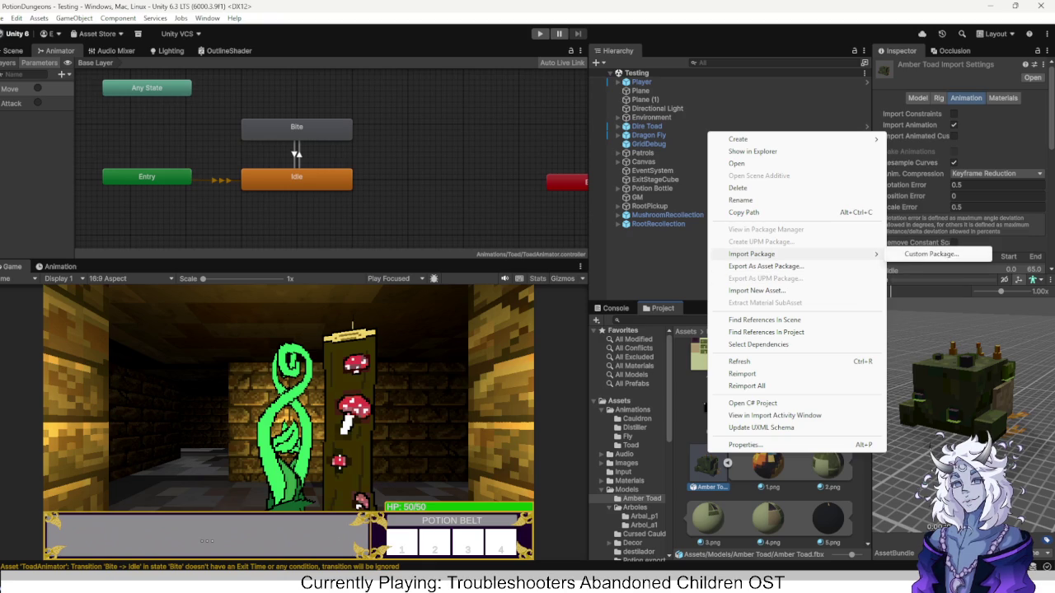
pyautogui.press('Escape')
# Choose the Bite clip in the model's animation clips and enable Loop Time.
pyautogui.scroll(-2, 960, 165)
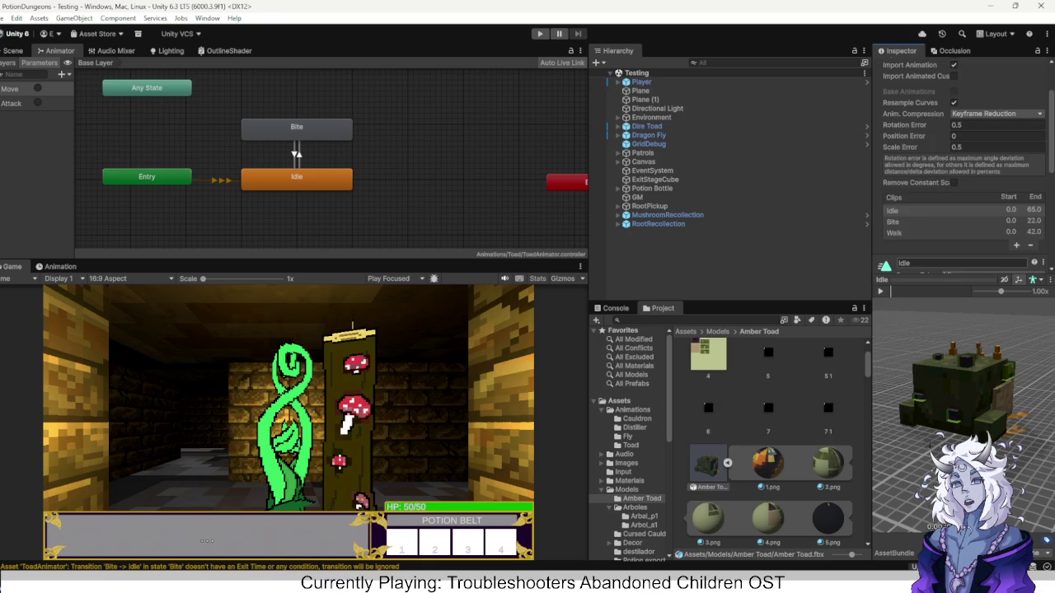
pyautogui.scroll(-2, 960, 206)
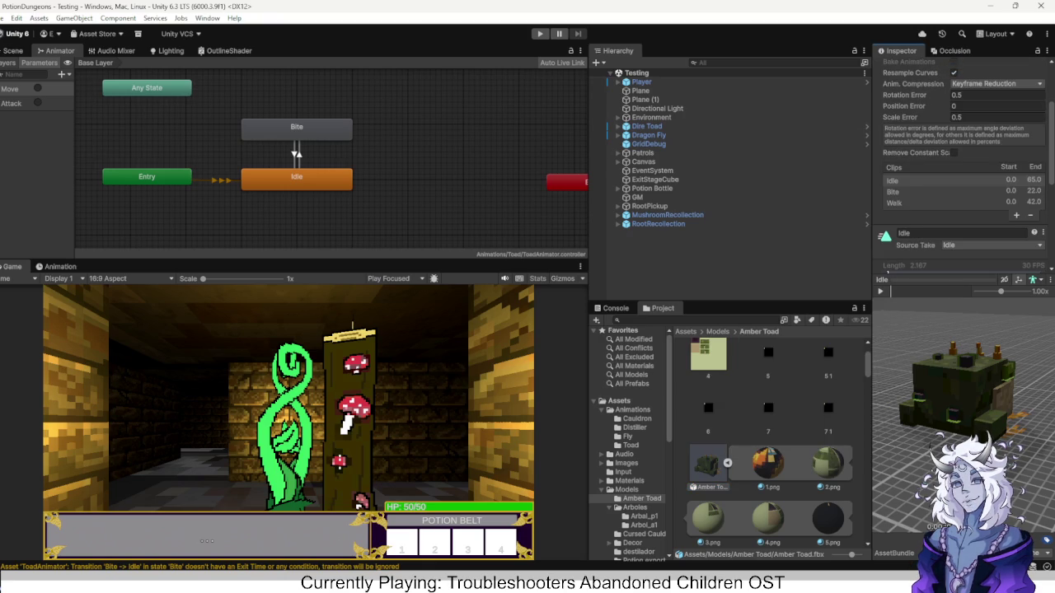
pyautogui.click(892, 161)
pyautogui.scroll(-2, 960, 165)
pyautogui.click(953, 222)
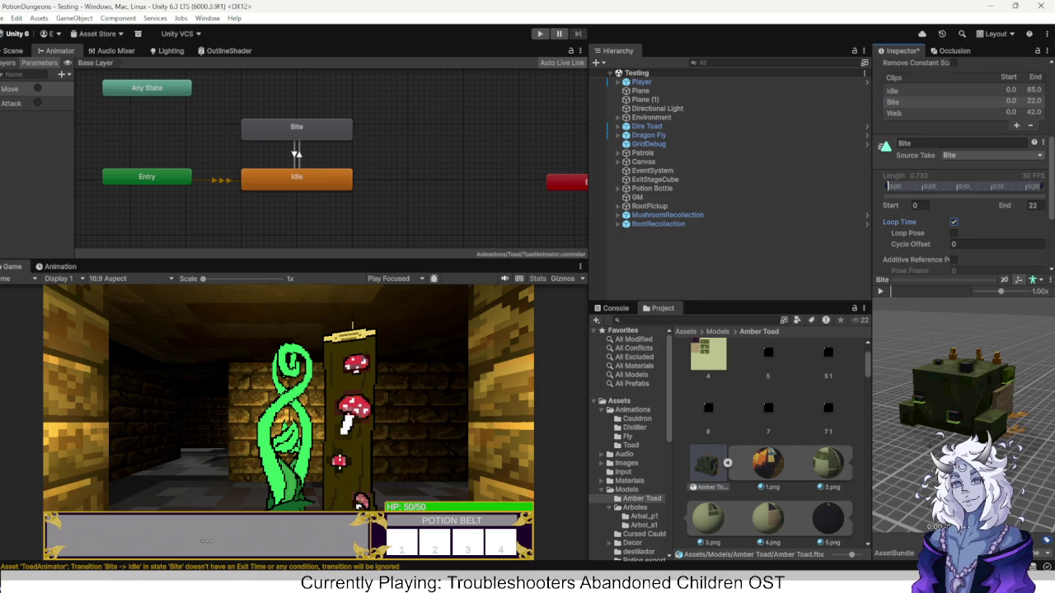
# Select RootRecollection in the Hierarchy and resolve the unapplied import settings prompt.
pyautogui.rightClick(466, 118)
pyautogui.click(658, 223)
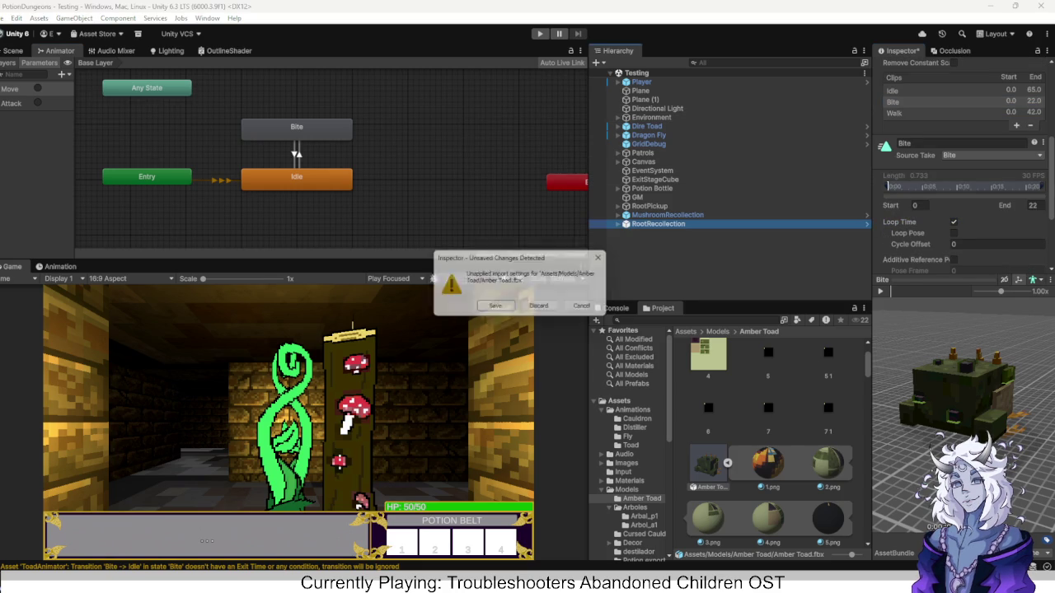
pyautogui.click(497, 308)
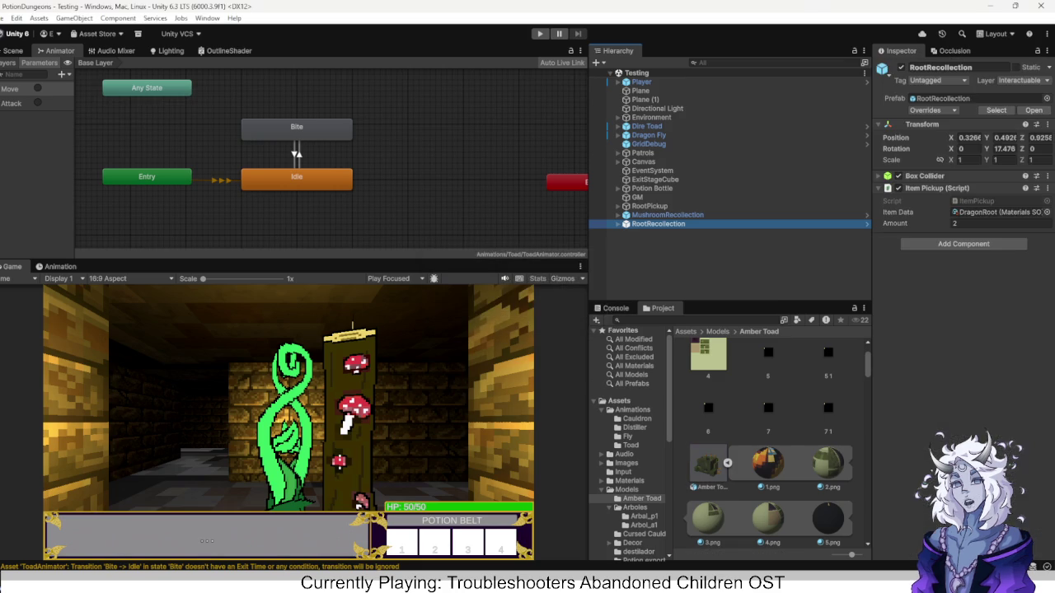
# Expand Dire Toad > Visuals > Amber Toad in the Hierarchy.
pyautogui.click(646, 126)
pyautogui.press('Right')
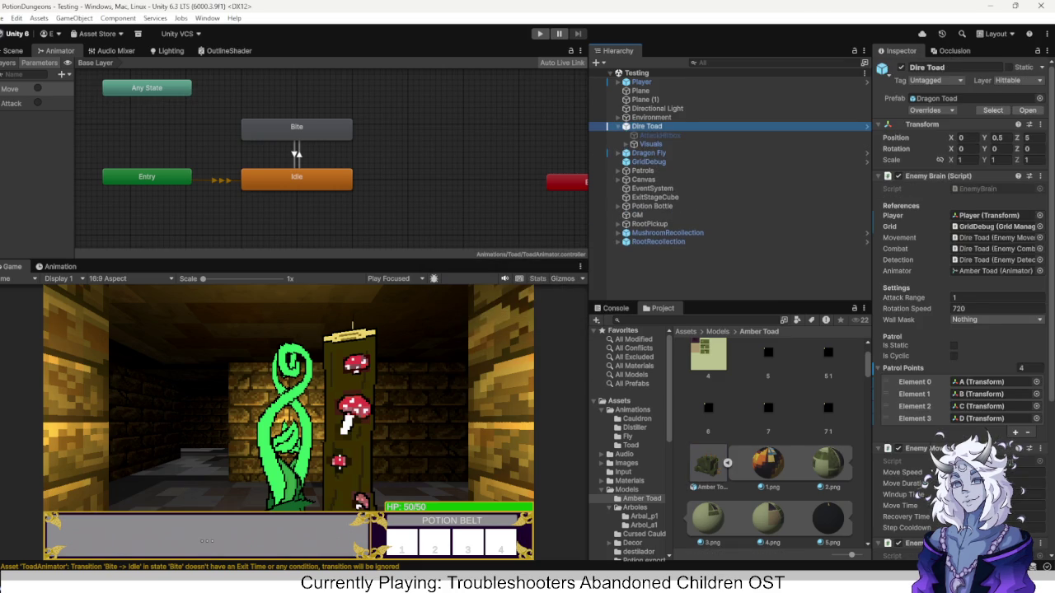
pyautogui.press('Down')
pyautogui.press('Down')
pyautogui.press('Right')
pyautogui.press('Down')
pyautogui.press('Right')
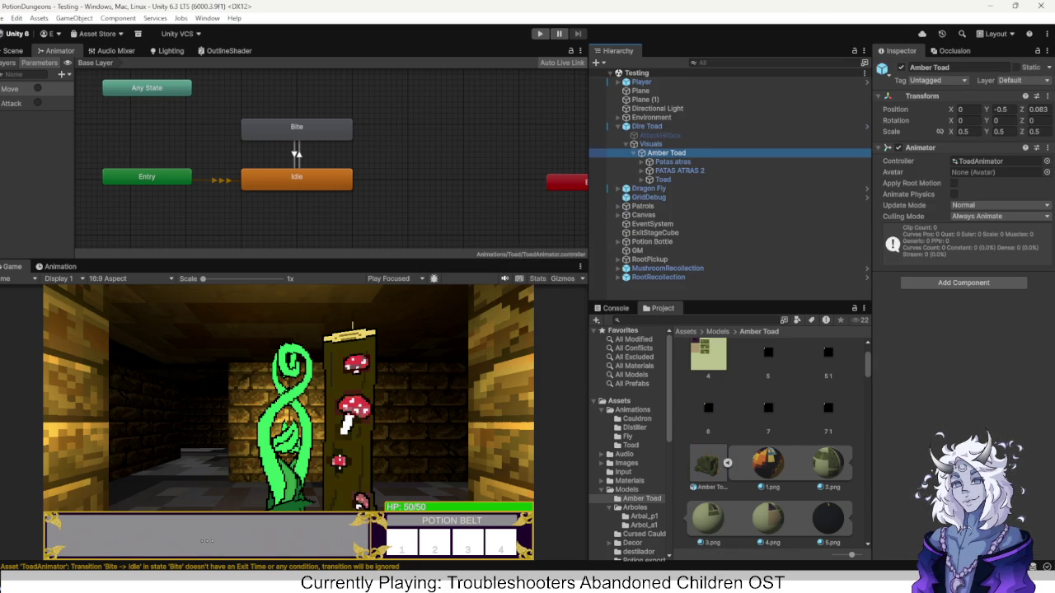
# Select the prefab asset behind the Amber Toad object.
pyautogui.rightClick(662, 152)
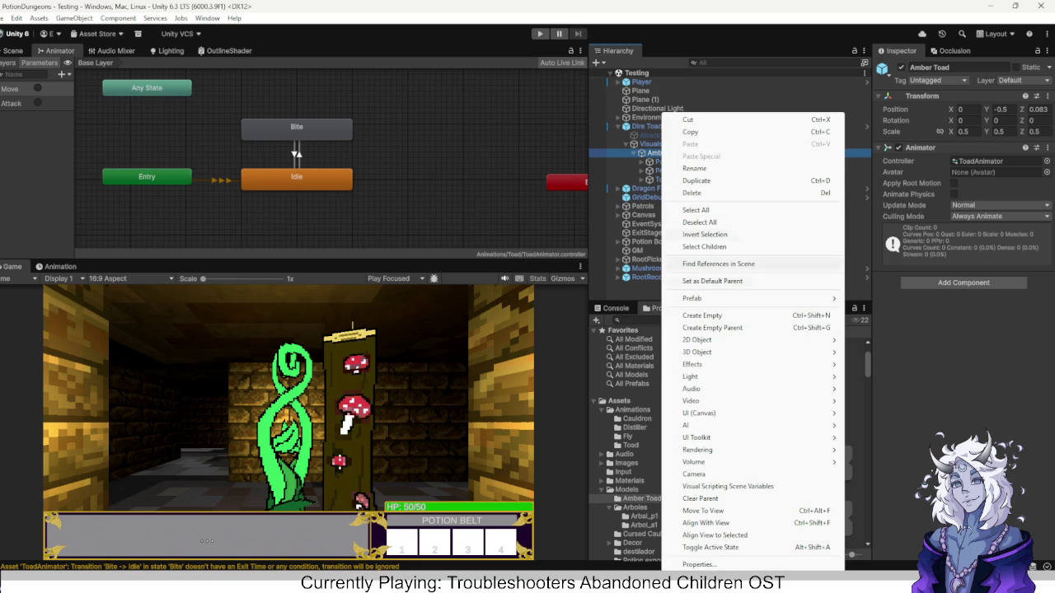
pyautogui.moveTo(692, 364)
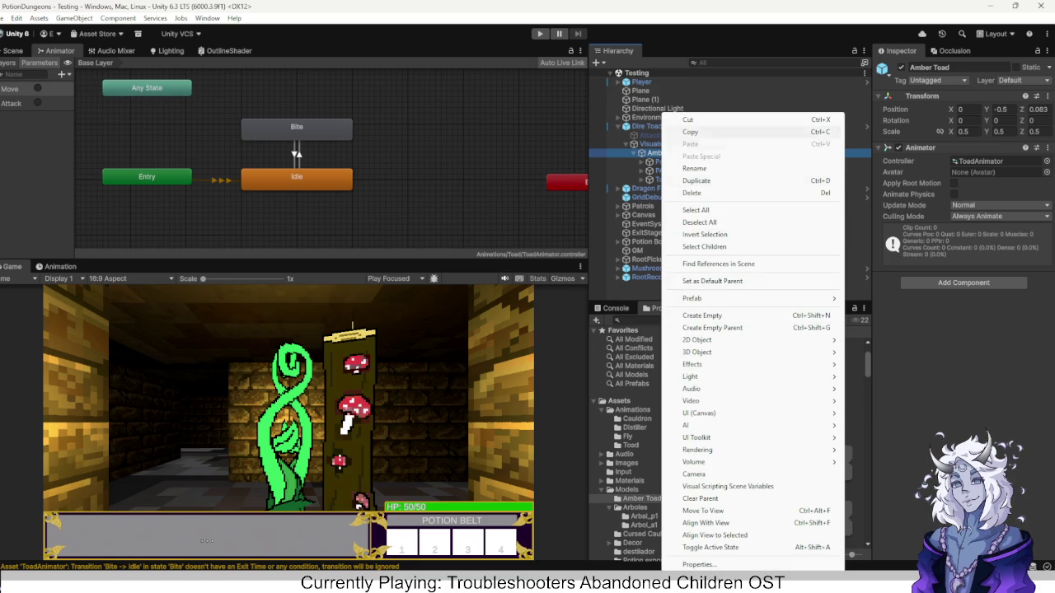
pyautogui.moveTo(692, 299)
pyautogui.click(878, 327)
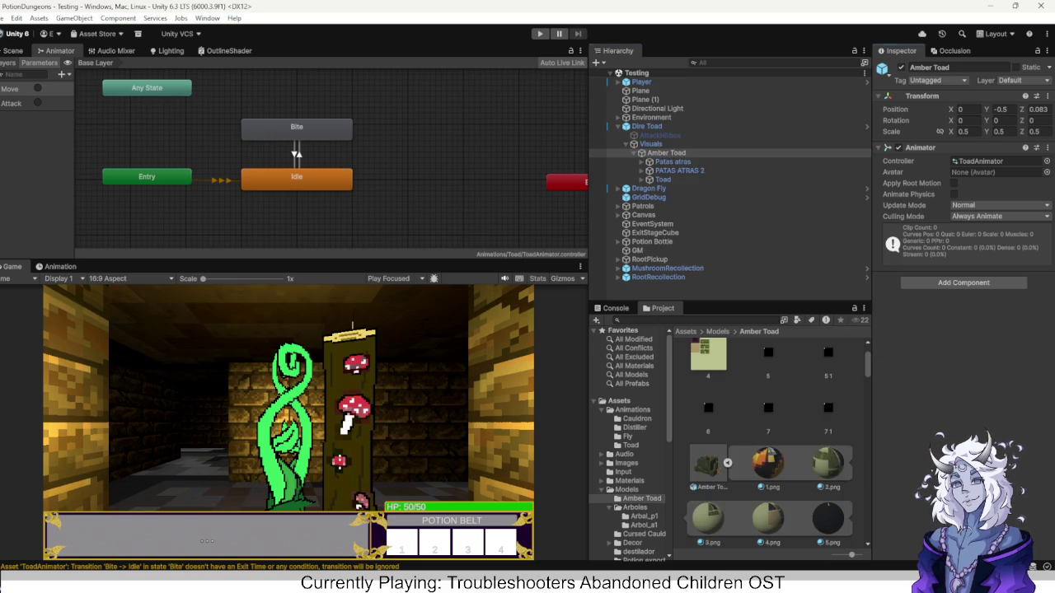
# Unpack Dire Toad from its Dragon Toad prefab.
pyautogui.rightClick(667, 126)
pyautogui.moveTo(742, 310)
pyautogui.click(880, 399)
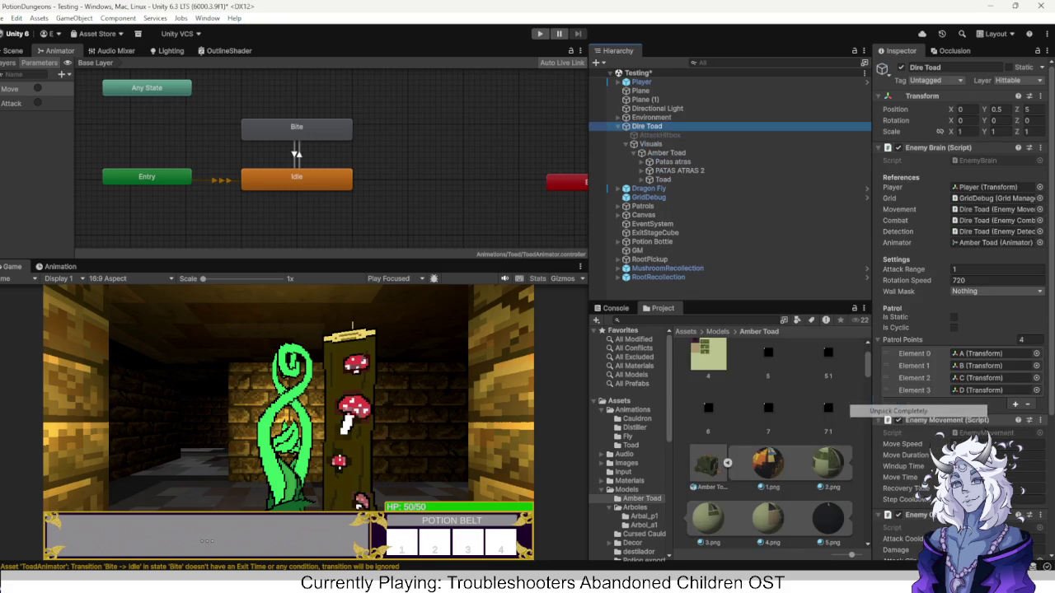
pyautogui.click(666, 152)
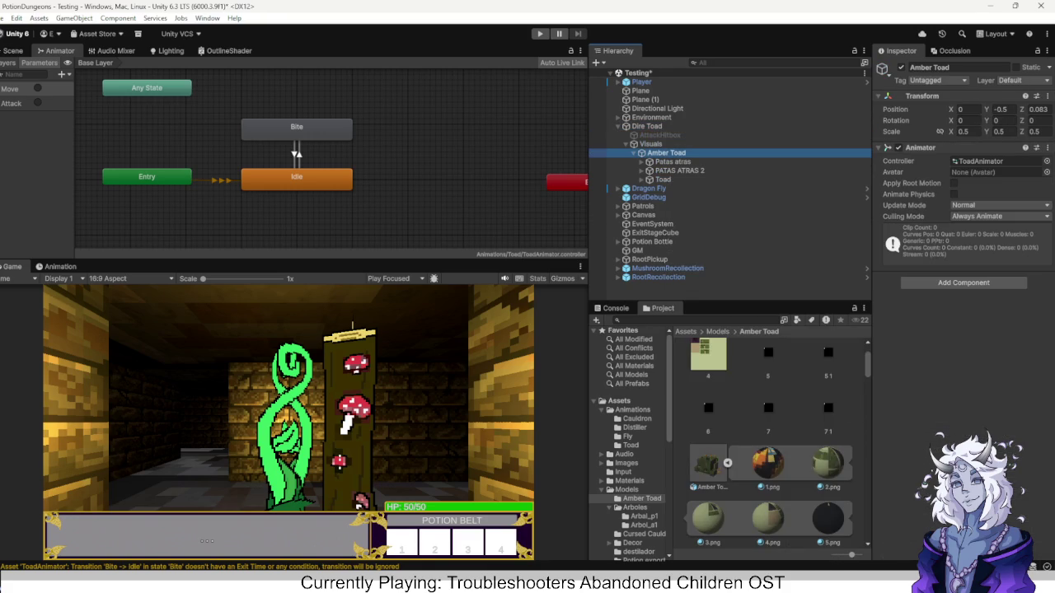
pyautogui.rightClick(707, 464)
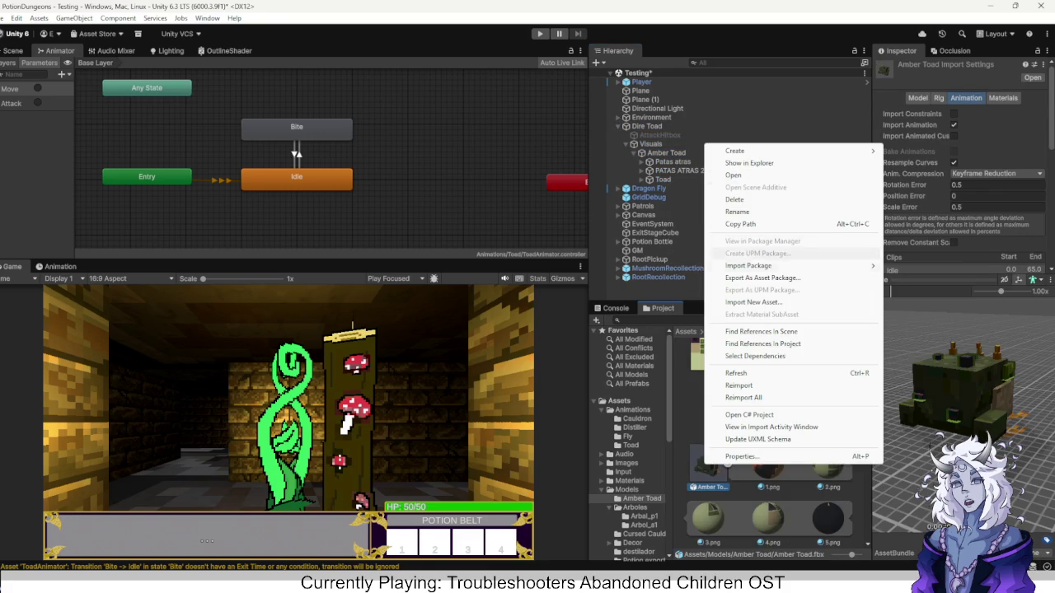
pyautogui.moveTo(857, 266)
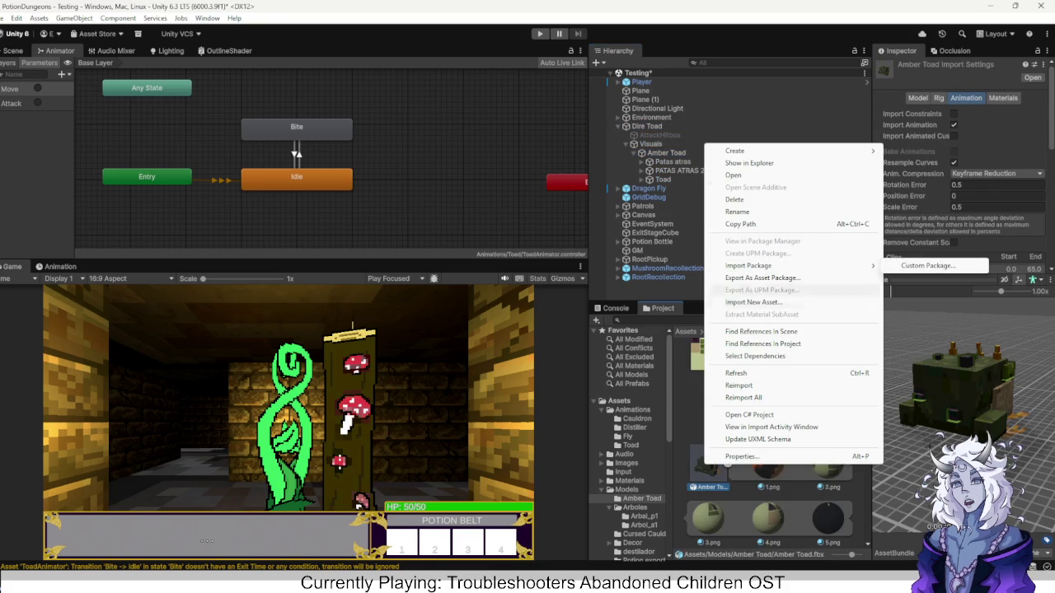
pyautogui.click(753, 301)
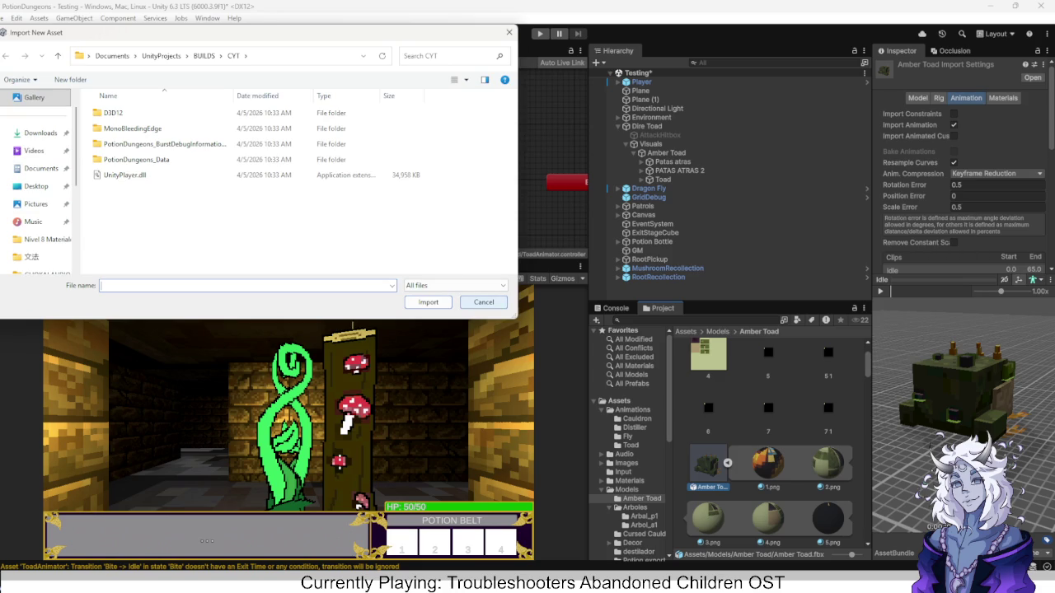
pyautogui.click(484, 301)
pyautogui.rightClick(706, 468)
pyautogui.moveTo(783, 265)
pyautogui.click(923, 266)
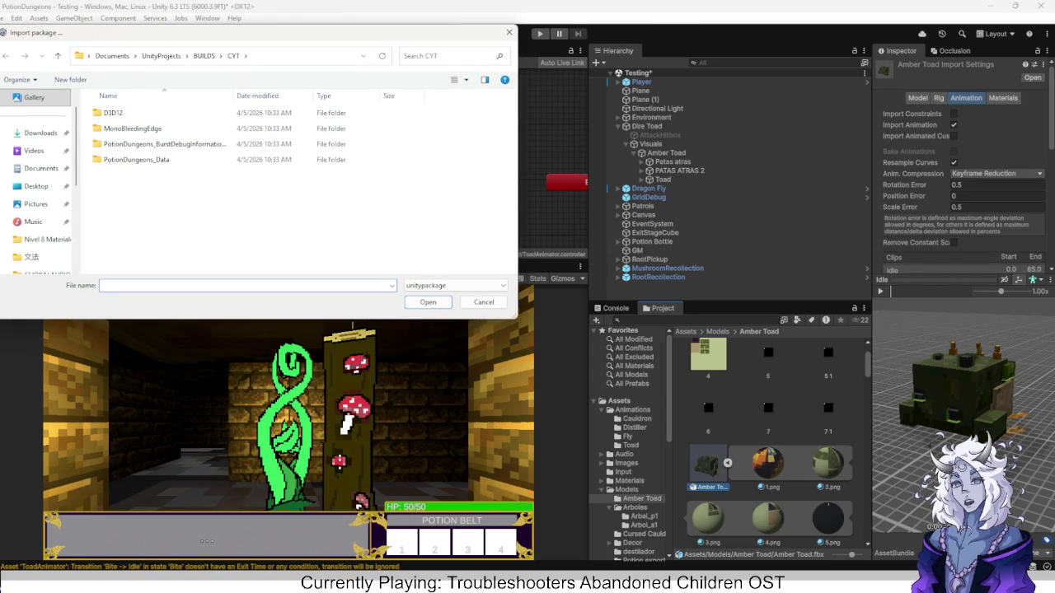
pyautogui.click(483, 302)
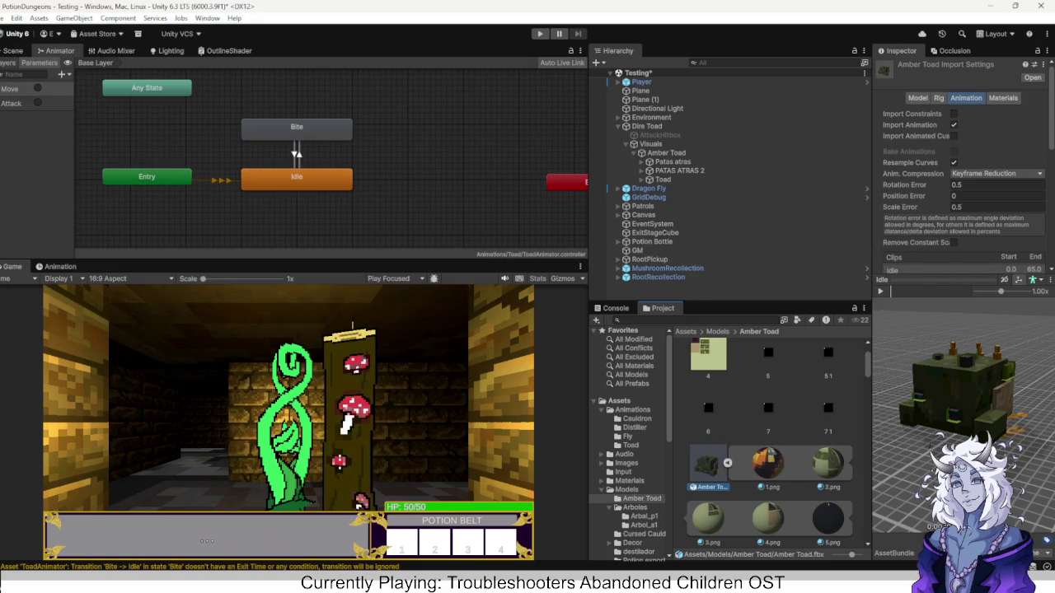
pyautogui.rightClick(706, 468)
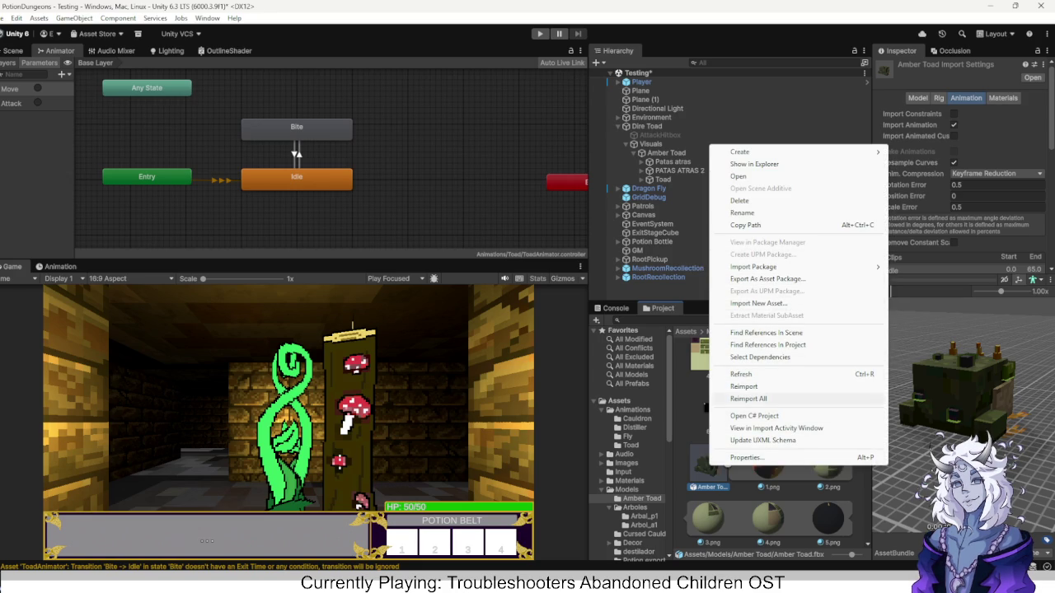
pyautogui.click(717, 465)
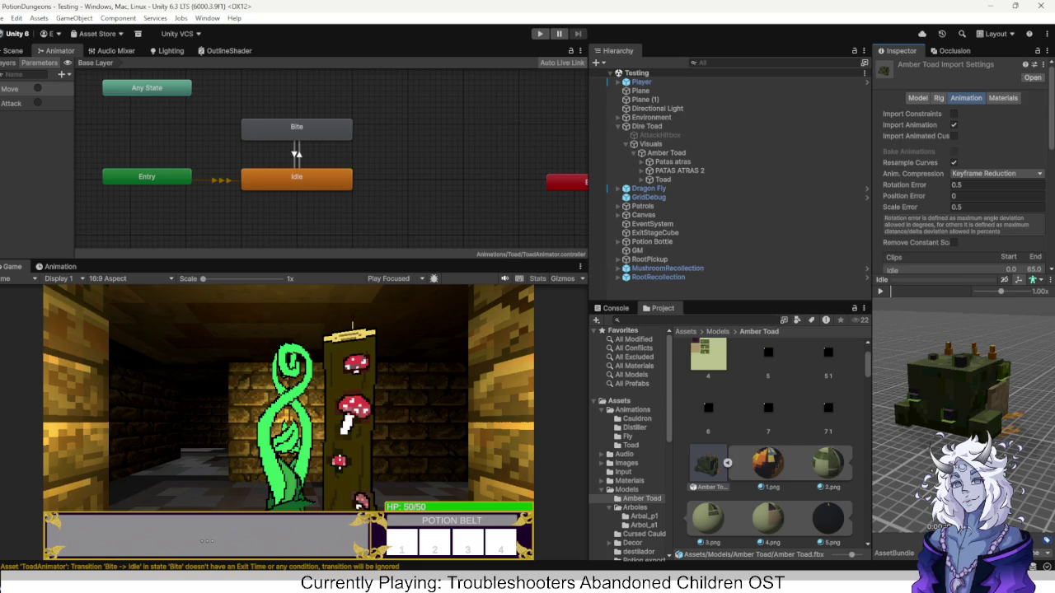
# Fly the scene camera around the dungeon and select the Dragon Fly enemy.
pyautogui.click(12, 50)
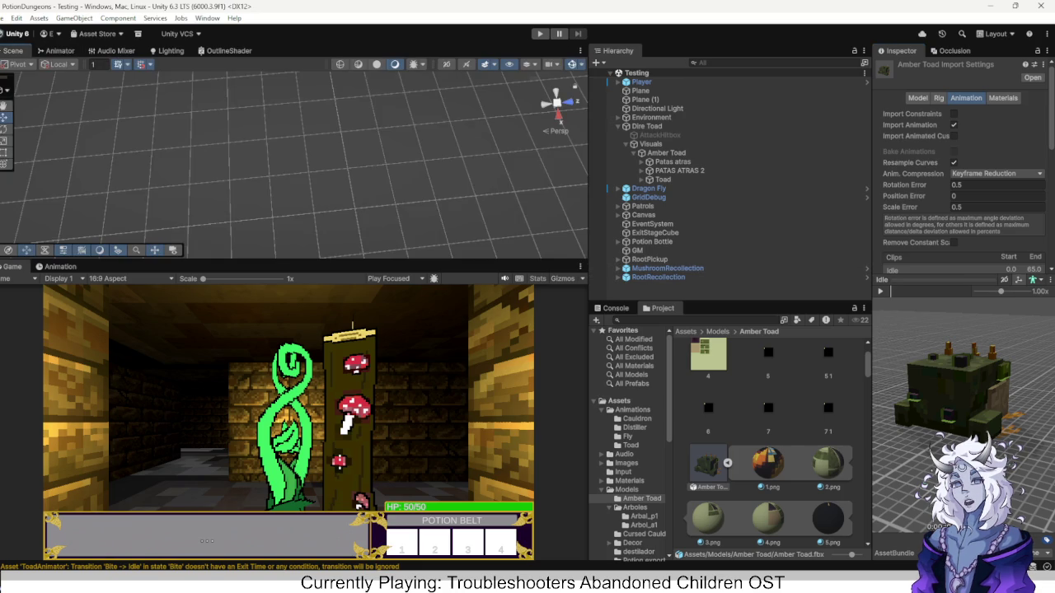
pyautogui.press('w')
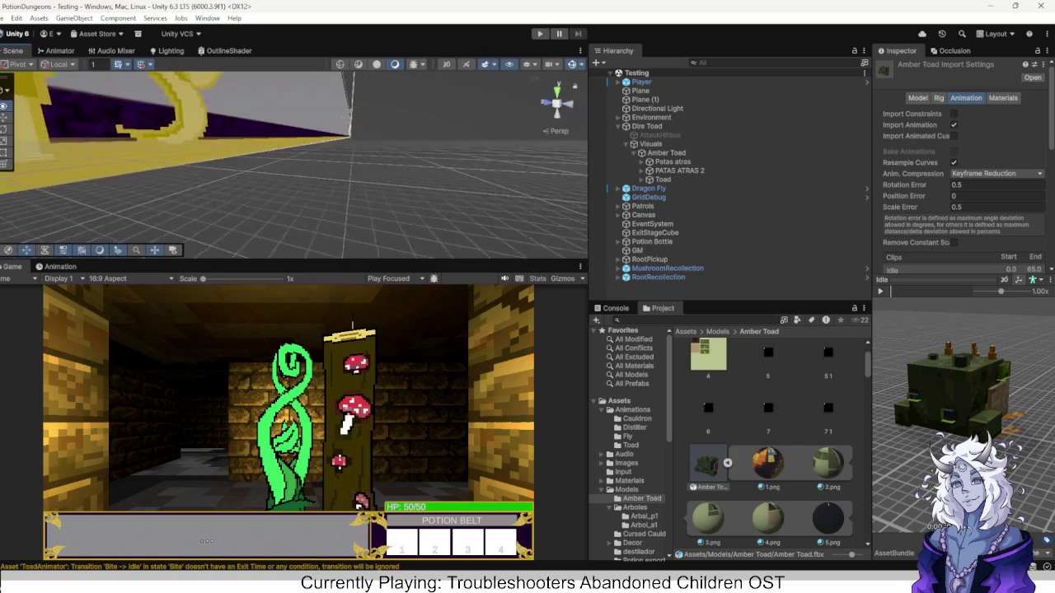
pyautogui.press('w')
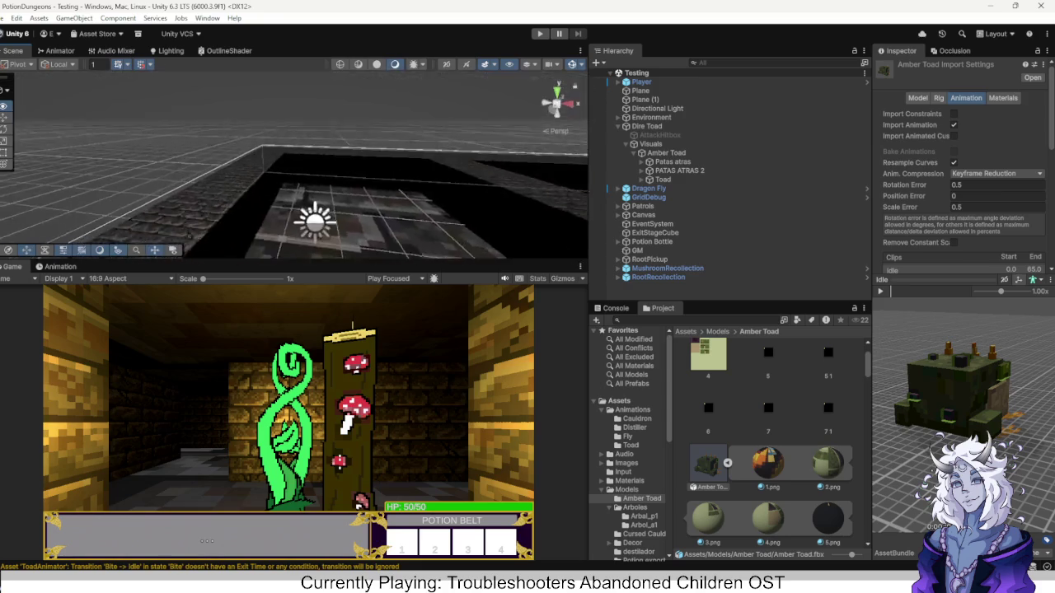
pyautogui.press('s')
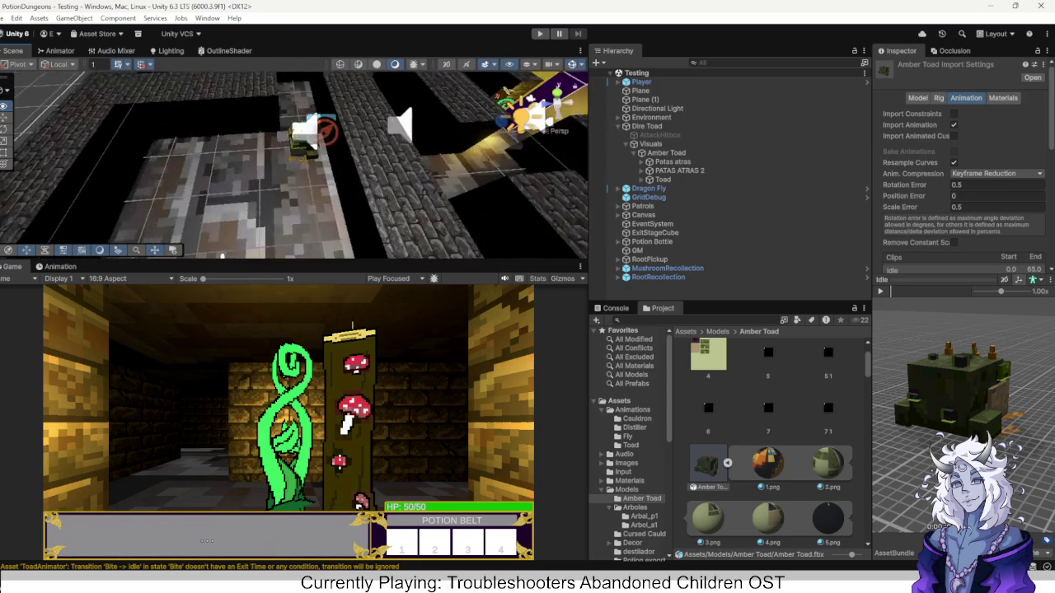
pyautogui.press('s')
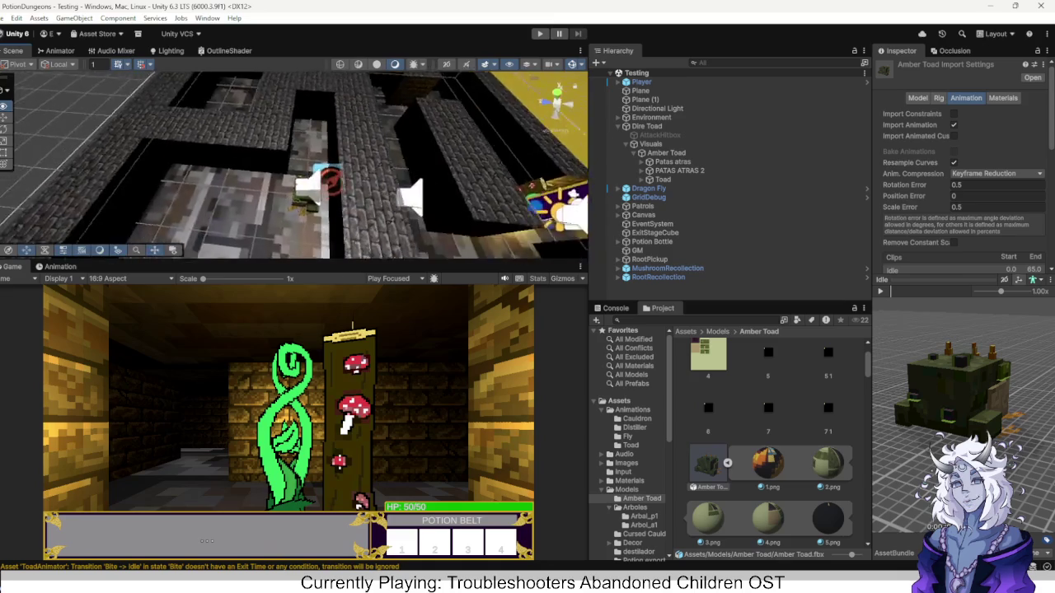
pyautogui.click(648, 188)
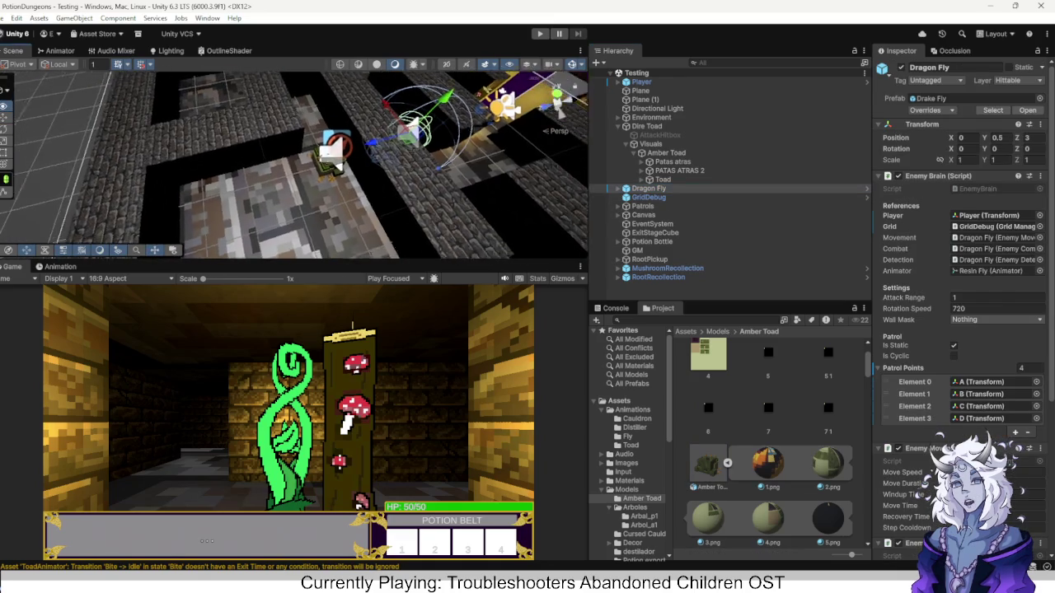
# Deactivate the Dragon Fly object and start the game in Play mode.
pyautogui.press('w')
pyautogui.press('s')
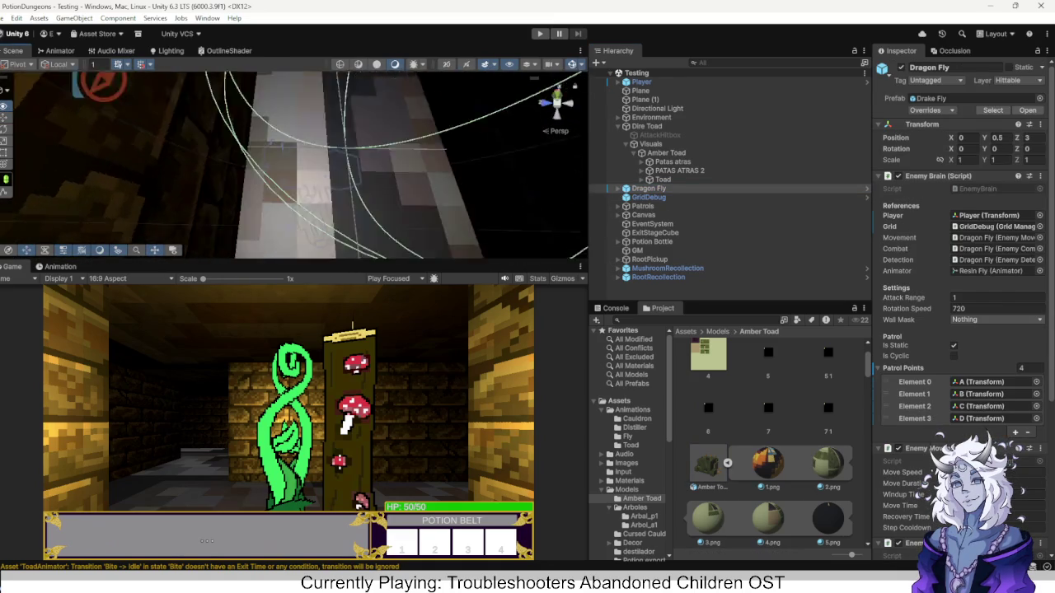
pyautogui.press('s')
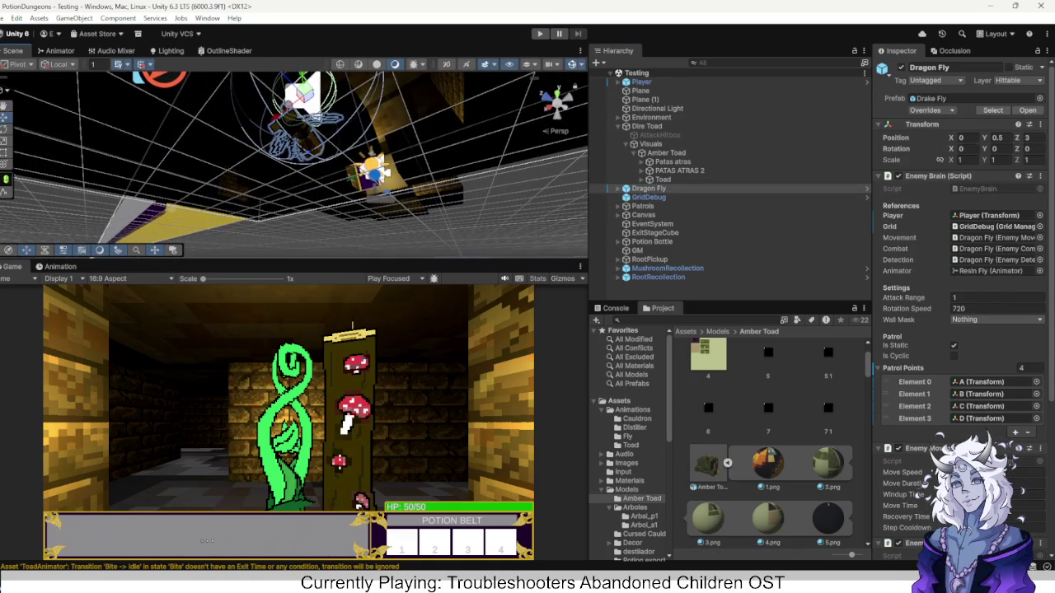
pyautogui.hotkey('alt', 'shift', 'a')
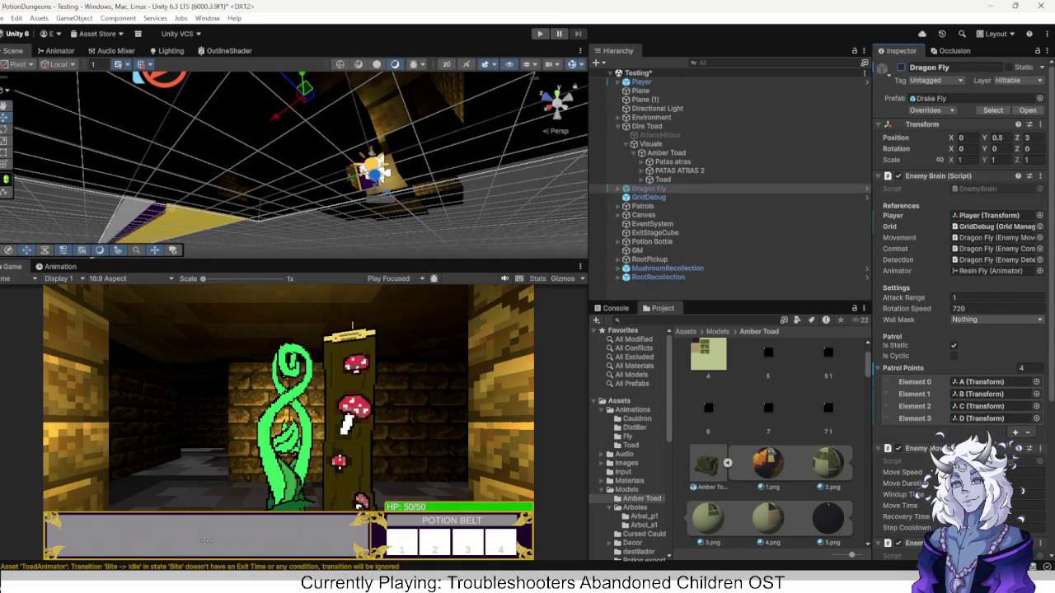
pyautogui.press('s')
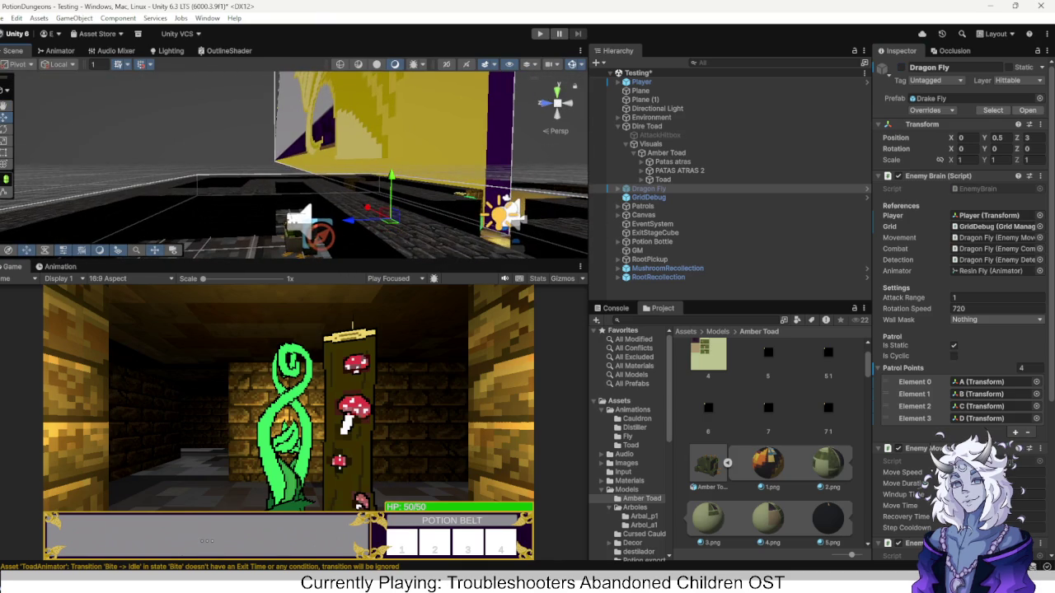
pyautogui.hotkey('ctrl', 'p')
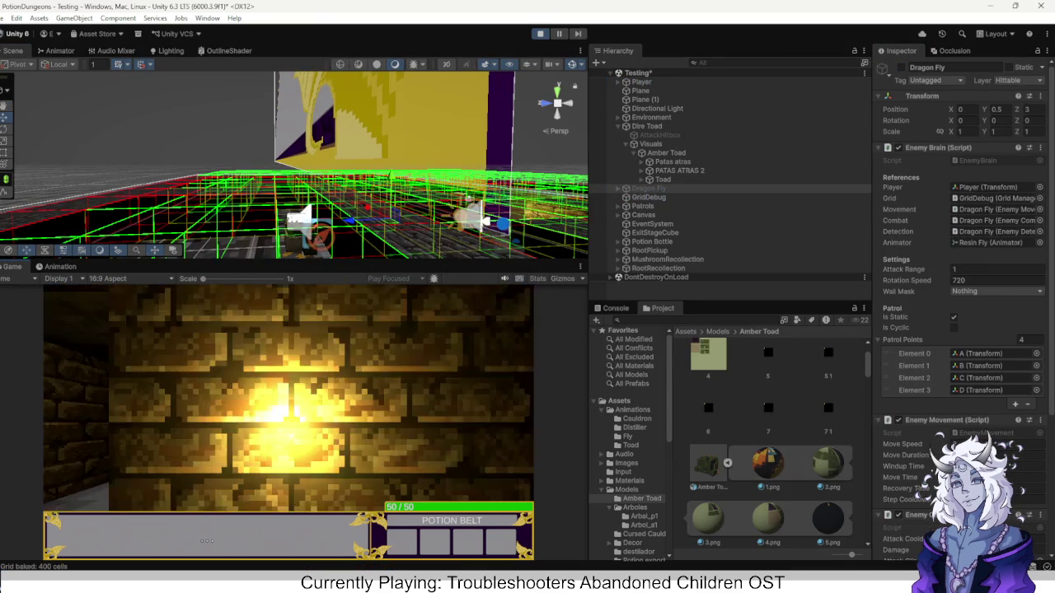
# Walk the player through the corridors up to the toad.
pyautogui.press('w')
pyautogui.press('d')
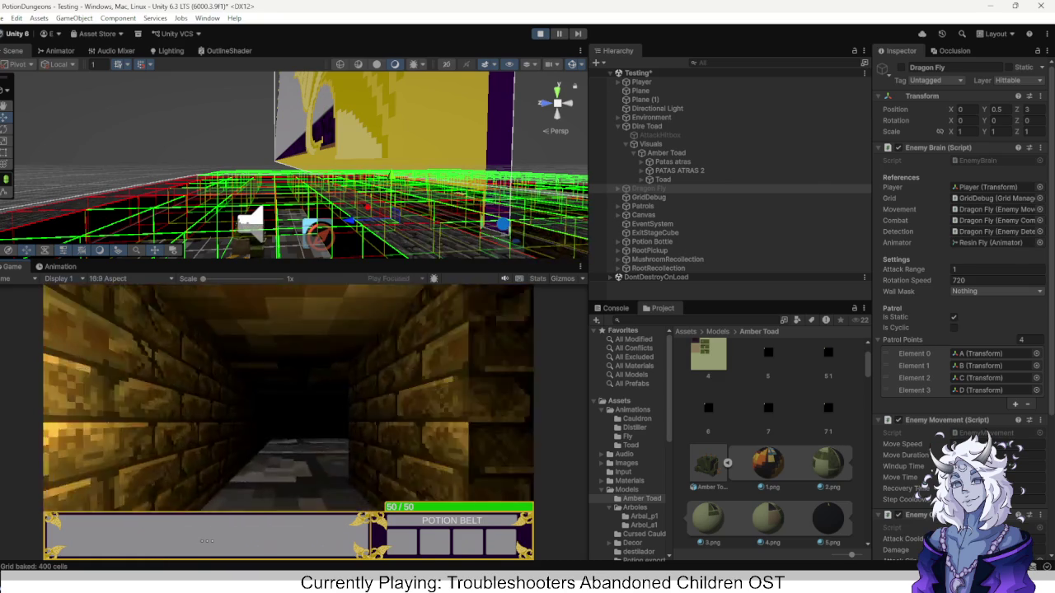
pyautogui.press('a')
pyautogui.press('w')
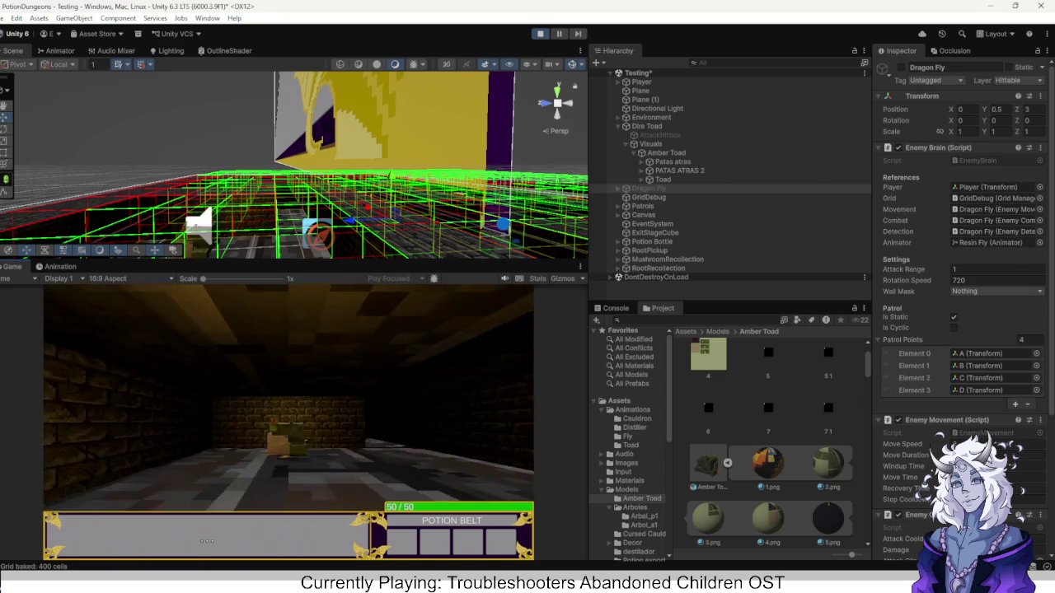
pyautogui.press('w')
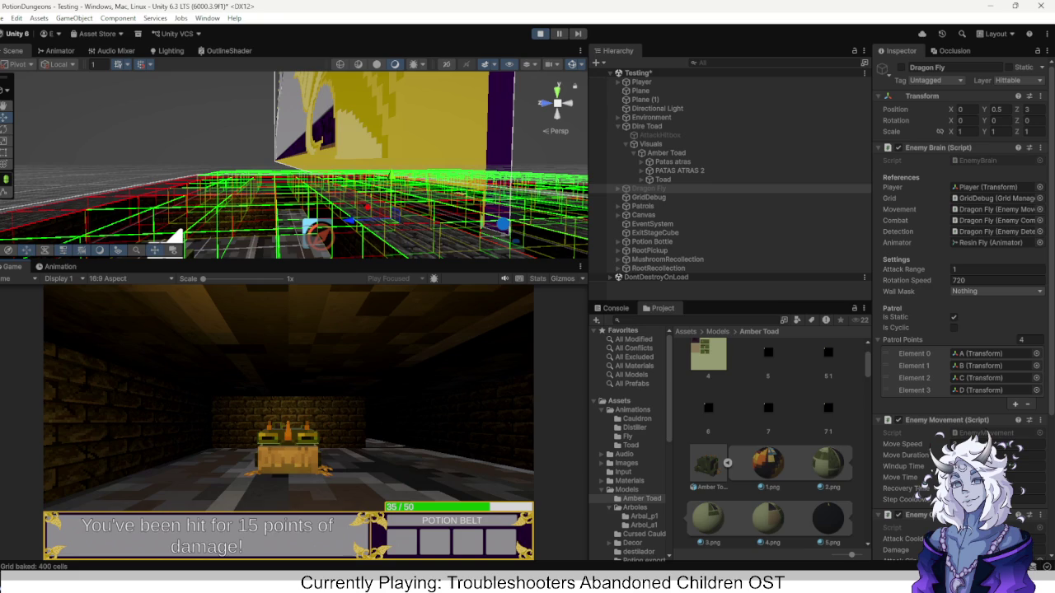
# Turn around while the toad bites the player, then stop Play mode.
pyautogui.press('q')
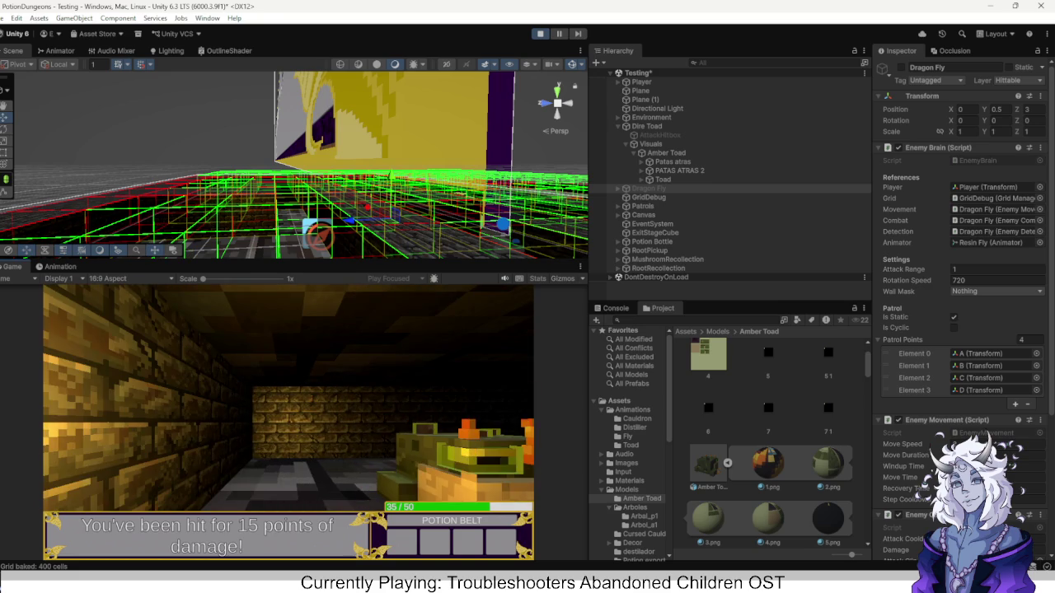
pyautogui.press('e')
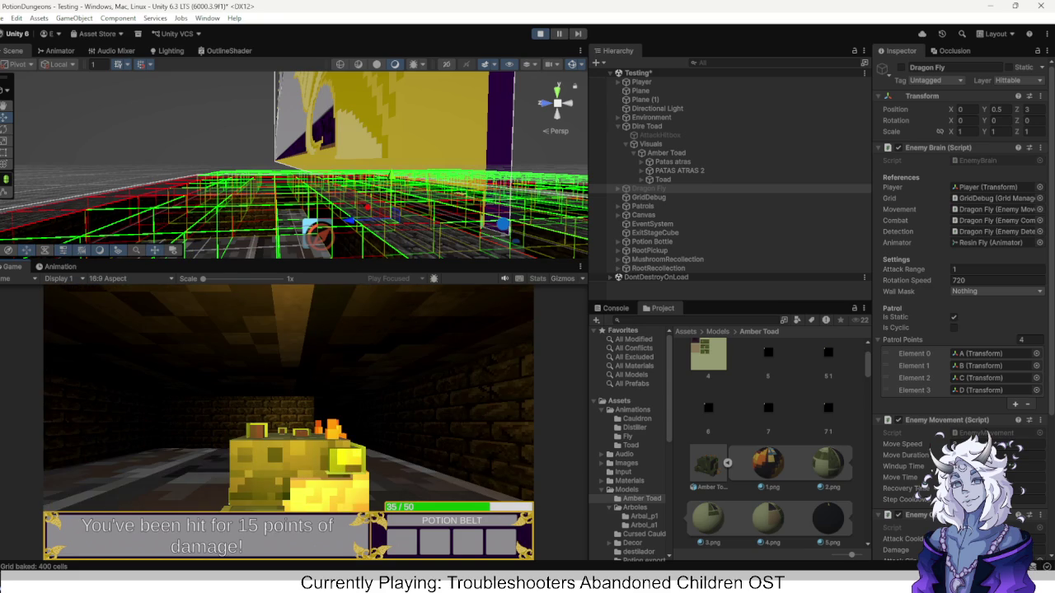
pyautogui.press('q')
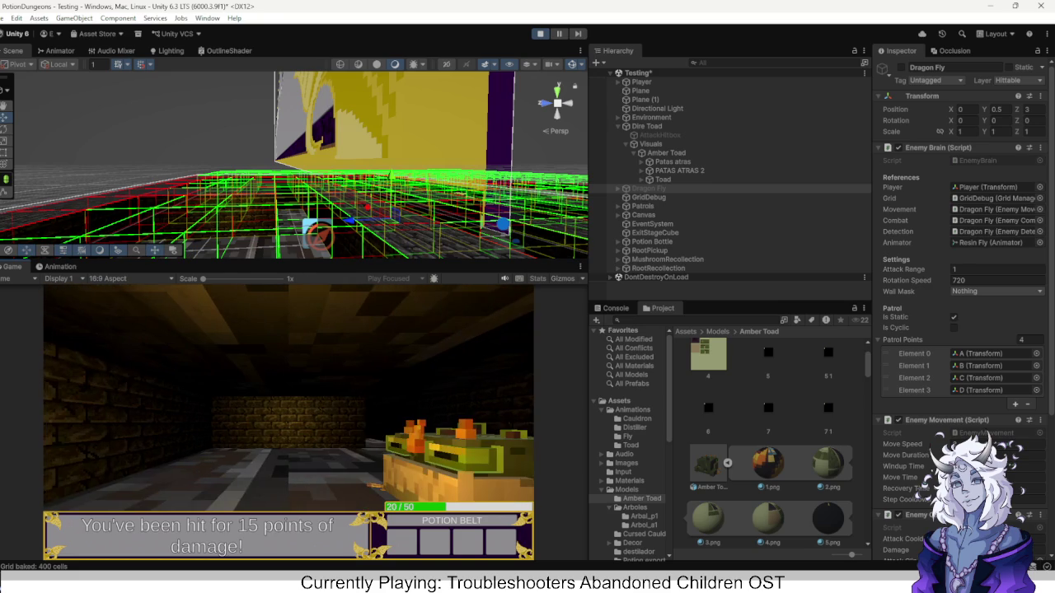
pyautogui.press('e')
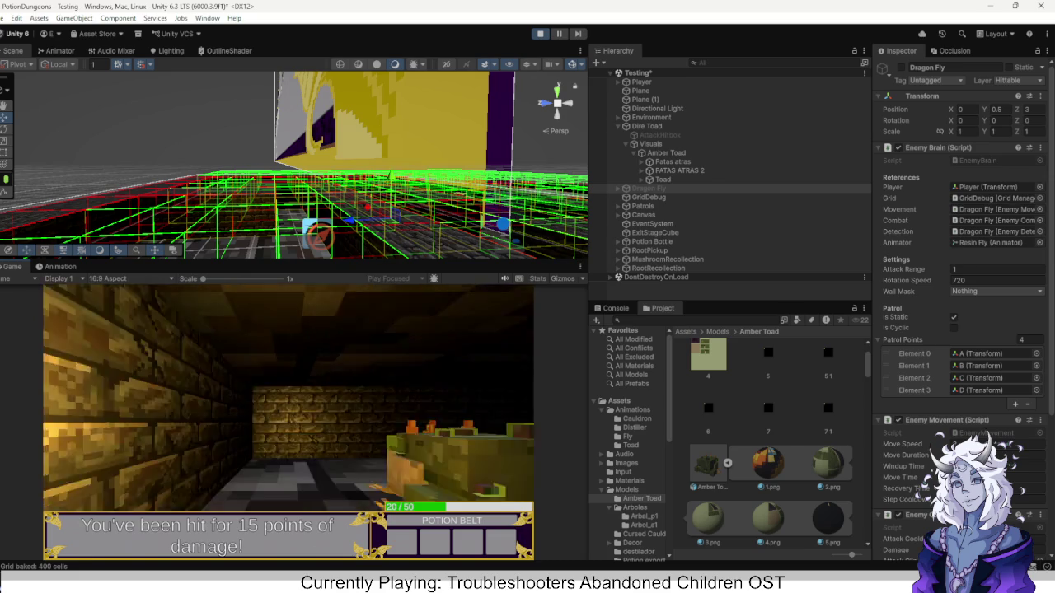
pyautogui.hotkey('ctrl', 'p')
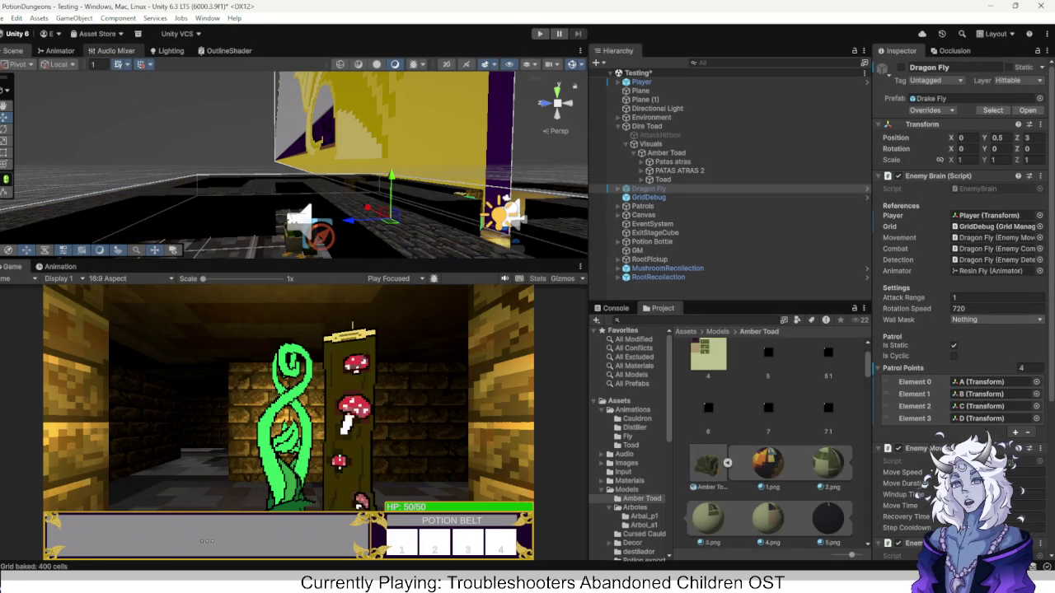
pyautogui.click(58, 50)
# Check the Idle and Bite states, read the Bite -> Idle console warning, and select that transition.
pyautogui.click(297, 179)
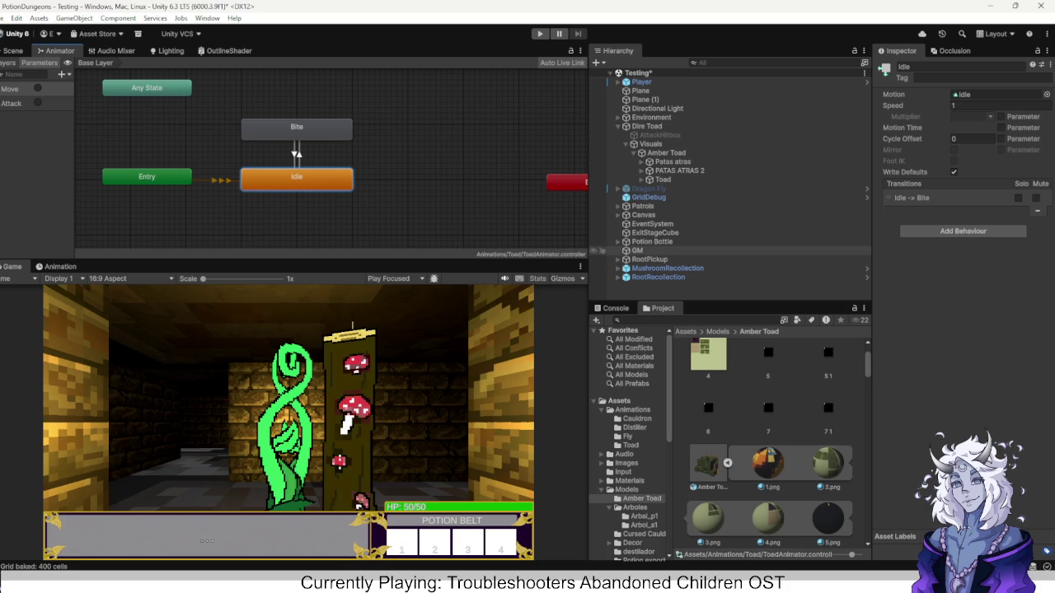
pyautogui.click(296, 128)
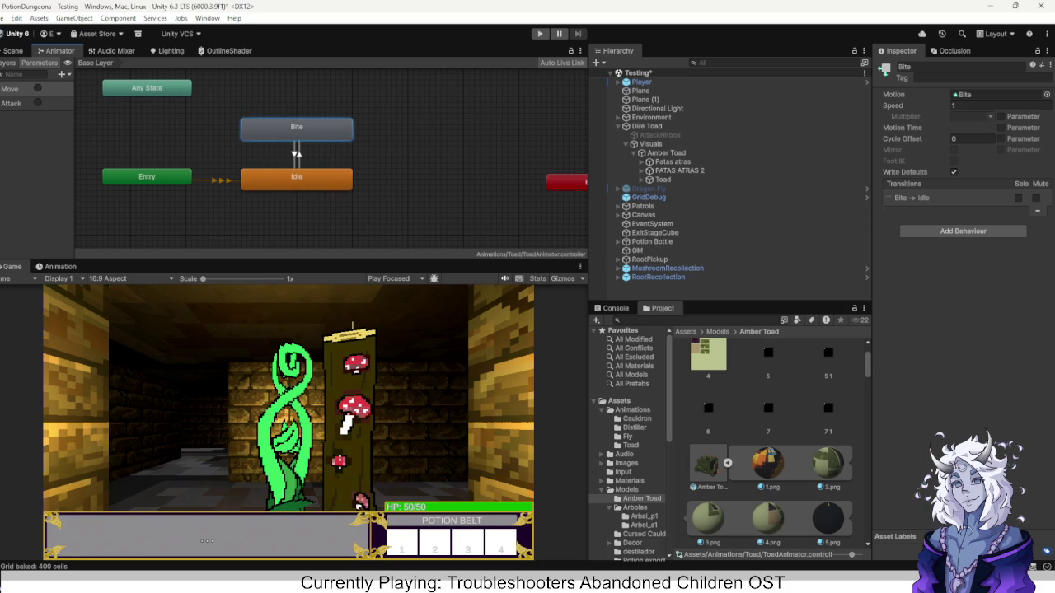
pyautogui.click(615, 308)
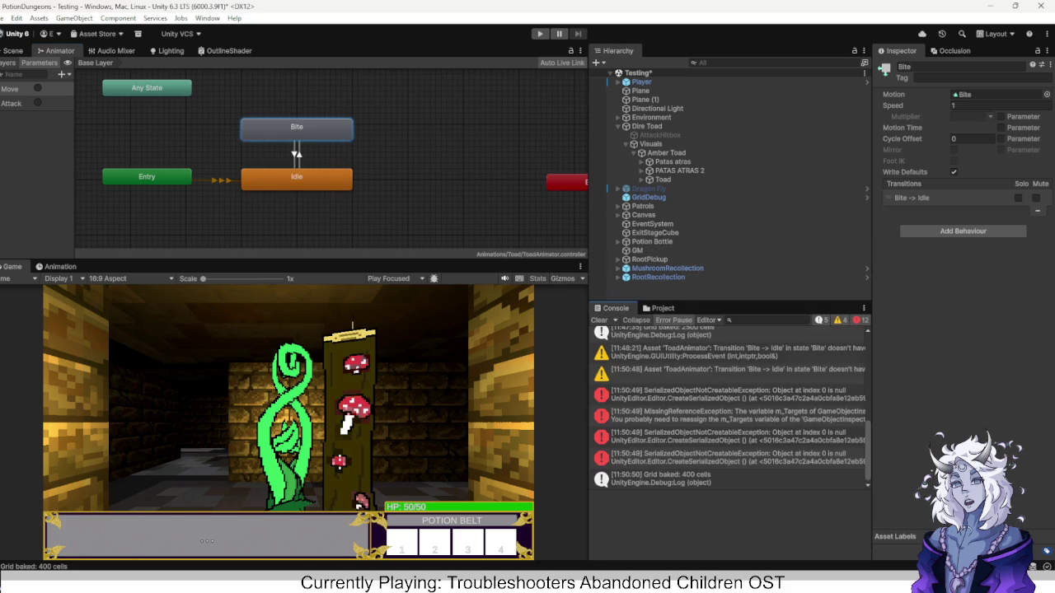
pyautogui.scroll(3, 730, 408)
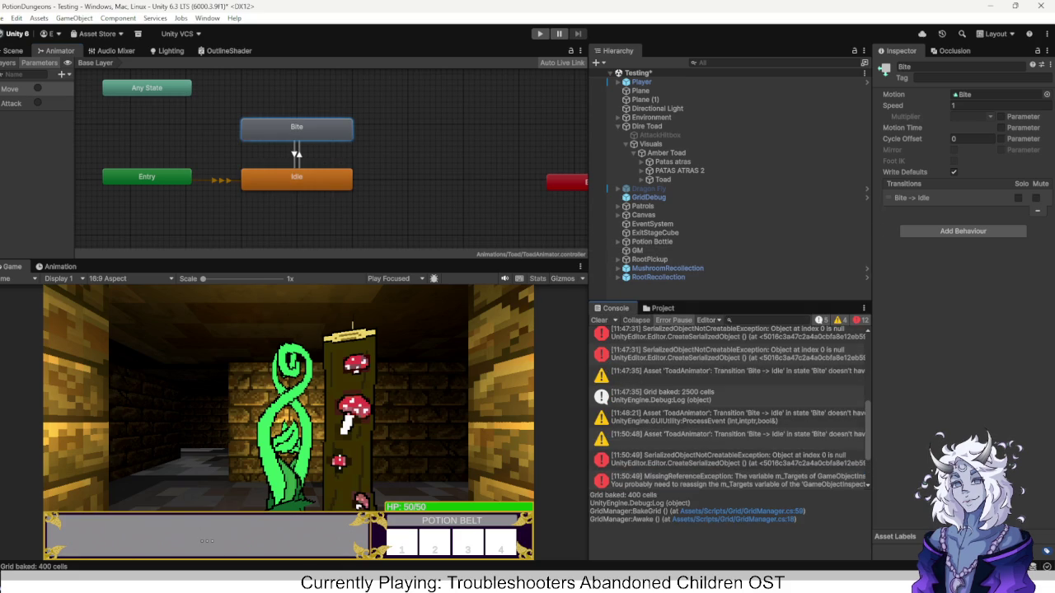
pyautogui.click(725, 434)
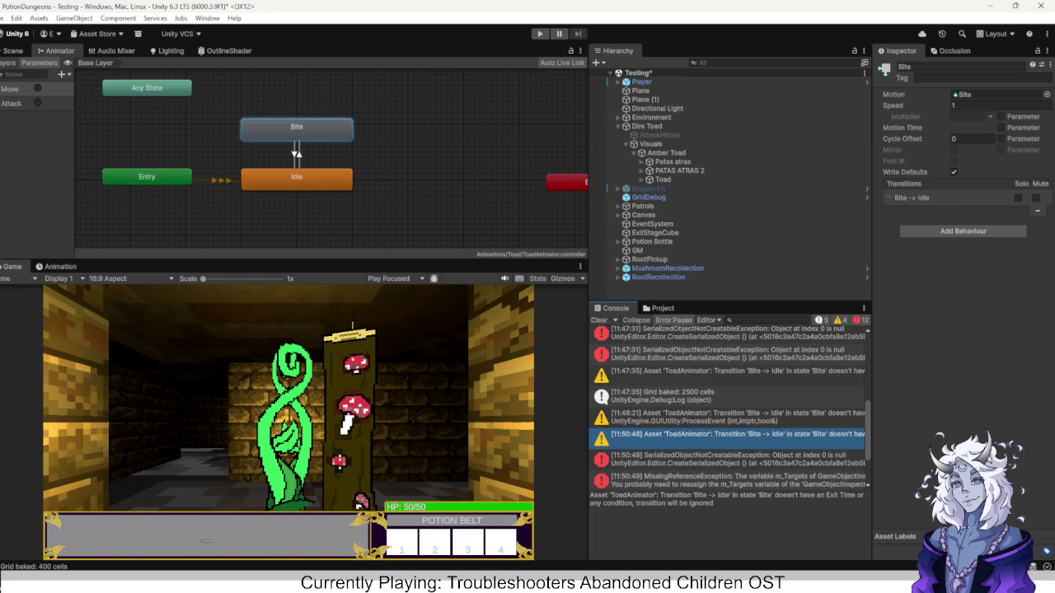
pyautogui.click(296, 153)
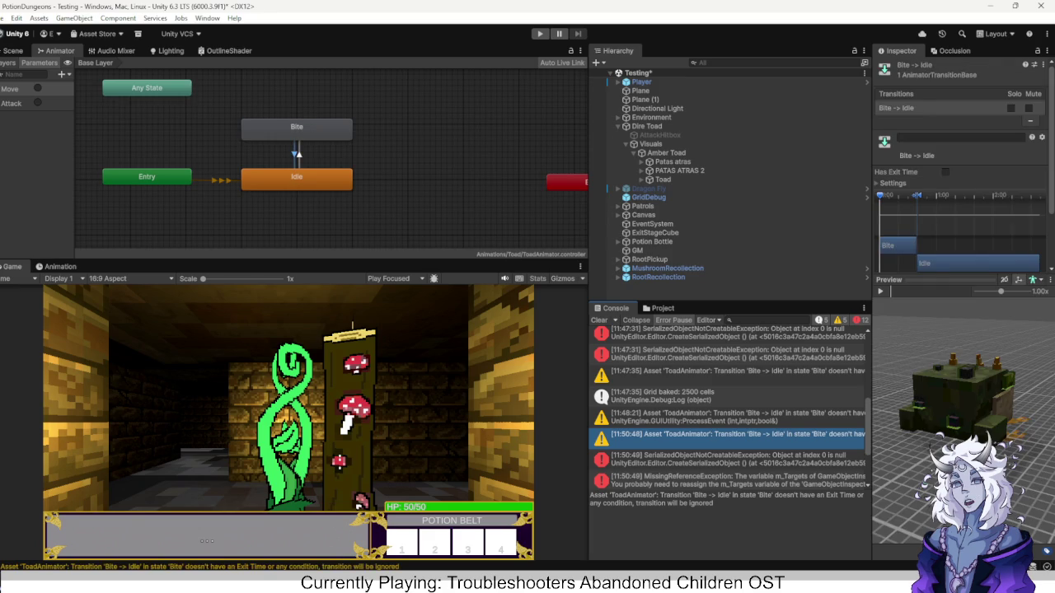
# Give Bite -> Idle Has Exit Time with Exit Time 0.98, save the scene, and play-test.
pyautogui.moveTo(872, 412)
pyautogui.mouseDown()
pyautogui.moveTo(1030, 412)
pyautogui.moveTo(848, 412)
pyautogui.mouseUp()
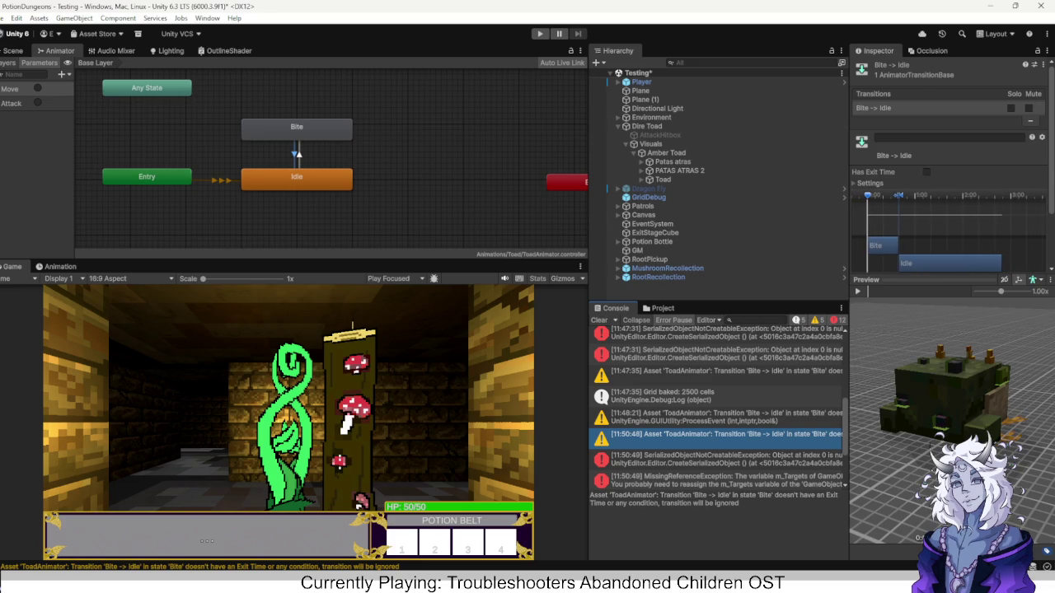
pyautogui.moveTo(906, 279); pyautogui.dragTo(907, 358)
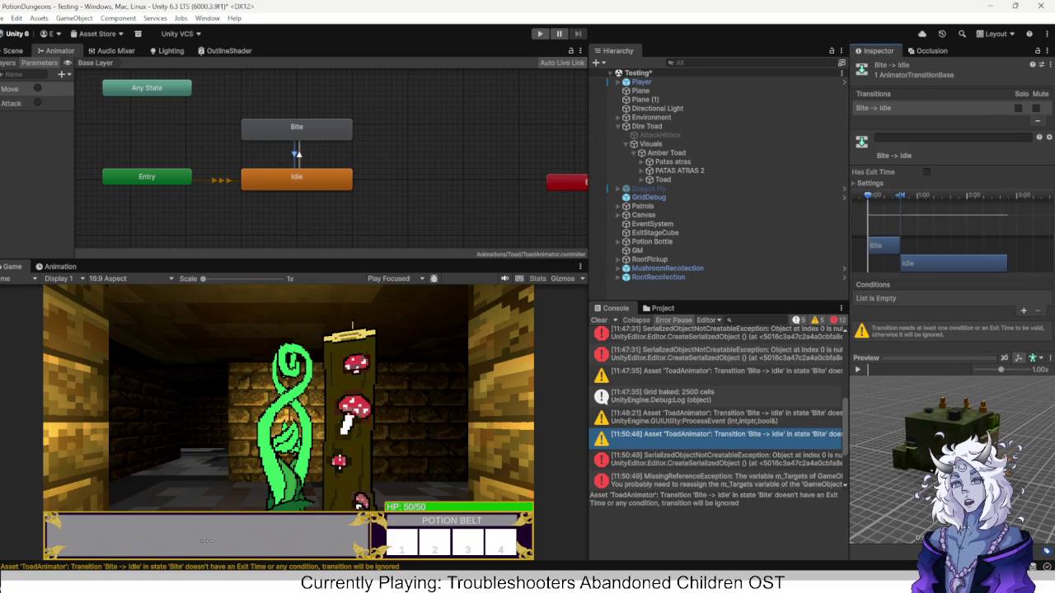
pyautogui.click(926, 171)
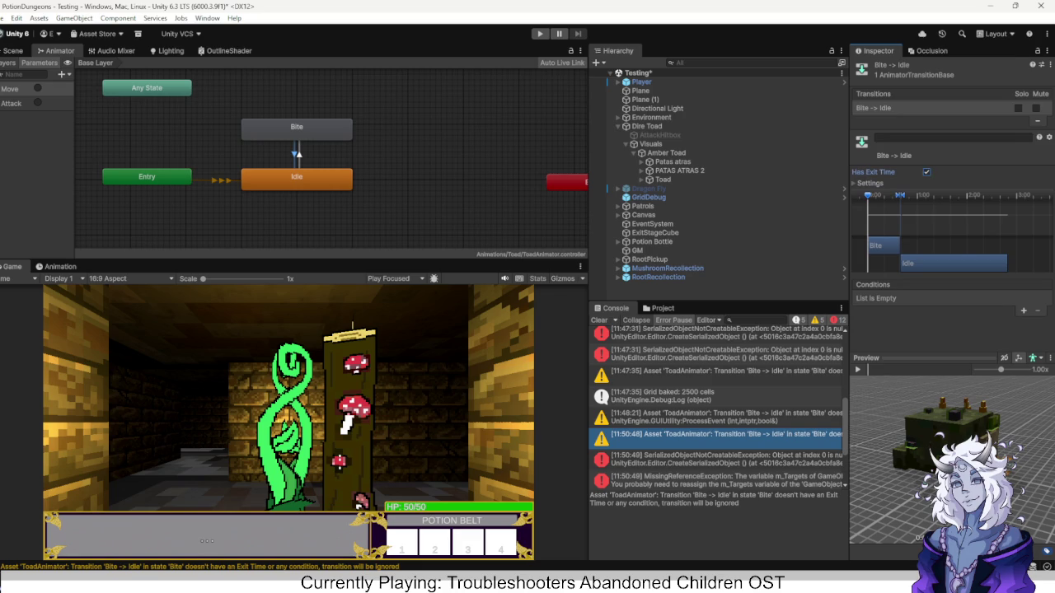
pyautogui.click(869, 183)
pyautogui.scroll(5, 948, 296)
pyautogui.scroll(4, 948, 297)
pyautogui.scroll(5, 948, 297)
pyautogui.moveTo(977, 261); pyautogui.dragTo(872, 261)
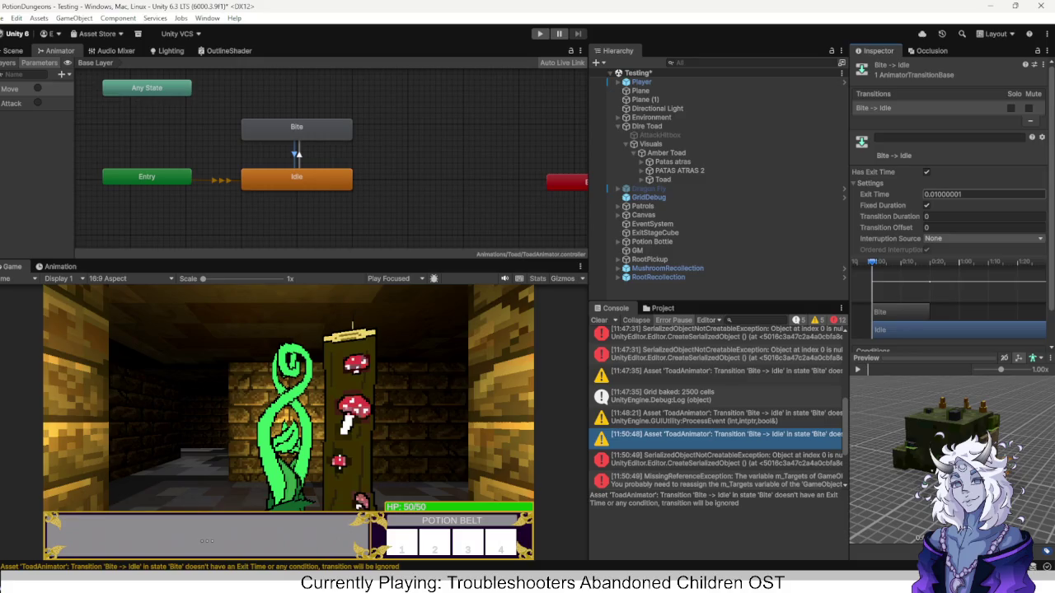
pyautogui.write('0.1')
pyautogui.write('0.85')
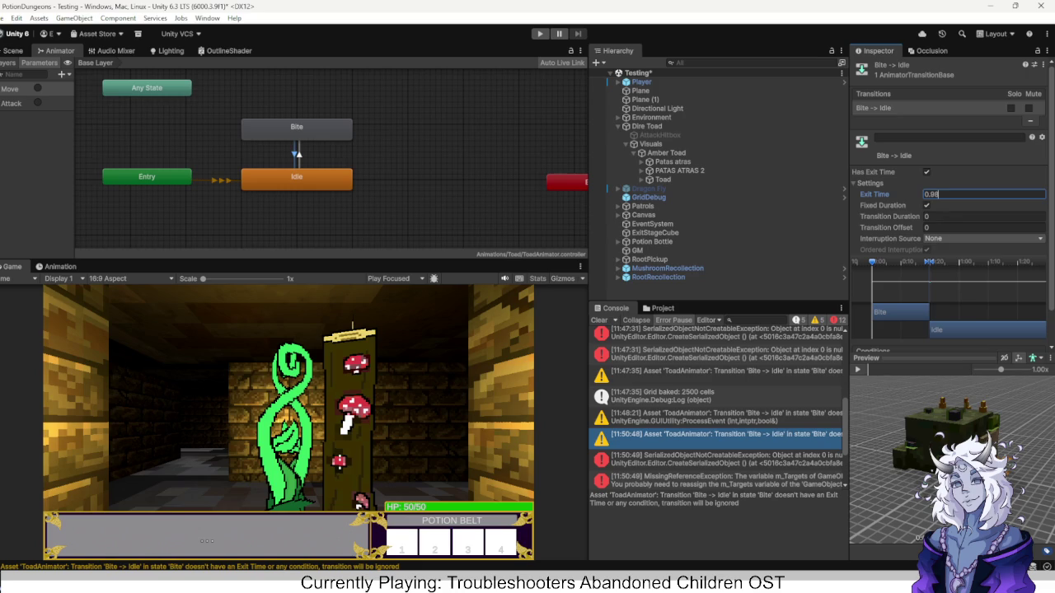
pyautogui.press('Return')
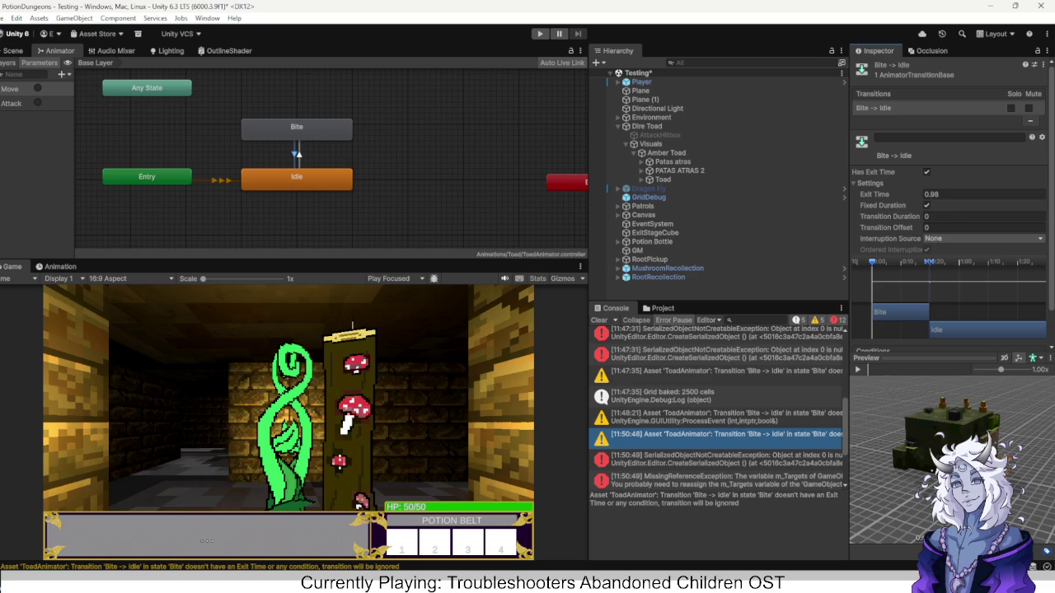
pyautogui.hotkey('ctrl', 's')
pyautogui.hotkey('ctrl', 'p')
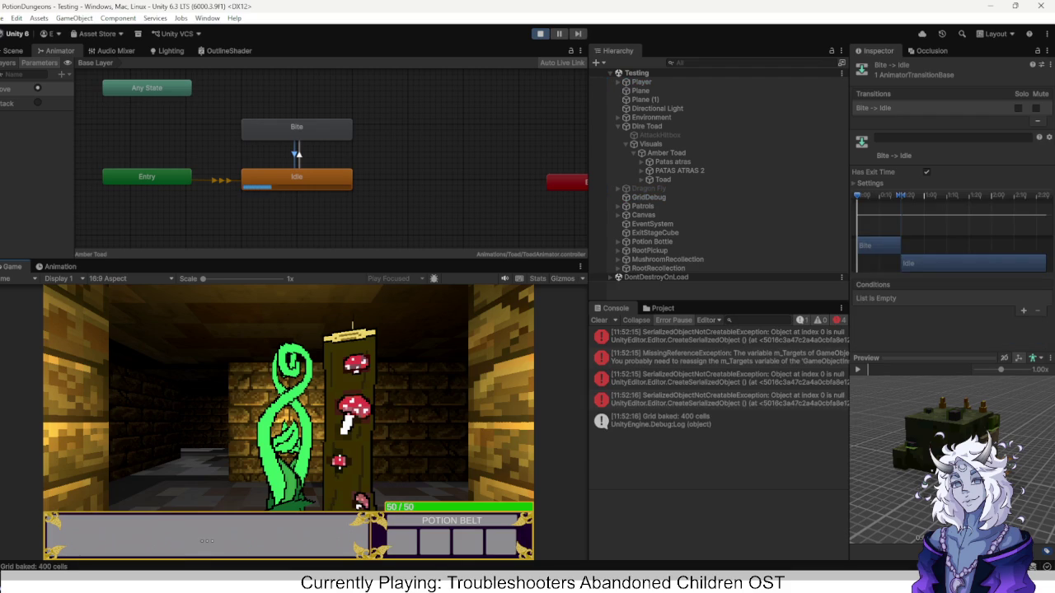
# Turn toward the toad, let its bites drain the player's HP, then stop the play-test.
pyautogui.press('d')
pyautogui.press('d')
pyautogui.press('d')
pyautogui.press('d')
pyautogui.press('d')
pyautogui.press('d')
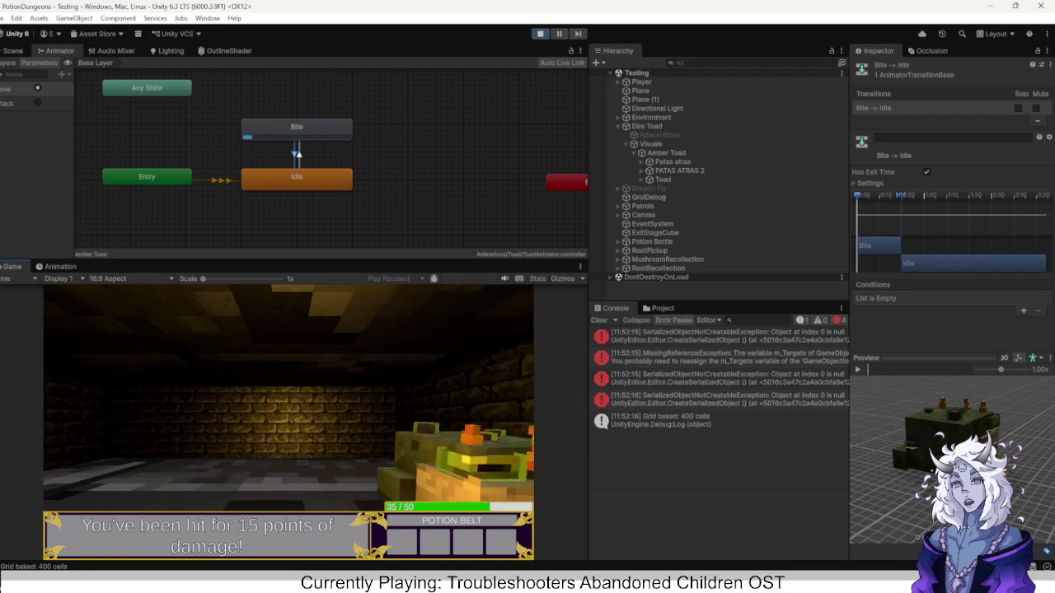
pyautogui.press('d')
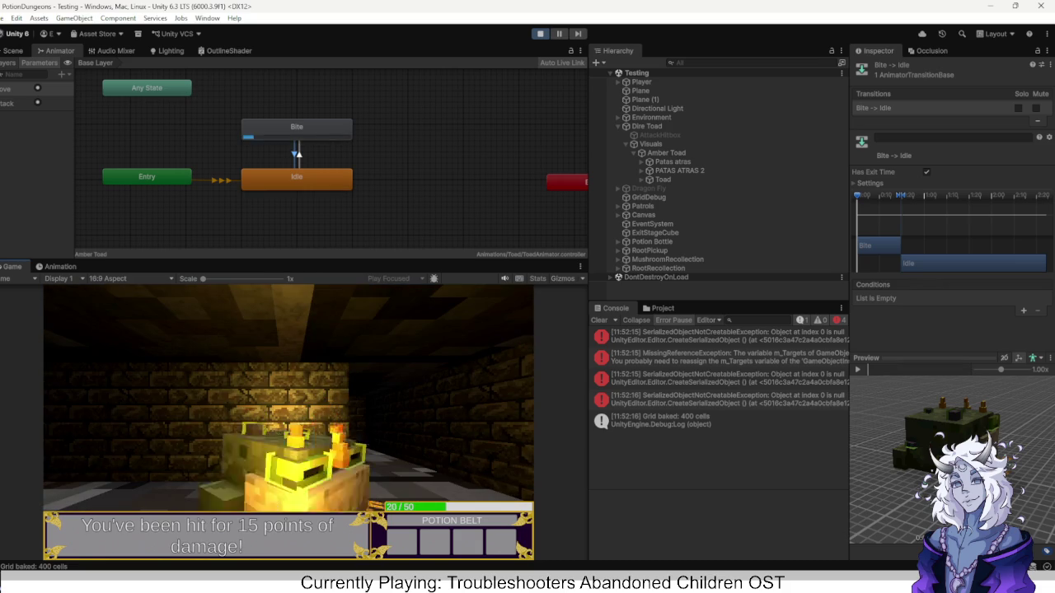
pyautogui.press('a')
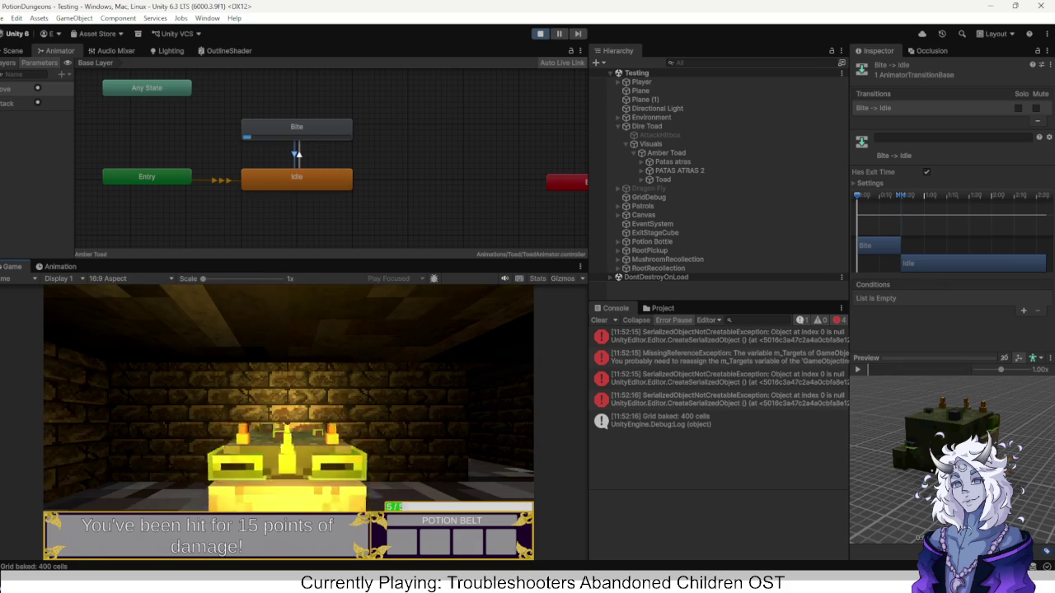
pyautogui.press('d')
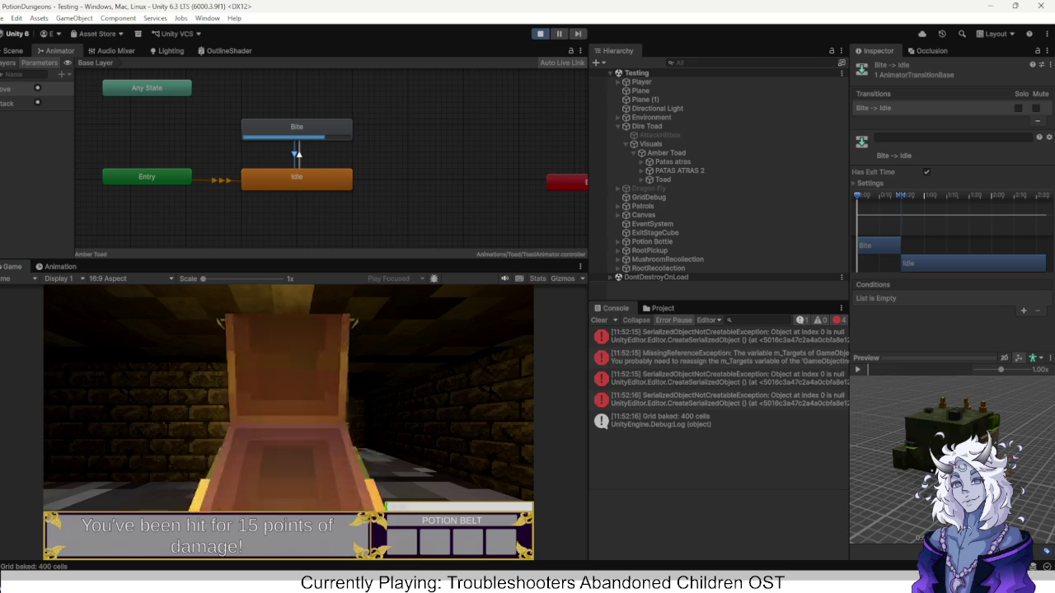
pyautogui.hotkey('ctrl', 'p')
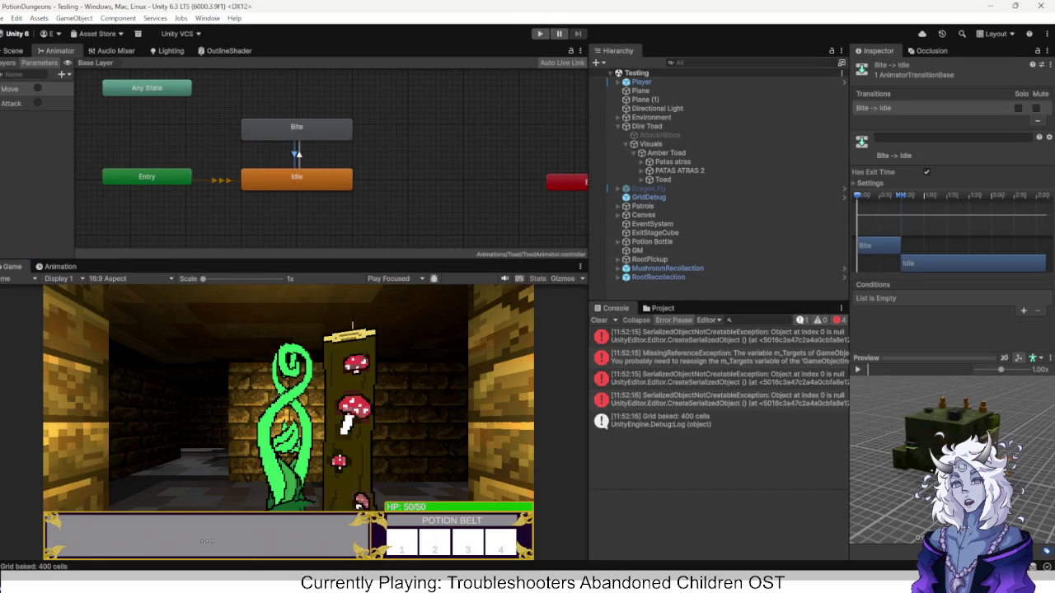
pyautogui.click(869, 183)
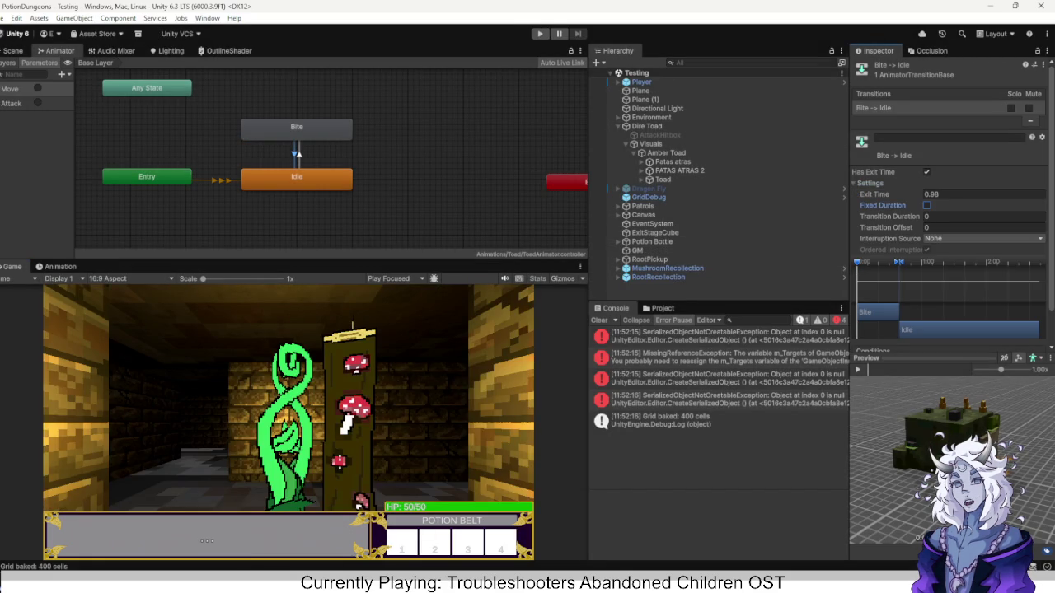
pyautogui.hotkey('ctrl', 'p')
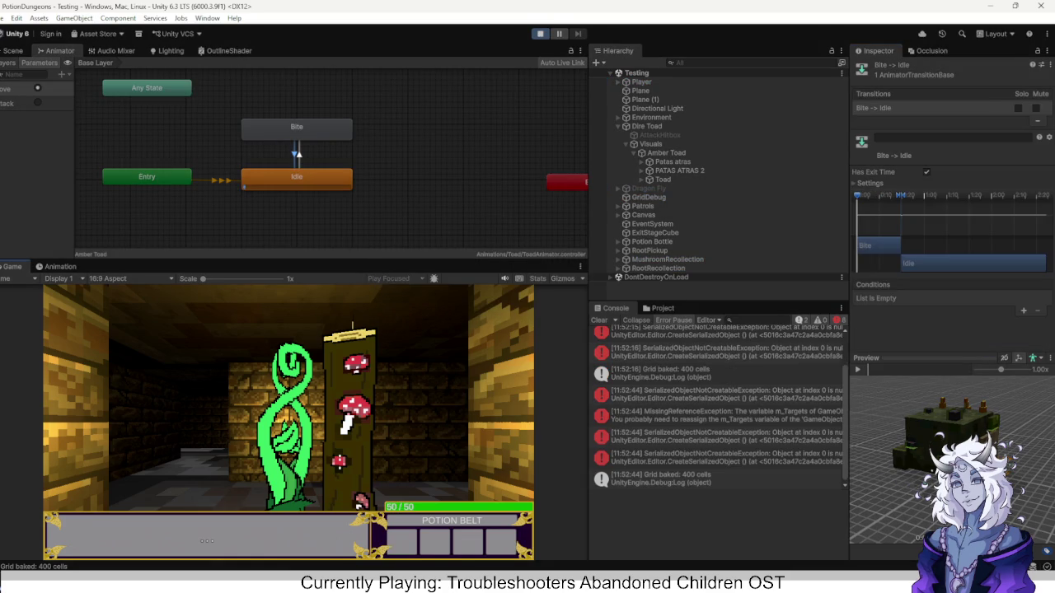
pyautogui.press('d')
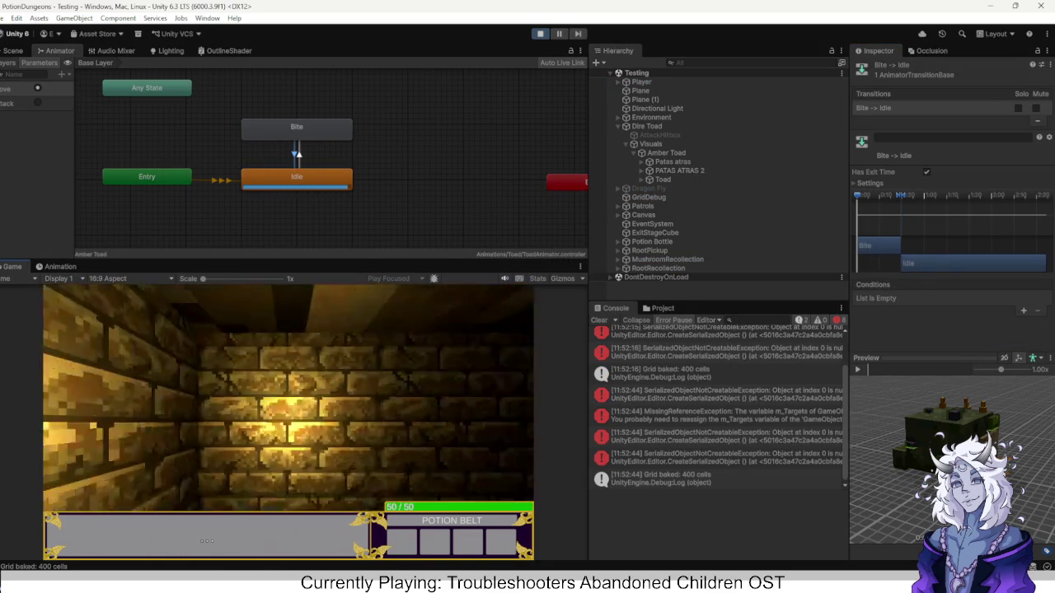
pyautogui.press('d')
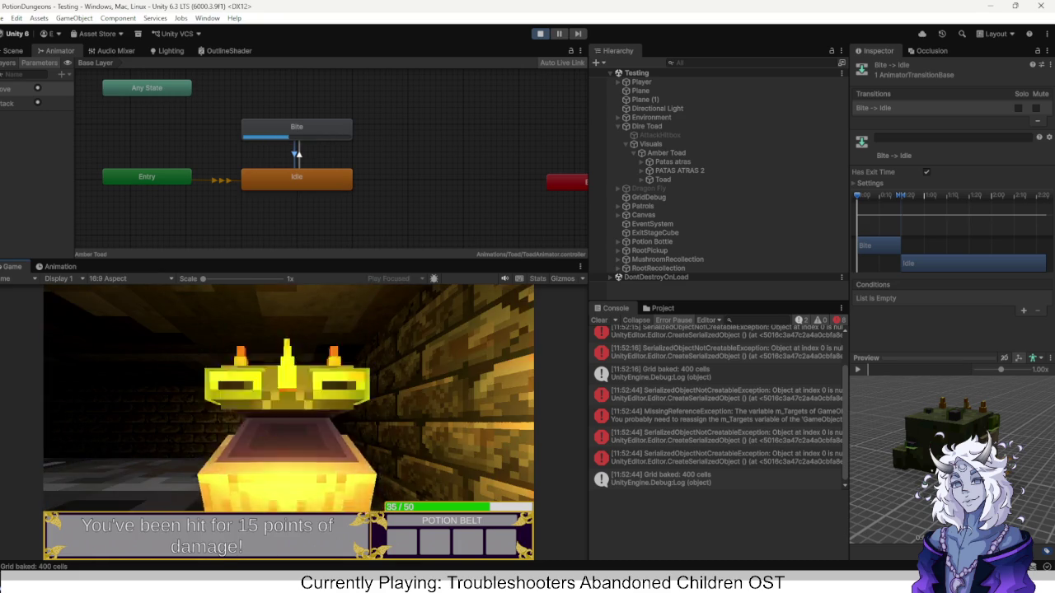
pyautogui.hotkey('ctrl', 'p')
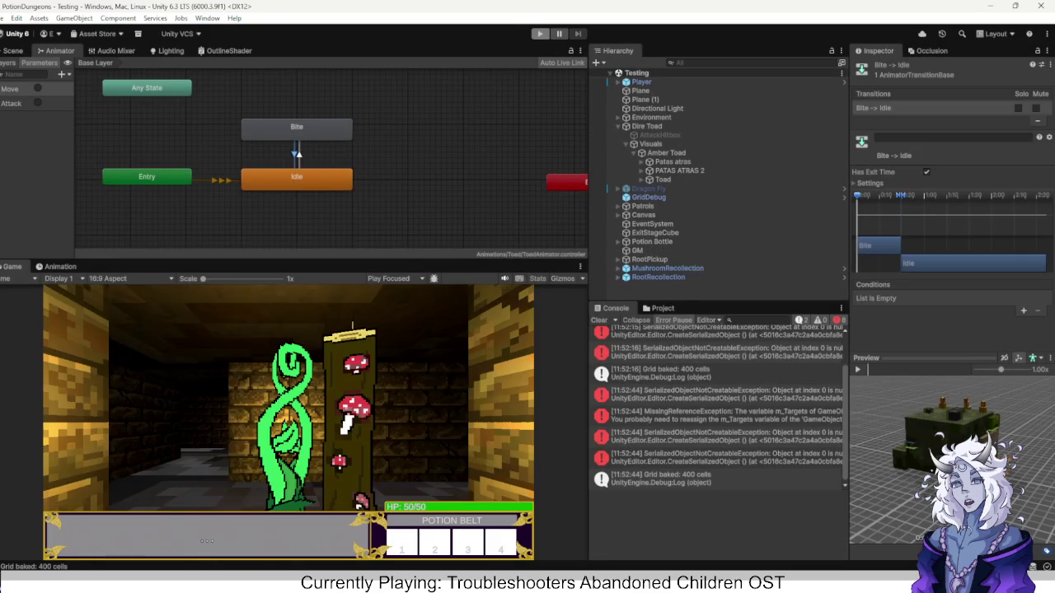
pyautogui.hotkey('ctrl', '5')
# Open the Models/Amber Toad folder and select the Amber Toad model asset.
pyautogui.scroll(-5, 630, 445)
pyautogui.scroll(-4, 630, 445)
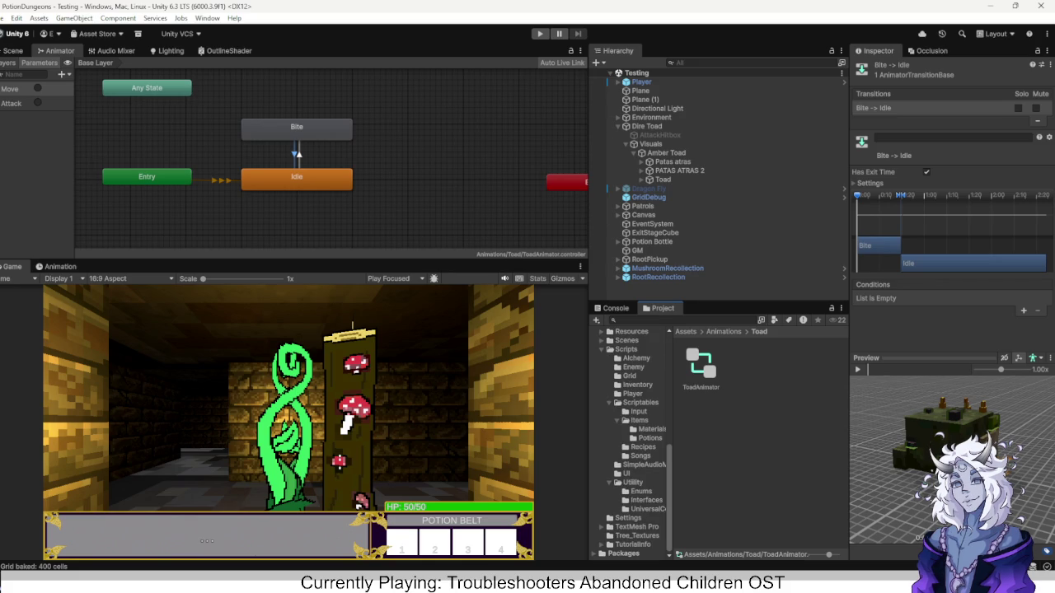
pyautogui.scroll(5, 634, 445)
pyautogui.scroll(5, 630, 445)
pyautogui.scroll(-3, 631, 444)
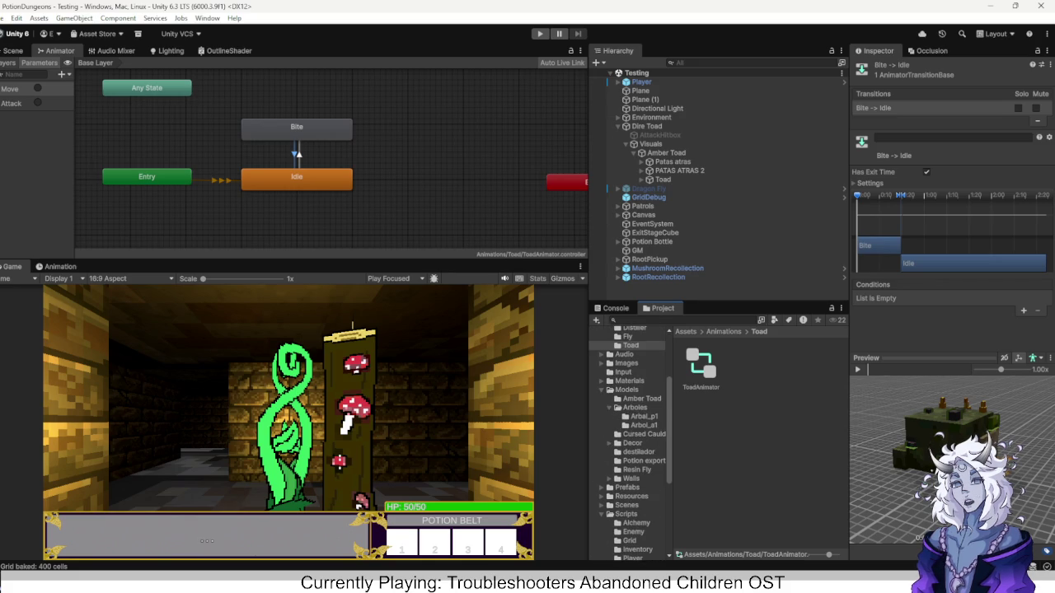
pyautogui.click(642, 398)
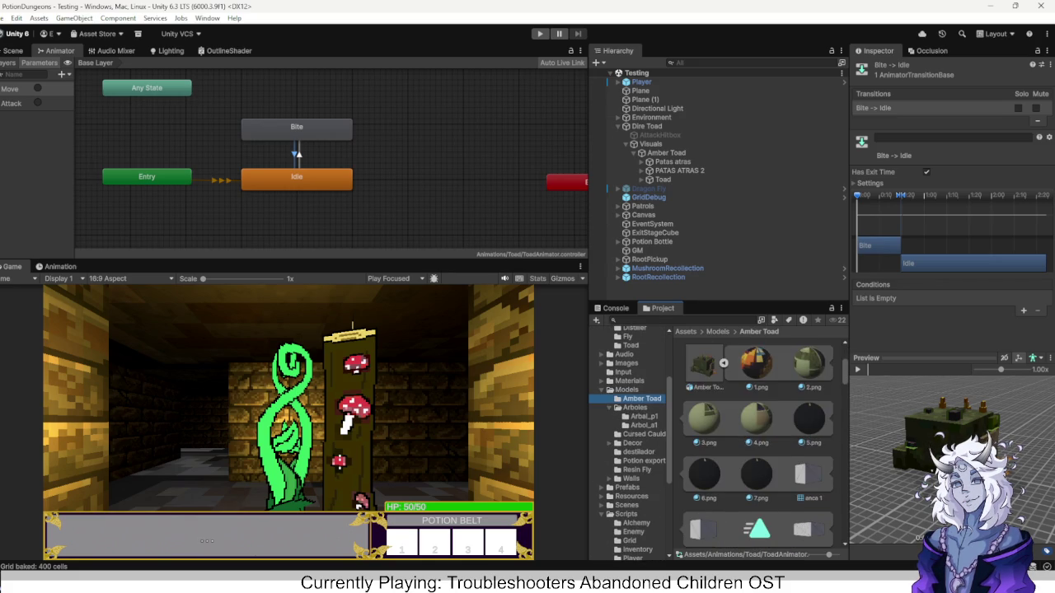
pyautogui.click(703, 365)
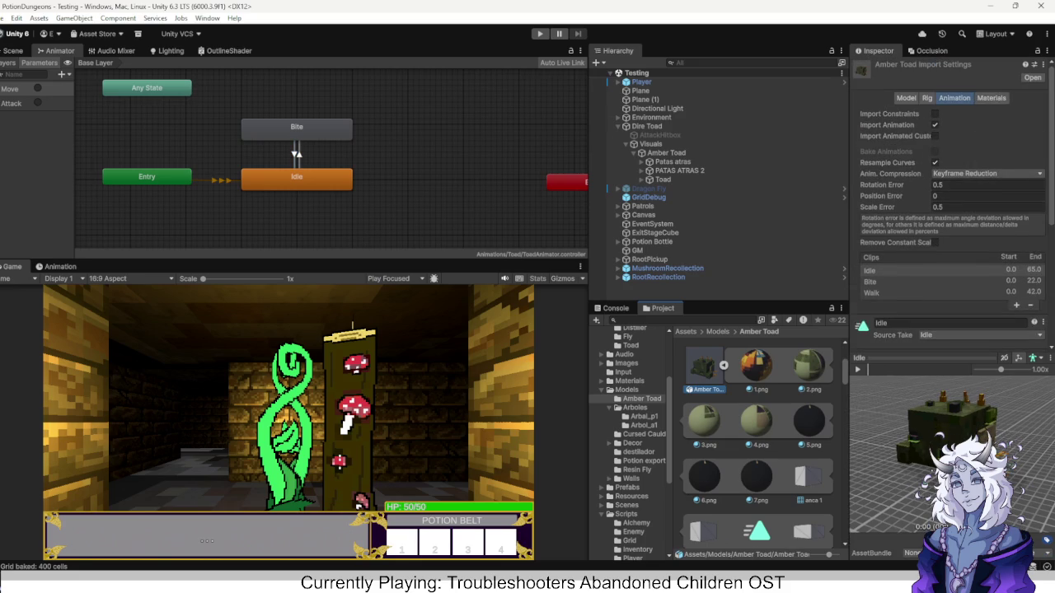
# Compare the Idle (0–65), Bite (0–22) and Walk (0–42) clip ranges, then show the Animation window.
pyautogui.scroll(-5, 947, 206)
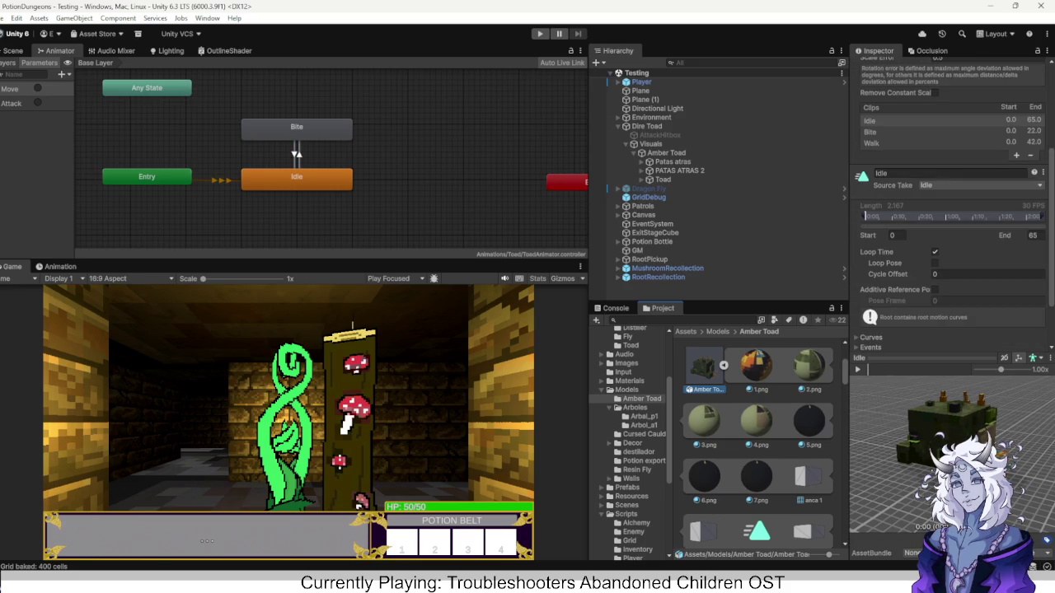
pyautogui.click(870, 131)
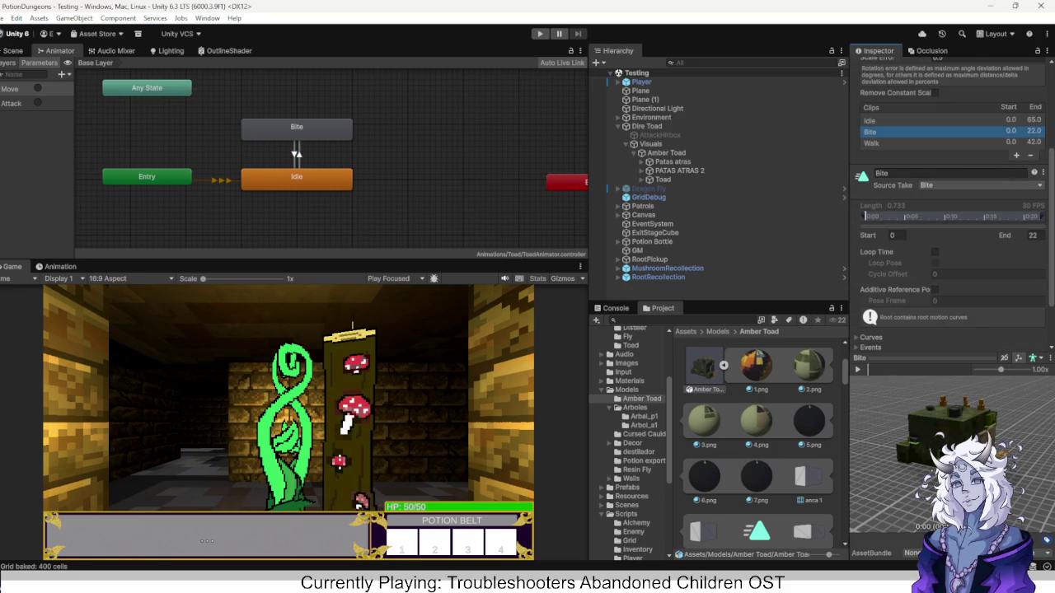
pyautogui.click(871, 143)
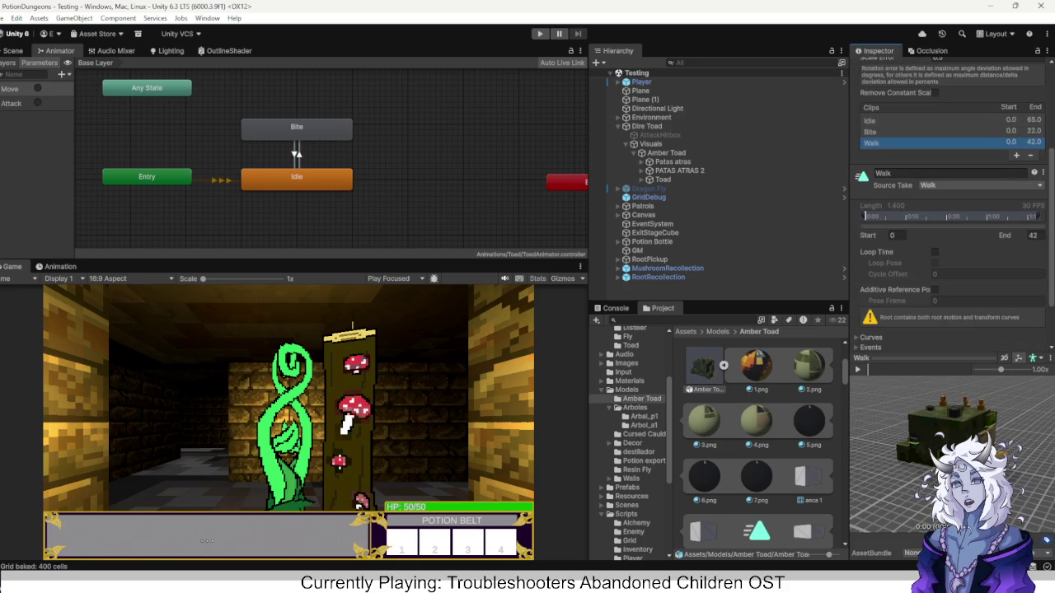
pyautogui.click(870, 121)
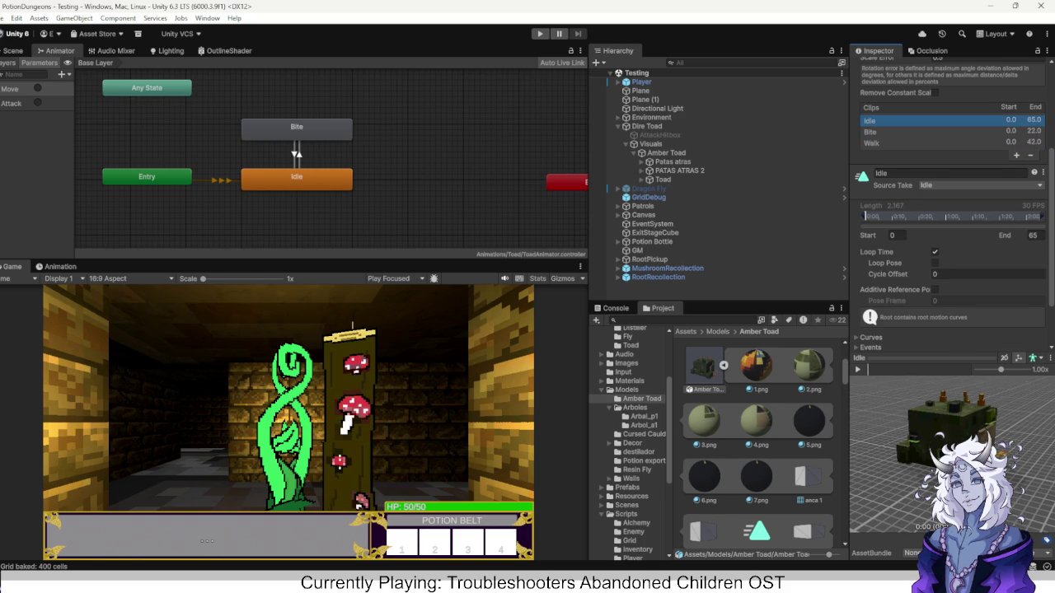
pyautogui.click(870, 131)
pyautogui.scroll(2, 948, 206)
pyautogui.scroll(3, 948, 206)
pyautogui.scroll(-6, 947, 206)
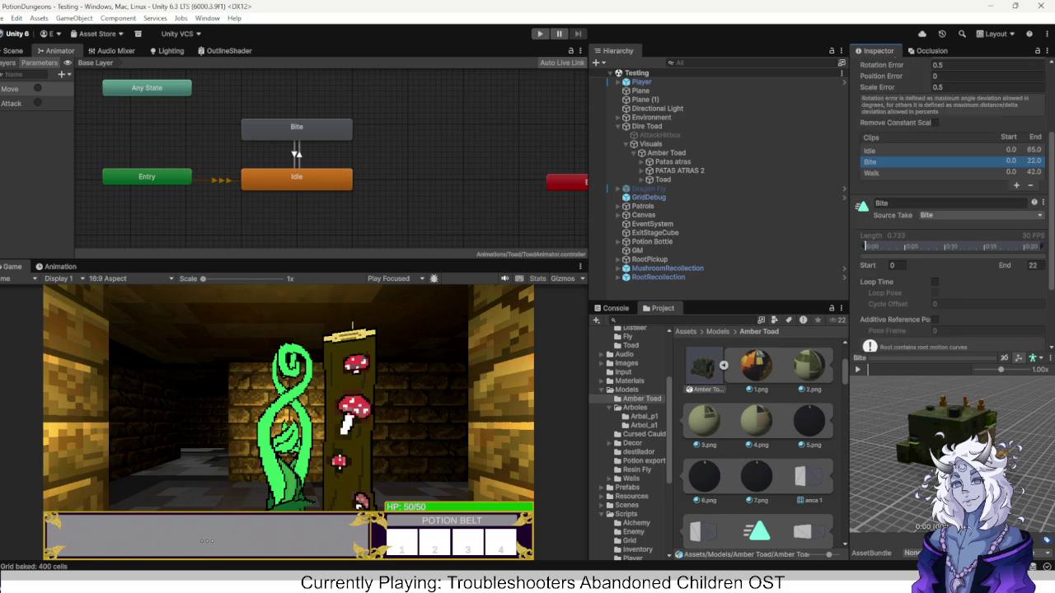
pyautogui.scroll(-1, 948, 206)
pyautogui.scroll(6, 948, 206)
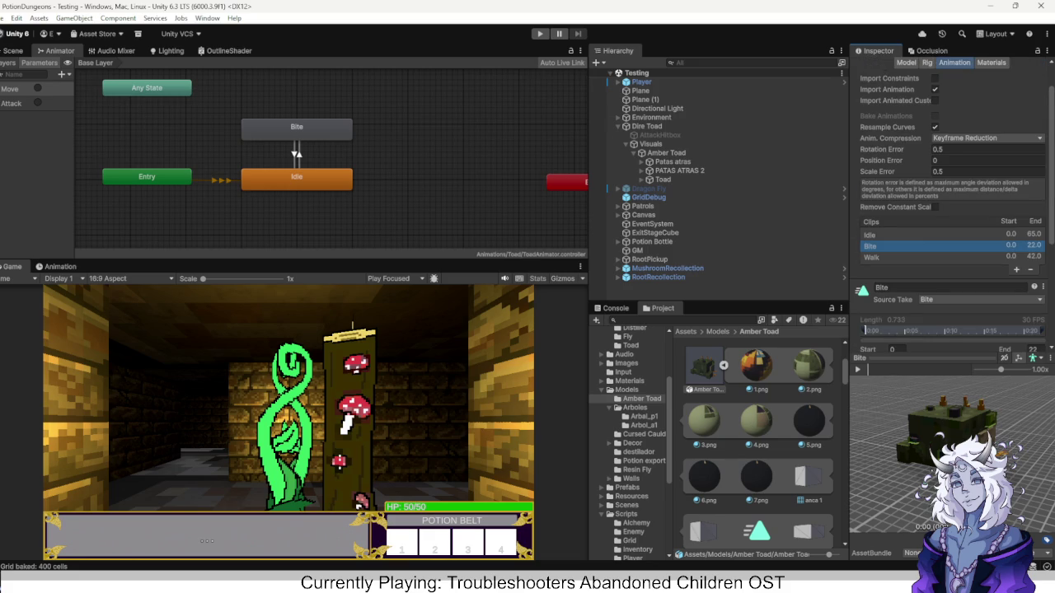
pyautogui.click(61, 267)
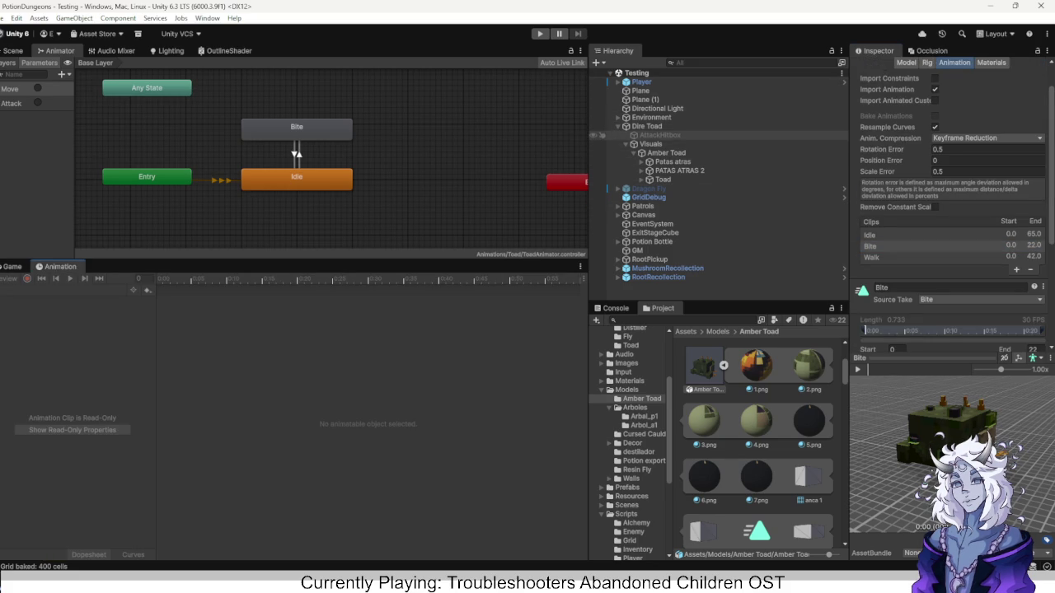
# Select the Amber Toad object, check its clip list, and scrub the timeline to frame 6.
pyautogui.click(651, 144)
pyautogui.click(666, 153)
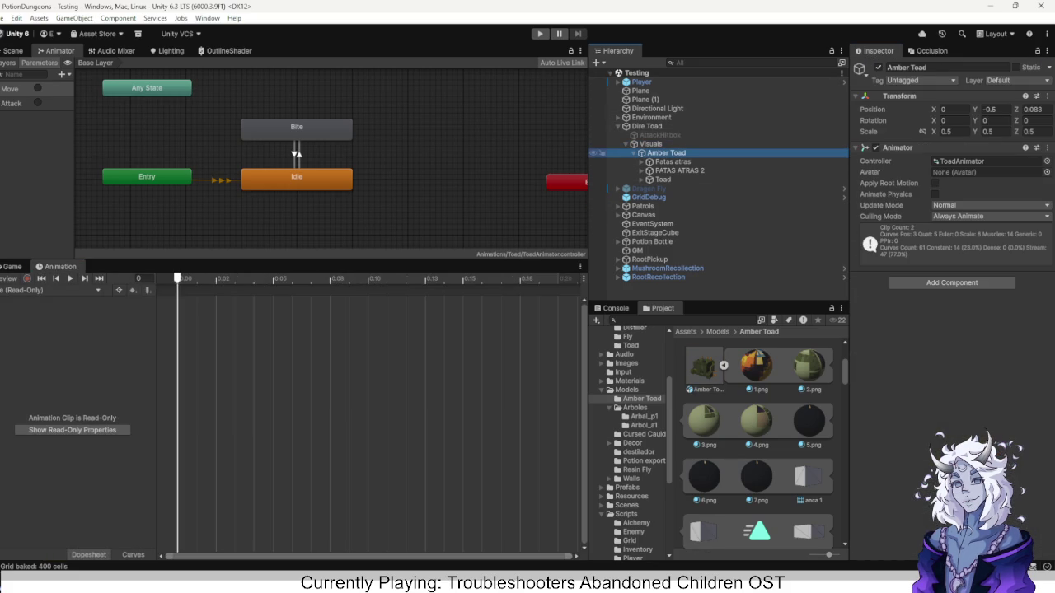
pyautogui.click(49, 290)
pyautogui.click(33, 302)
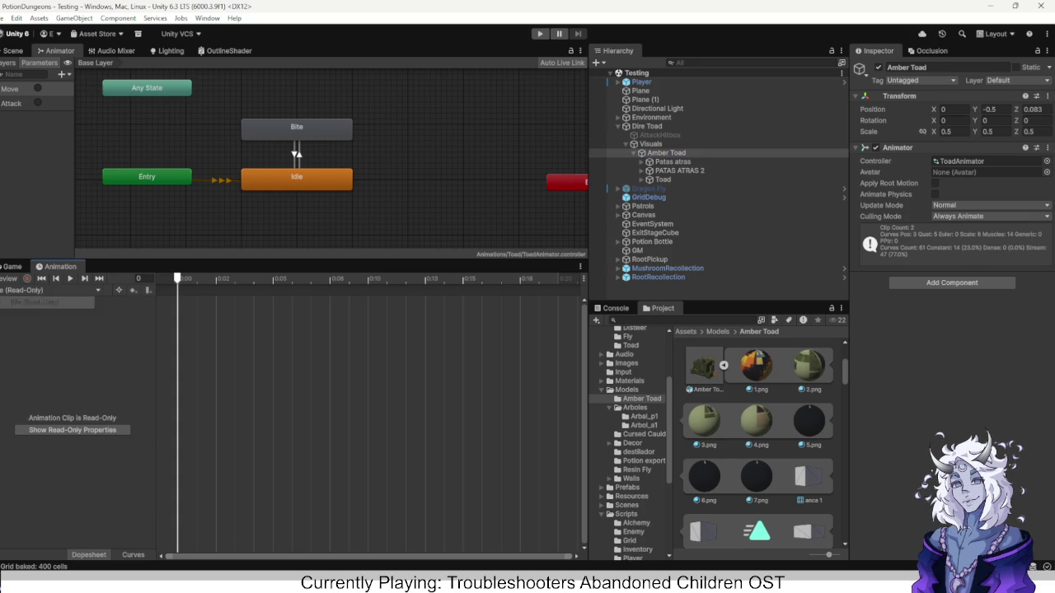
pyautogui.moveTo(177, 279)
pyautogui.mouseDown()
pyautogui.moveTo(364, 279)
pyautogui.moveTo(262, 279)
pyautogui.moveTo(292, 278)
pyautogui.mouseUp()
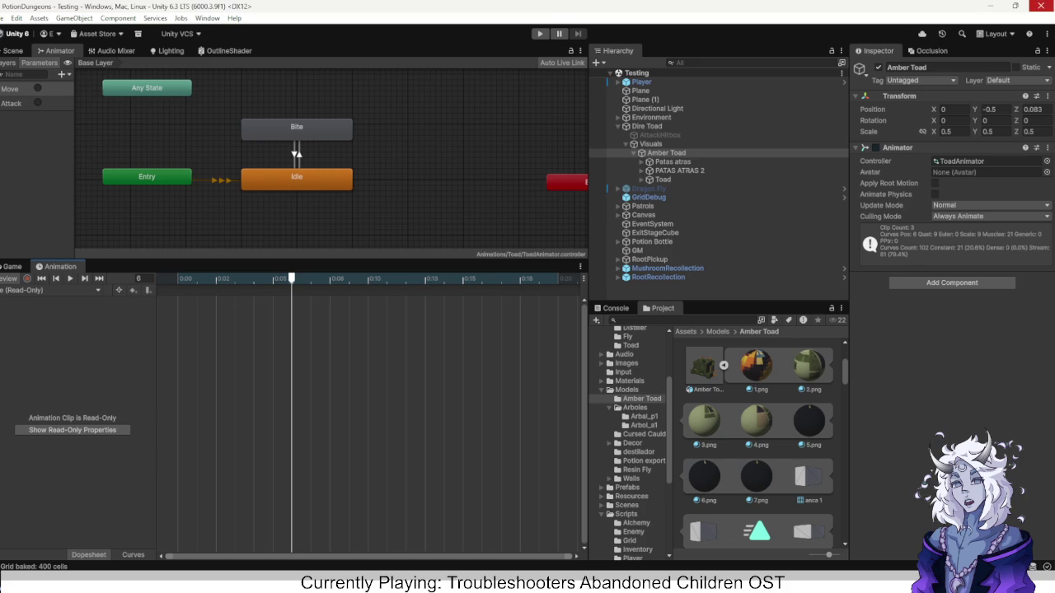
pyautogui.click(929, 50)
pyautogui.click(297, 128)
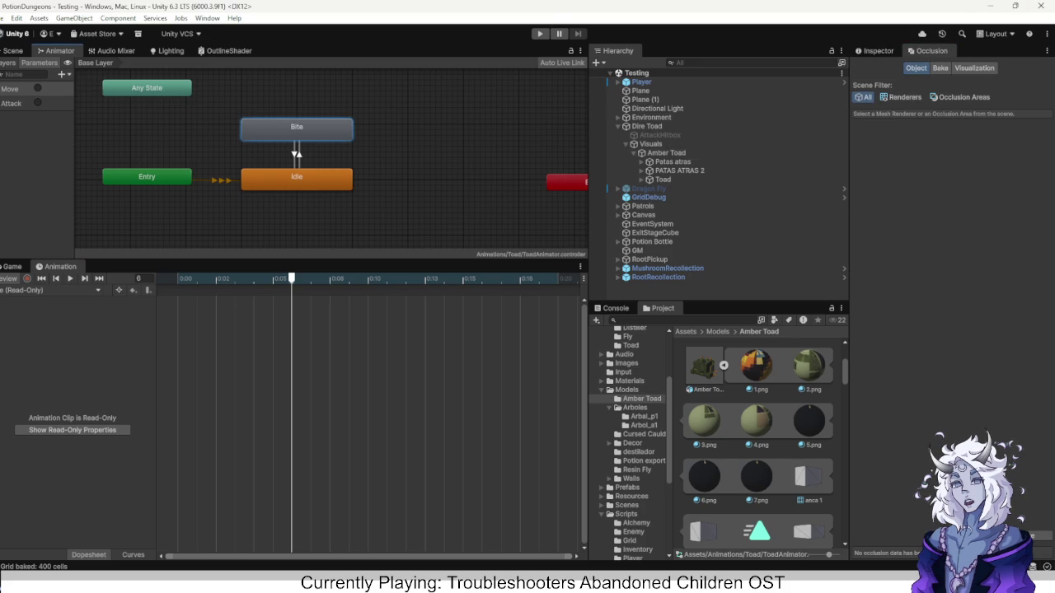
# Lower the Bite -> Idle transition's Exit Time to 0.2.
pyautogui.click(875, 51)
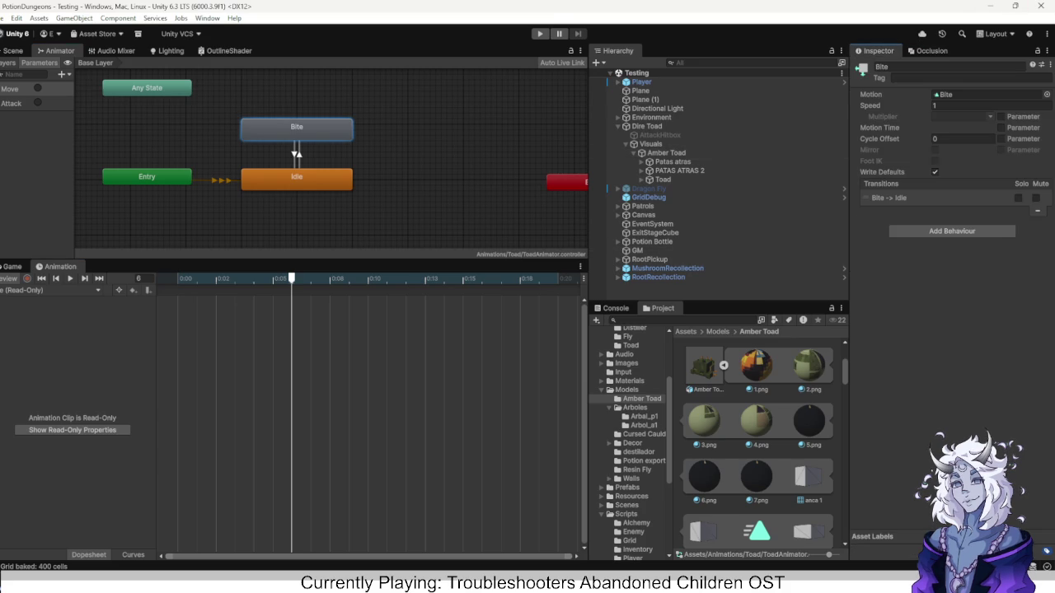
pyautogui.click(296, 154)
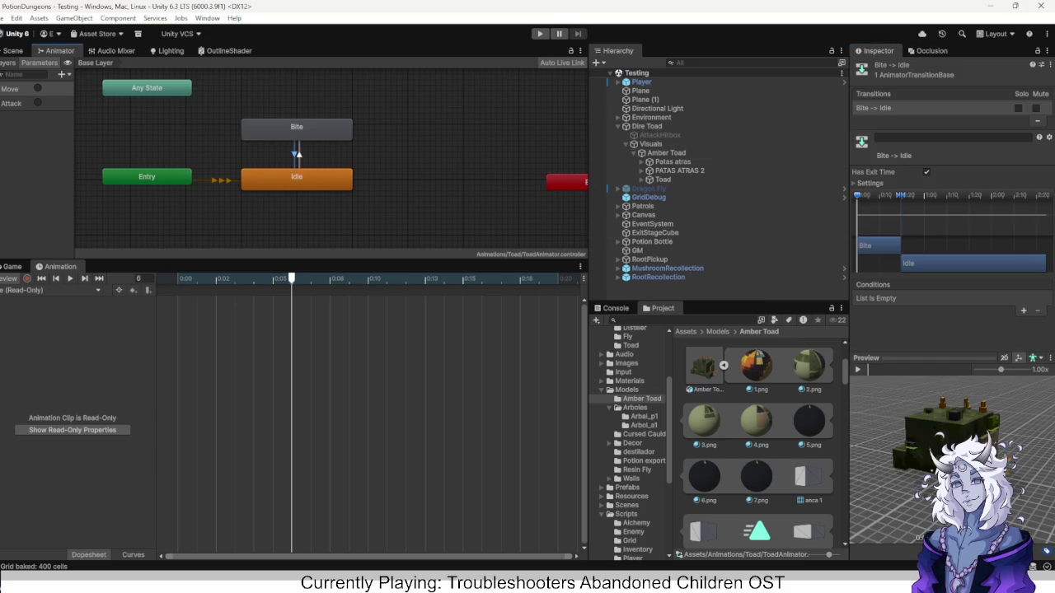
pyautogui.click(863, 183)
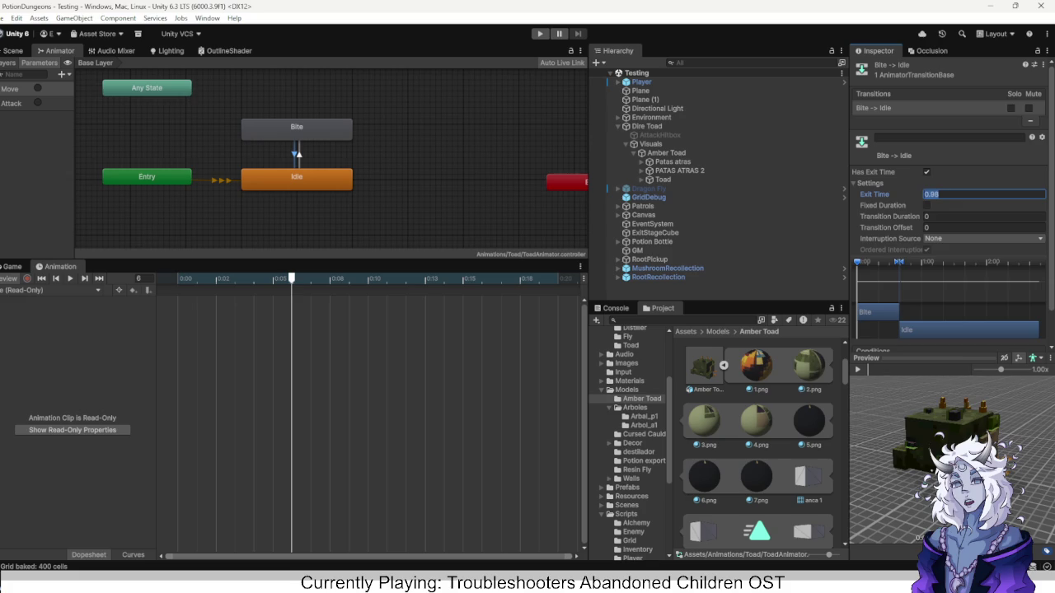
pyautogui.write('0.2')
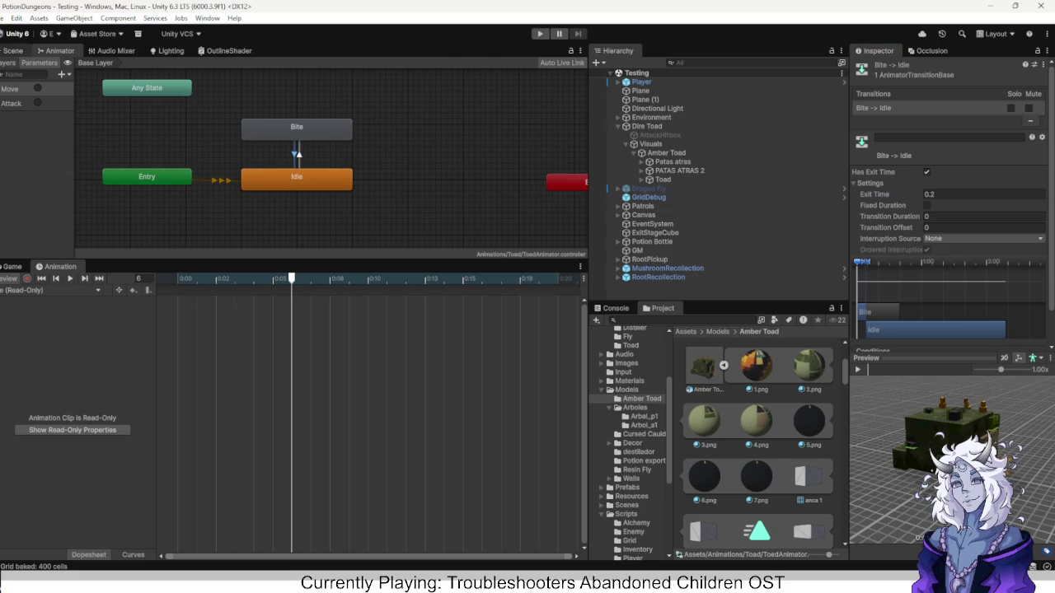
pyautogui.click(12, 50)
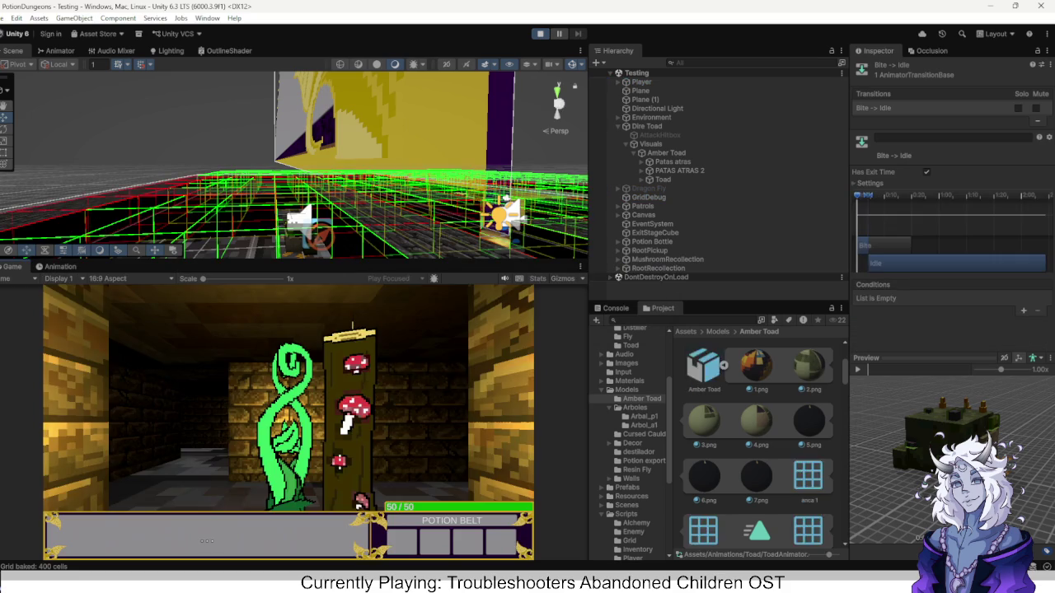
# Walk to the toad, take its bites down to 20/50 HP, then stop the game.
pyautogui.press('a')
pyautogui.press('w')
pyautogui.press('w')
pyautogui.press('a')
pyautogui.press('w')
pyautogui.press('d')
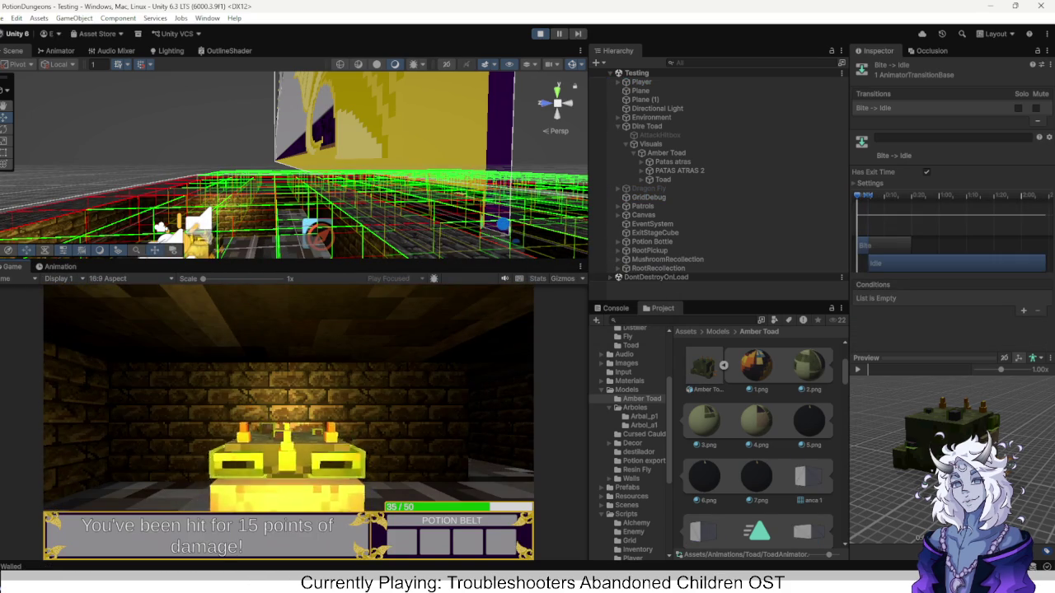
pyautogui.press('s')
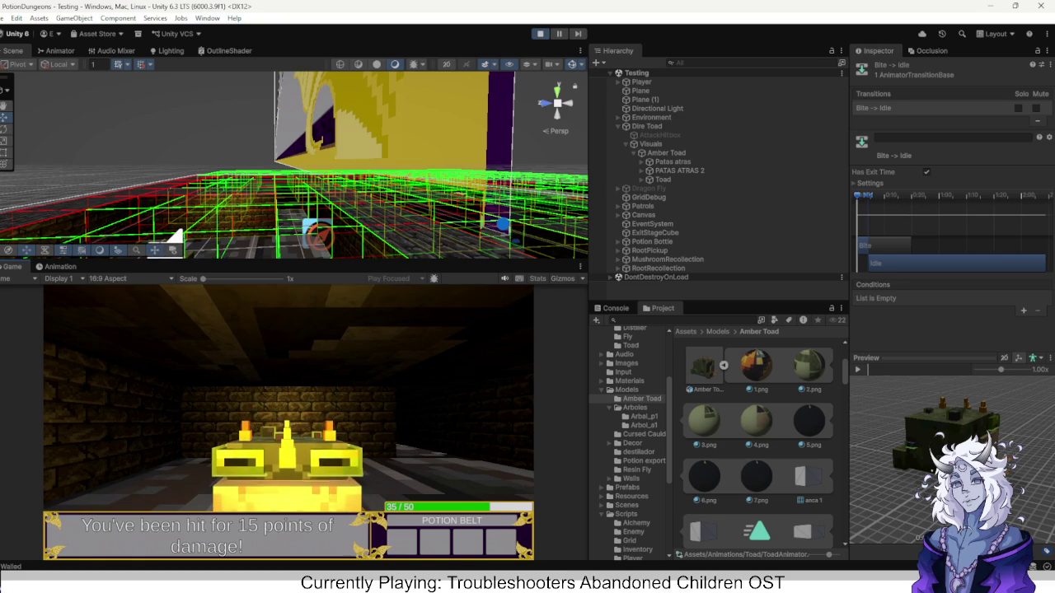
pyautogui.press('d')
pyautogui.press('d')
pyautogui.hotkey('ctrl', 'p')
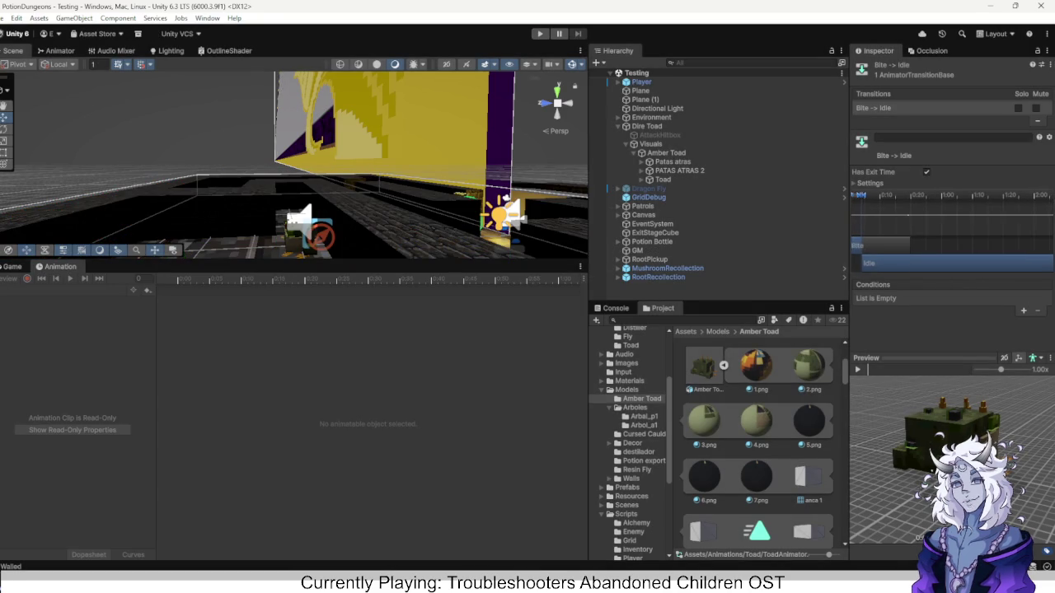
# Set the Bite to Idle exit time to 0.98, then turn off Has Exit Time.
pyautogui.click(865, 183)
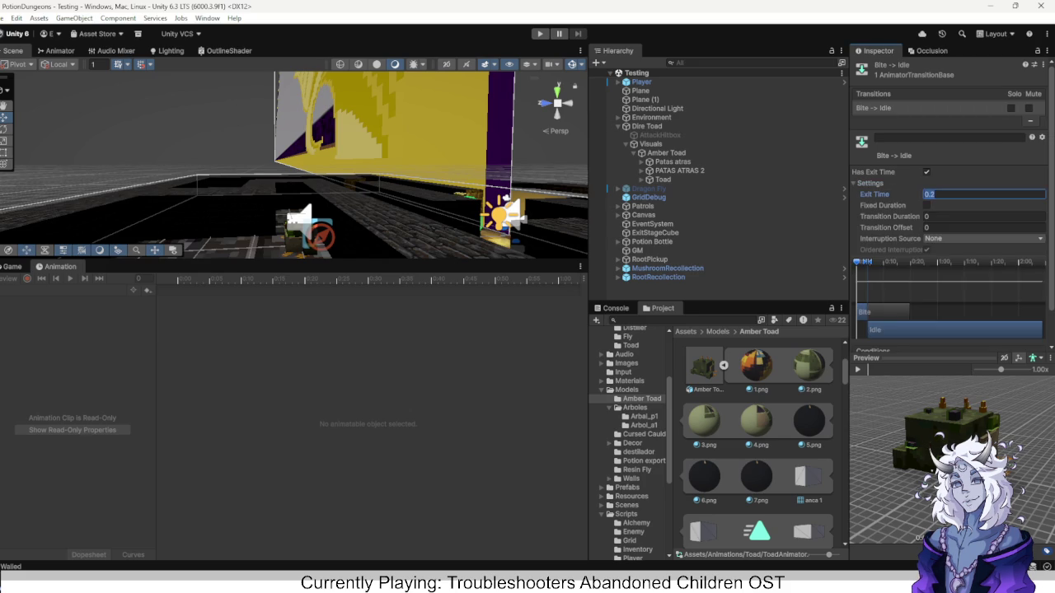
pyautogui.write('0.98')
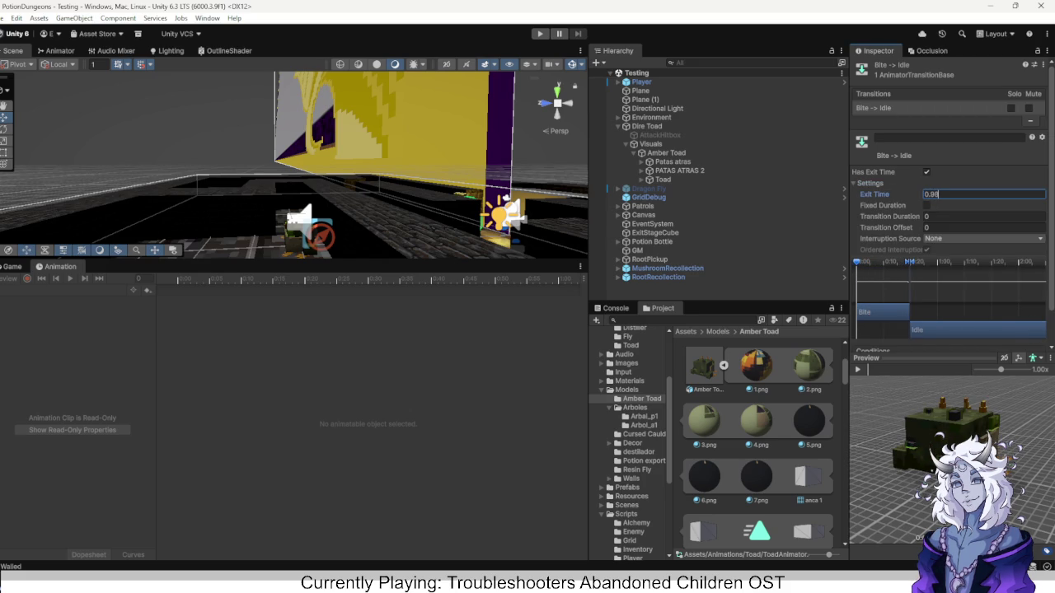
pyautogui.press('Tab')
pyautogui.click(926, 171)
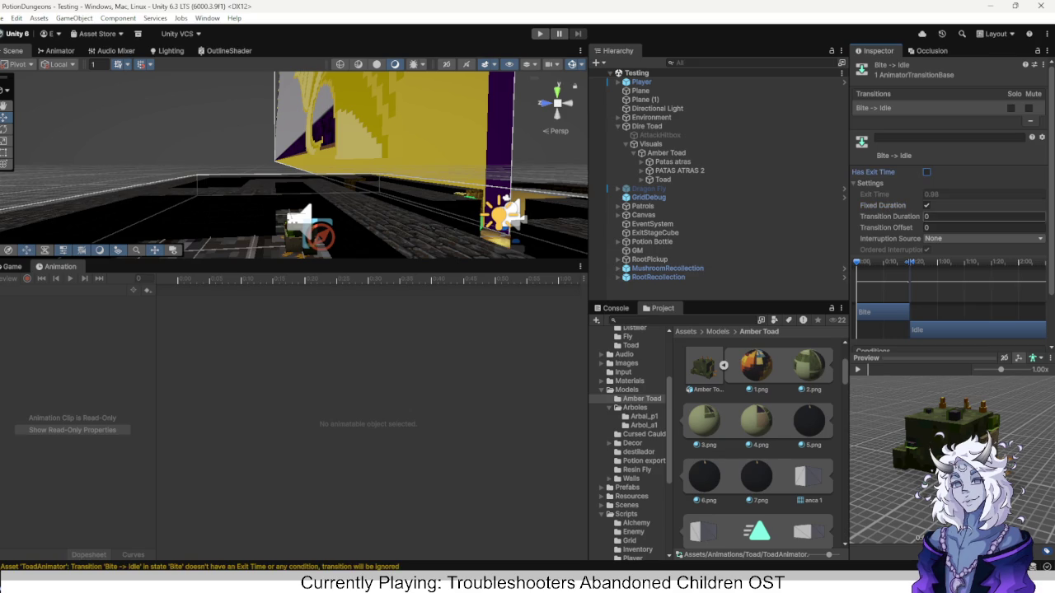
# Add a Move condition, then delete it so no conditions remain, and show the Animator graph.
pyautogui.scroll(-2, 947, 206)
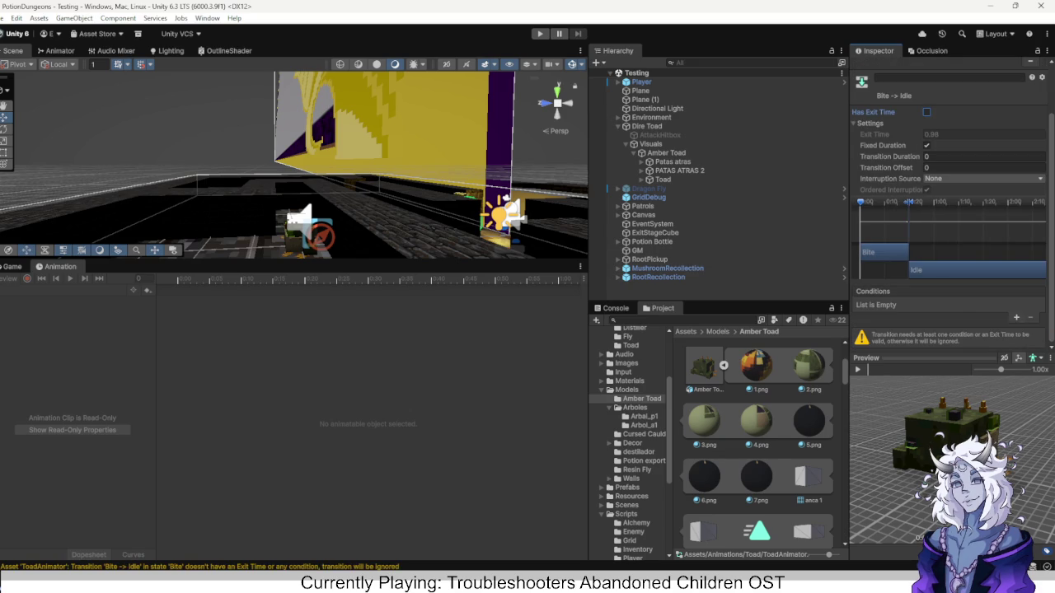
pyautogui.click(1016, 318)
pyautogui.click(906, 324)
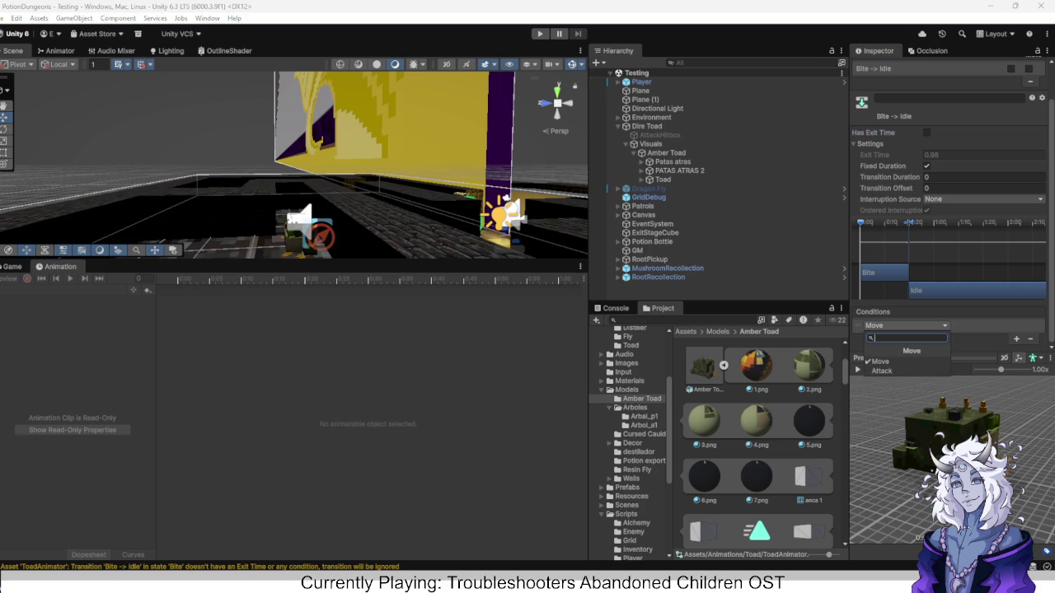
pyautogui.press('Escape')
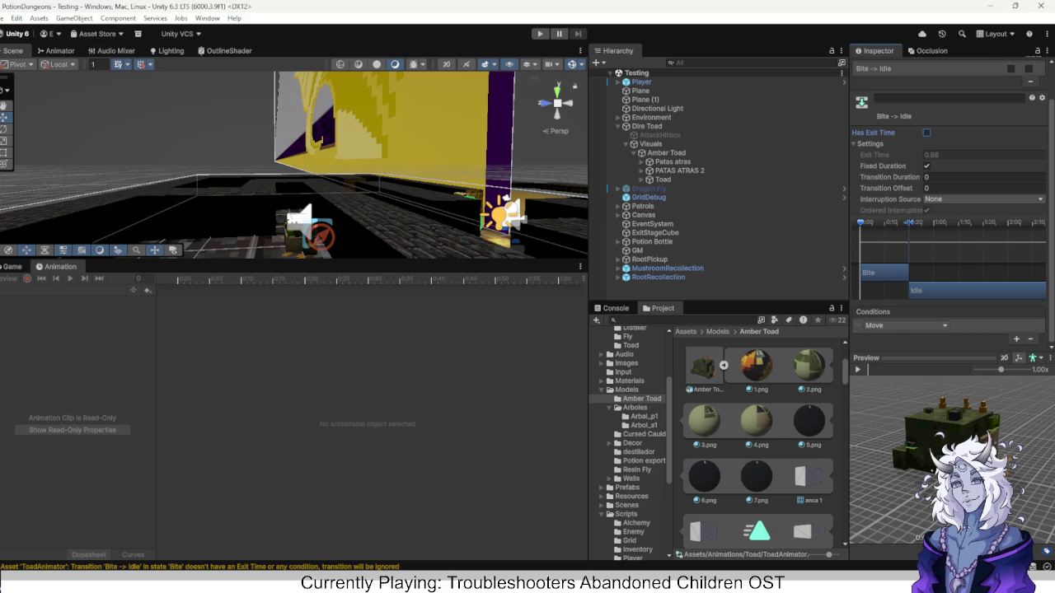
pyautogui.press('Delete')
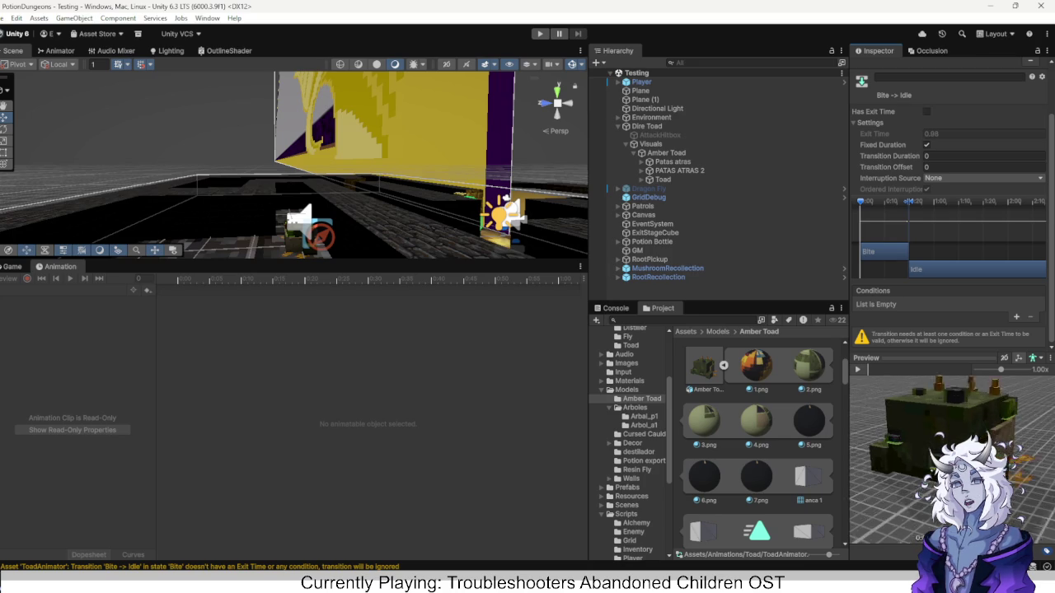
pyautogui.scroll(2, 947, 214)
pyautogui.scroll(-2, 947, 214)
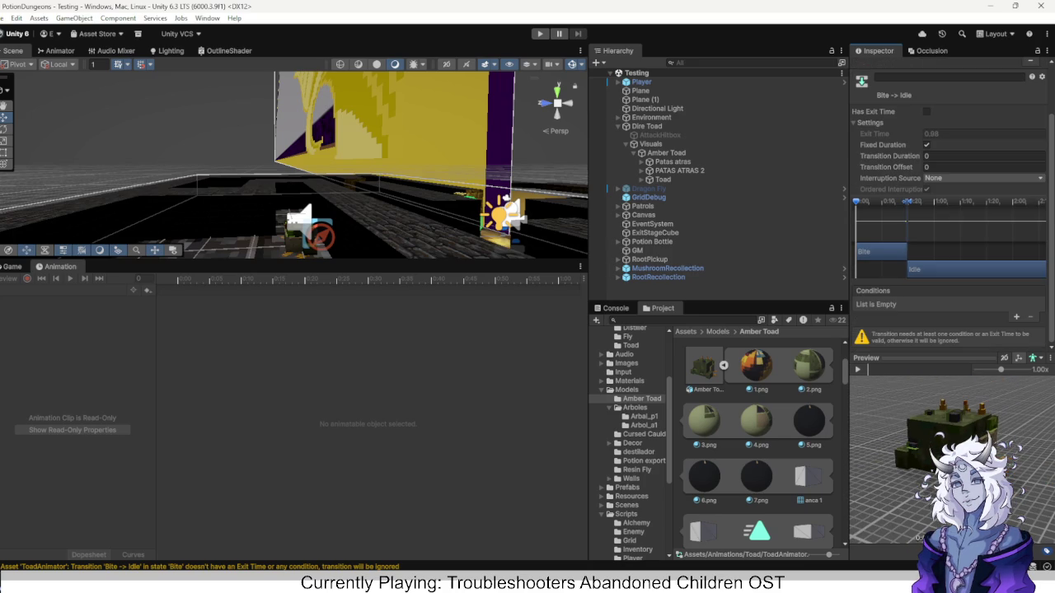
pyautogui.click(58, 50)
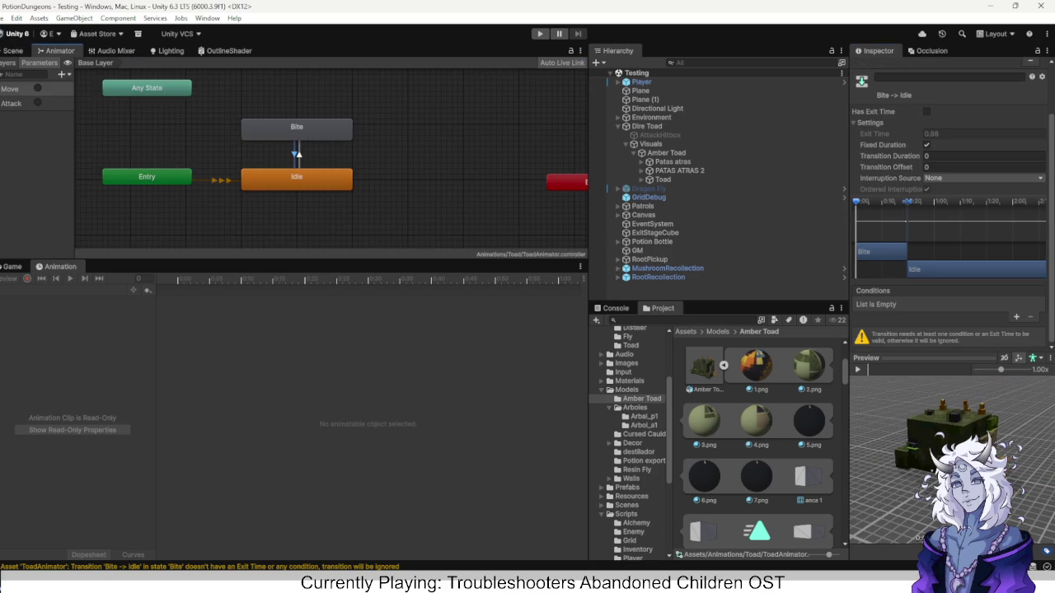
# Review the Idle to Bite and Bite to Idle transitions and the Bite state.
pyautogui.click(294, 155)
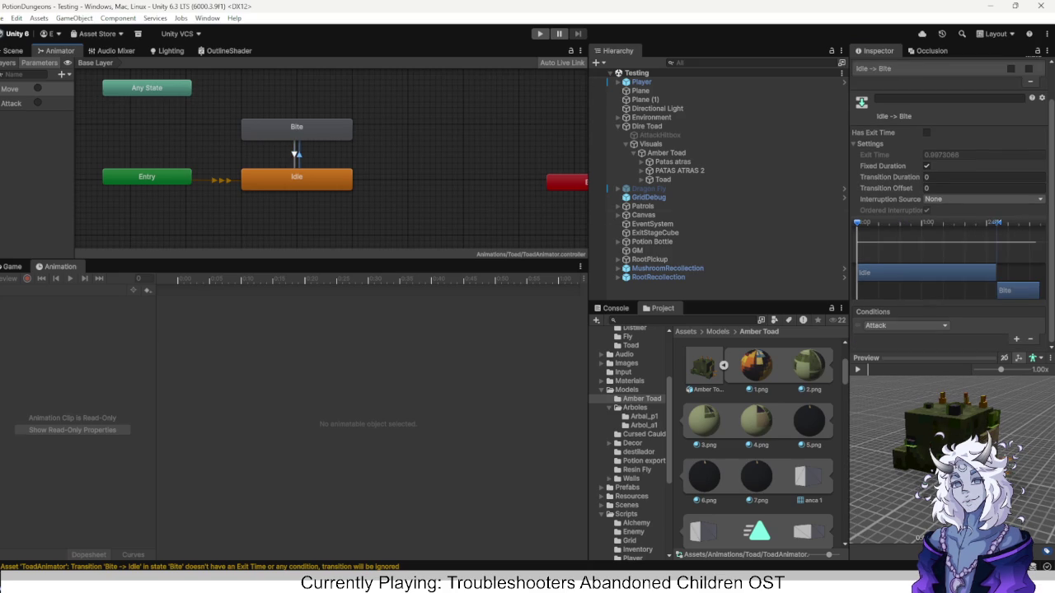
pyautogui.click(297, 130)
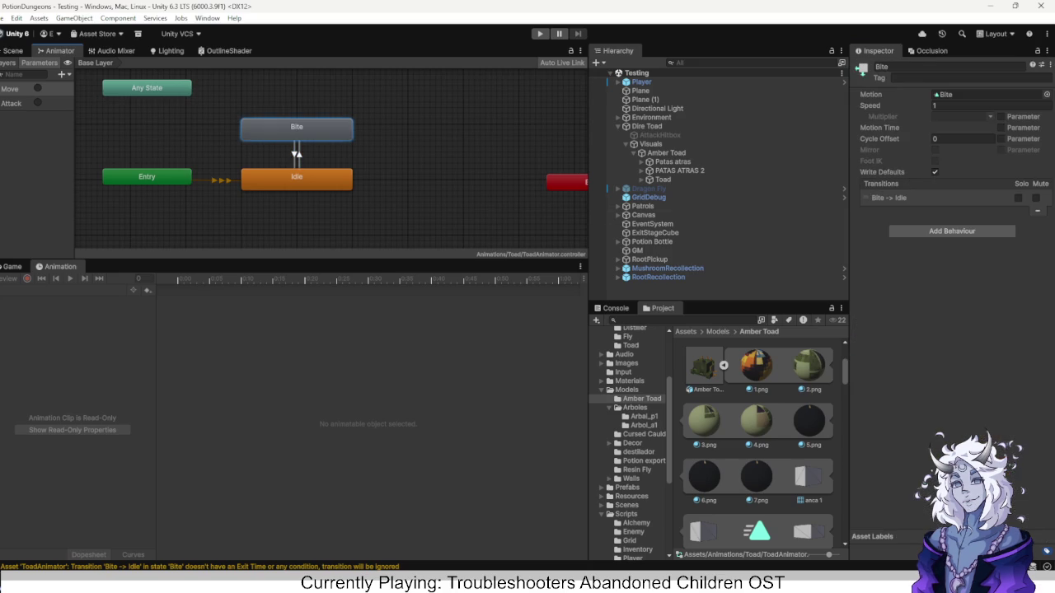
pyautogui.click(297, 154)
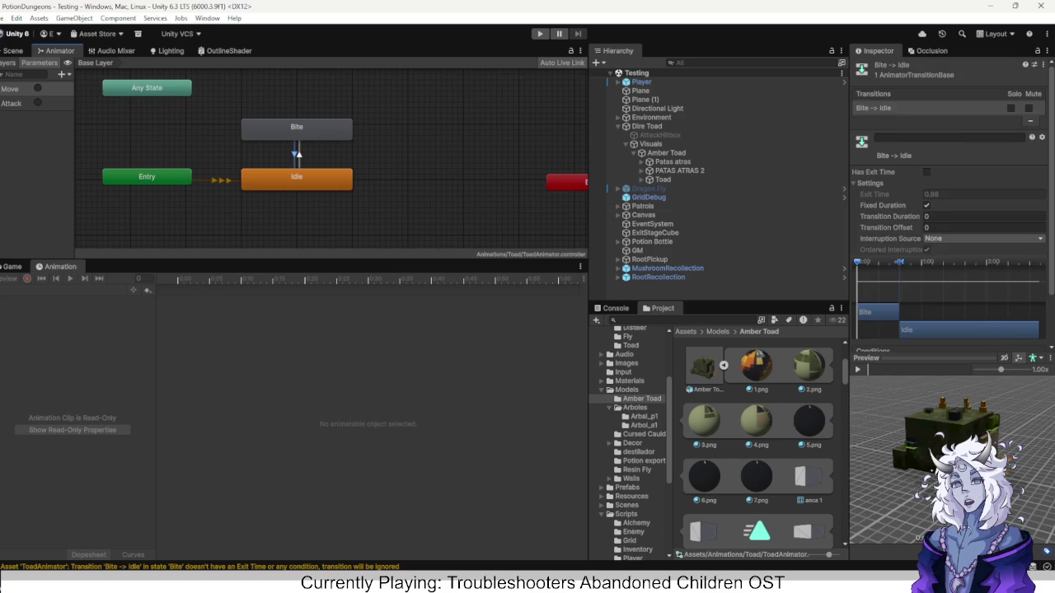
pyautogui.click(297, 129)
pyautogui.click(12, 50)
# Play-test while watching the Animator, walking to the toad until its bite drops HP to 35, then stop.
pyautogui.hotkey('ctrl', 'p')
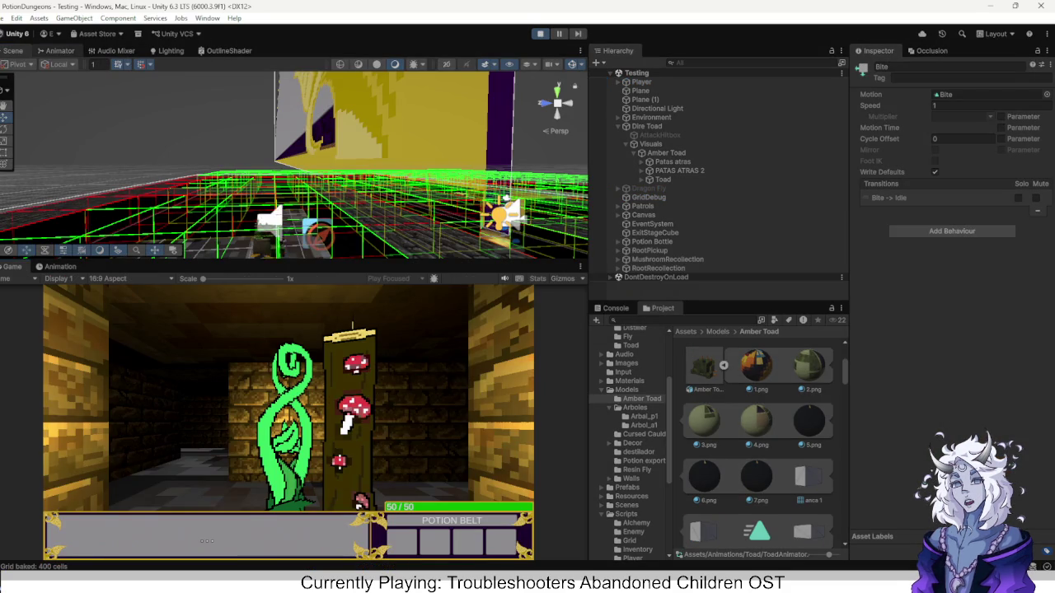
pyautogui.click(58, 50)
pyautogui.press('q')
pyautogui.press('q')
pyautogui.press('q')
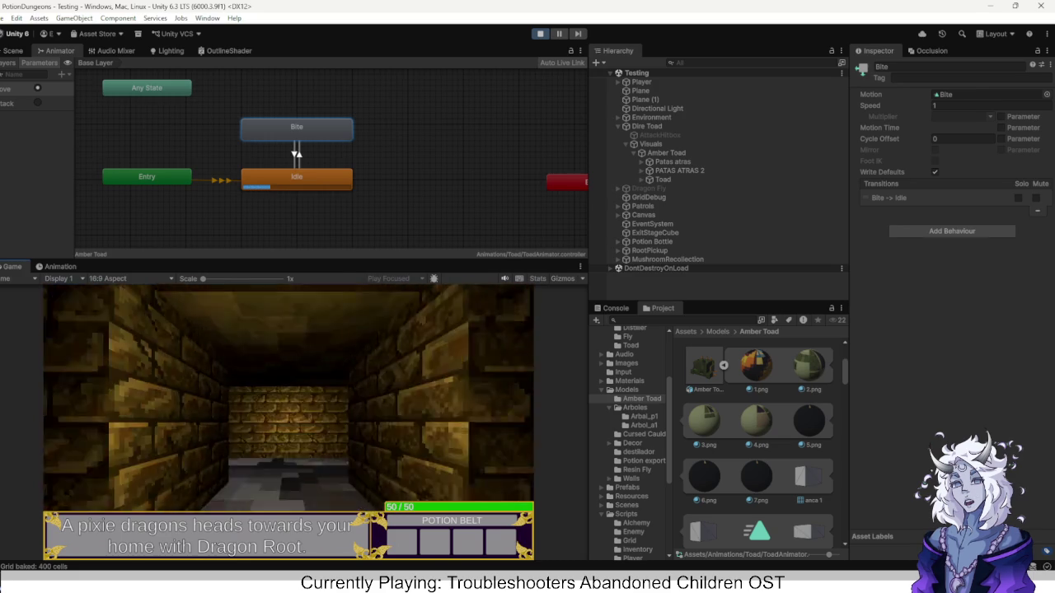
pyautogui.press('w')
pyautogui.press('w')
pyautogui.press('w')
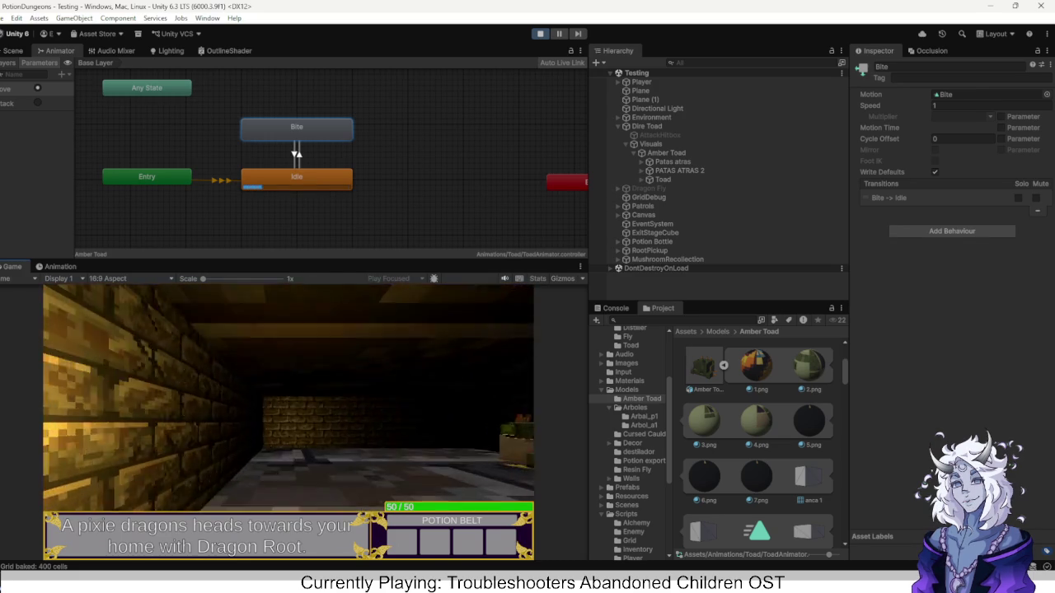
pyautogui.press('w')
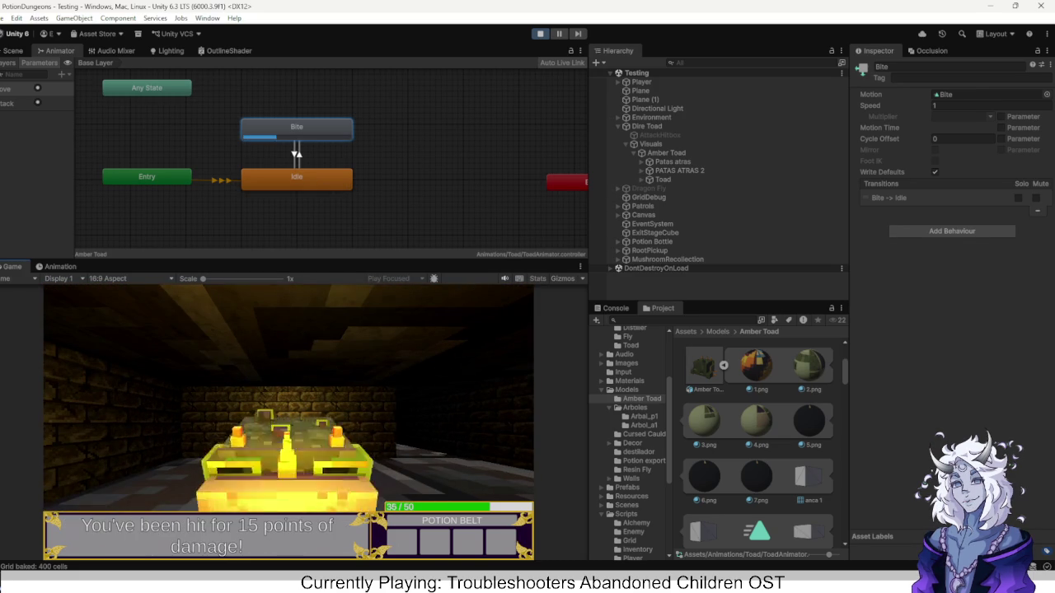
pyautogui.press('d')
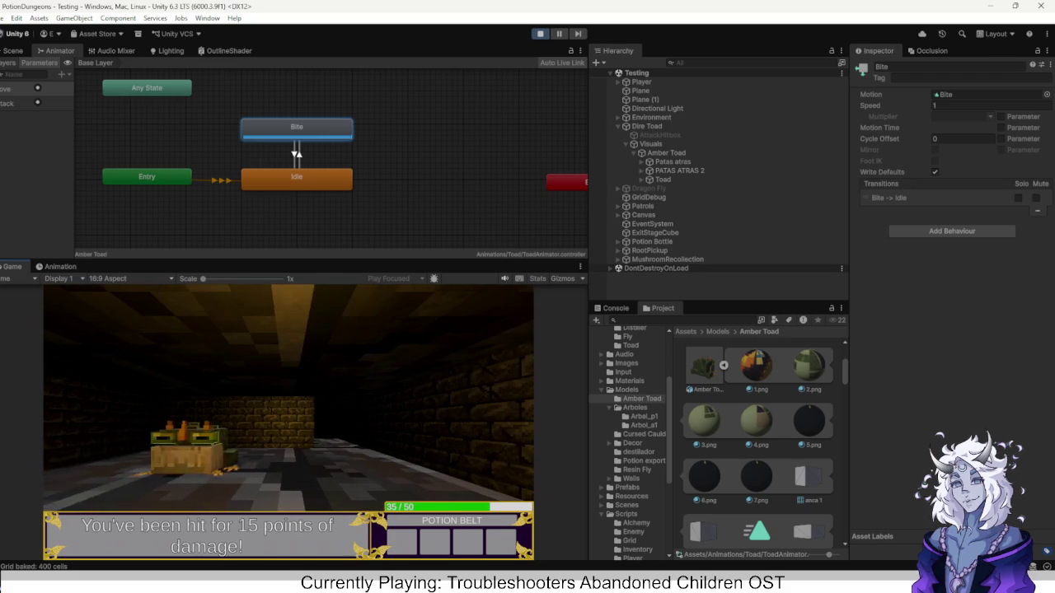
pyautogui.hotkey('ctrl', 'p')
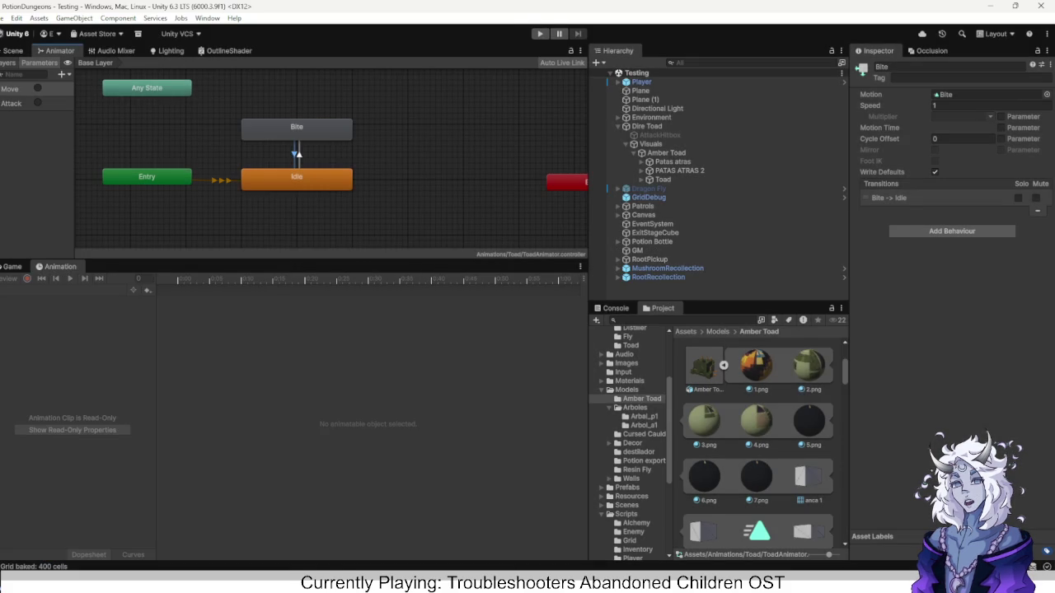
# Give the Bite to Idle transition a Move condition.
pyautogui.click(297, 153)
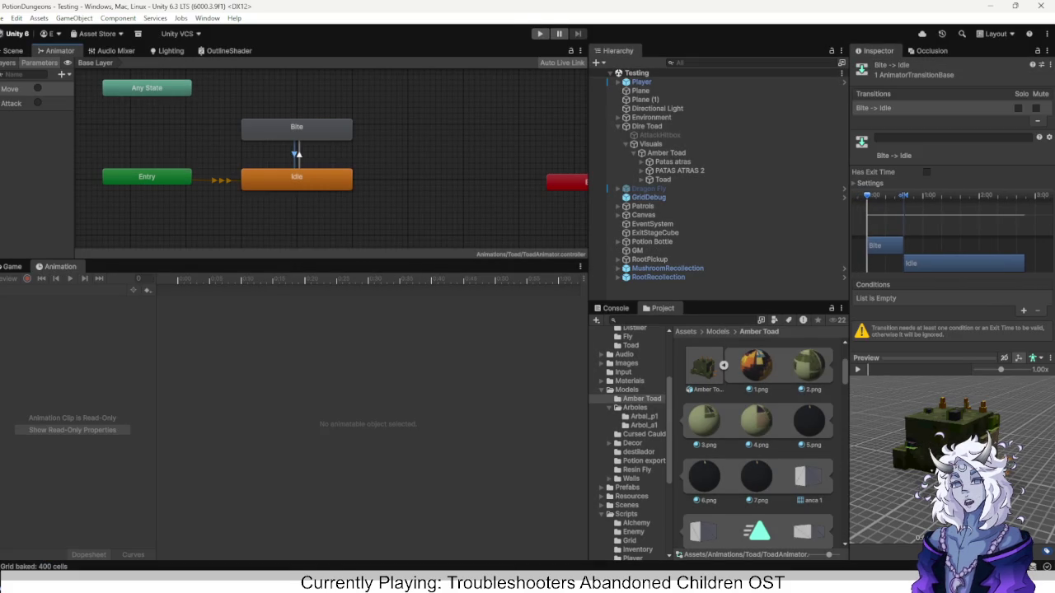
pyautogui.click(869, 183)
pyautogui.scroll(-2, 947, 206)
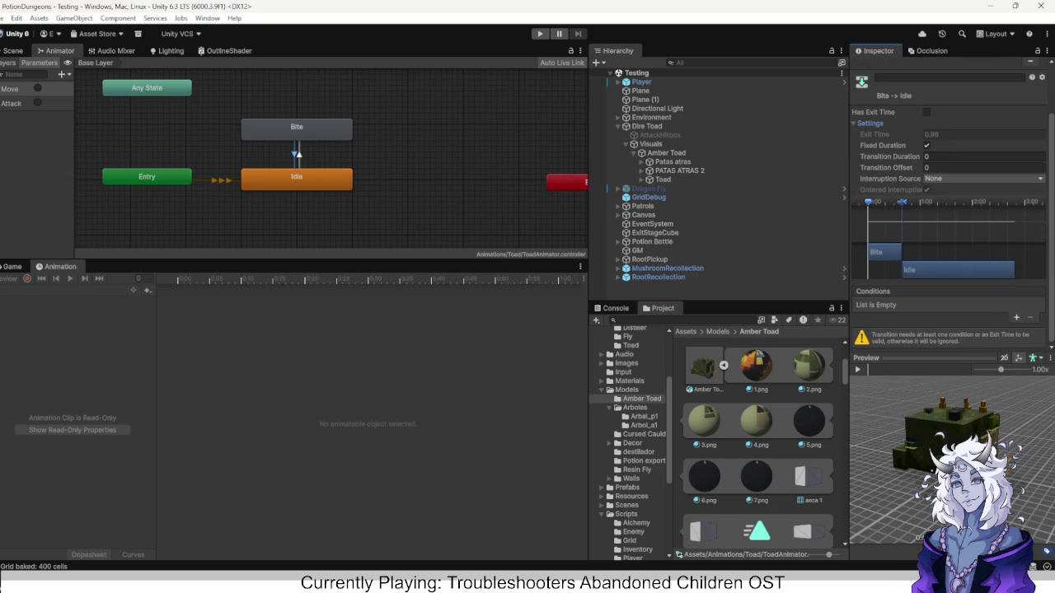
pyautogui.click(1016, 317)
pyautogui.click(906, 325)
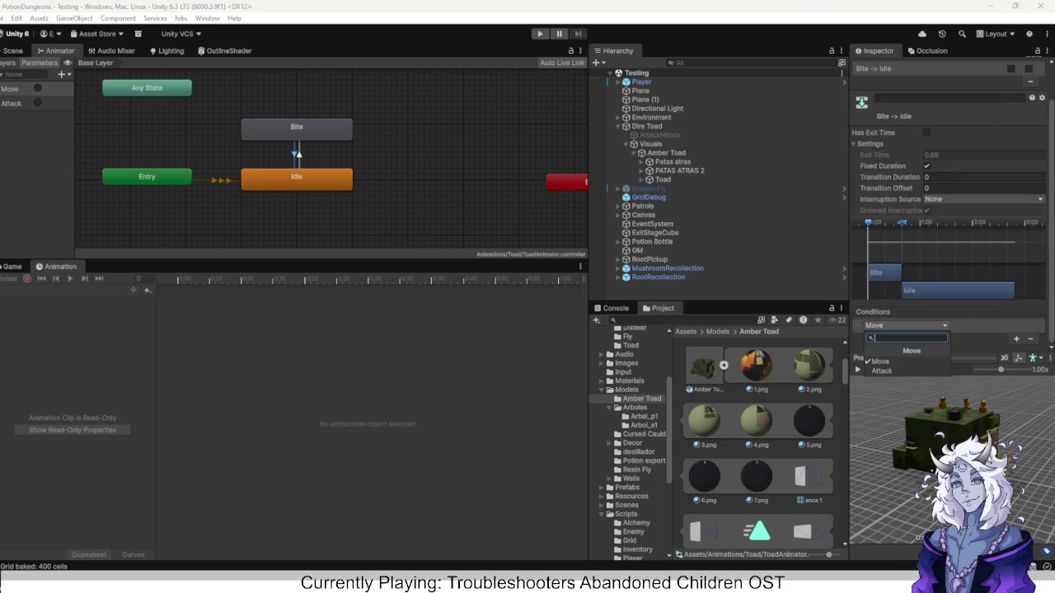
pyautogui.press('Return')
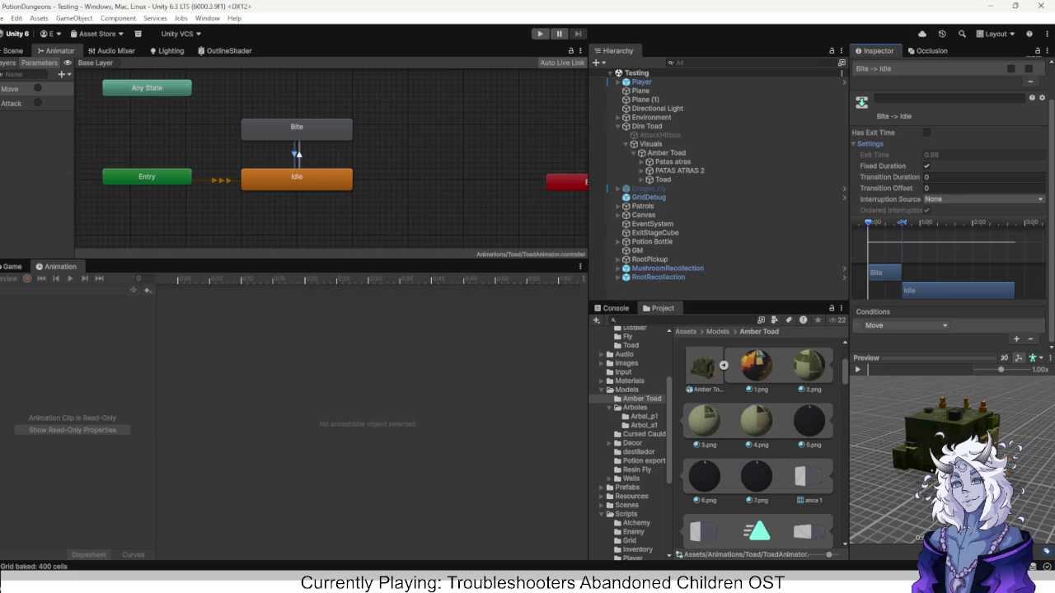
# Play-test from 50/50 HP, stepping and turning around the room as the toad attacks, then stop.
pyautogui.click(540, 33)
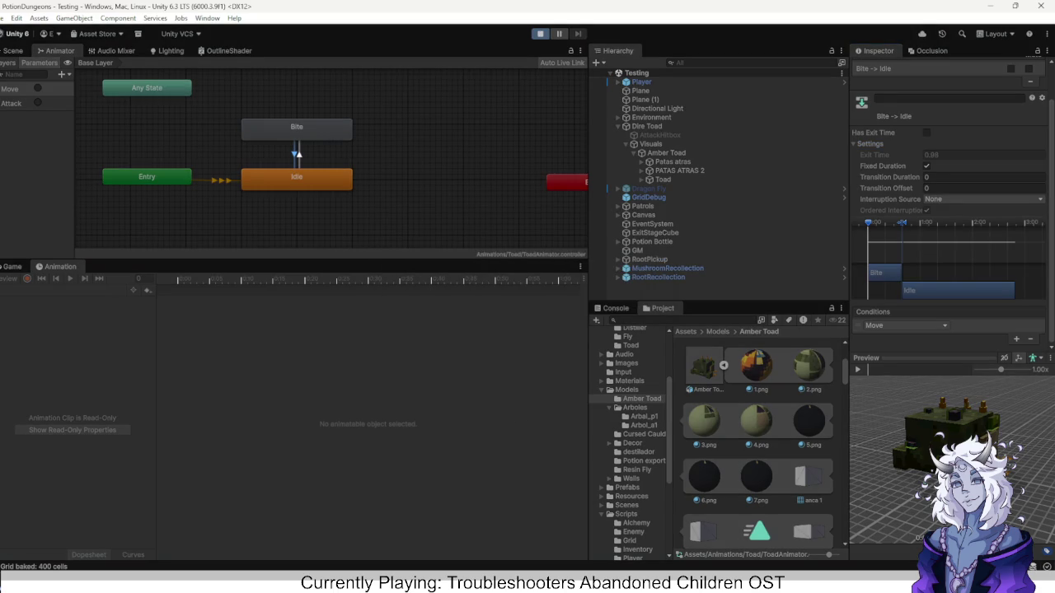
pyautogui.press('w')
pyautogui.press('d')
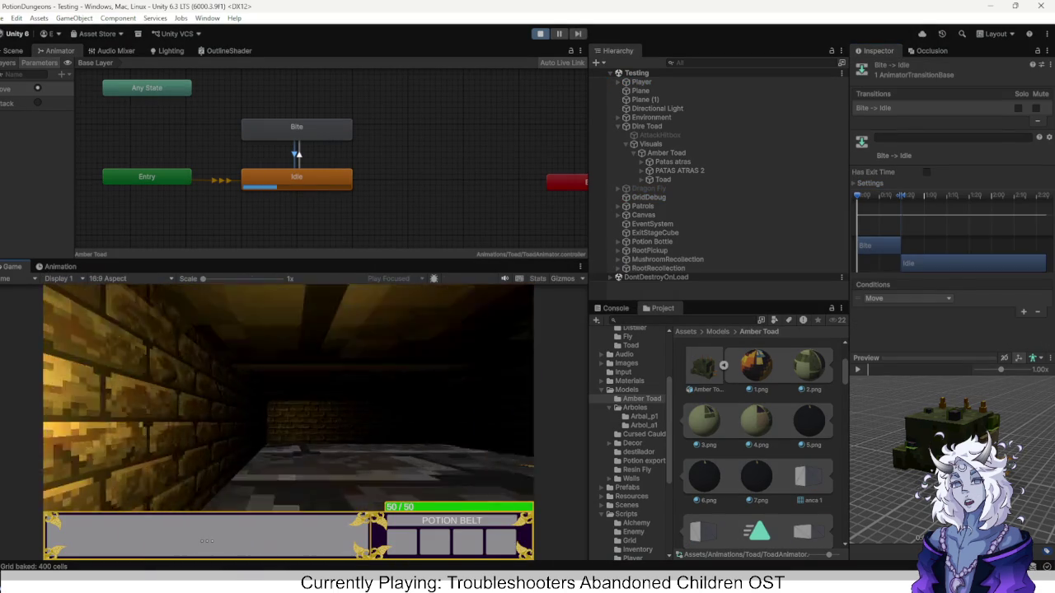
pyautogui.press('w')
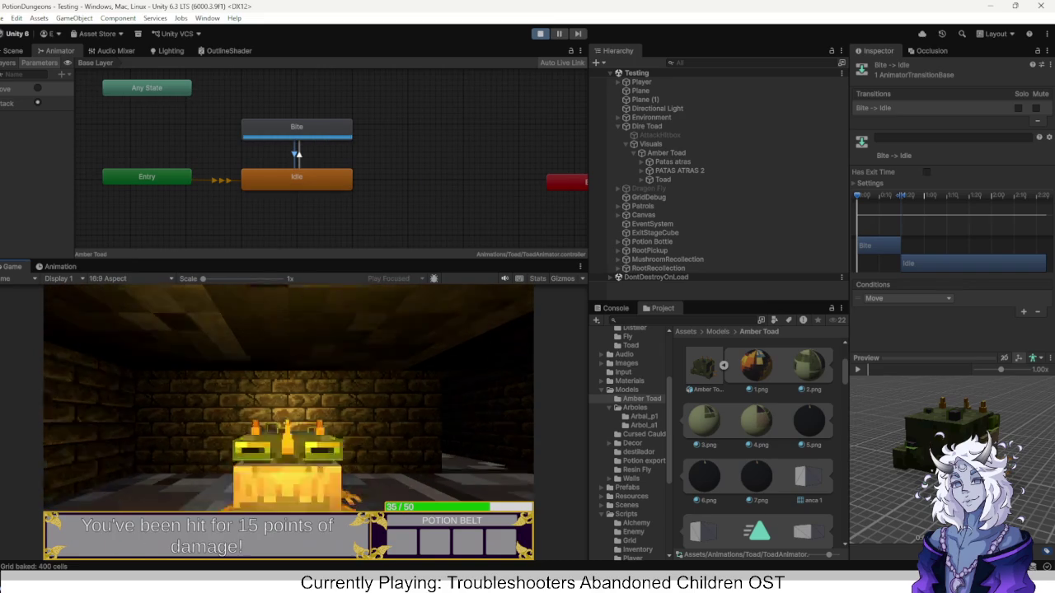
pyautogui.press('a')
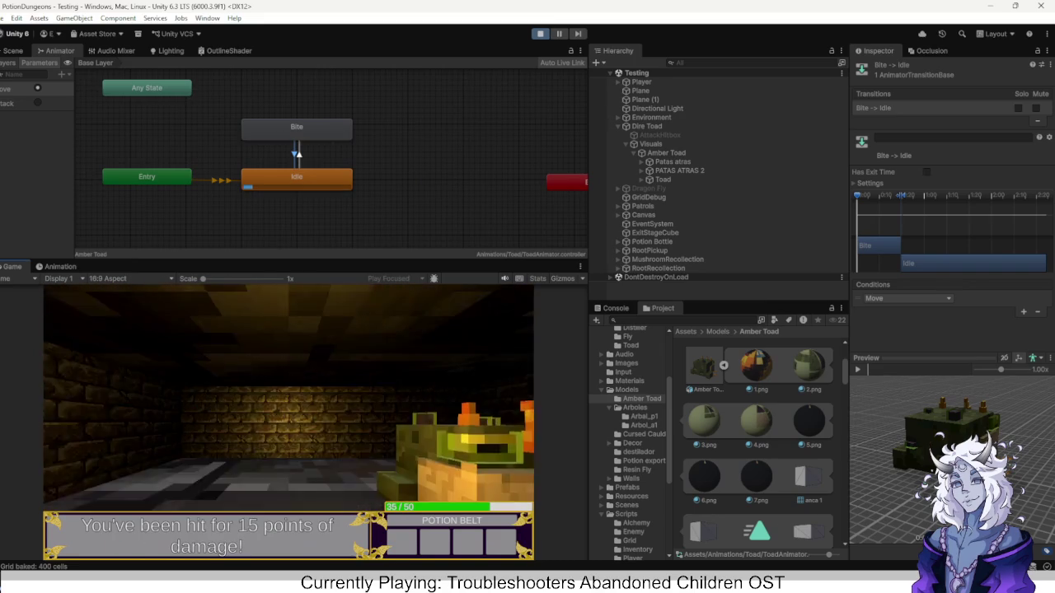
pyautogui.press('d')
pyautogui.press('s')
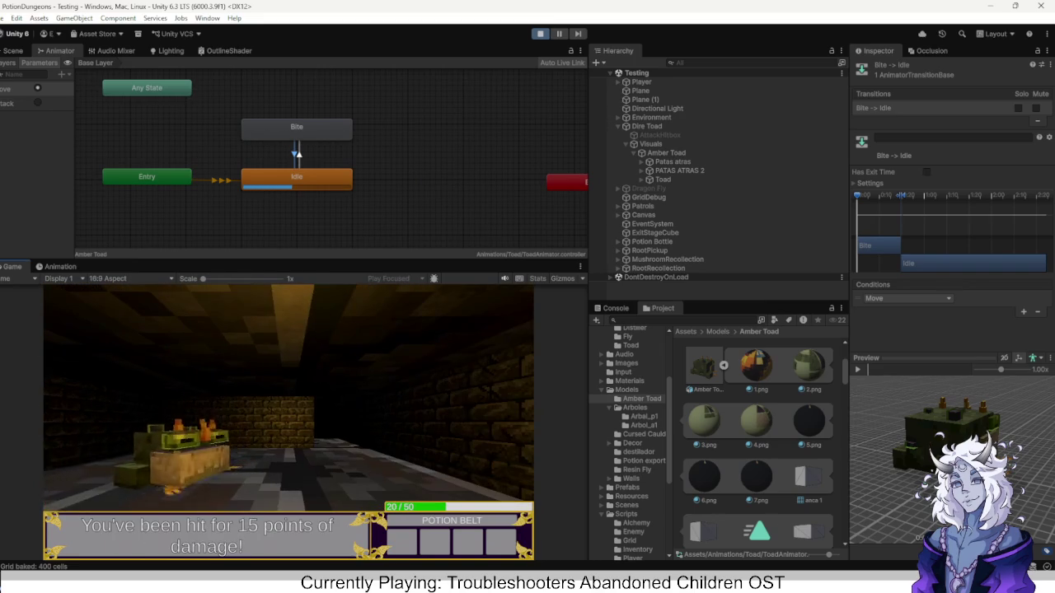
pyautogui.press('a')
pyautogui.press('s')
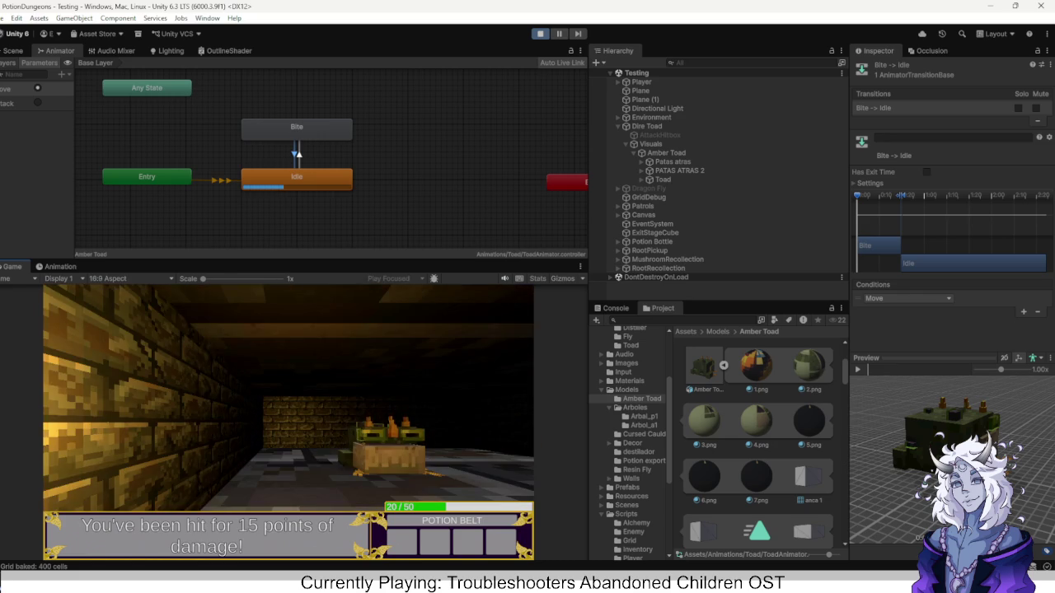
pyautogui.press('d')
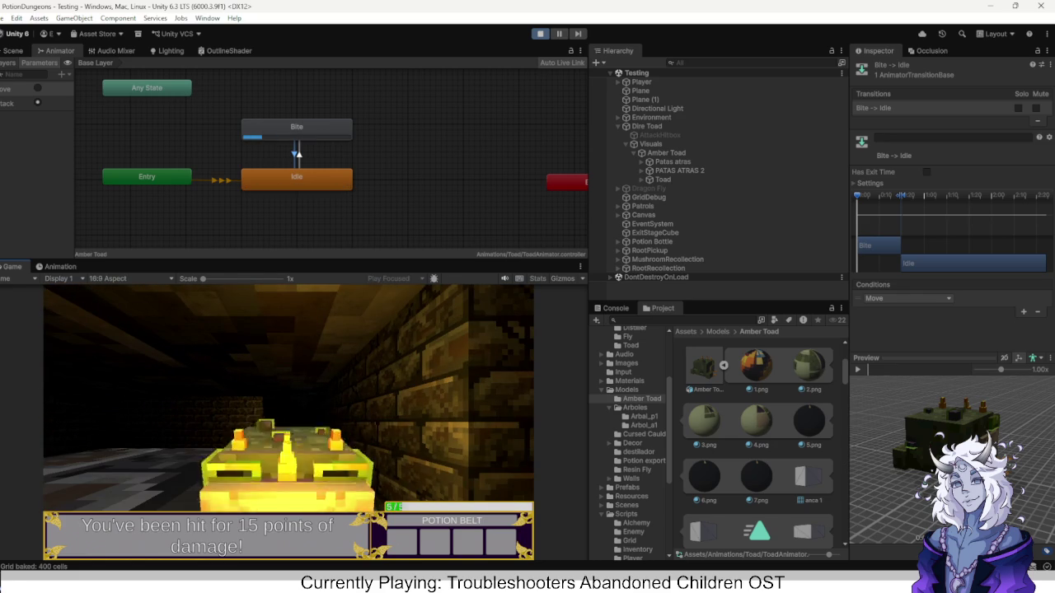
pyautogui.press('d')
pyautogui.press('a')
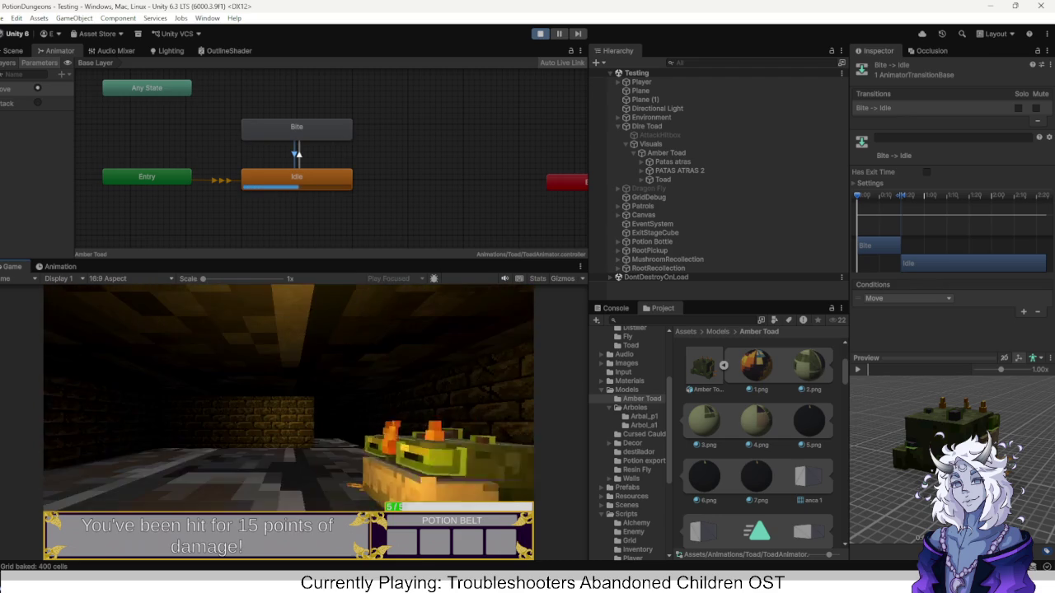
pyautogui.press('d')
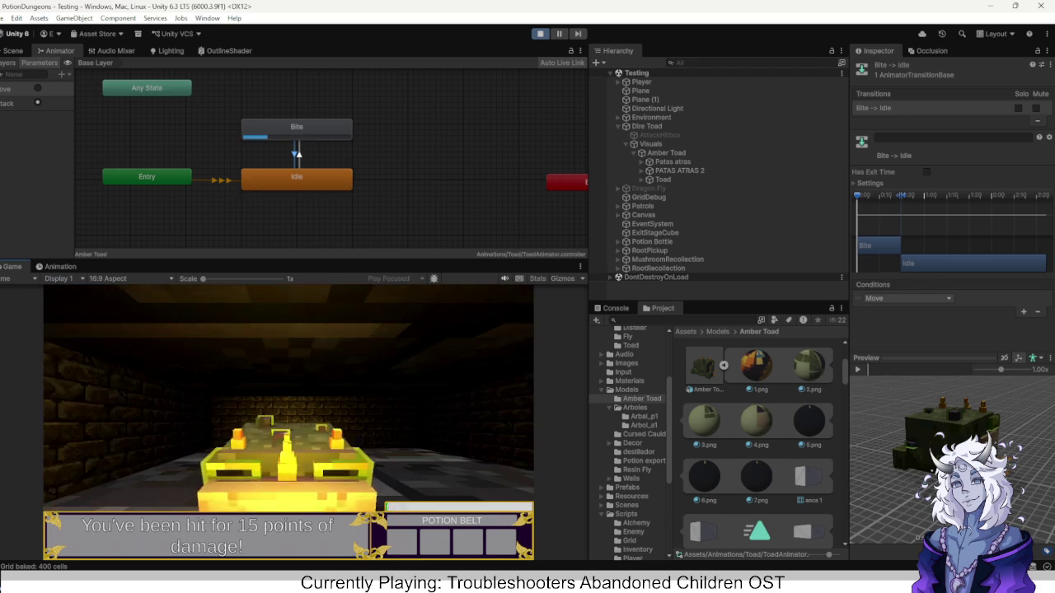
pyautogui.press('a')
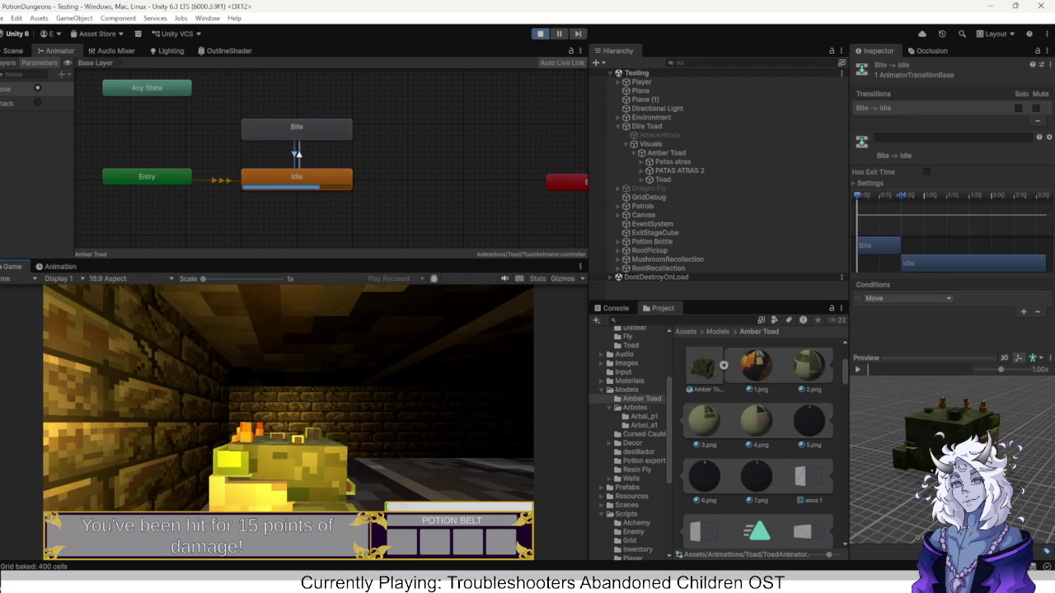
pyautogui.press('d')
pyautogui.press('a')
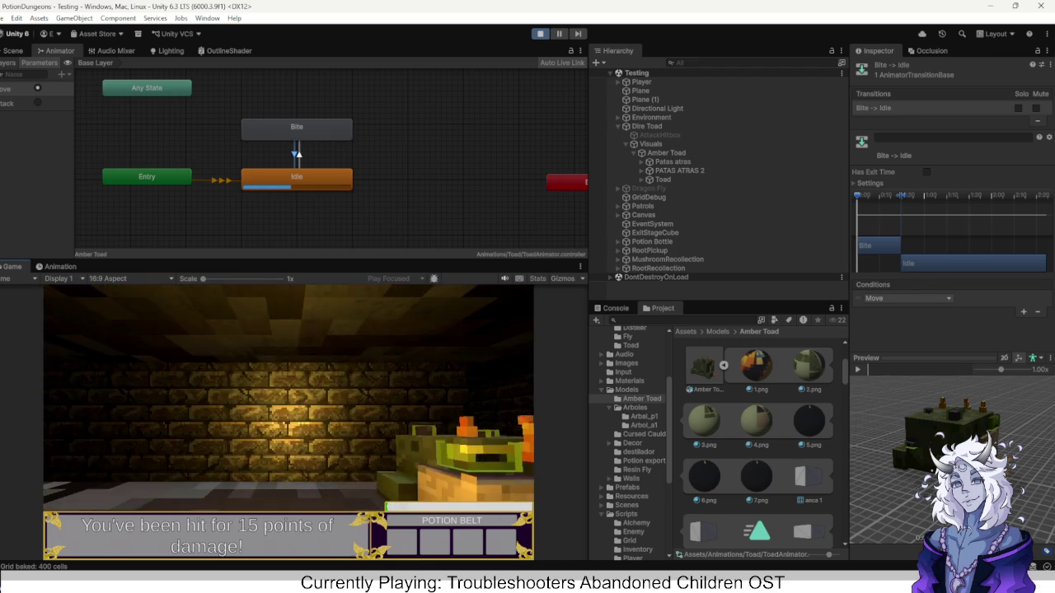
pyautogui.press('a')
pyautogui.press('a')
pyautogui.press('d')
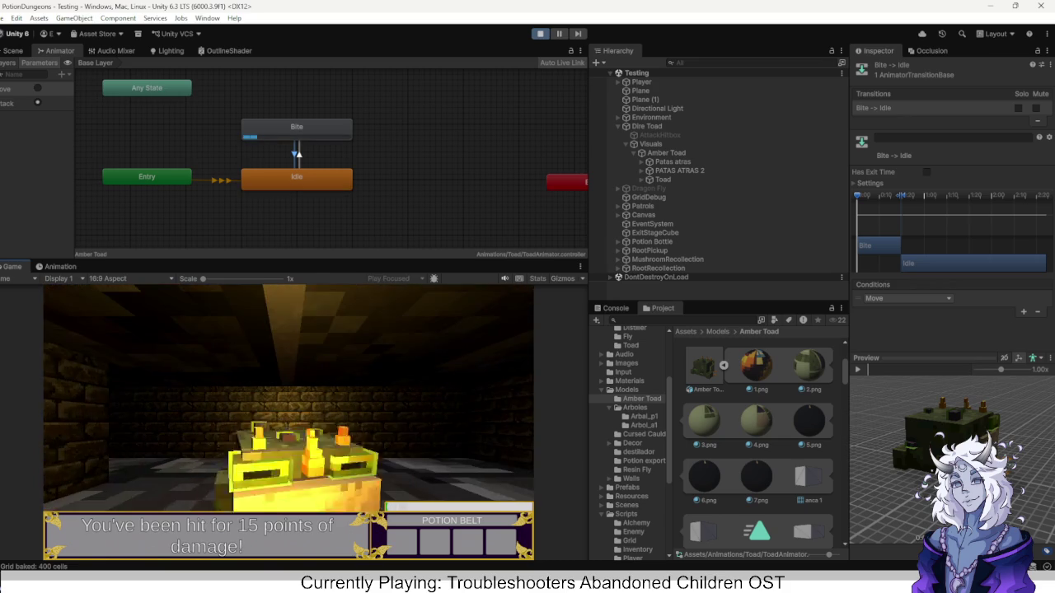
pyautogui.press('d')
pyautogui.press('a')
pyautogui.press('d')
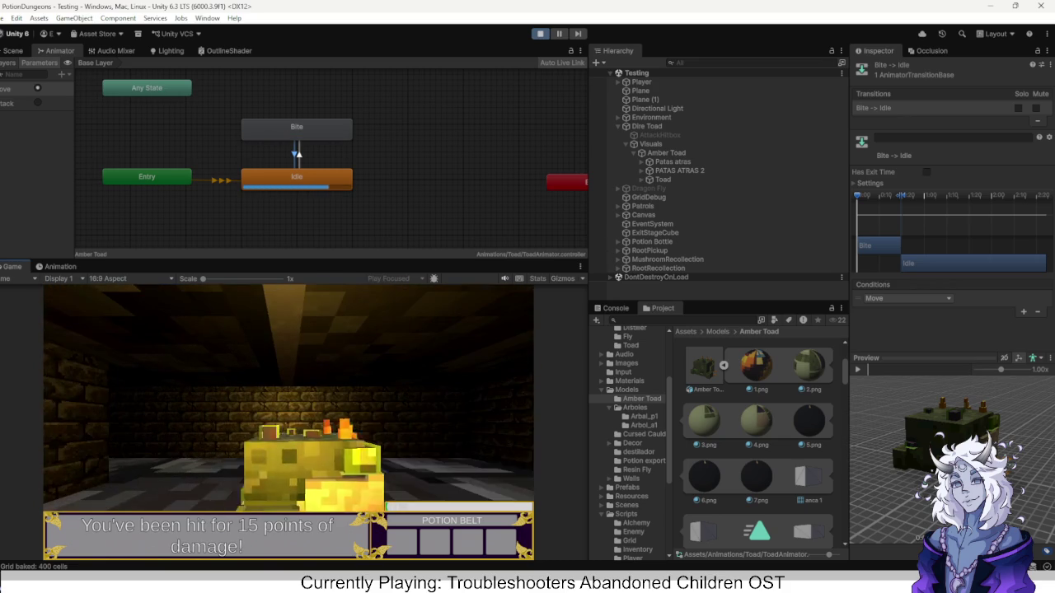
pyautogui.press('d')
pyautogui.press('a')
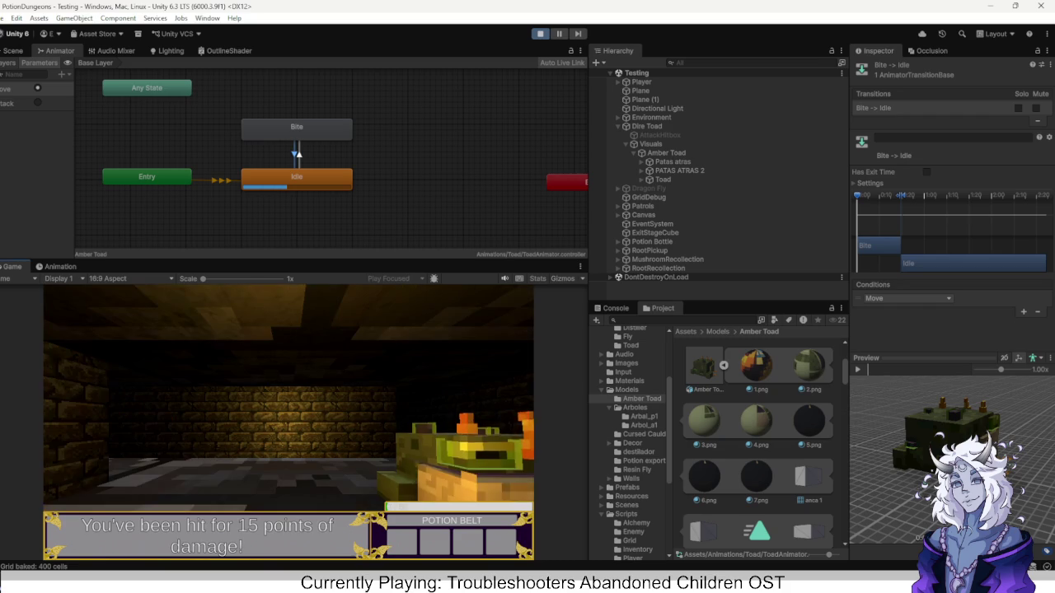
pyautogui.hotkey('ctrl', 'p')
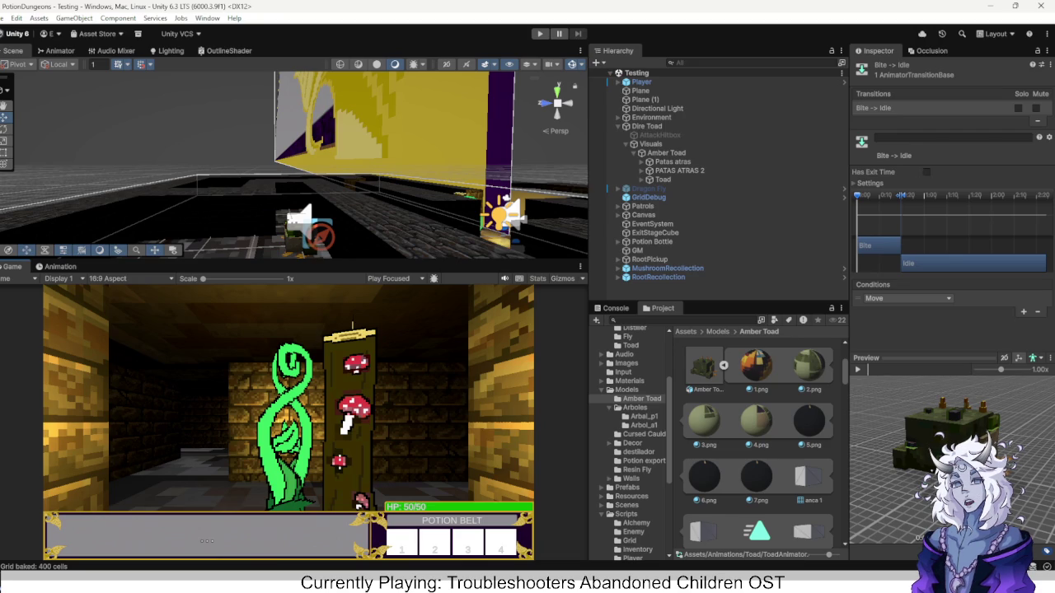
# Browse to the Potions scriptables folder and inspect the IcePot asset, cancelling its deletion.
pyautogui.scroll(-5, 634, 437)
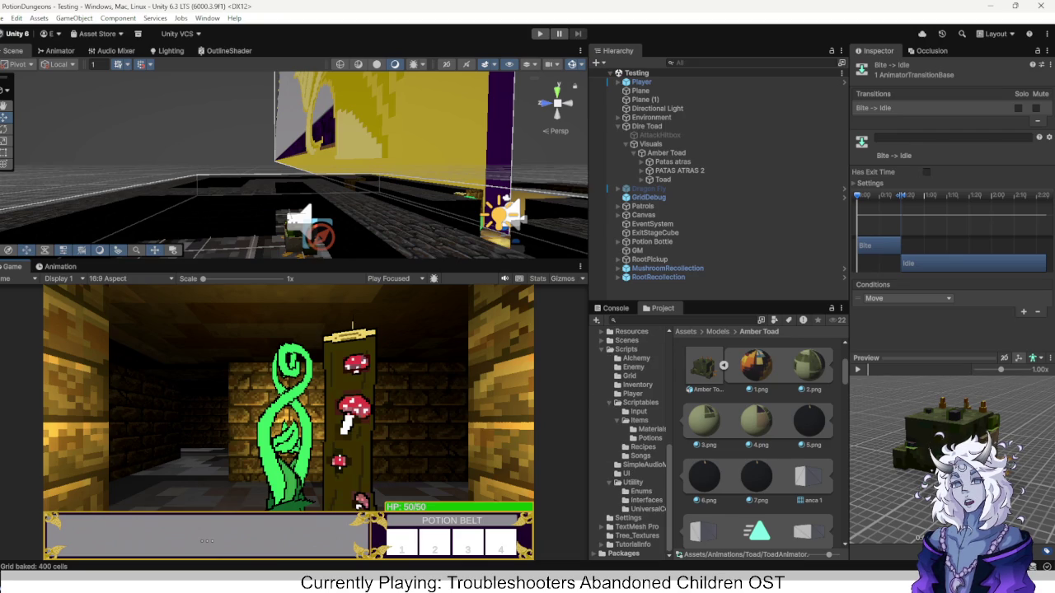
pyautogui.click(632, 482)
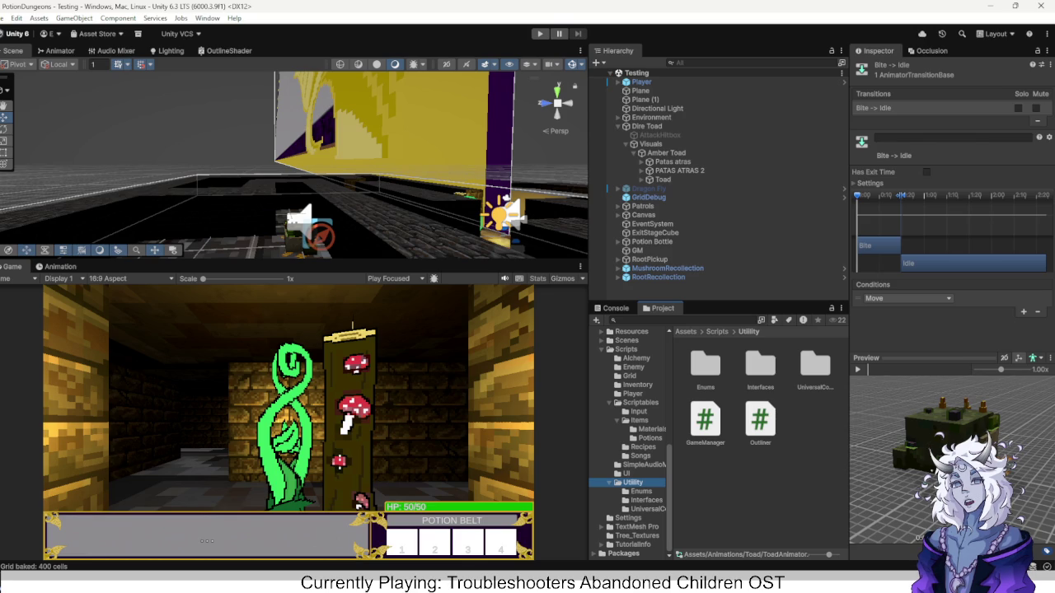
pyautogui.click(650, 437)
pyautogui.click(761, 420)
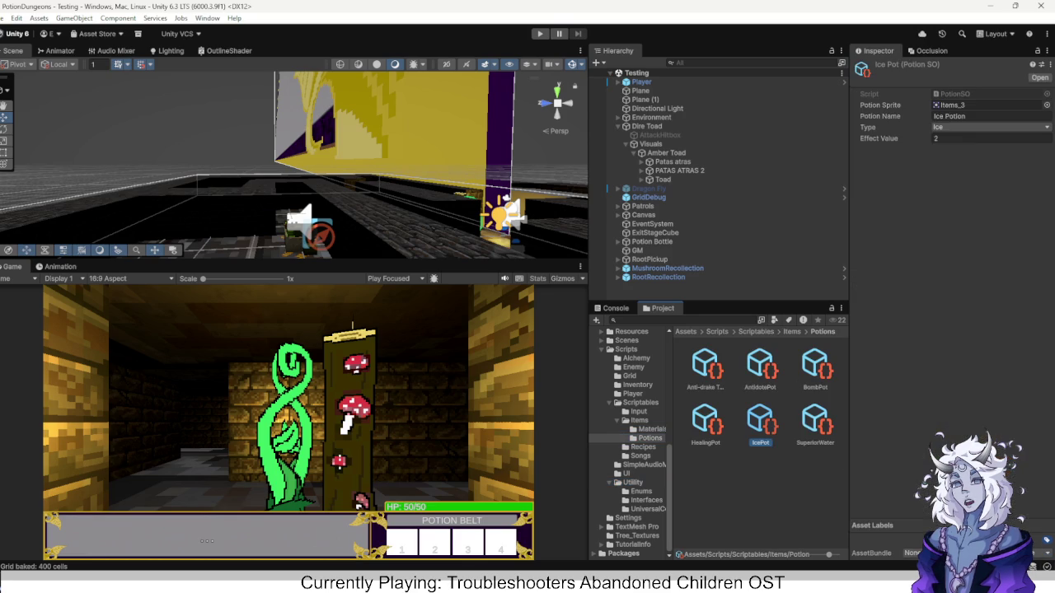
pyautogui.press('Delete')
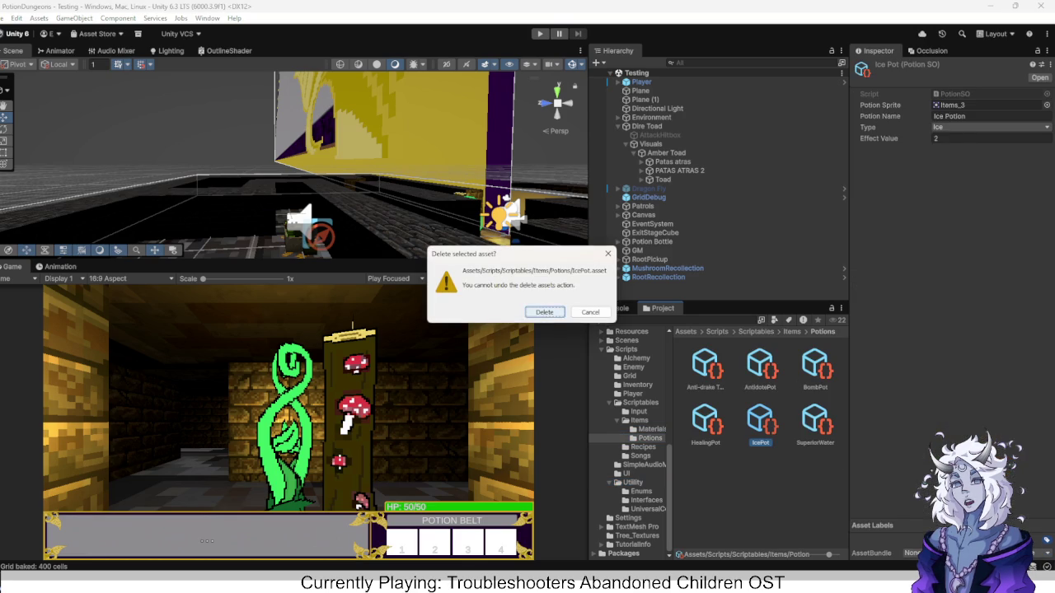
pyautogui.press('Return')
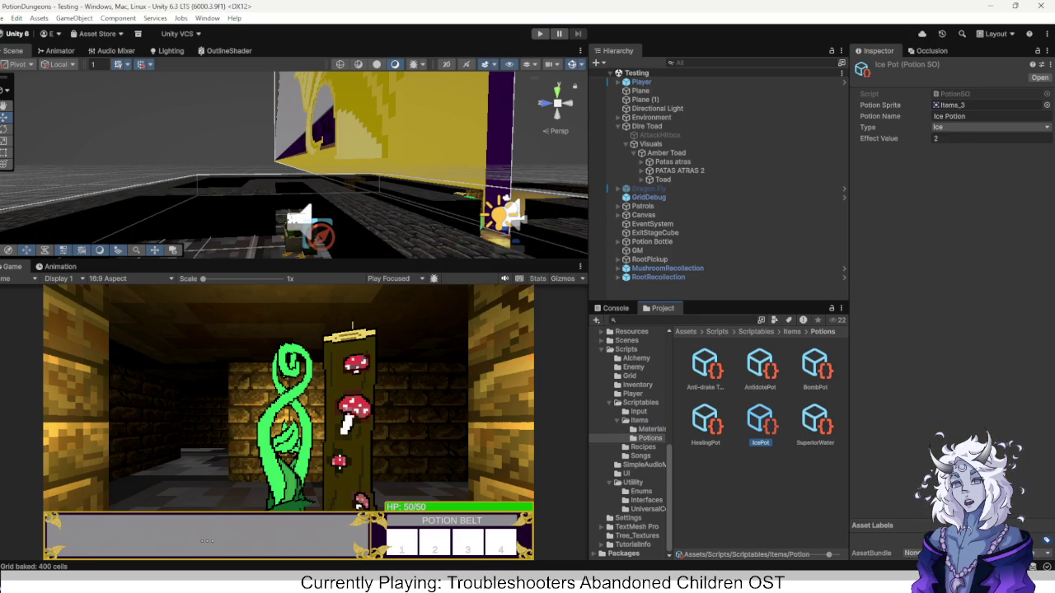
pyautogui.press('Right')
pyautogui.press('Up')
pyautogui.press('Left')
pyautogui.press('Left')
pyautogui.press('Down')
# Check the Anti-drake Toxin and Ice Pot Type dropdowns, leaving both on Ice, then open Recipes.
pyautogui.click(705, 366)
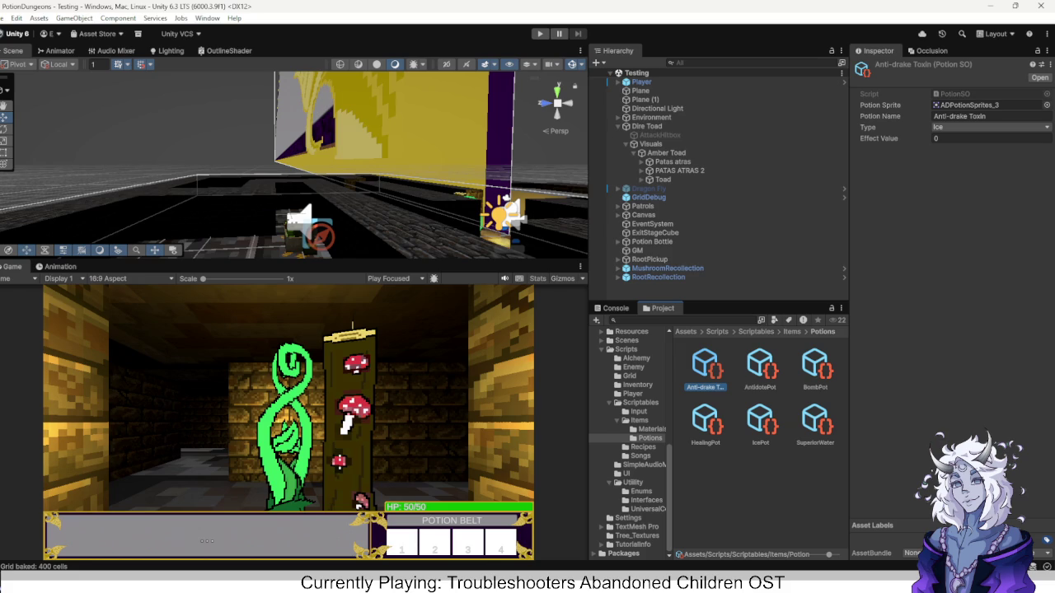
pyautogui.click(989, 127)
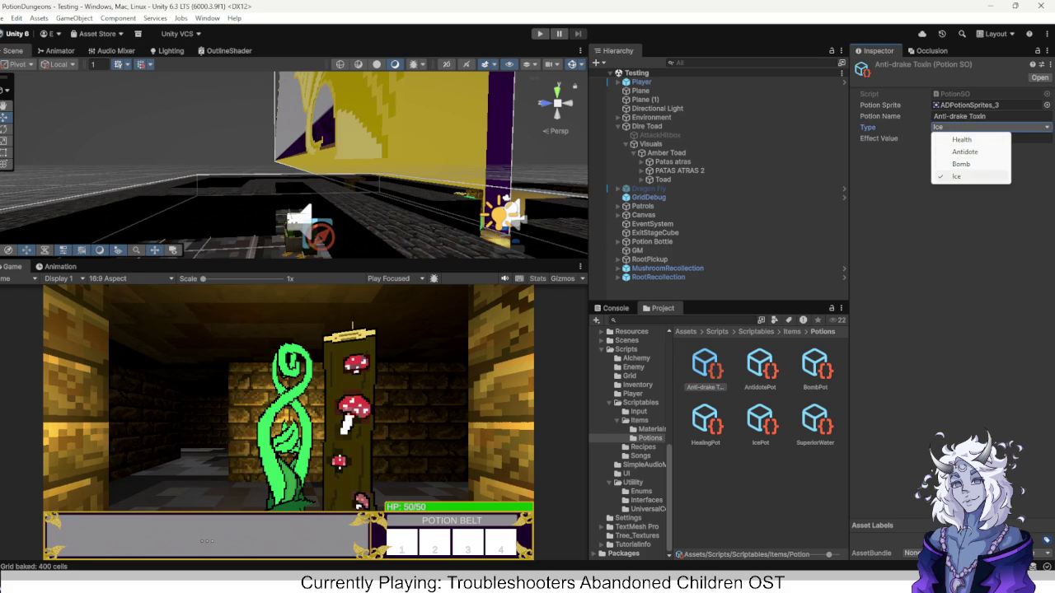
pyautogui.click(980, 175)
pyautogui.click(760, 420)
pyautogui.click(989, 127)
pyautogui.click(968, 176)
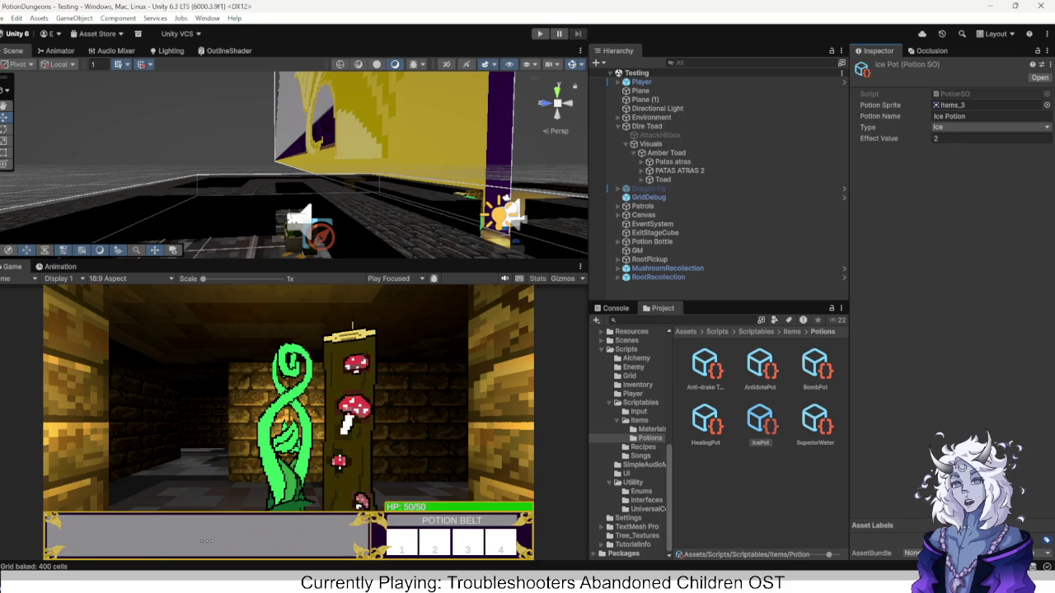
pyautogui.click(642, 447)
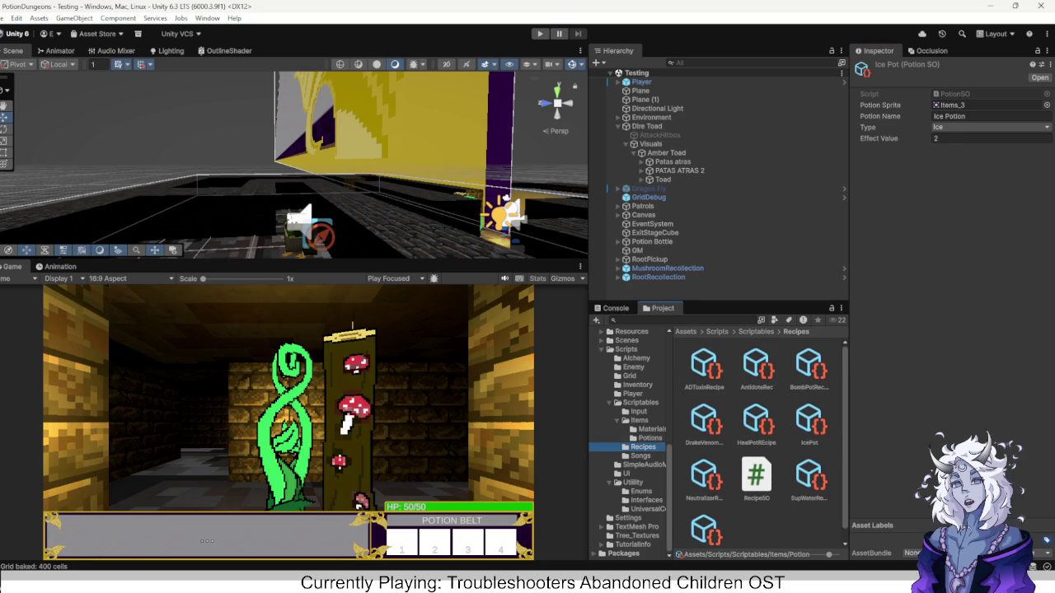
# Delete the IcePot recipe asset from the Recipes folder.
pyautogui.click(809, 420)
pyautogui.press('Delete')
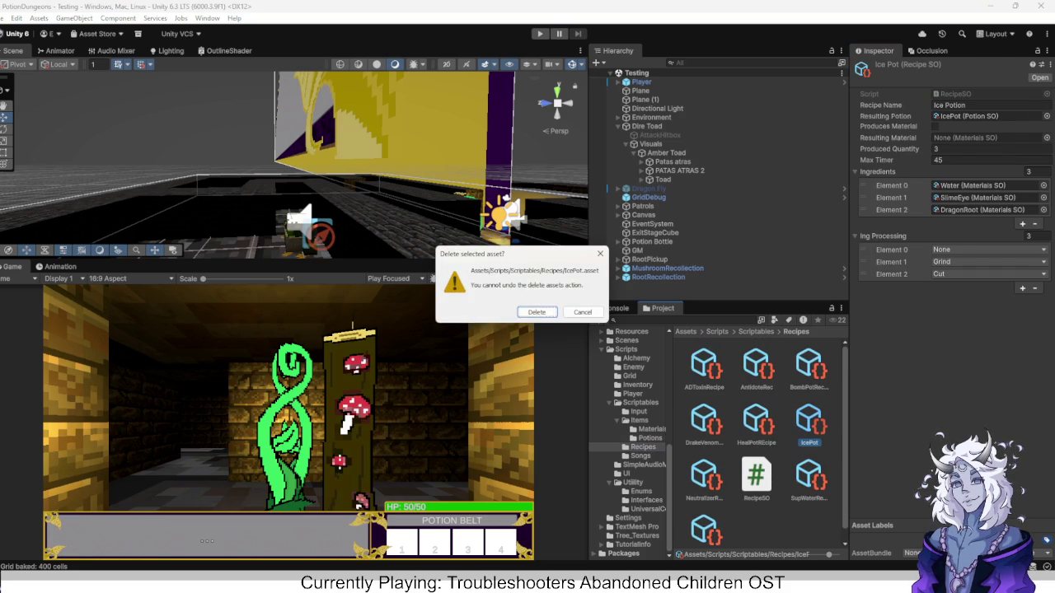
pyautogui.press('Return')
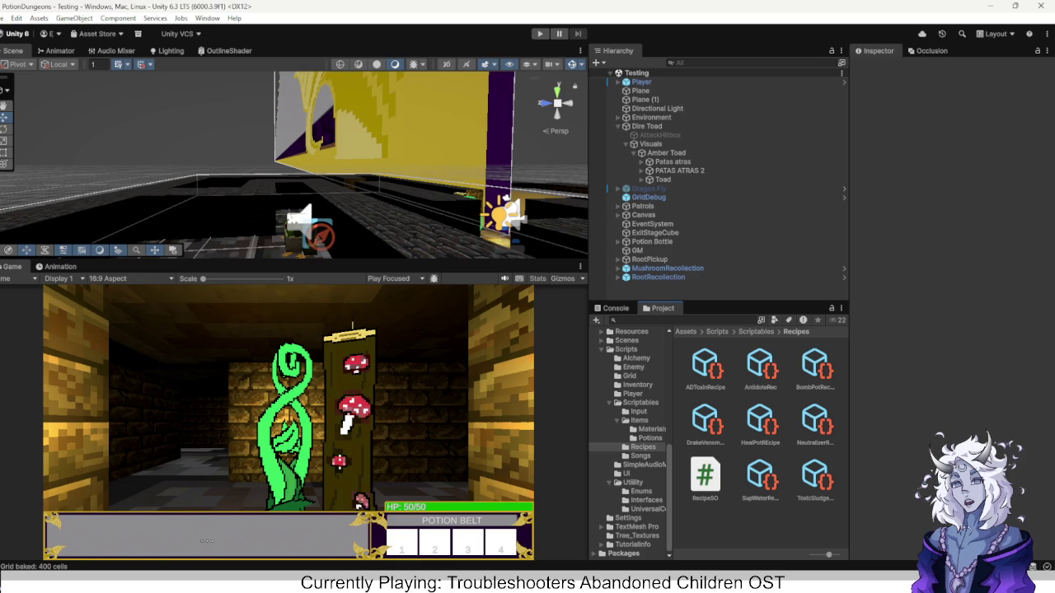
# Open the WitchHut scene from the Scenes folder.
pyautogui.scroll(10, 630, 441)
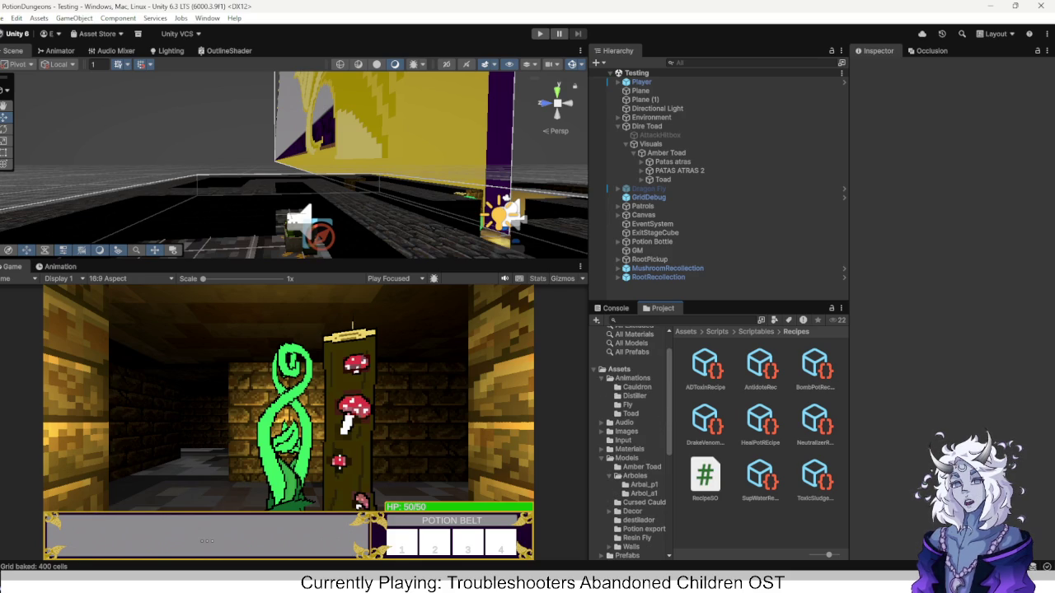
pyautogui.scroll(-10, 630, 441)
pyautogui.click(626, 407)
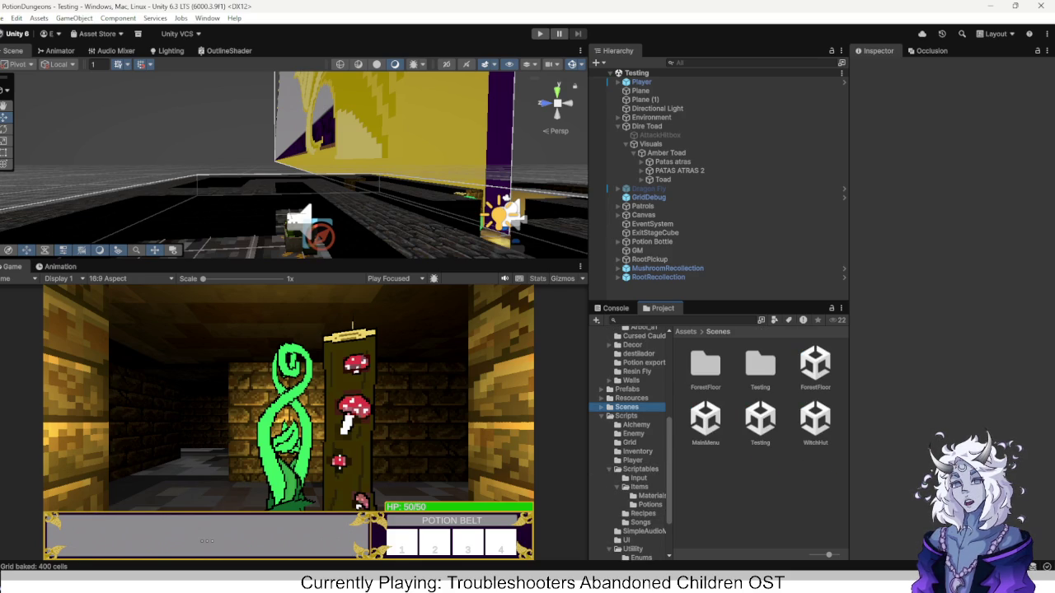
pyautogui.doubleClick(815, 418)
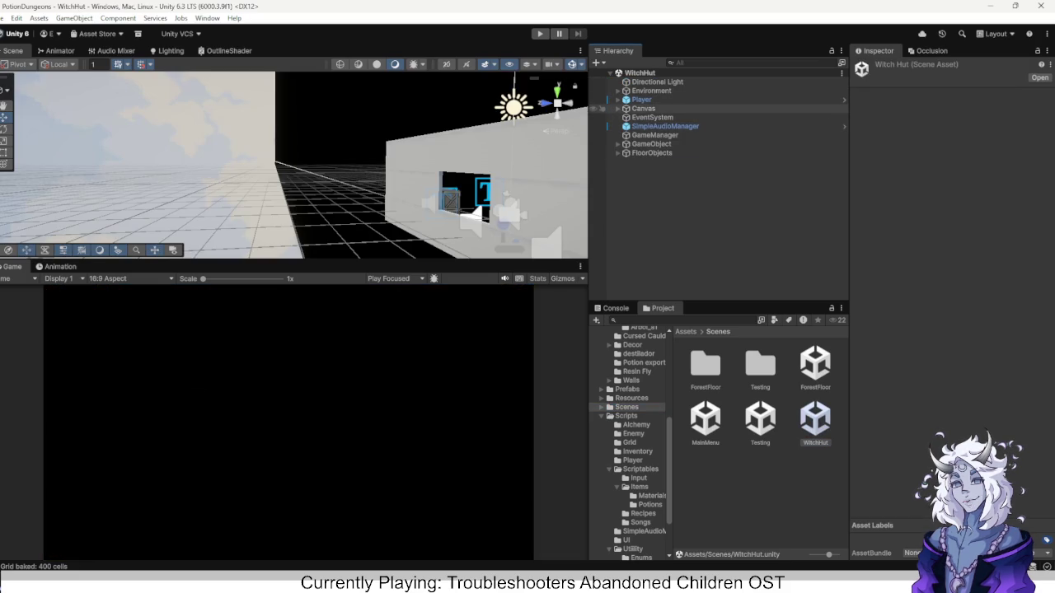
# Deactivate the Canvas's LevelAnim object and move it below PauseMenu.
pyautogui.click(618, 108)
pyautogui.click(659, 117)
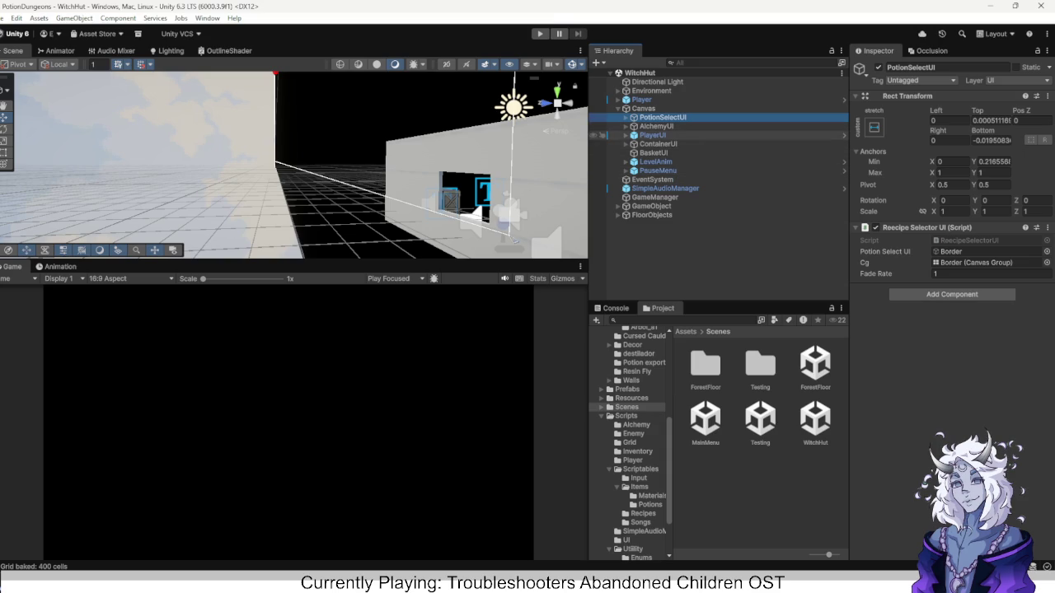
pyautogui.click(655, 161)
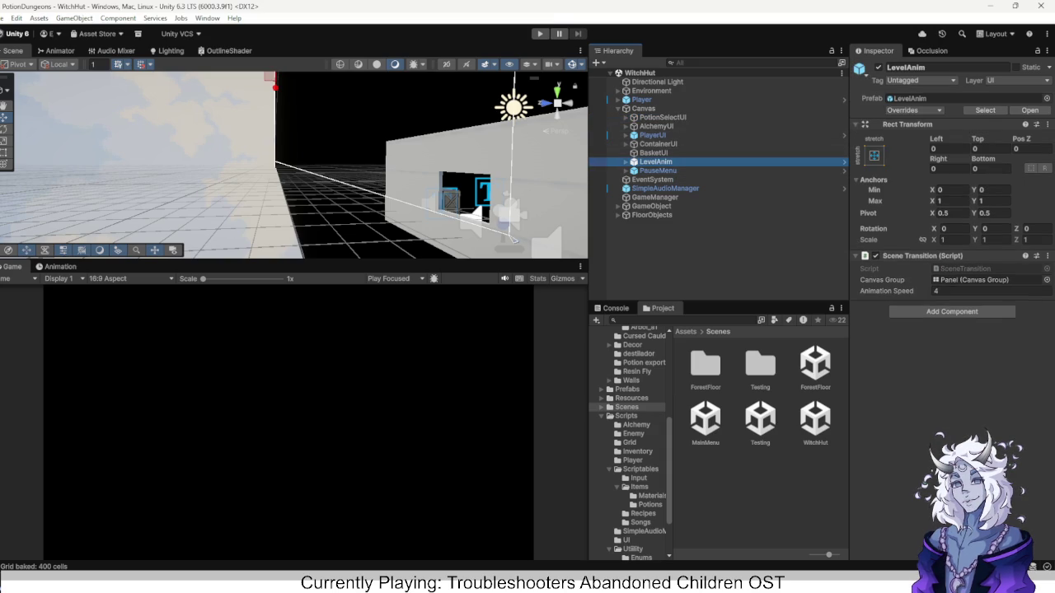
pyautogui.click(878, 67)
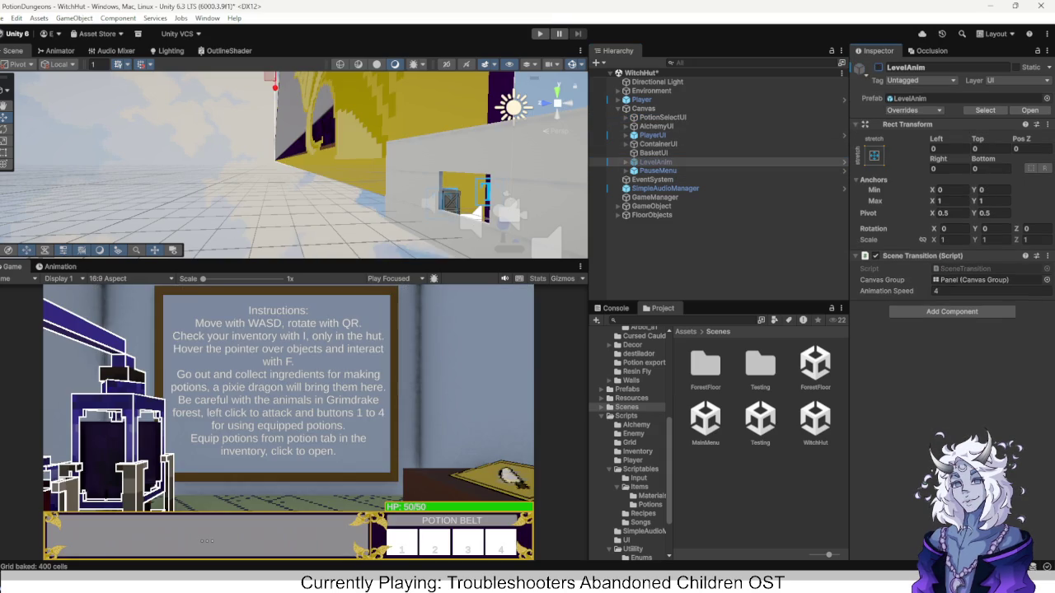
pyautogui.moveTo(655, 165); pyautogui.dragTo(656, 175)
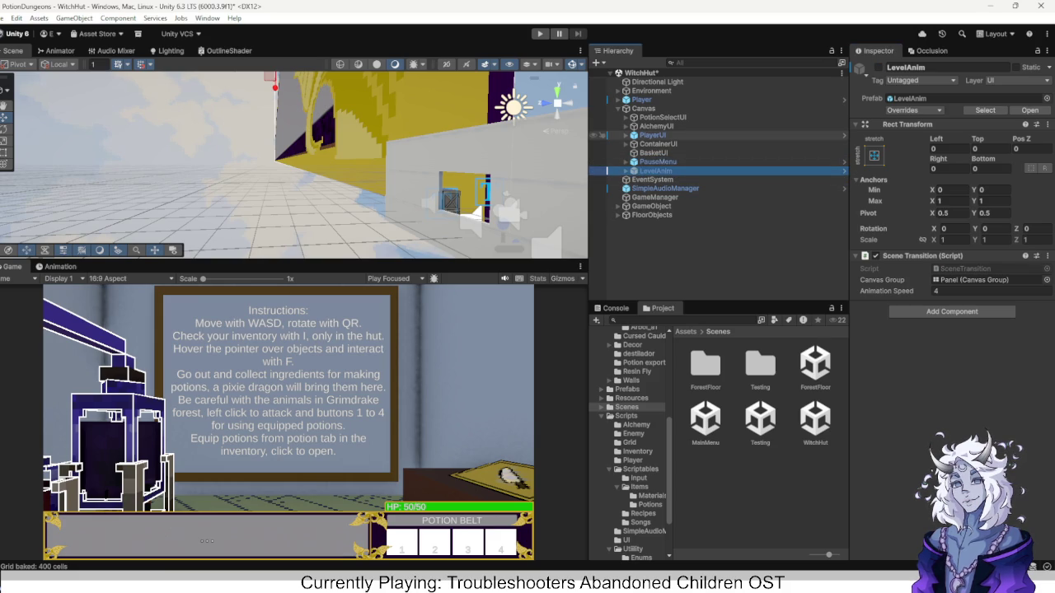
# Select PotionSelectUI's Border child and go to its Canvas Group Alpha field.
pyautogui.click(655, 126)
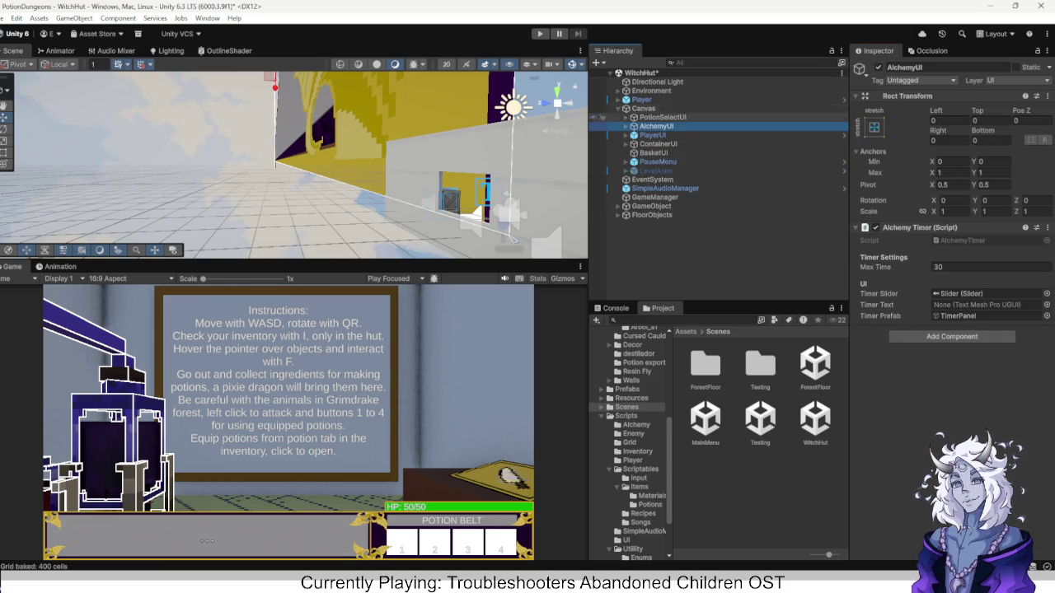
pyautogui.click(651, 117)
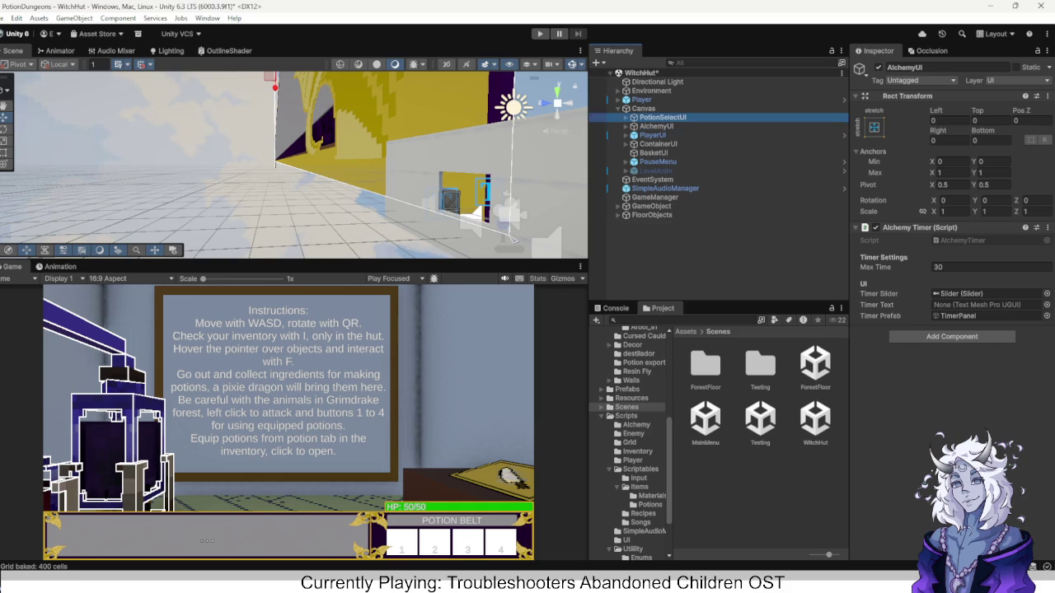
pyautogui.click(624, 117)
pyautogui.click(657, 126)
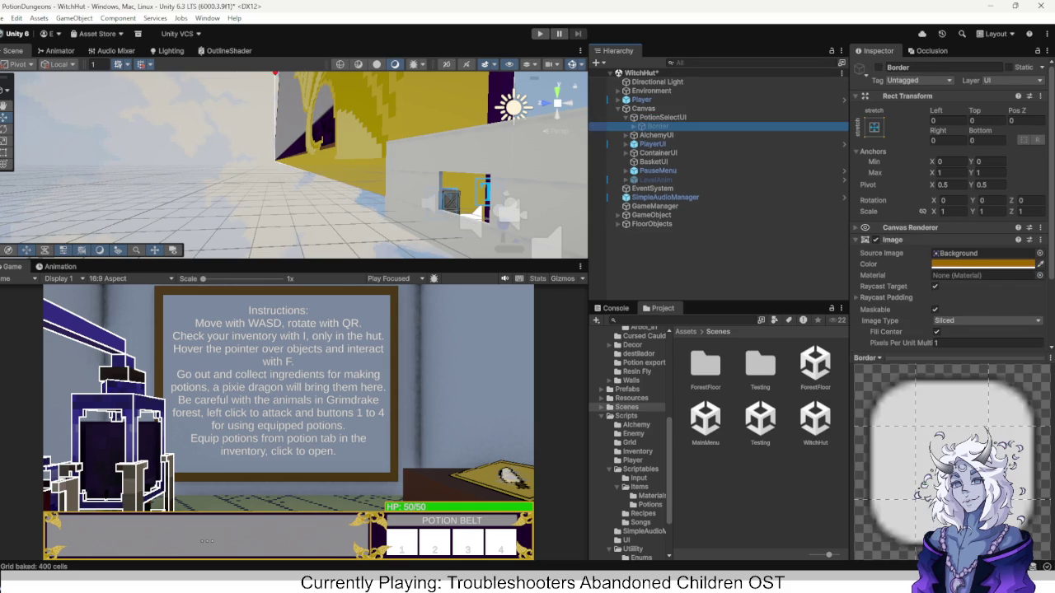
pyautogui.scroll(-3, 947, 206)
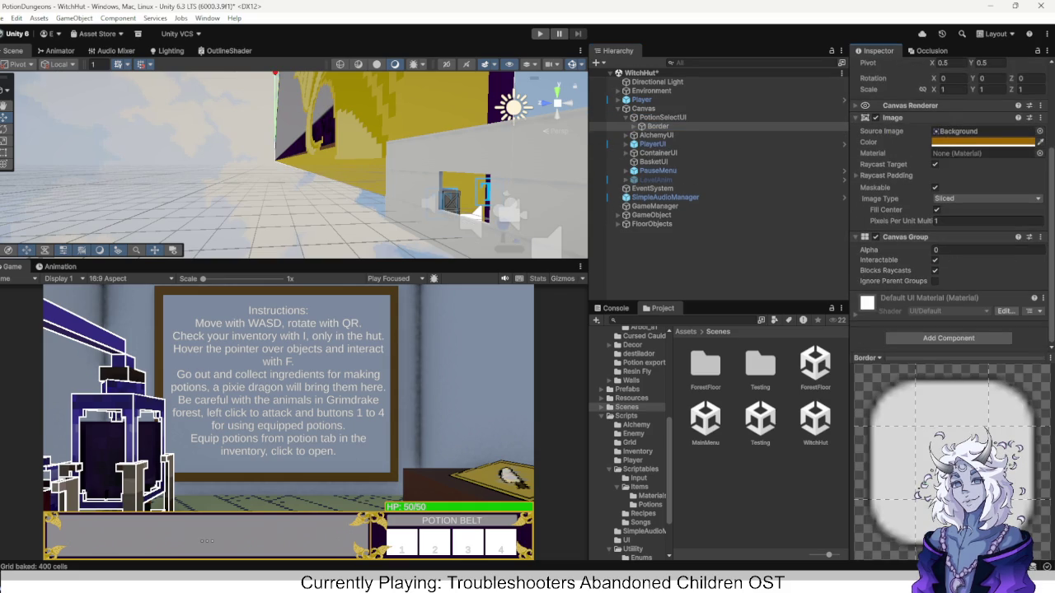
pyautogui.click(956, 250)
# Set Border's Canvas Group Alpha to 1 and expand Scroll View > Viewport > Content.
pyautogui.write('1')
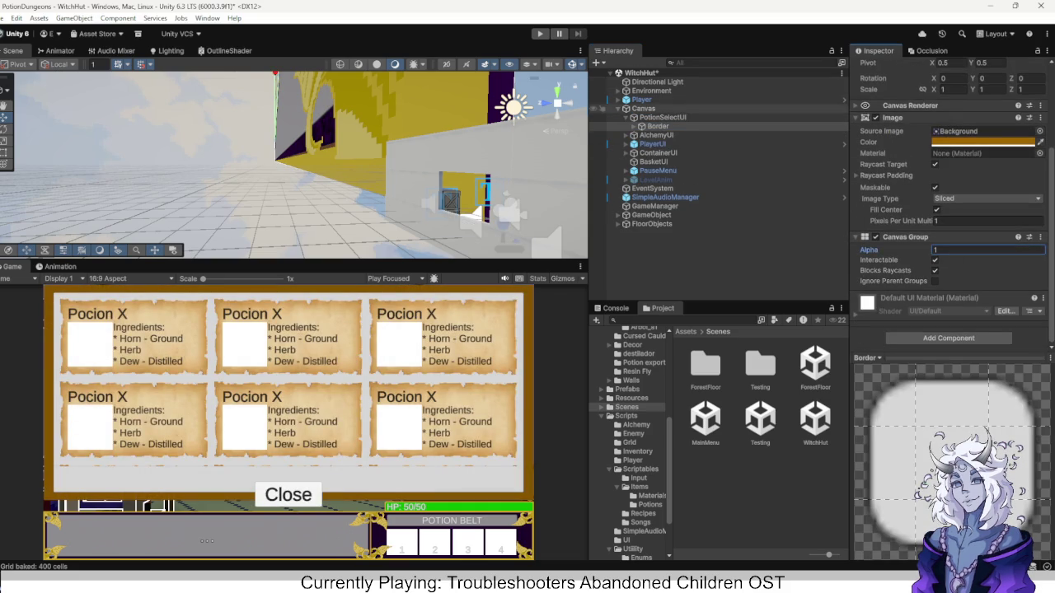
pyautogui.click(634, 126)
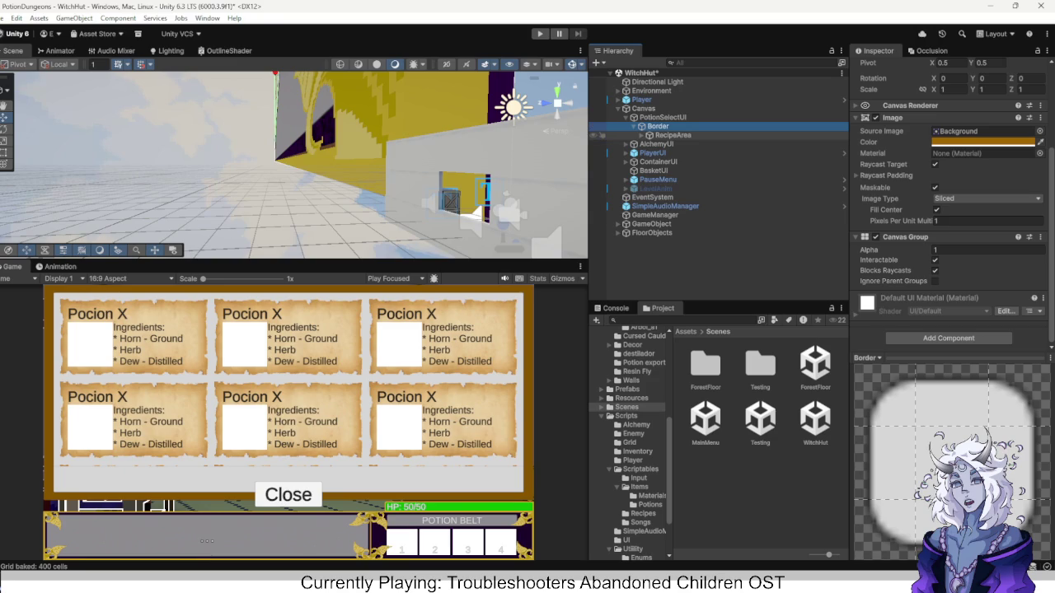
pyautogui.click(649, 134)
pyautogui.click(673, 135)
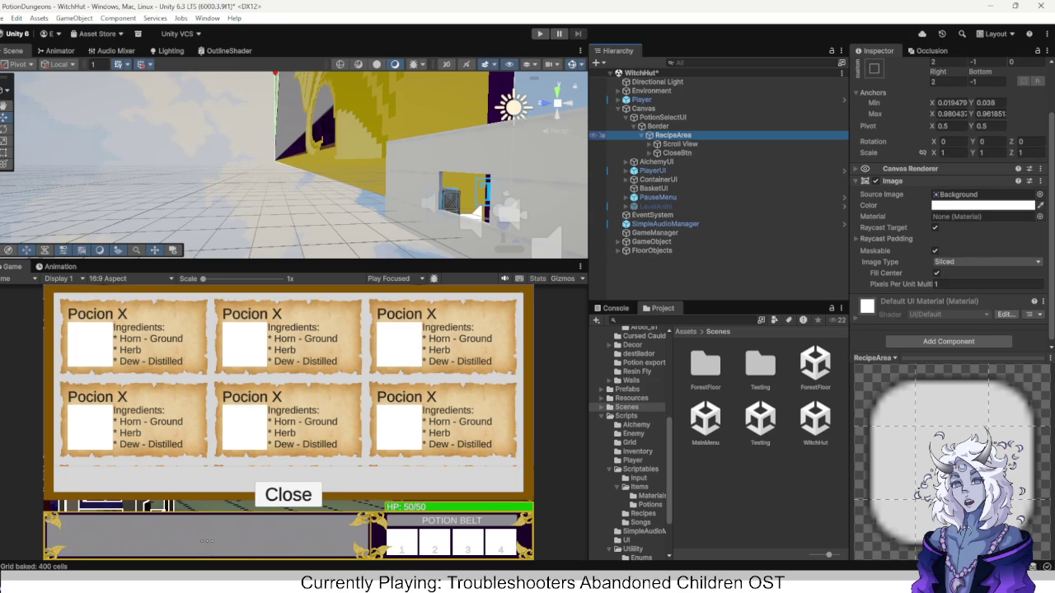
pyautogui.click(680, 143)
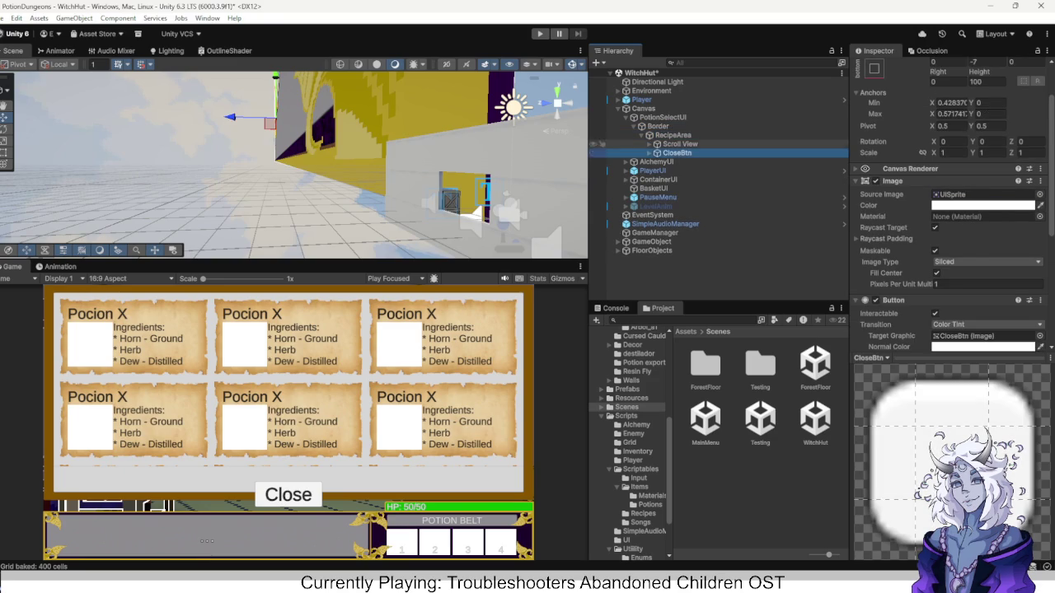
pyautogui.press('Right')
pyautogui.press('Down')
pyautogui.press('Right')
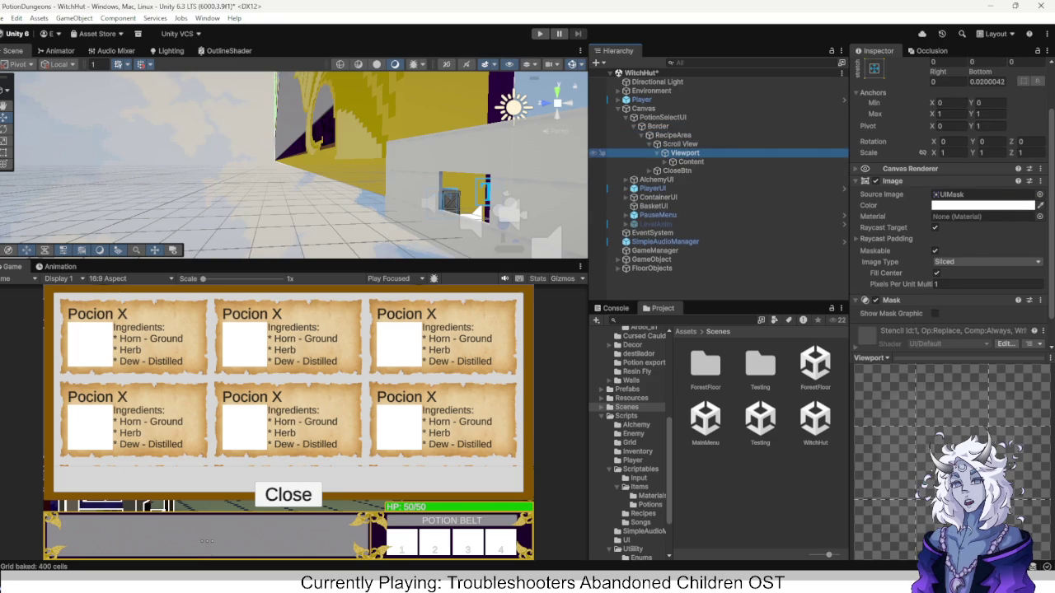
pyautogui.press('Down')
pyautogui.press('Right')
pyautogui.press('Down')
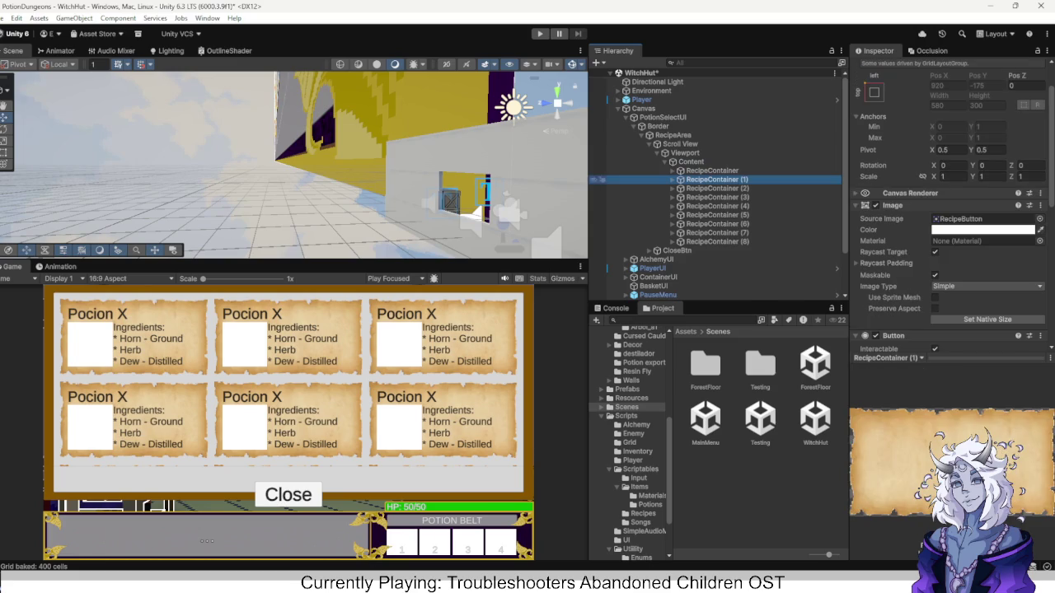
pyautogui.press('Down')
pyautogui.press('Down')
pyautogui.press('Down')
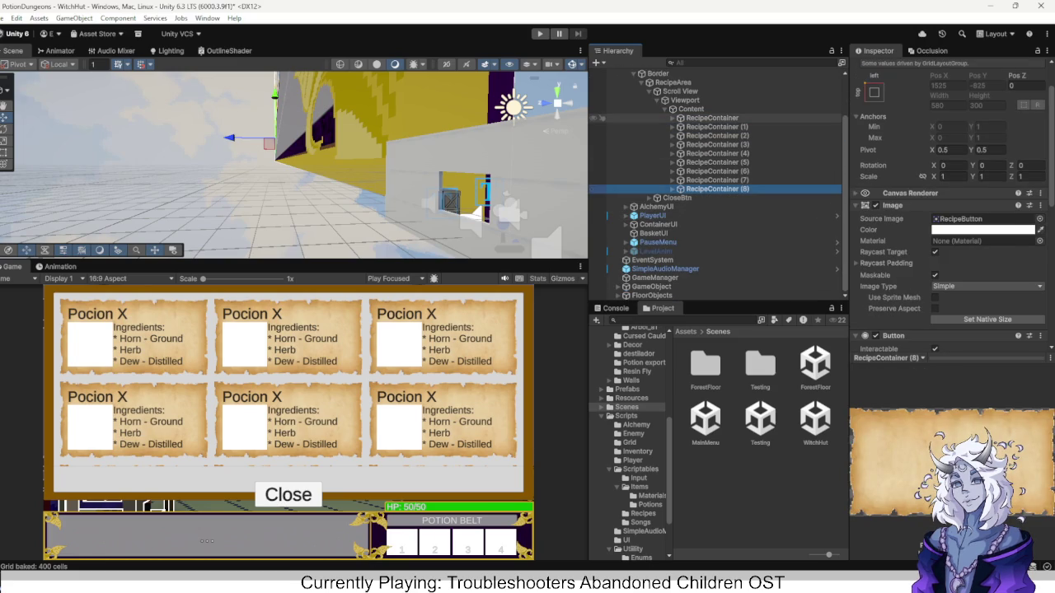
# Check the Recipe Select field of RecipeContainers (1) through (8), then reselect PotionSelectUI.
pyautogui.click(712, 118)
pyautogui.scroll(-5, 948, 206)
pyautogui.scroll(-5, 948, 206)
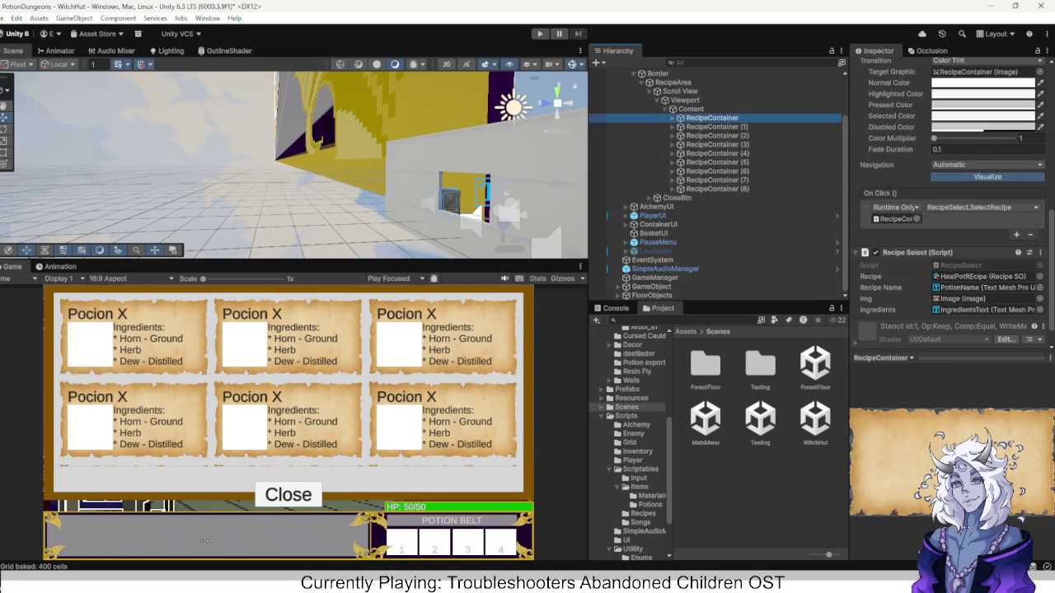
pyautogui.click(601, 128)
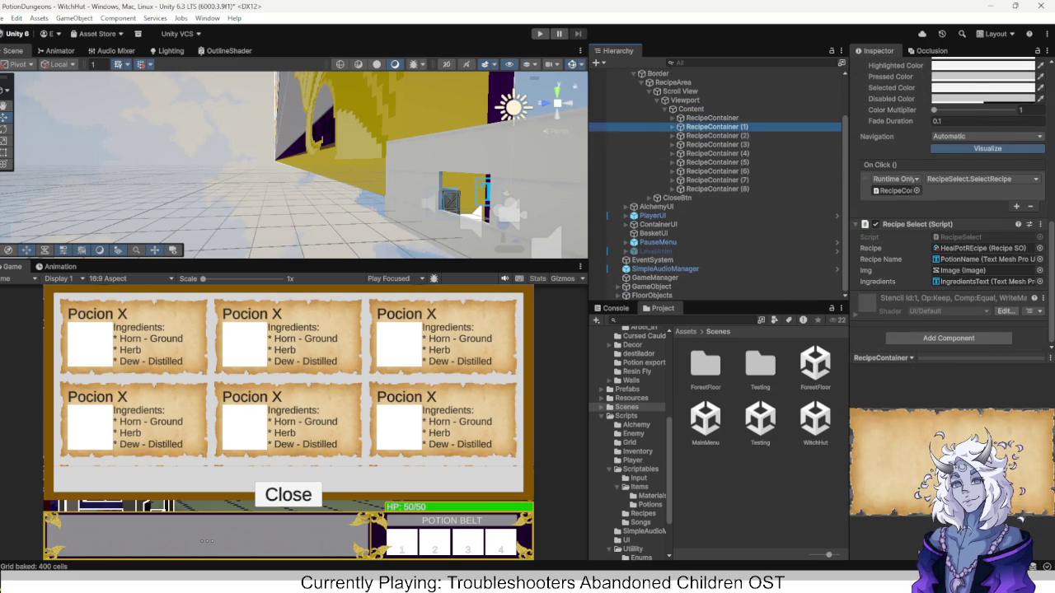
pyautogui.click(596, 135)
pyautogui.click(596, 144)
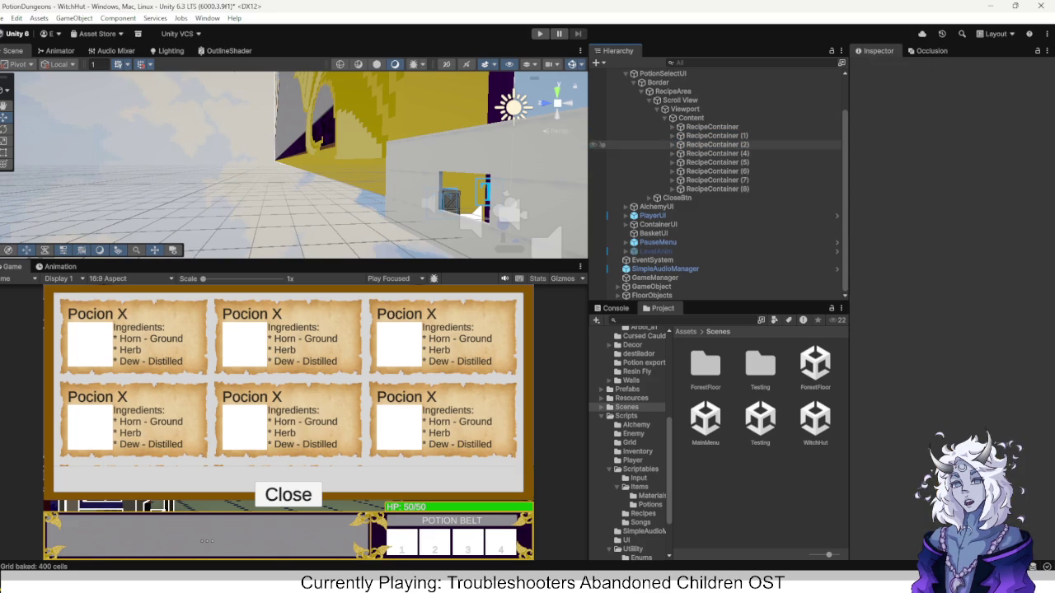
pyautogui.click(601, 144)
pyautogui.click(601, 153)
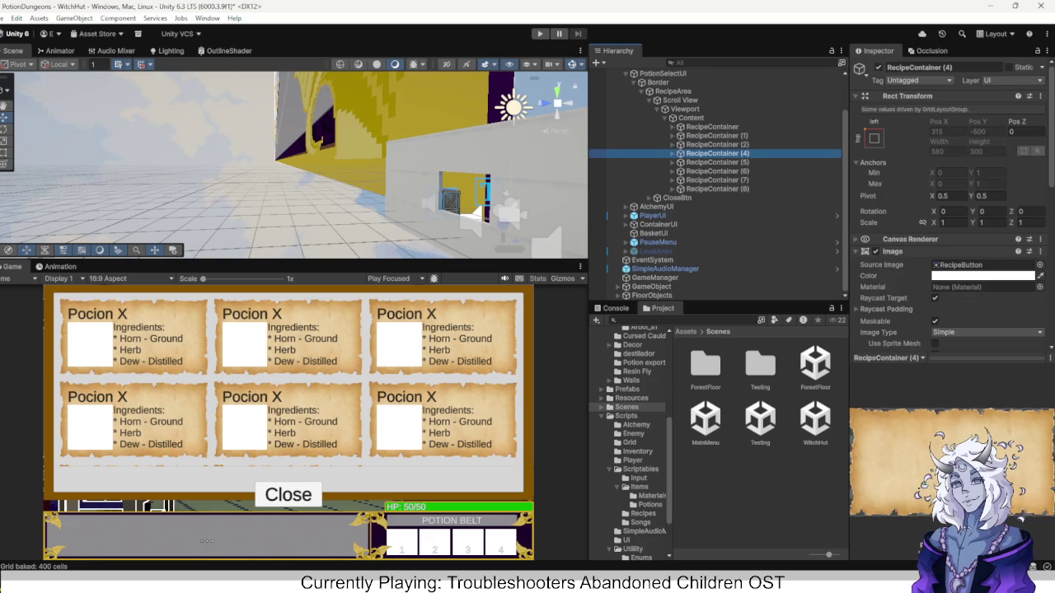
pyautogui.scroll(-10, 947, 206)
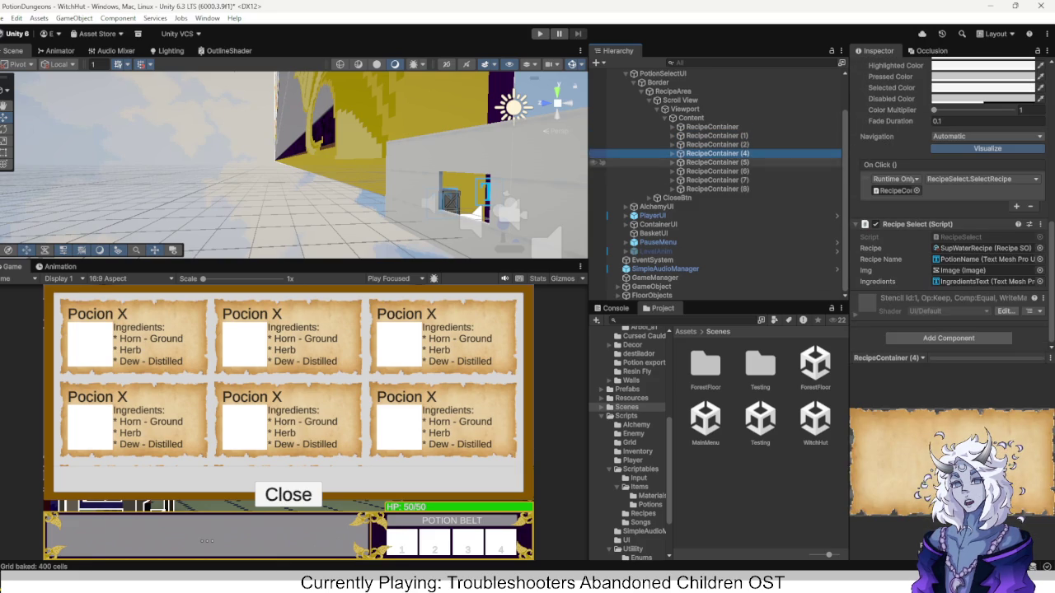
pyautogui.click(708, 163)
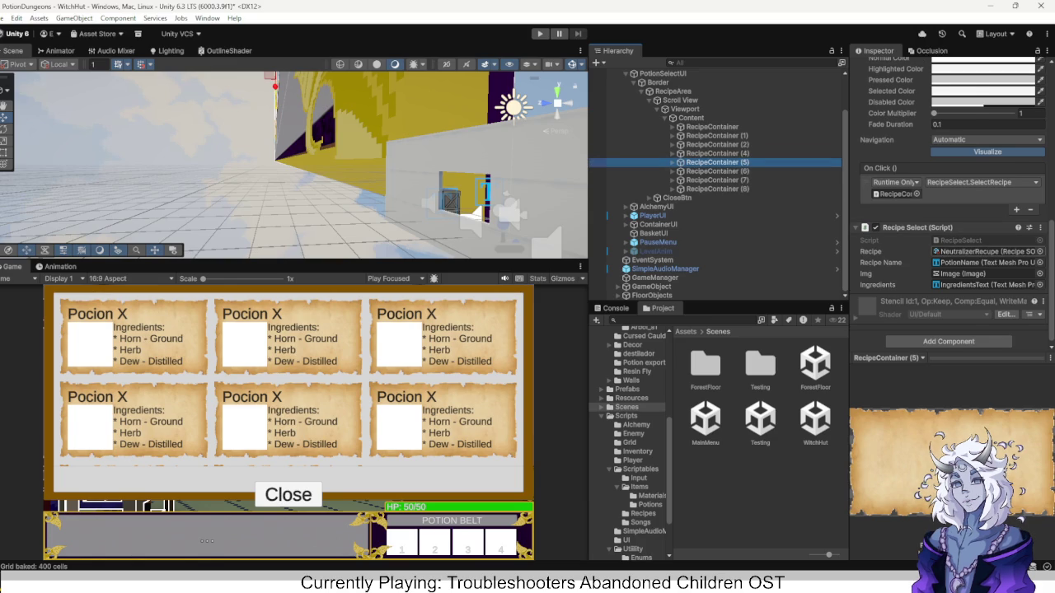
pyautogui.click(709, 171)
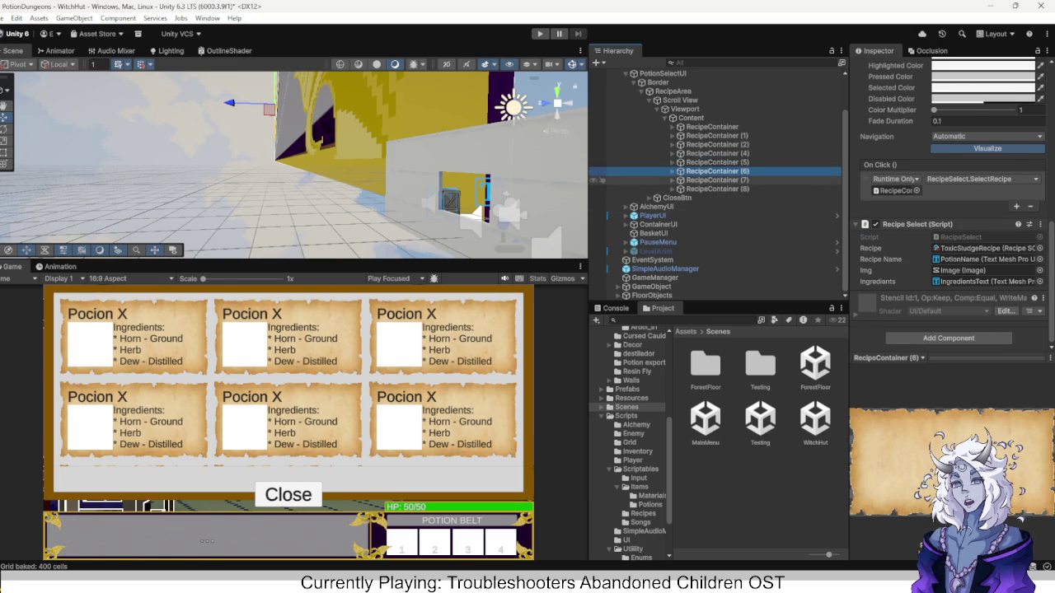
pyautogui.click(709, 180)
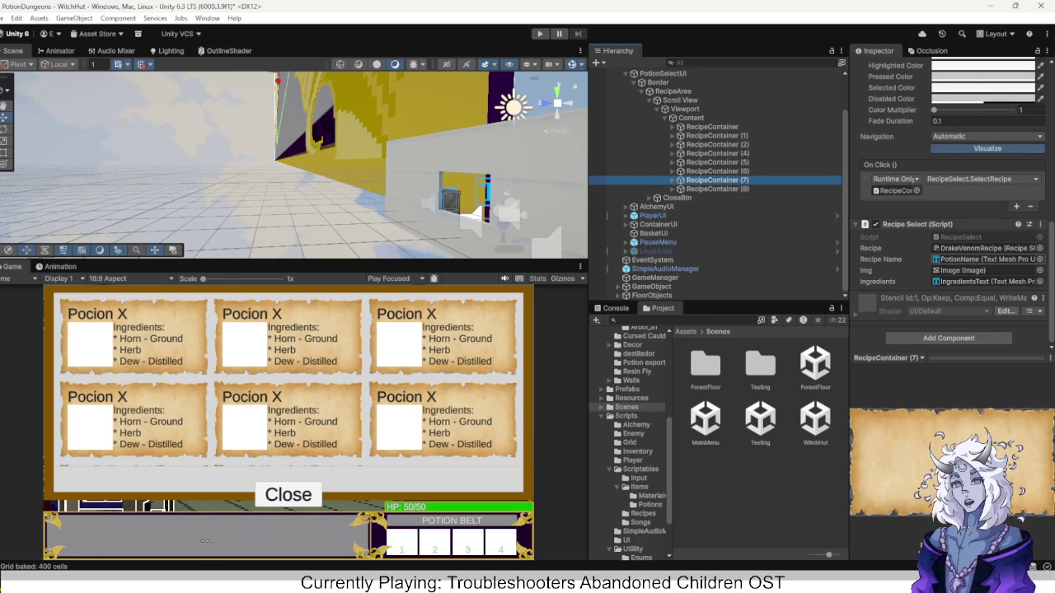
pyautogui.click(708, 189)
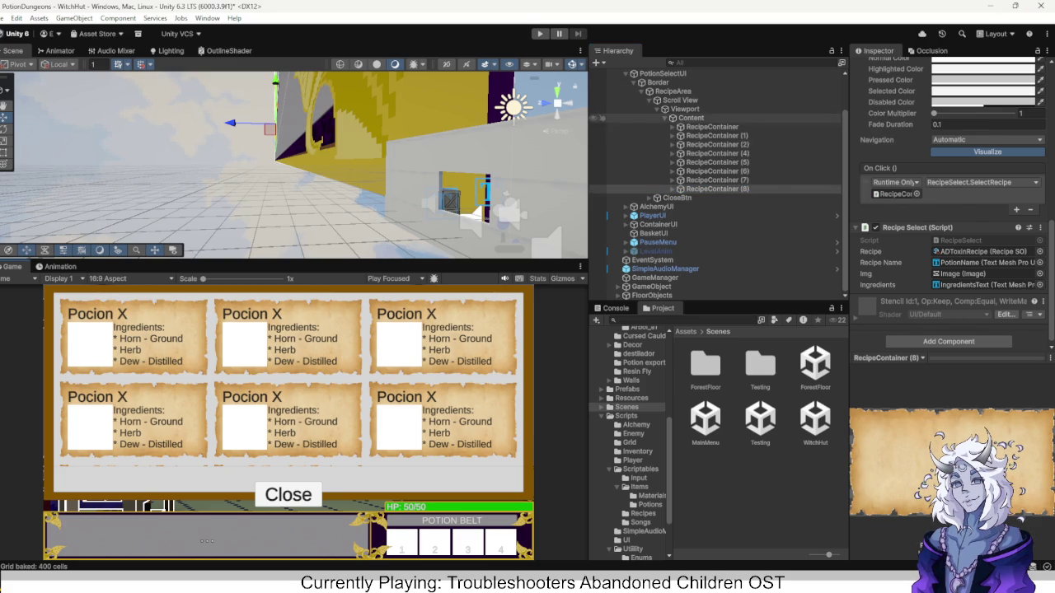
pyautogui.scroll(2, 715, 179)
pyautogui.click(662, 117)
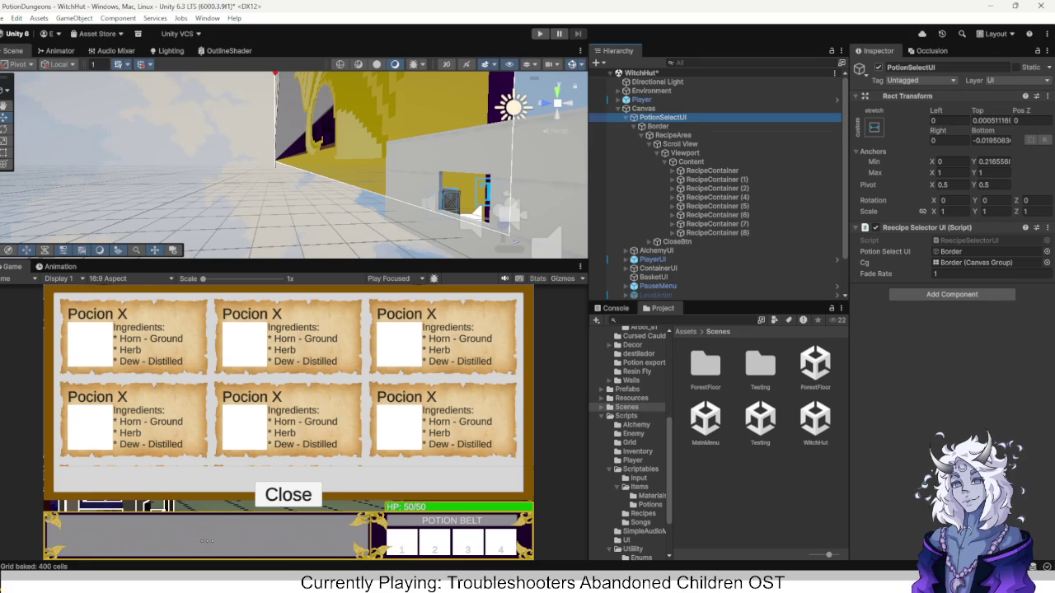
# Deactivate the Border object to hide the recipe cards, then start Play mode.
pyautogui.click(657, 126)
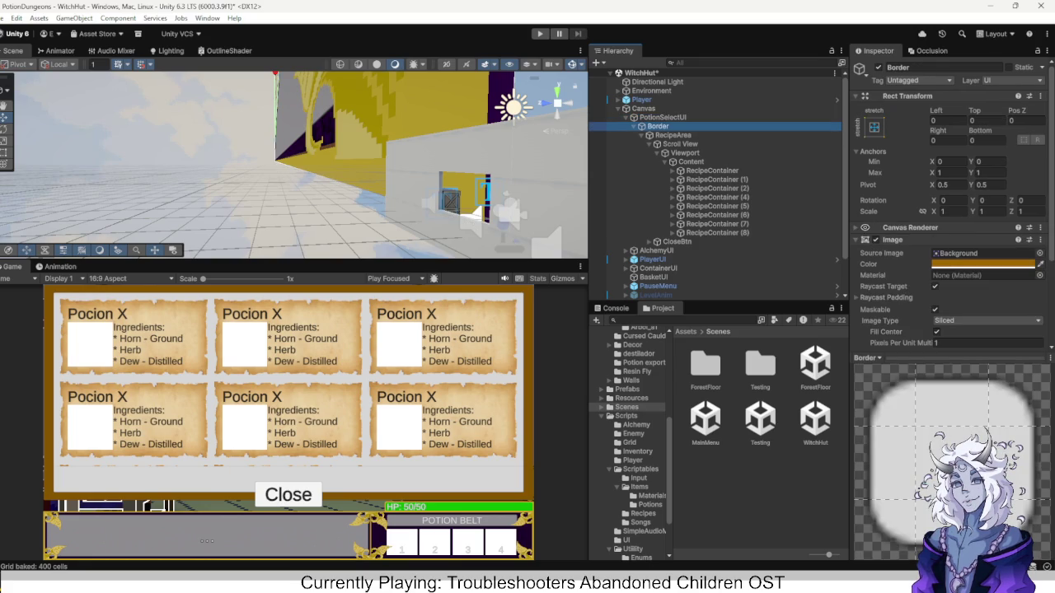
pyautogui.scroll(-2, 948, 206)
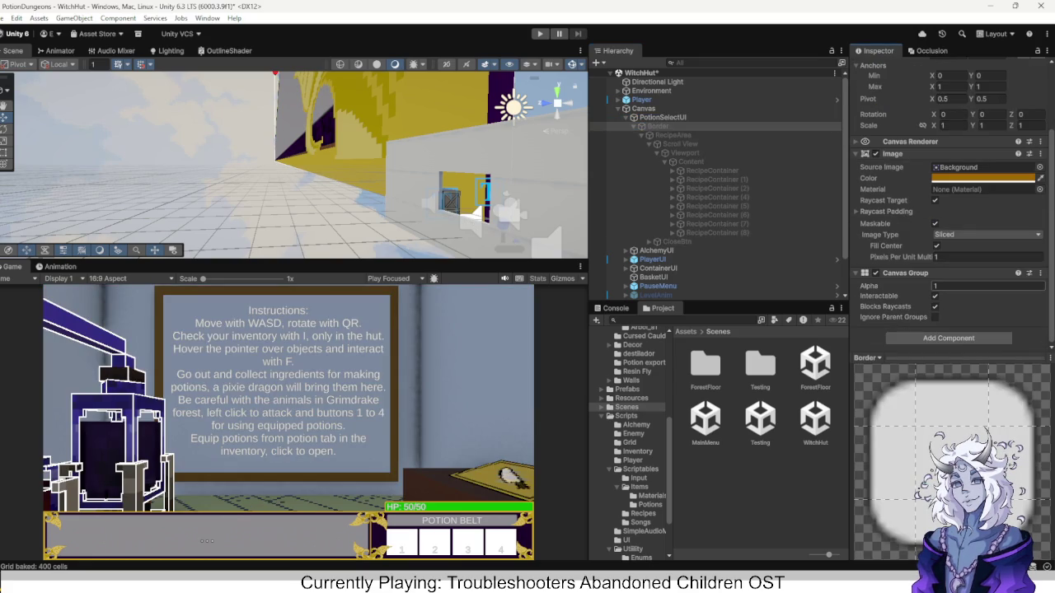
pyautogui.click(659, 117)
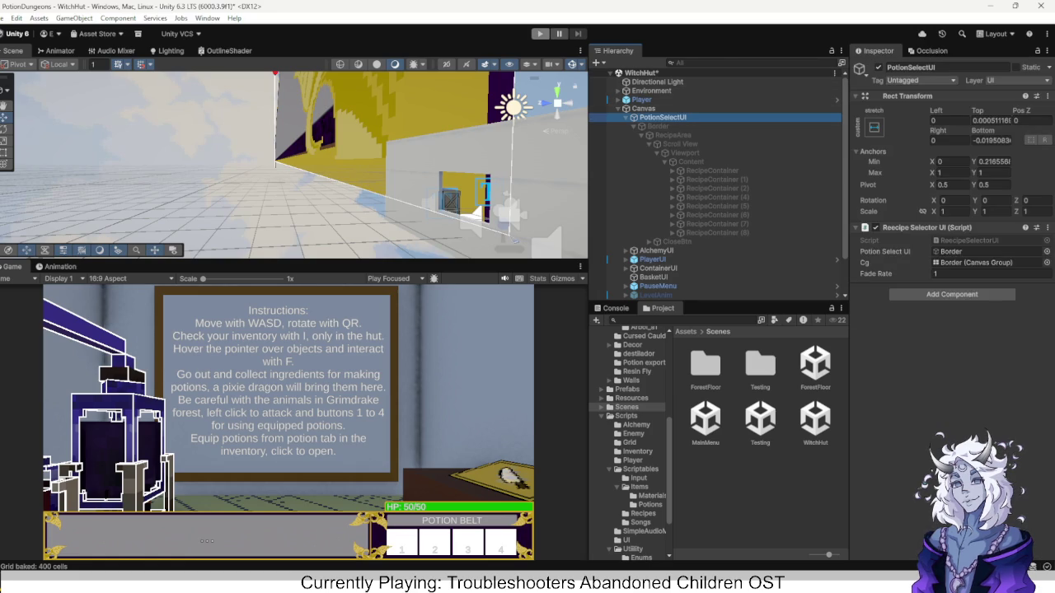
pyautogui.click(540, 34)
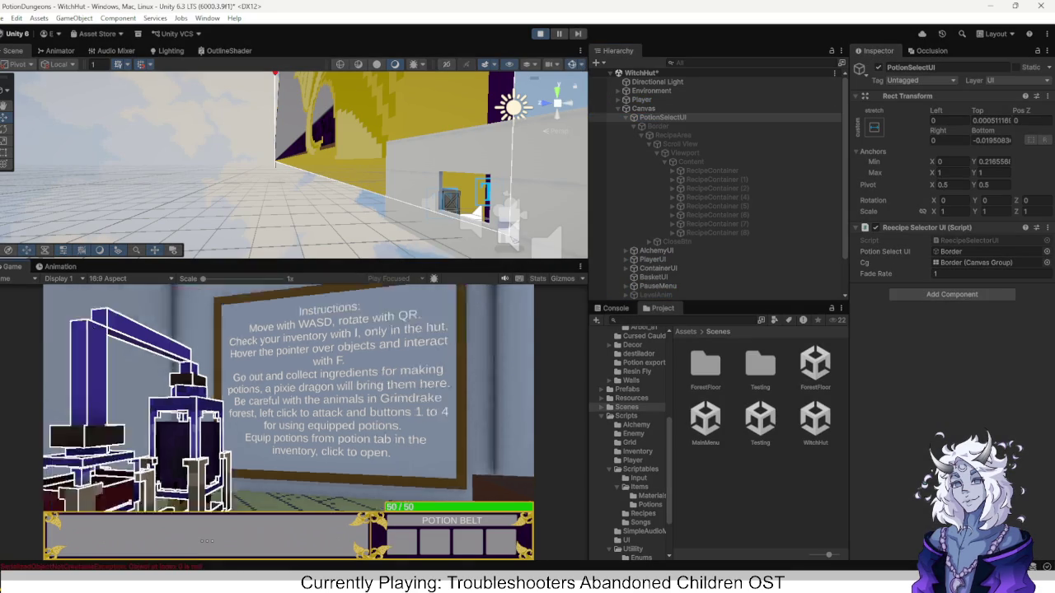
# Open the Recipe Board in game, scroll its list of recipes like Healing Potion, then stop playing.
pyautogui.press('e')
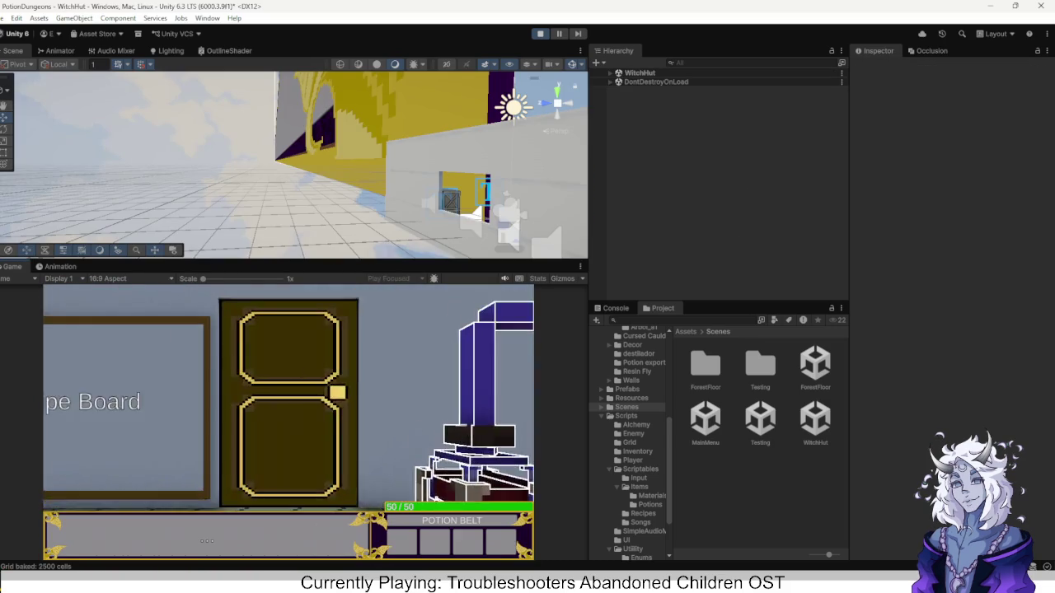
pyautogui.press('e')
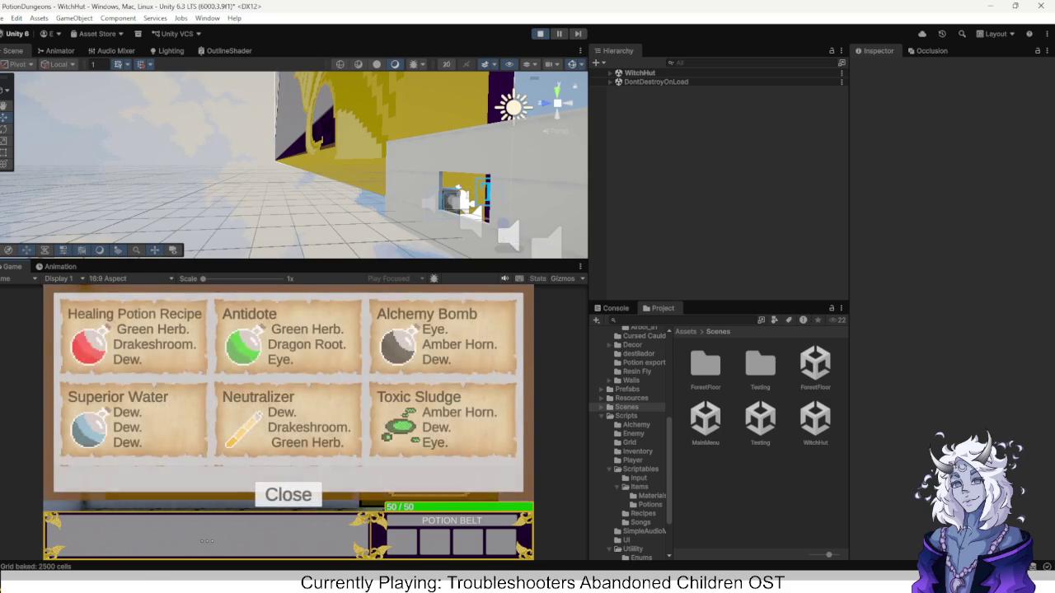
pyautogui.scroll(-2, 288, 379)
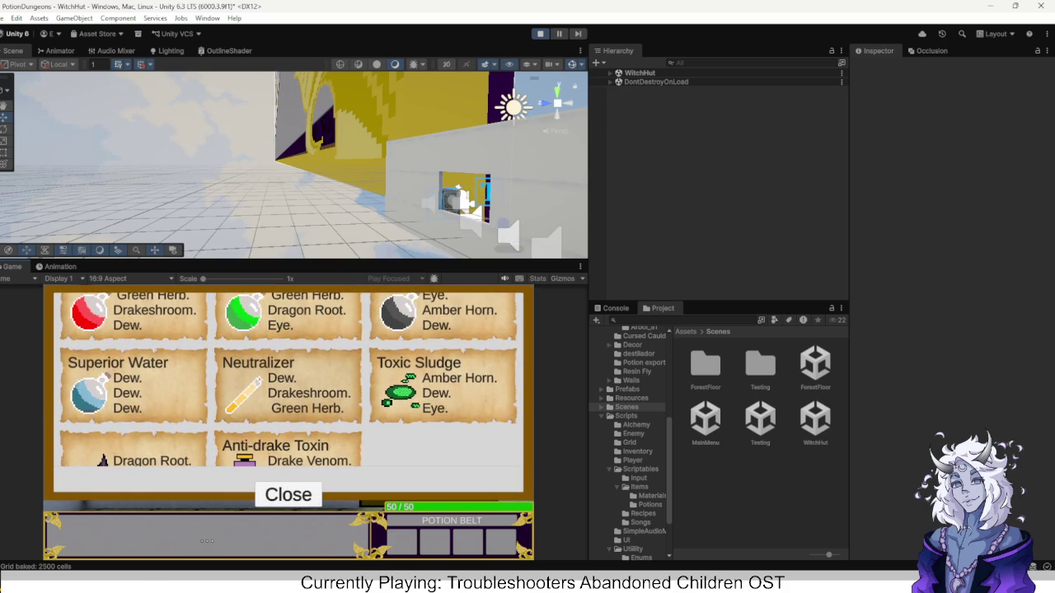
pyautogui.scroll(-2, 288, 379)
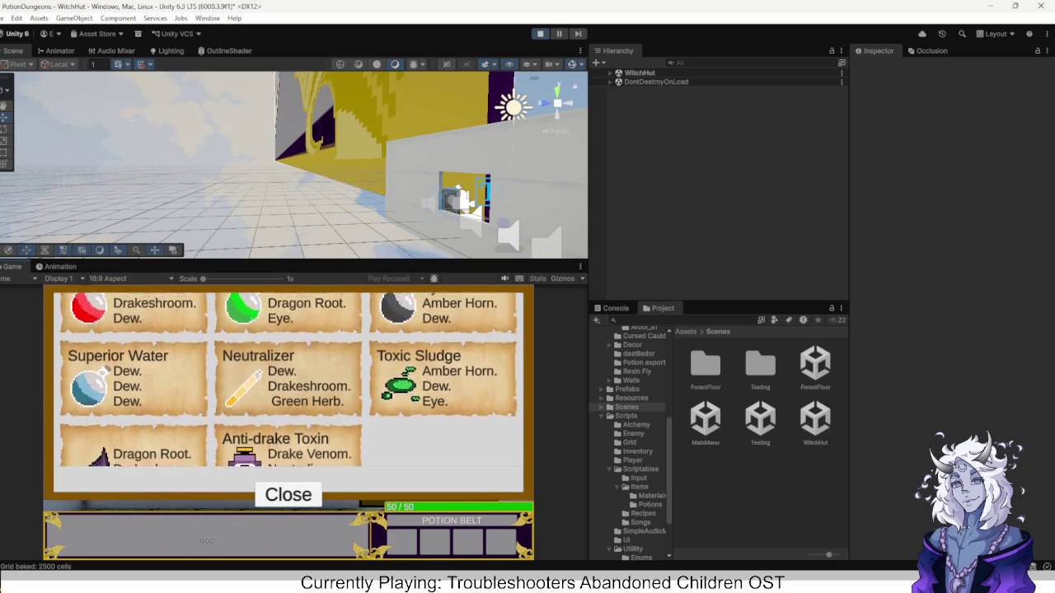
pyautogui.scroll(3, 288, 379)
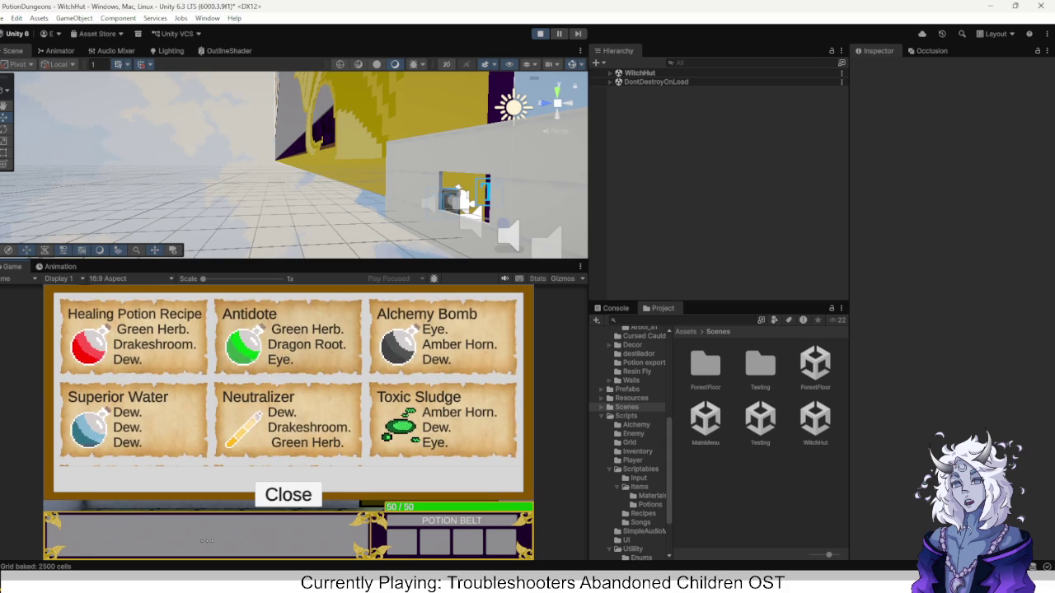
pyautogui.hotkey('ctrl', 'p')
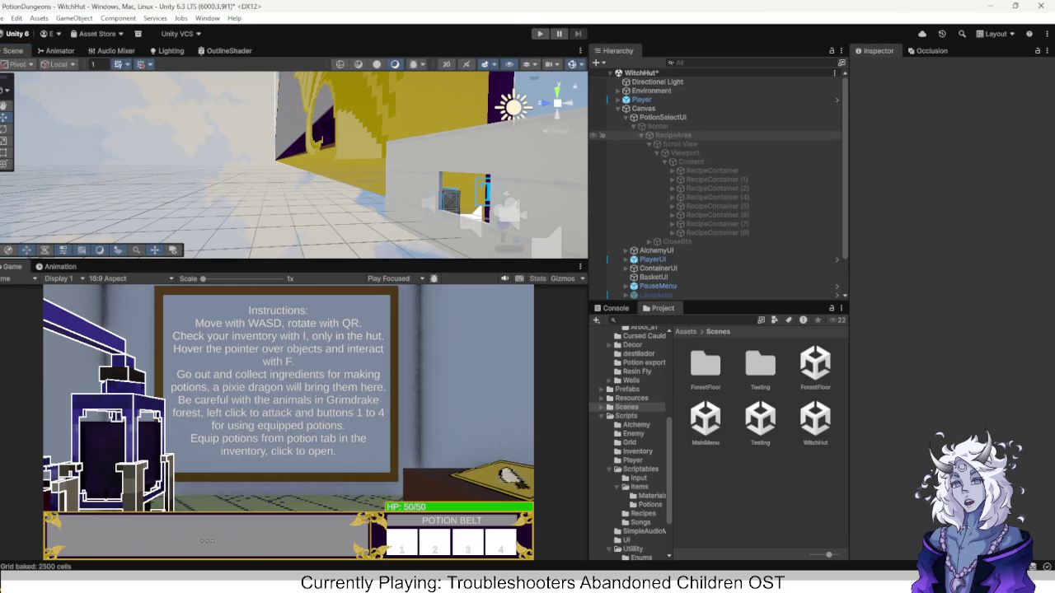
# Select the recipe list's Viewport and Content objects and frame Content in a 2D scene view.
pyautogui.click(684, 152)
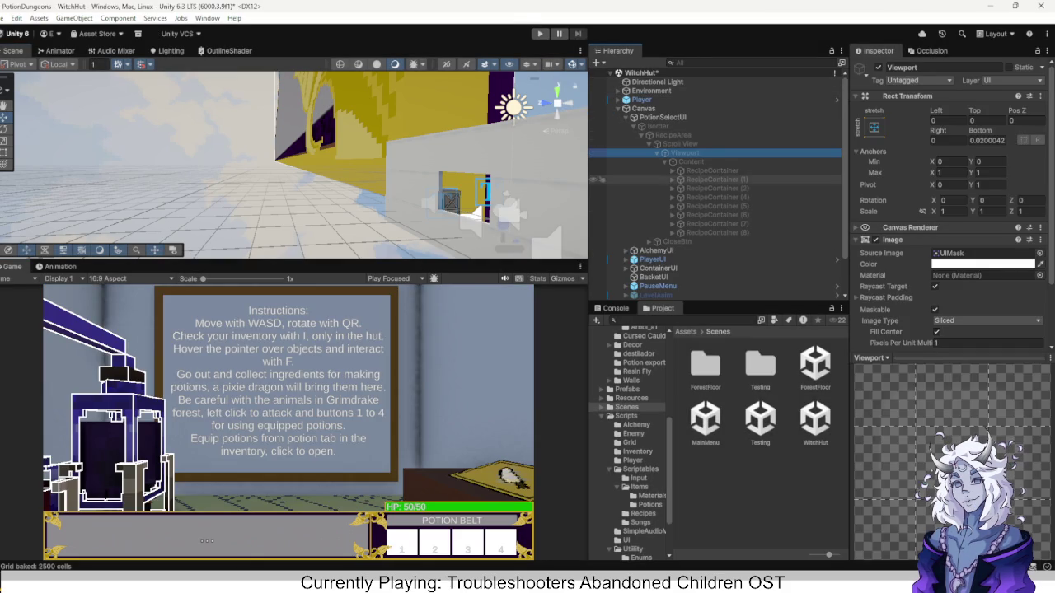
pyautogui.click(712, 170)
pyautogui.click(691, 162)
pyautogui.press('f')
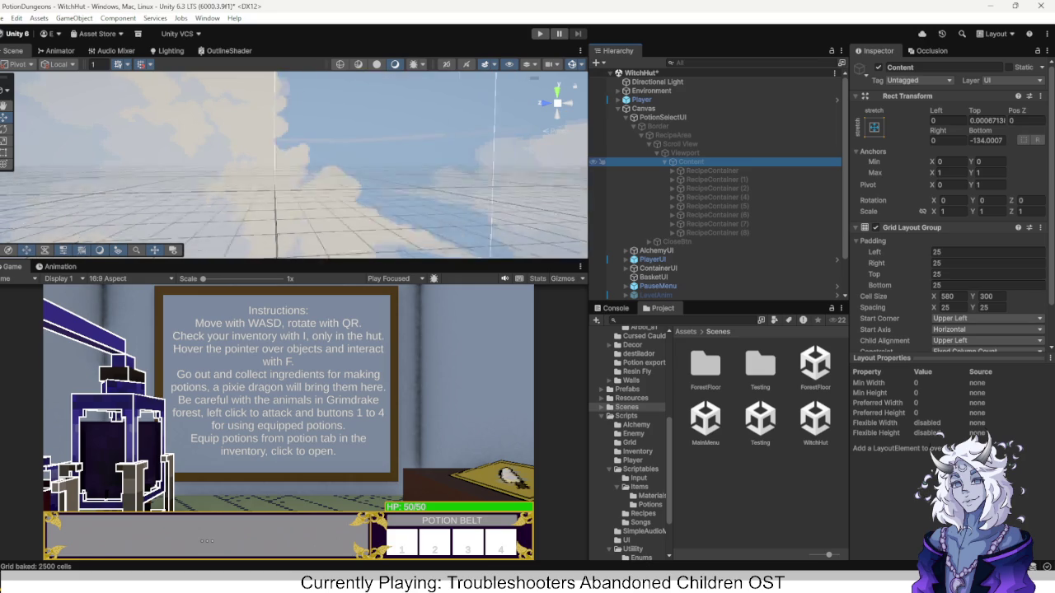
pyautogui.click(446, 64)
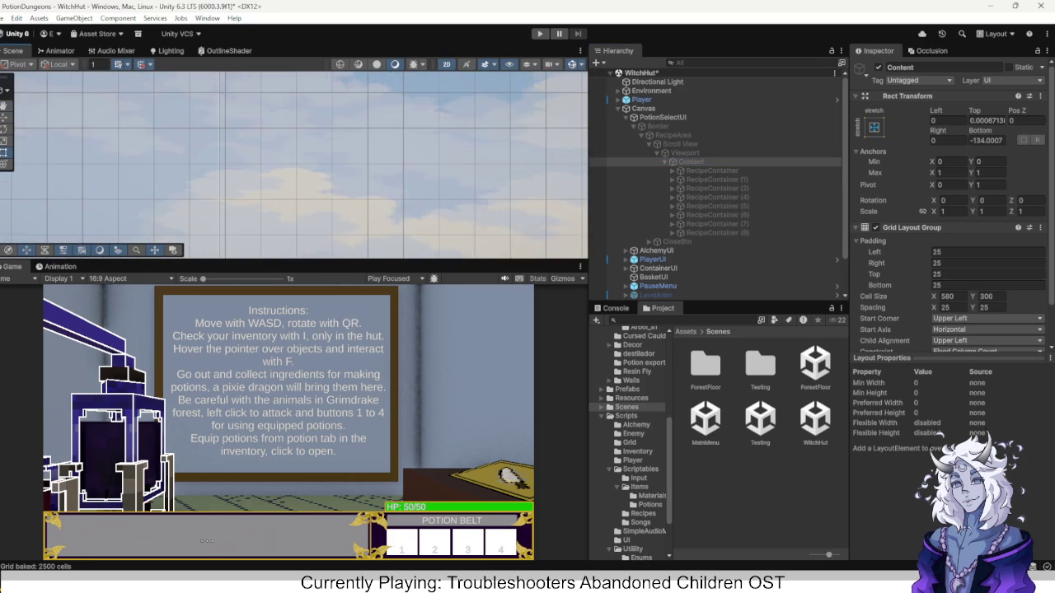
pyautogui.scroll(3, 294, 165)
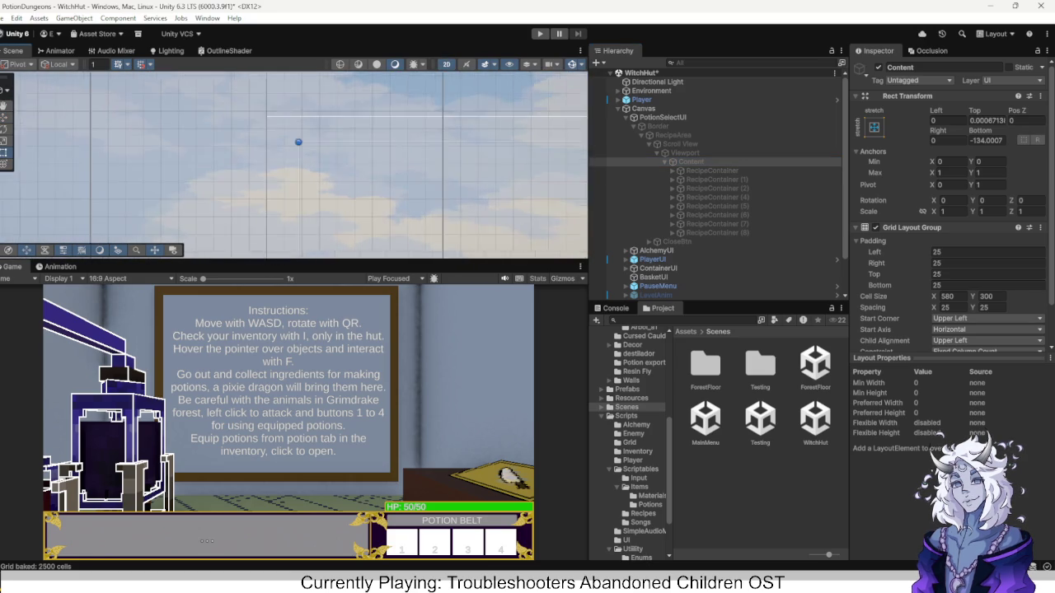
pyautogui.scroll(2, 293, 165)
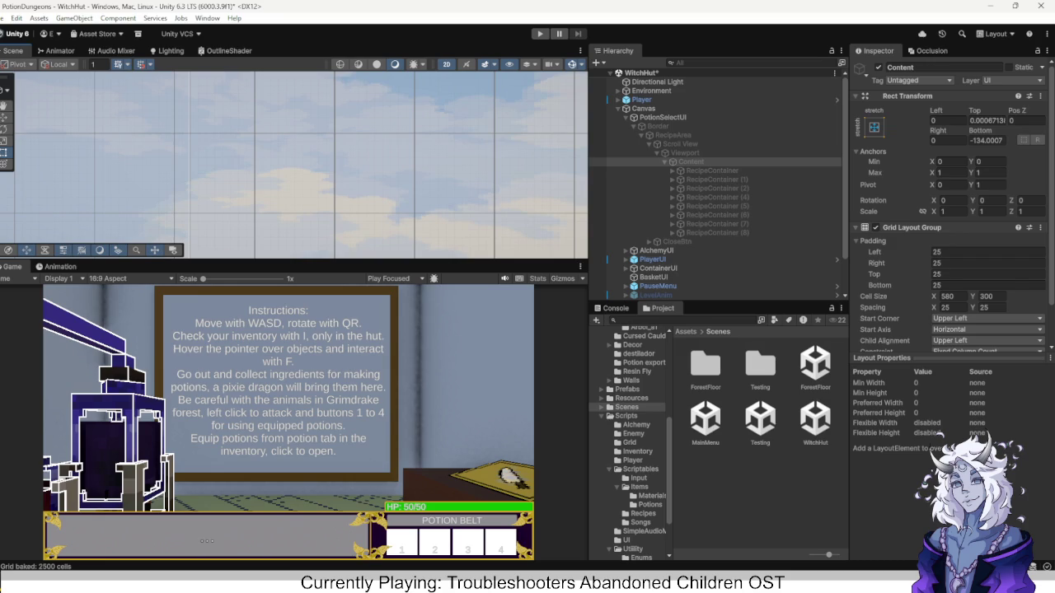
pyautogui.scroll(-5, 294, 165)
pyautogui.moveTo(294, 165); pyautogui.dragTo(339, 167)
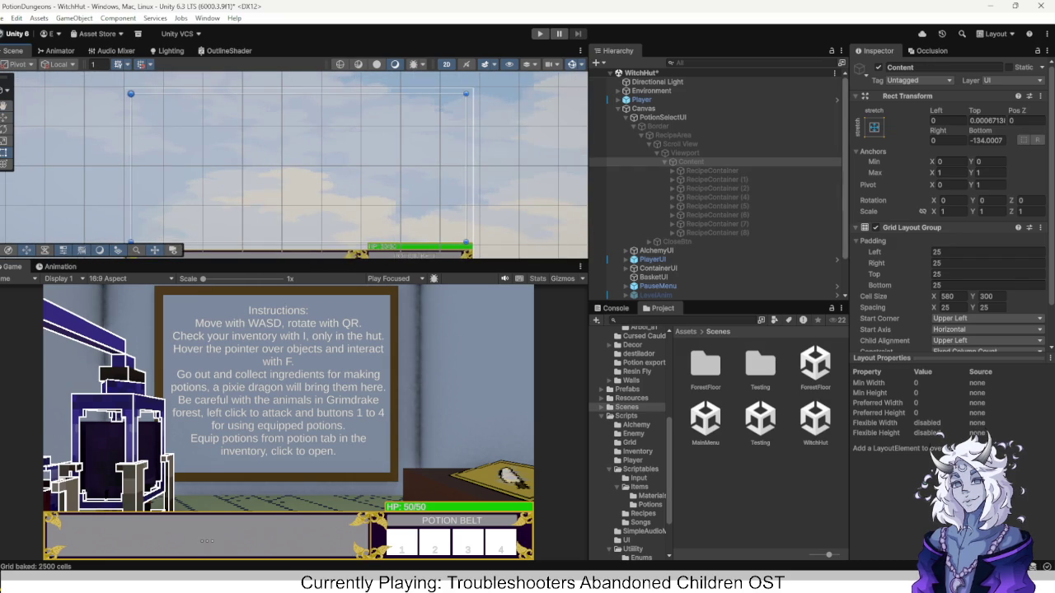
pyautogui.scroll(-2, 980, 229)
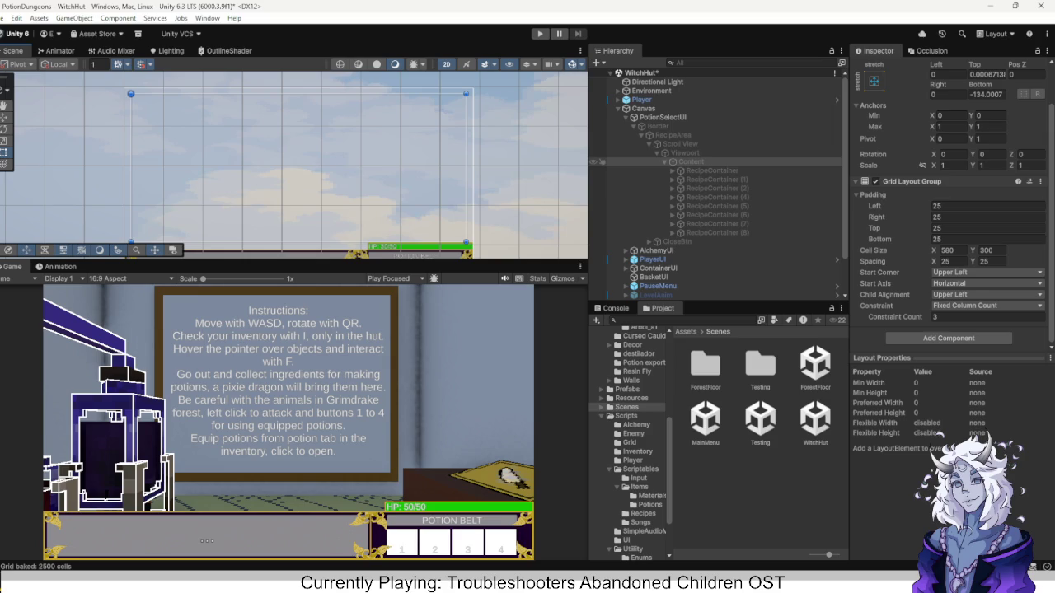
# Review the Viewport, Scroll View and Content grid layout settings, then start play-testing.
pyautogui.click(685, 152)
pyautogui.scroll(-1, 953, 204)
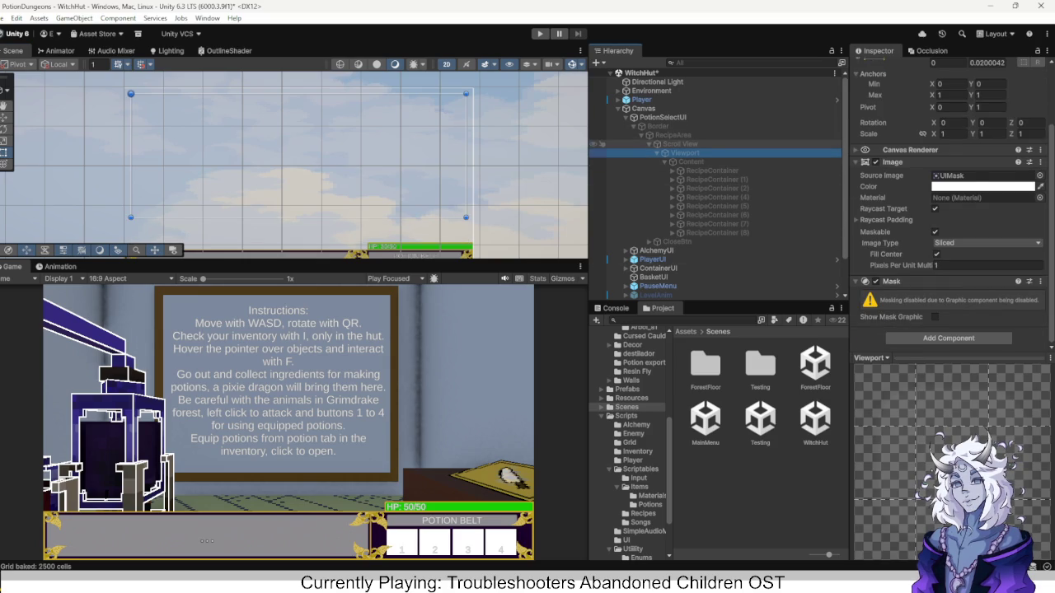
pyautogui.click(681, 144)
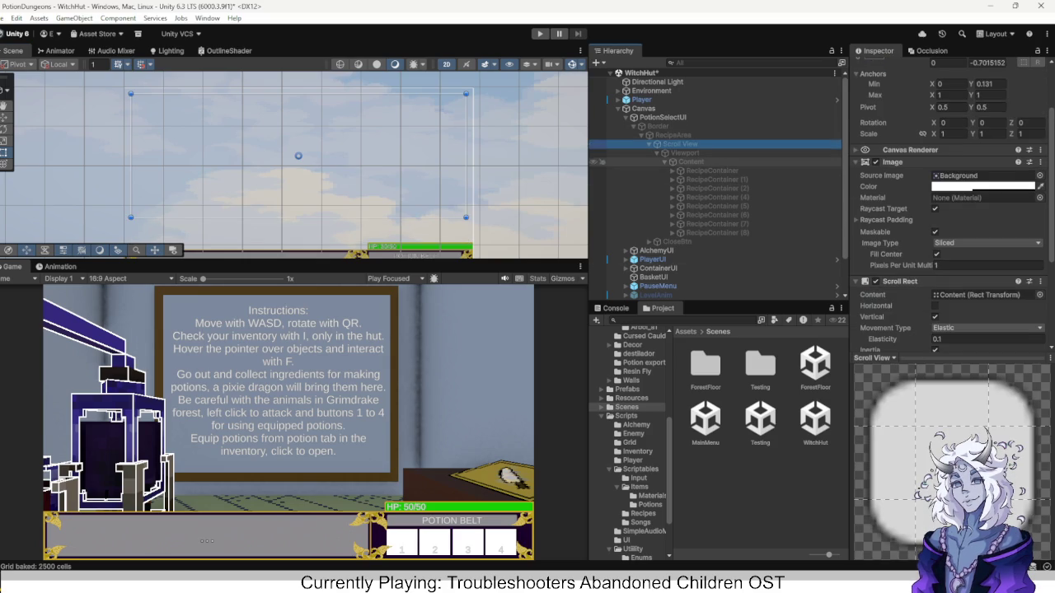
pyautogui.click(691, 161)
pyautogui.press('f')
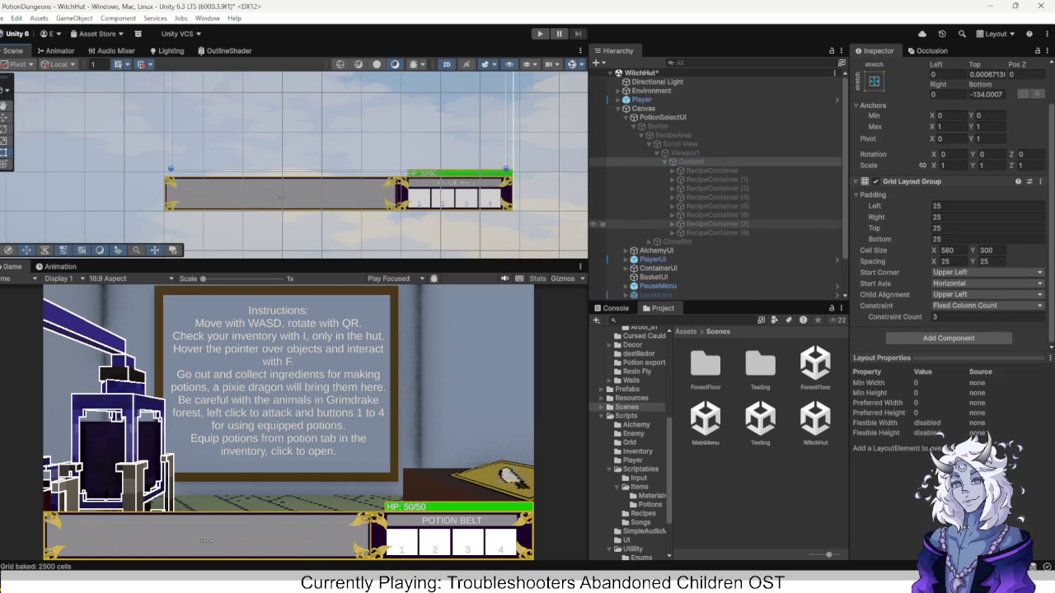
pyautogui.click(601, 232)
pyautogui.click(691, 162)
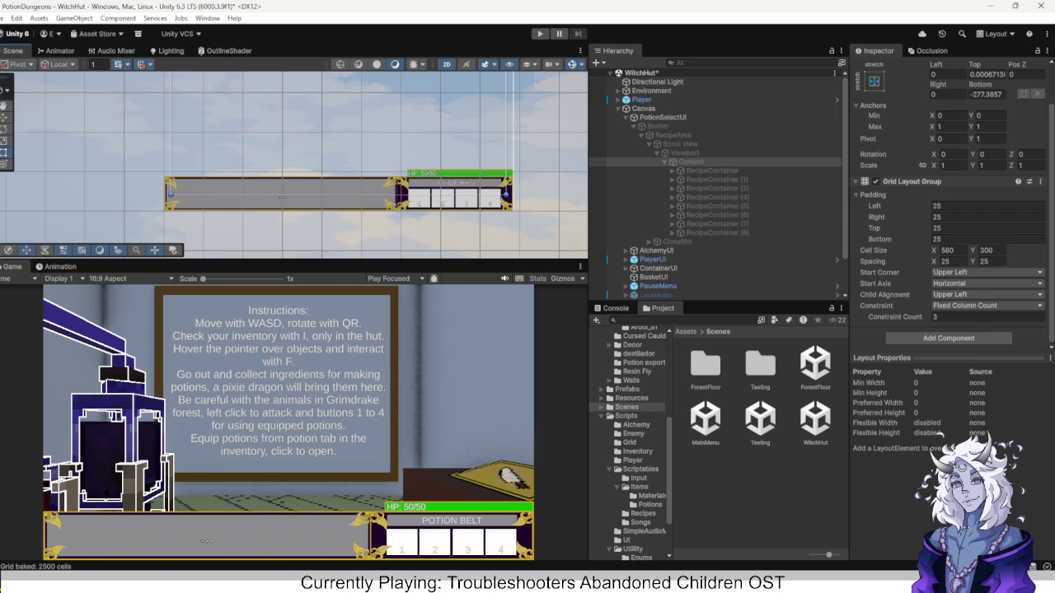
pyautogui.click(539, 34)
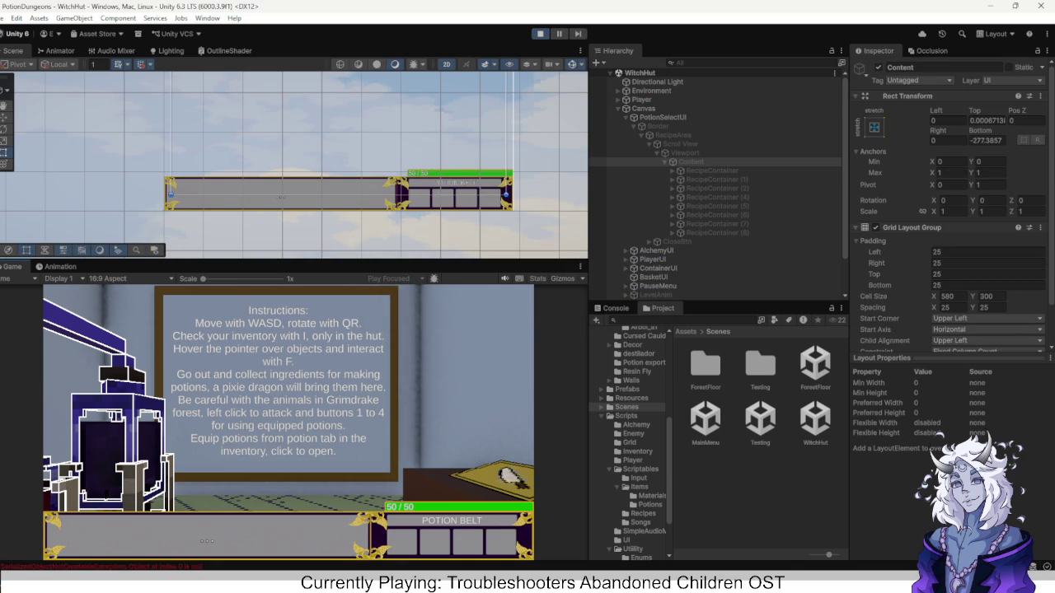
# Face the recipe board, open its recipe list, scroll it, and stop the play test.
pyautogui.press('r')
pyautogui.press('f')
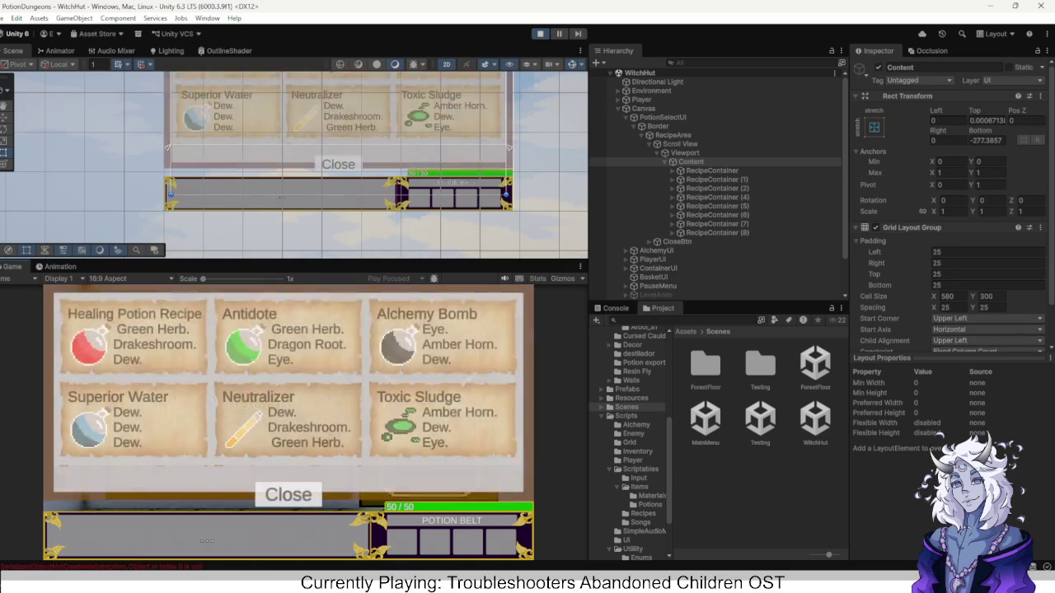
pyautogui.scroll(-3, 289, 379)
pyautogui.scroll(3, 288, 379)
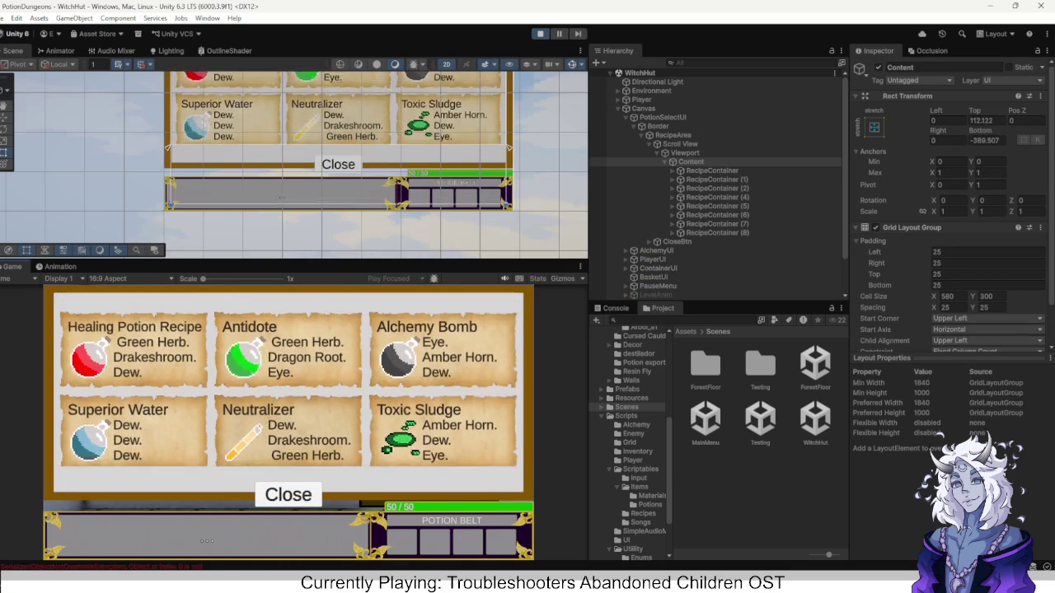
pyautogui.hotkey('ctrl', 'p')
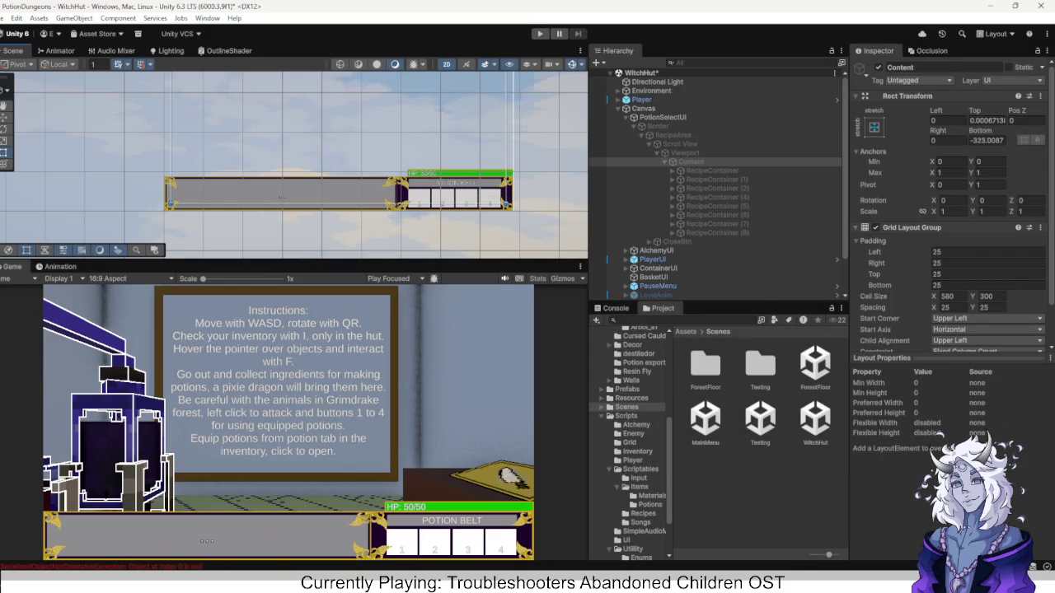
# Replay, open the recipe list again, scroll down to Anti-drake Toxin, then stop playing.
pyautogui.hotkey('ctrl', 'p')
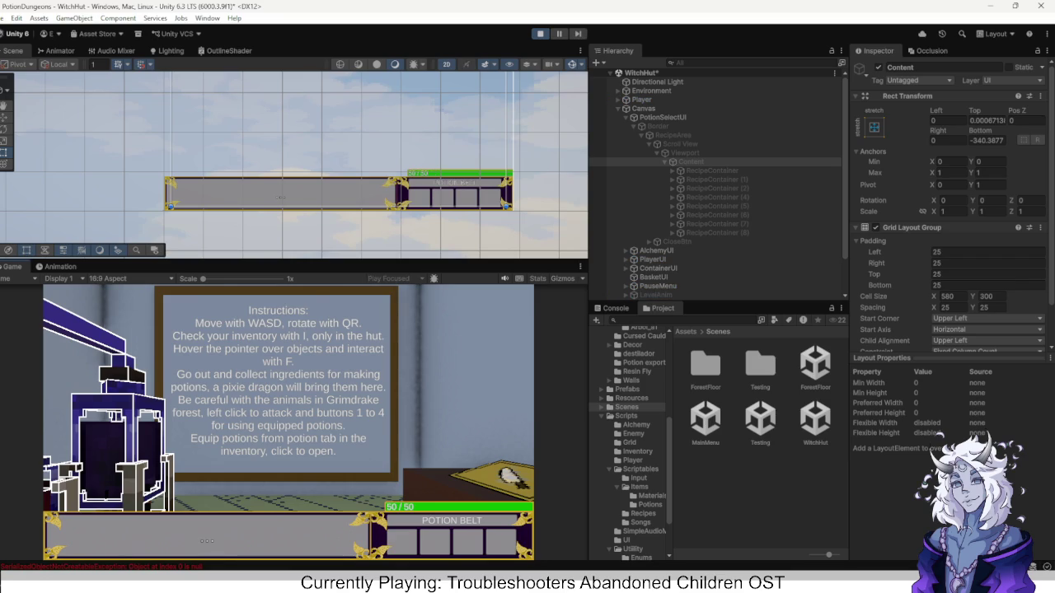
pyautogui.press('e')
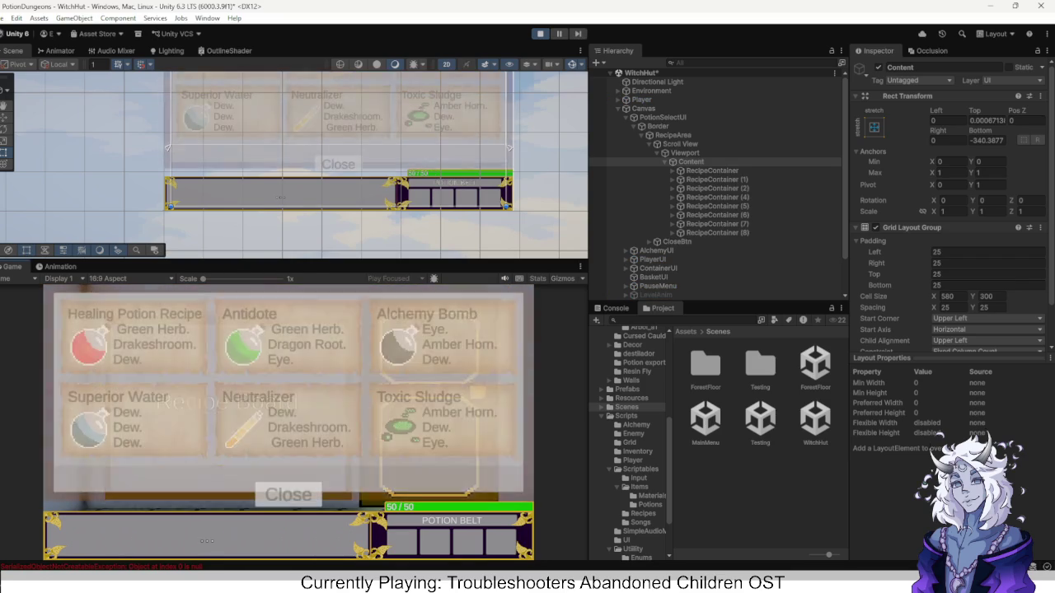
pyautogui.scroll(-2, 289, 379)
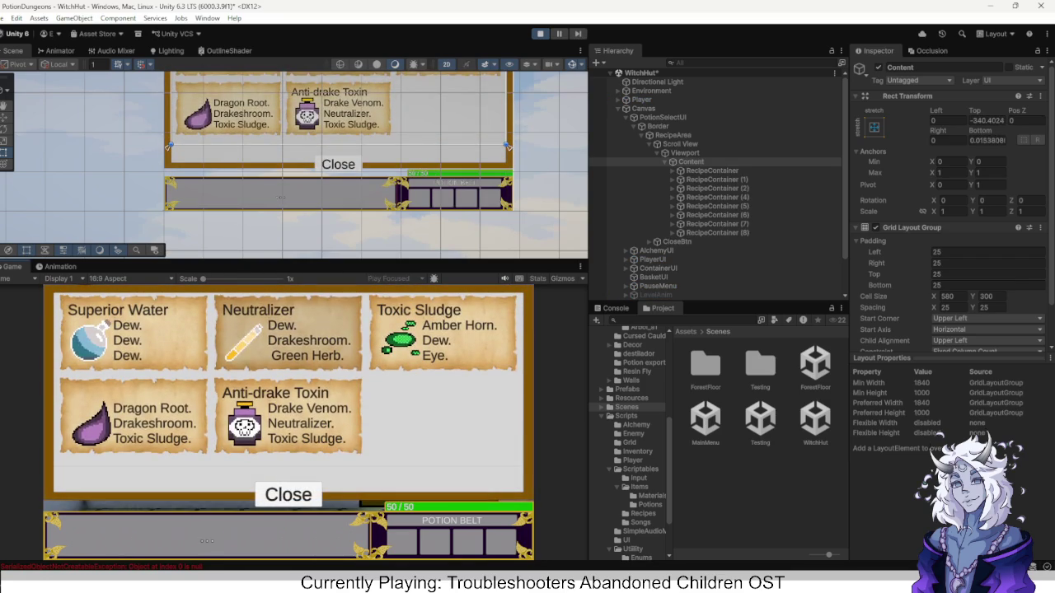
pyautogui.scroll(4, 288, 380)
pyautogui.scroll(-2, 288, 380)
pyautogui.scroll(2, 288, 379)
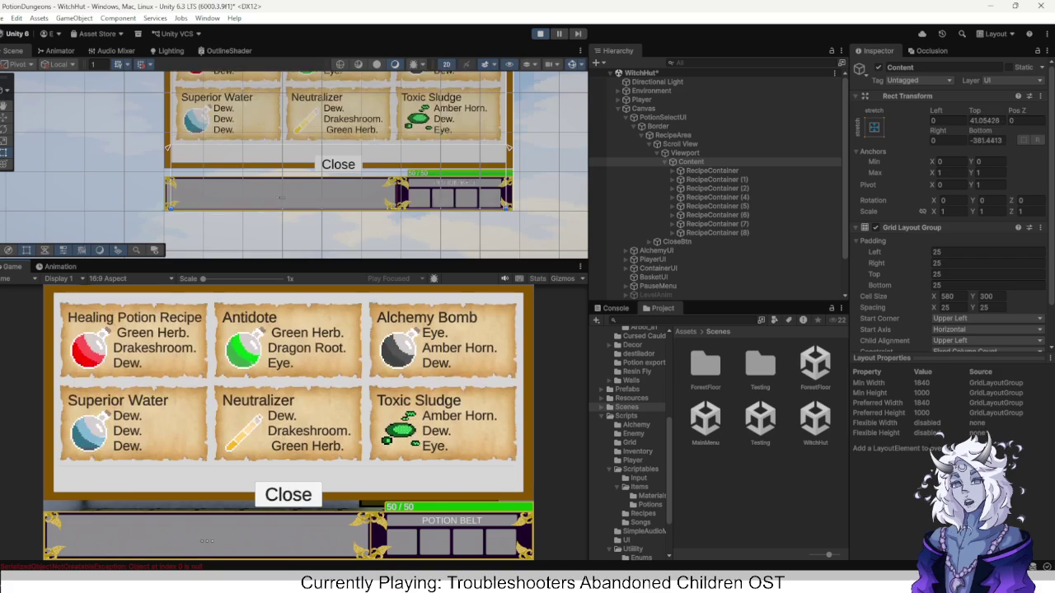
pyautogui.scroll(-3, 289, 375)
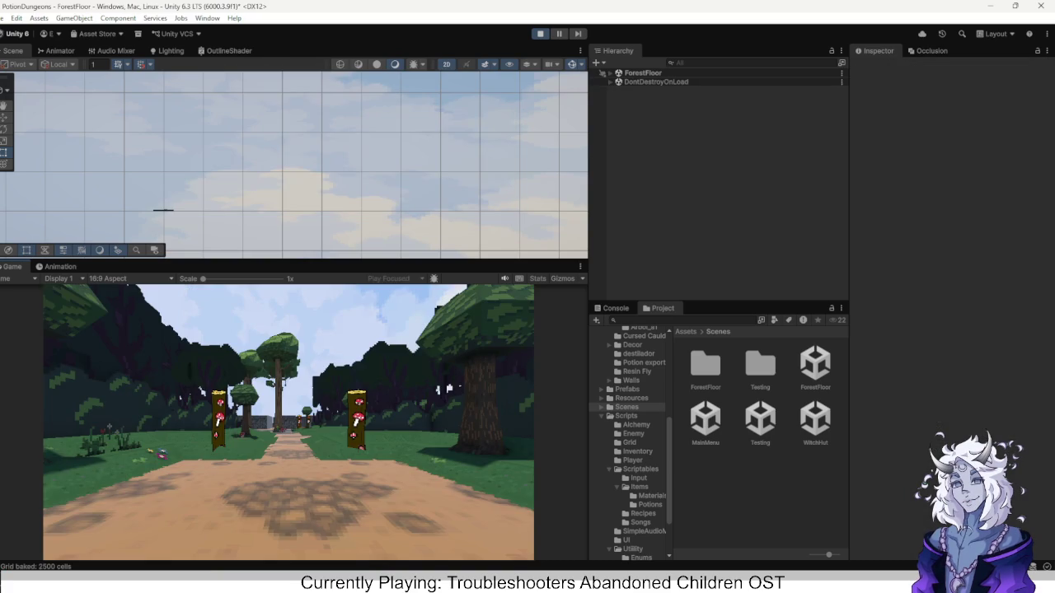
pyautogui.hotkey('ctrl', 'p')
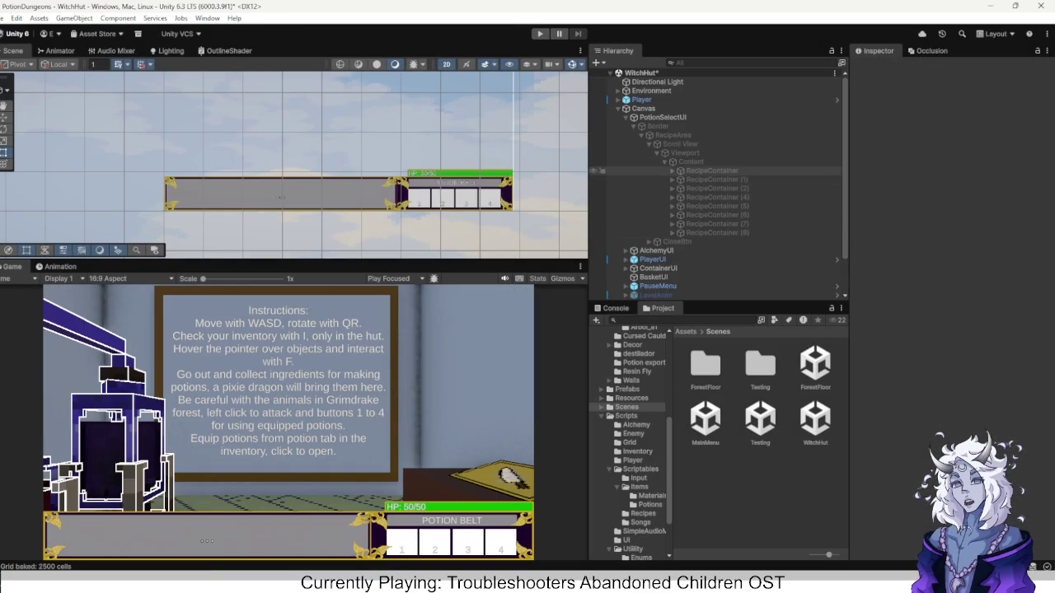
# Toggle the Border panel's Canvas Group Blocks Raycasts off and back on.
pyautogui.click(657, 126)
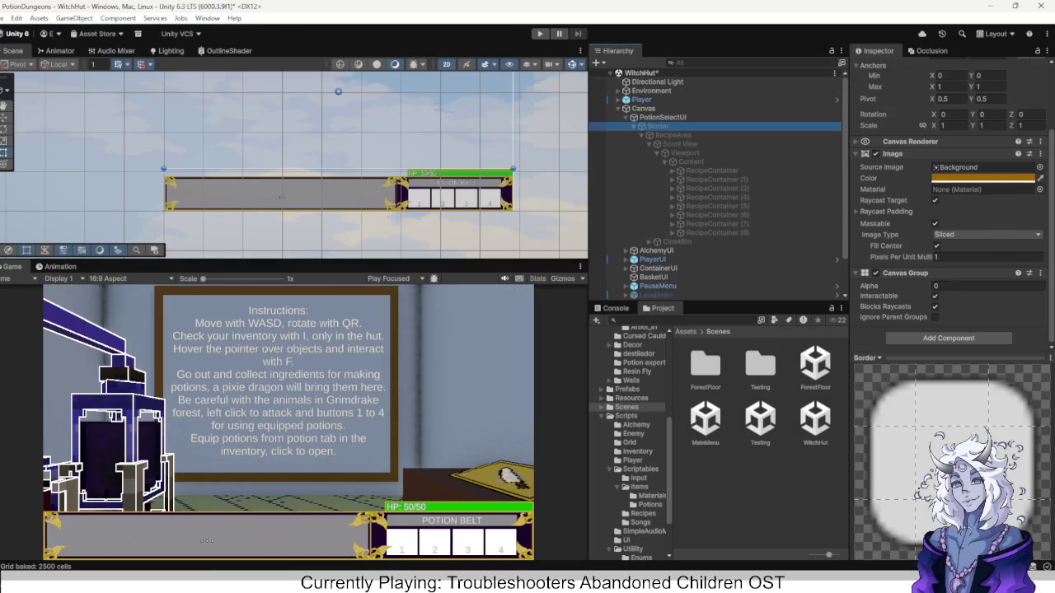
pyautogui.click(935, 305)
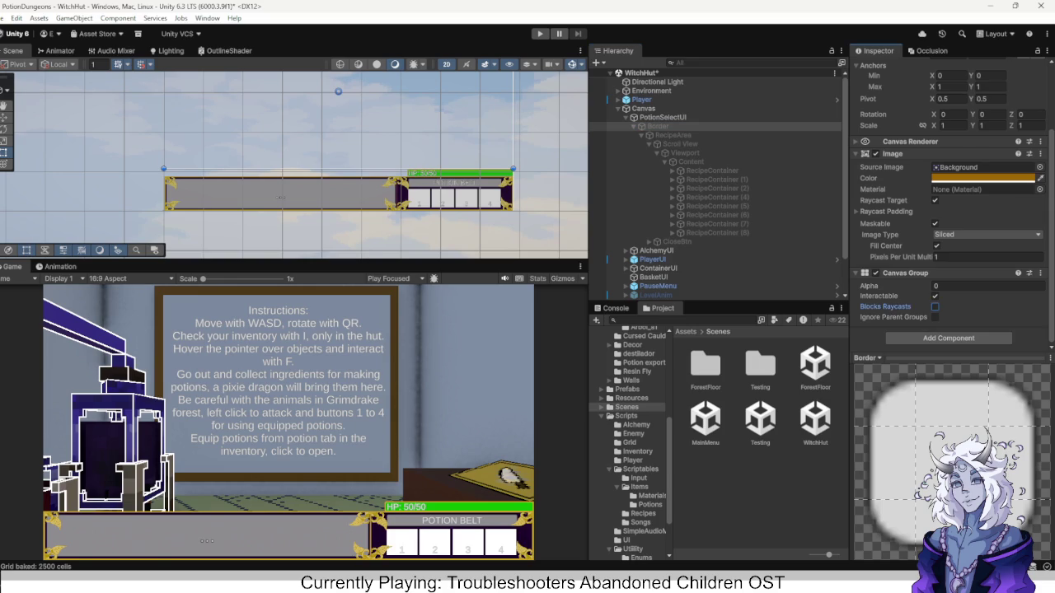
pyautogui.click(934, 305)
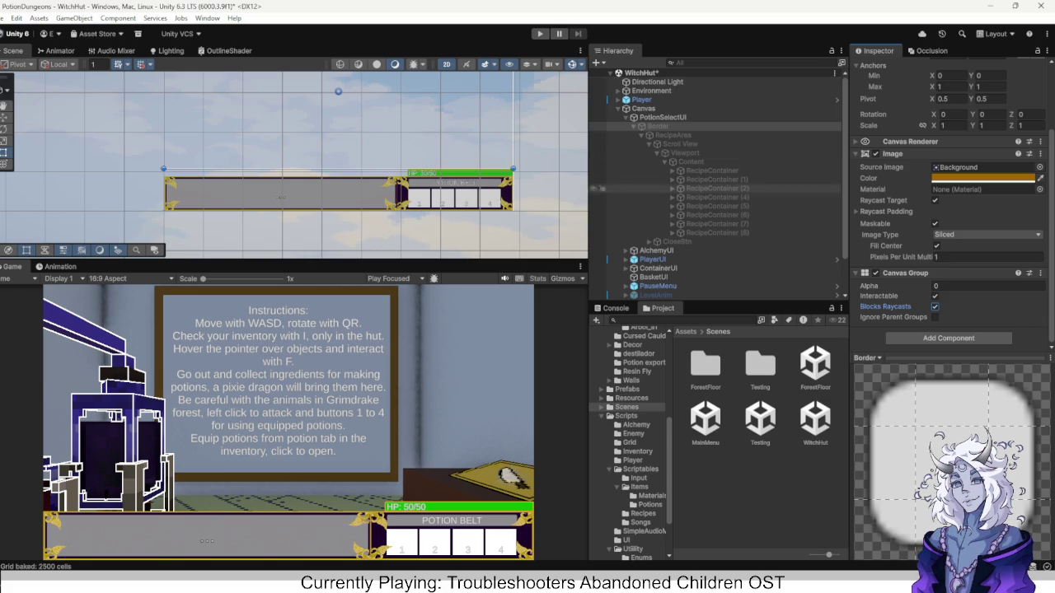
# Browse the Project folders to Scripts/Player and open PlayerActionController in Visual Studio.
pyautogui.scroll(-3, 717, 206)
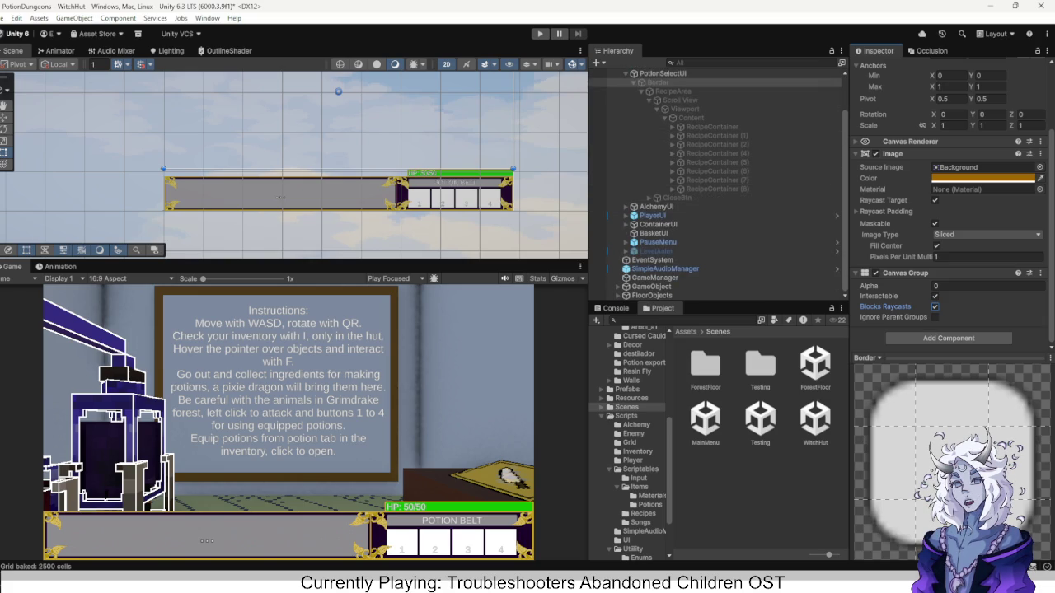
pyautogui.scroll(5, 631, 442)
pyautogui.click(629, 415)
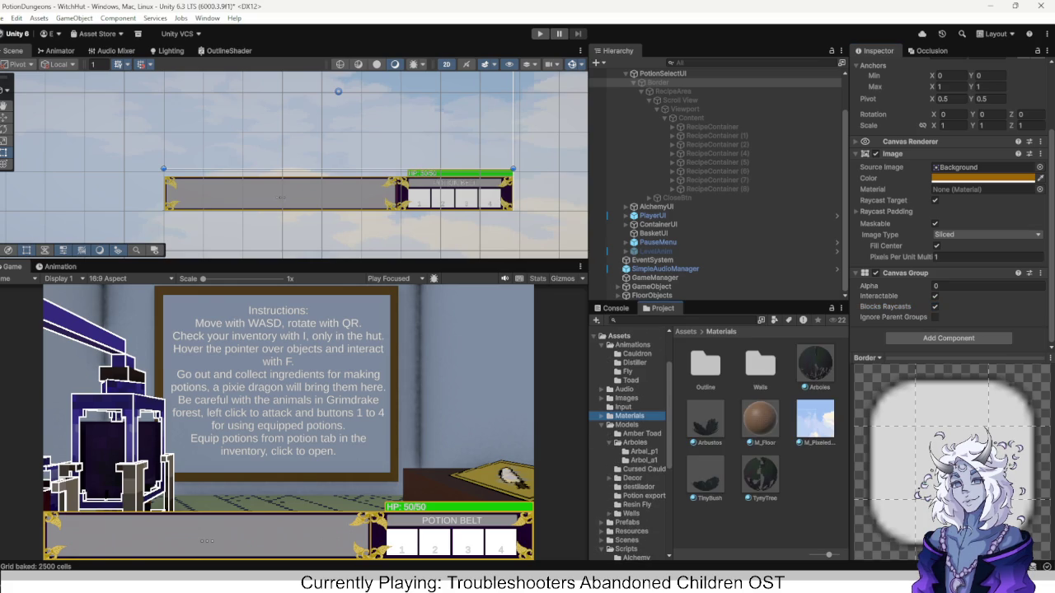
pyautogui.click(624, 389)
pyautogui.scroll(-7, 630, 442)
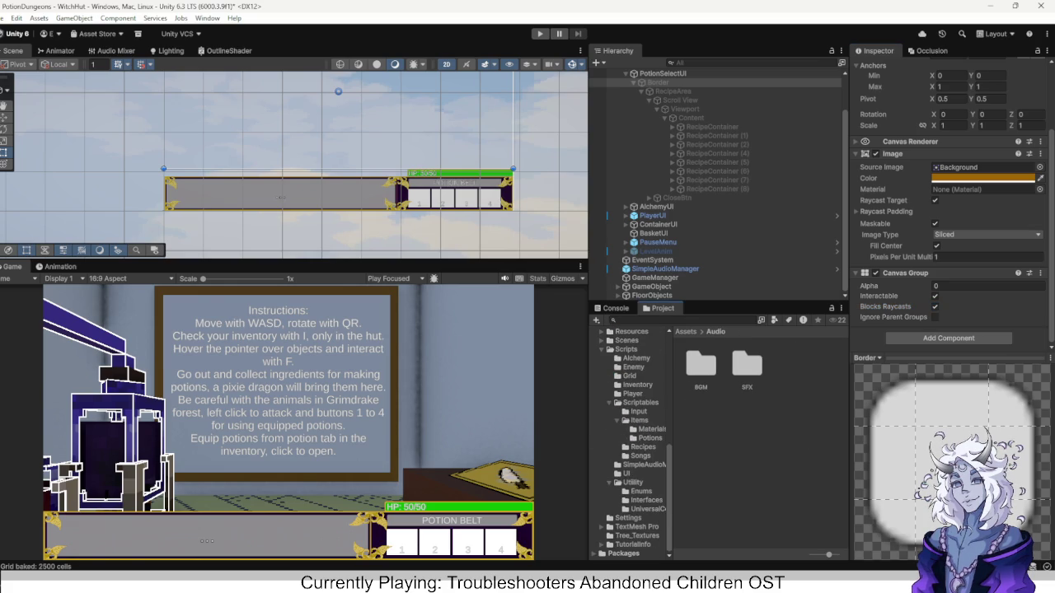
pyautogui.click(647, 508)
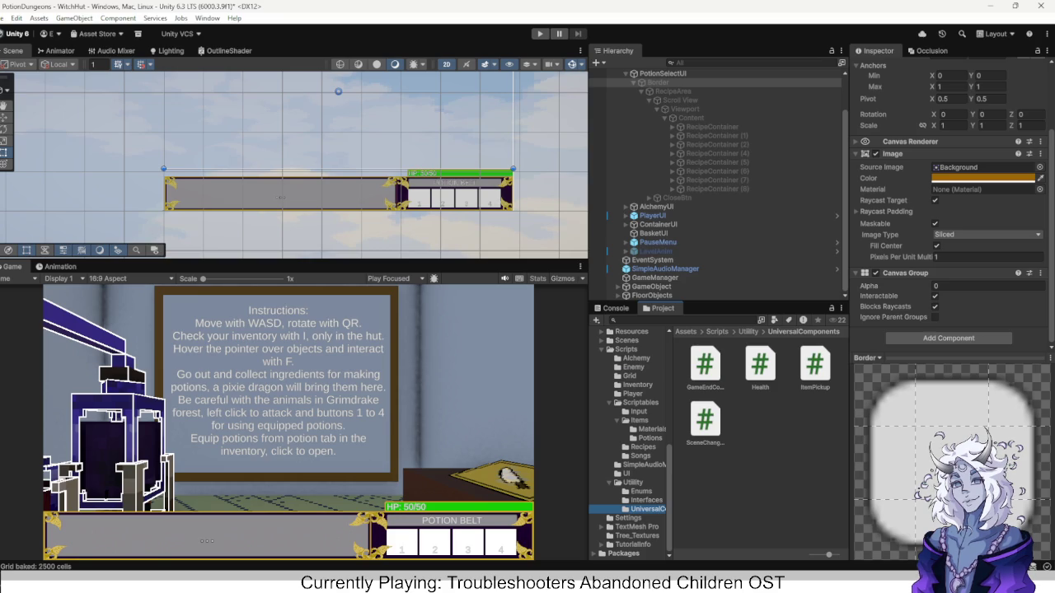
pyautogui.click(636, 358)
pyautogui.click(633, 393)
pyautogui.click(704, 365)
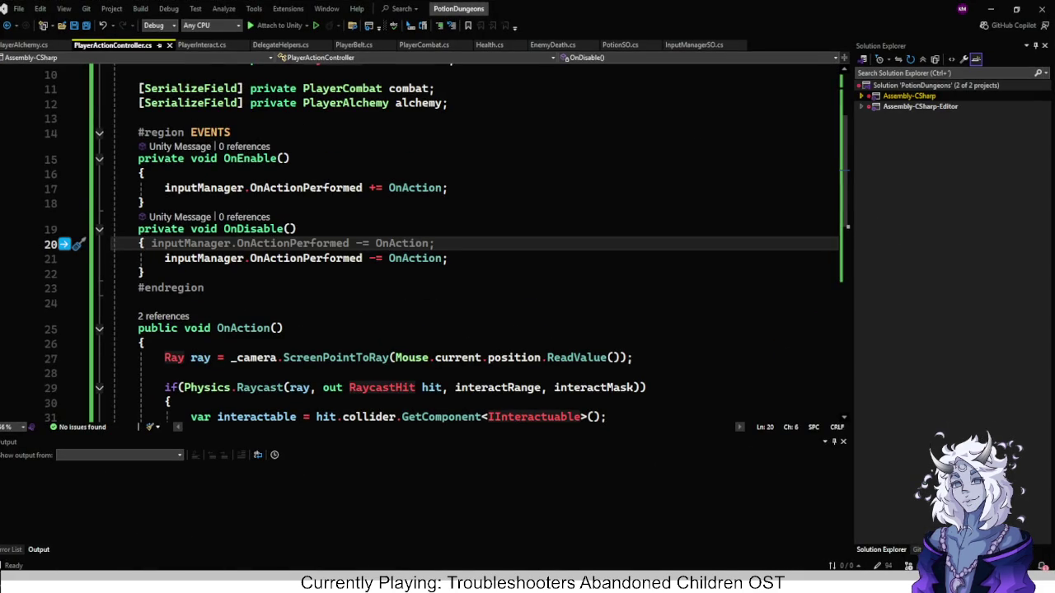
# Add 'if (isInUI) return;' as the first line of the OnAction method.
pyautogui.scroll(-2, 474, 247)
pyautogui.click(145, 255)
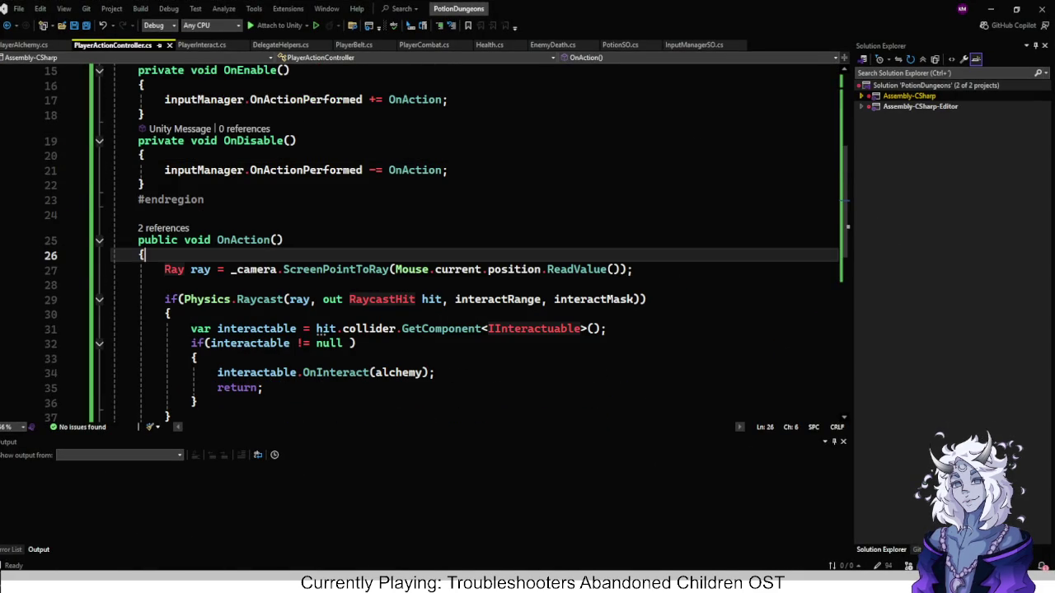
pyautogui.press('Return')
pyautogui.write('if ')
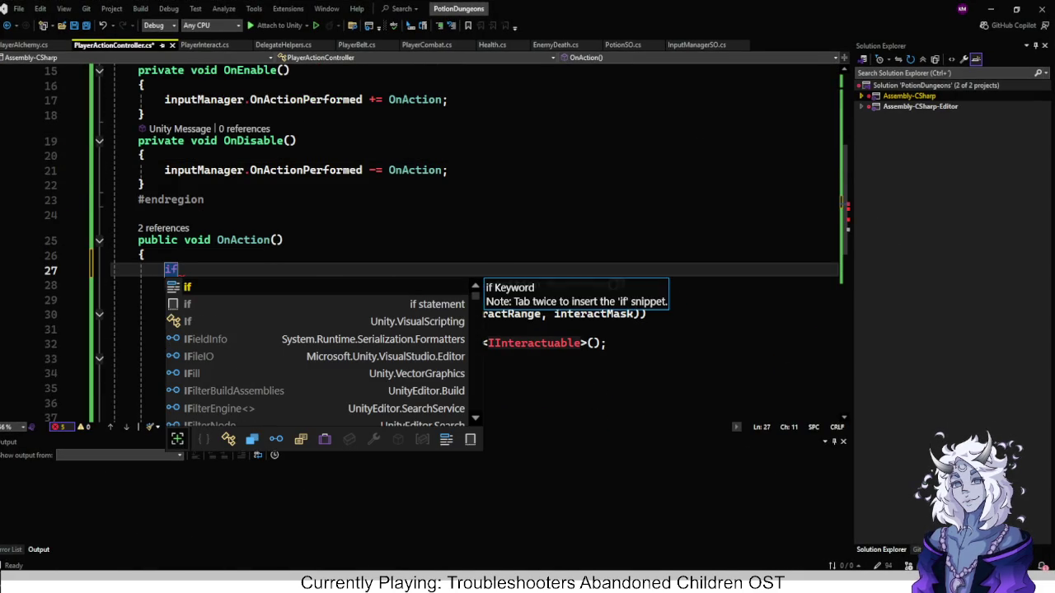
pyautogui.write('(isIn')
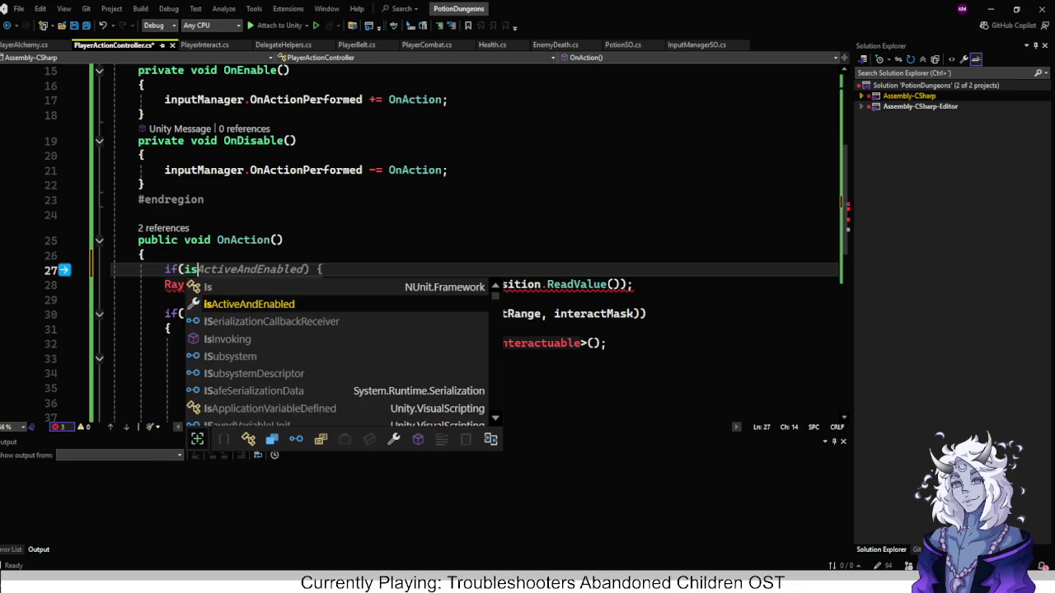
pyautogui.write('UI')
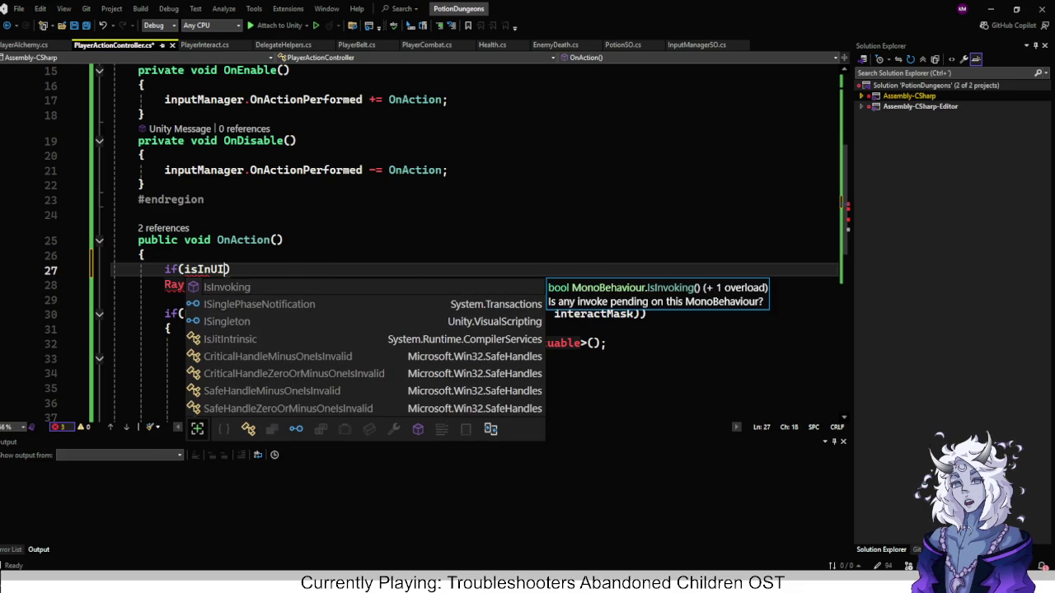
pyautogui.write(') return;')
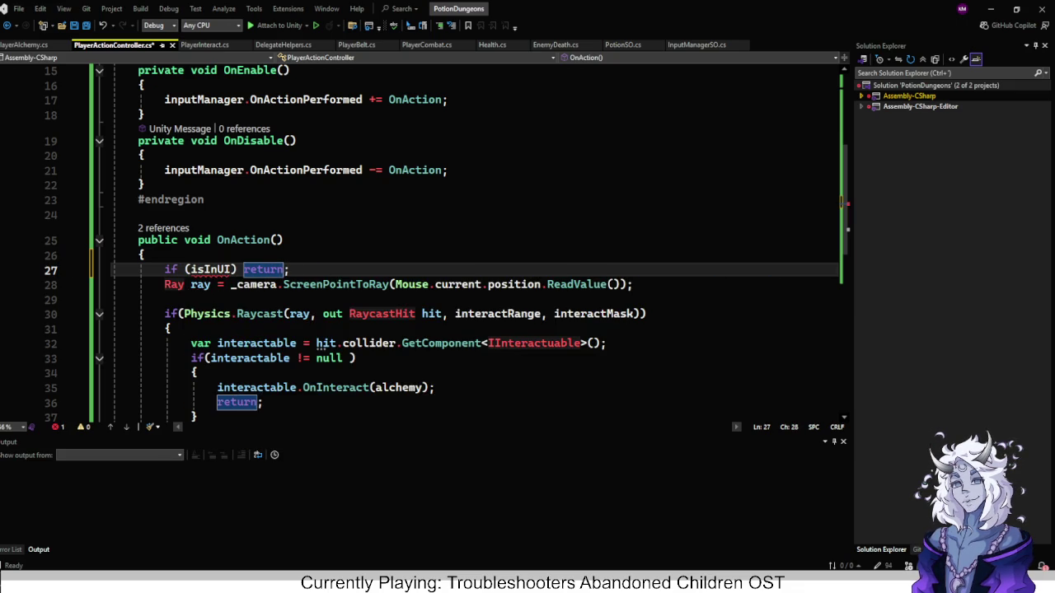
# Declare the field 'private bool isInUI = false;' below the alchemy field.
pyautogui.scroll(5, 425, 243)
pyautogui.click(448, 236)
pyautogui.press('Return')
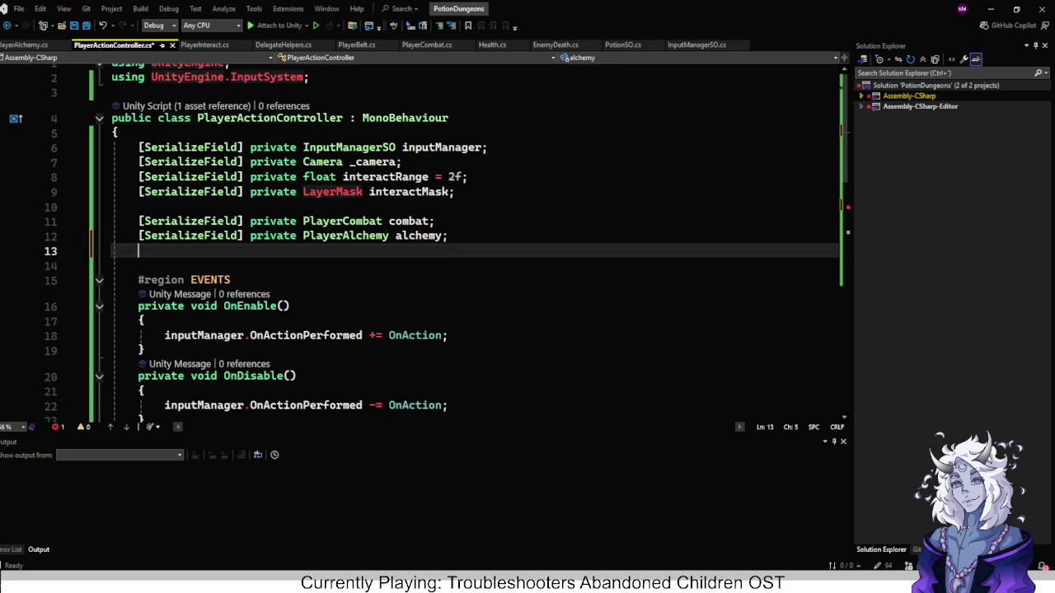
pyautogui.press('Return')
pyautogui.write('isInUYI')
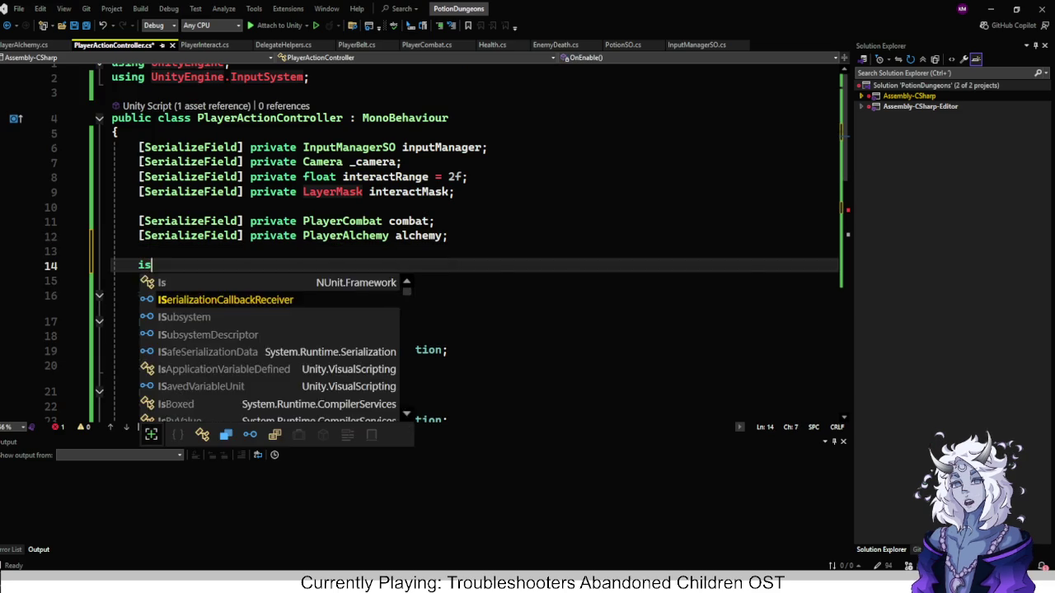
pyautogui.press('BackSpace')
pyautogui.press('BackSpace')
pyautogui.write('I')
pyautogui.press('Home')
pyautogui.write('bool')
pyautogui.press('End')
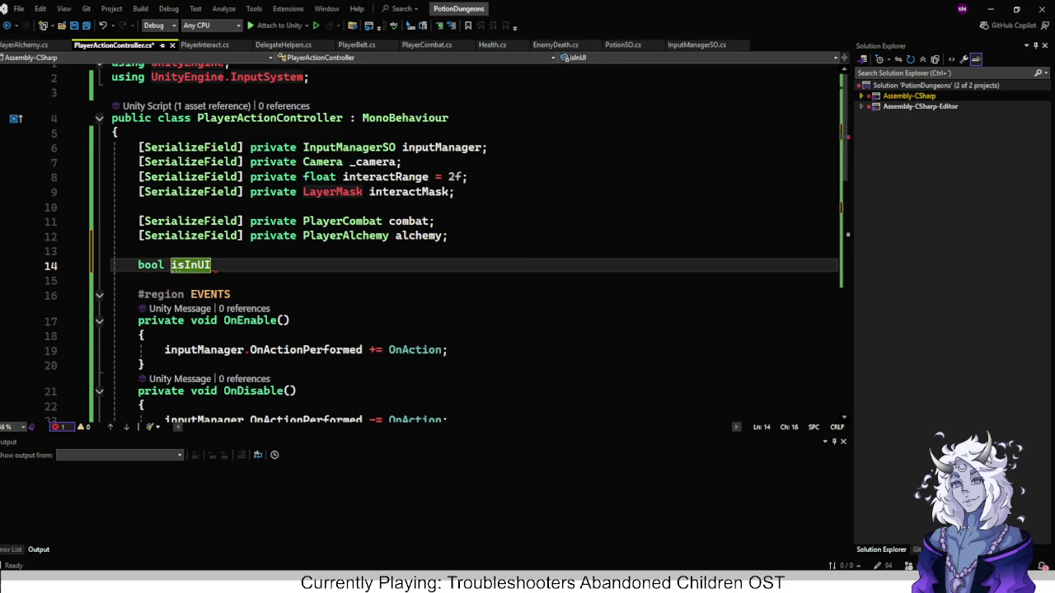
pyautogui.write('= false;')
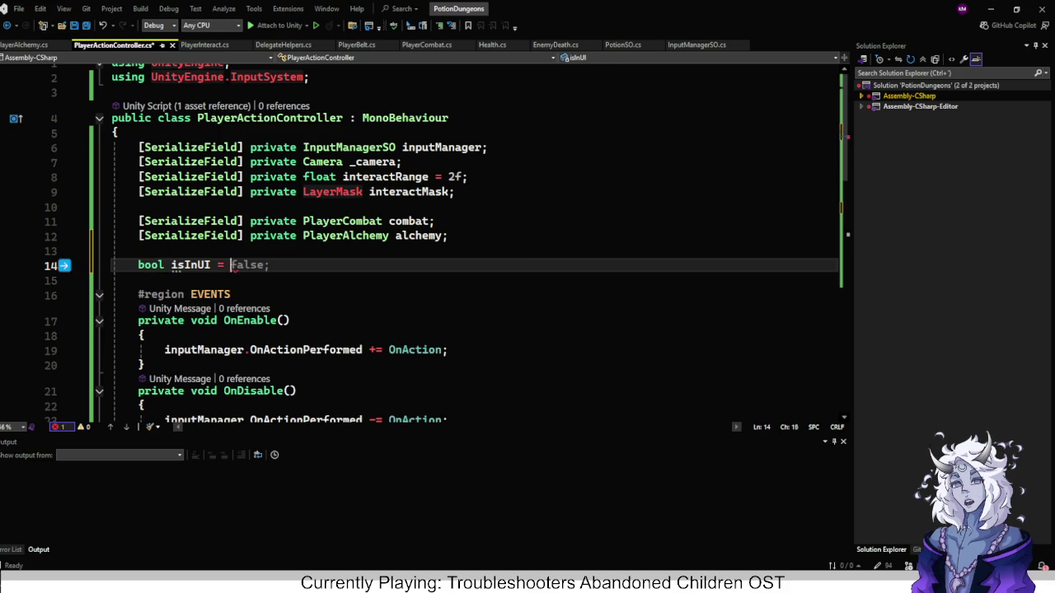
pyautogui.hotkey('ctrl', 'Left')
pyautogui.hotkey('ctrl', 'Left')
pyautogui.hotkey('ctrl', 'Left')
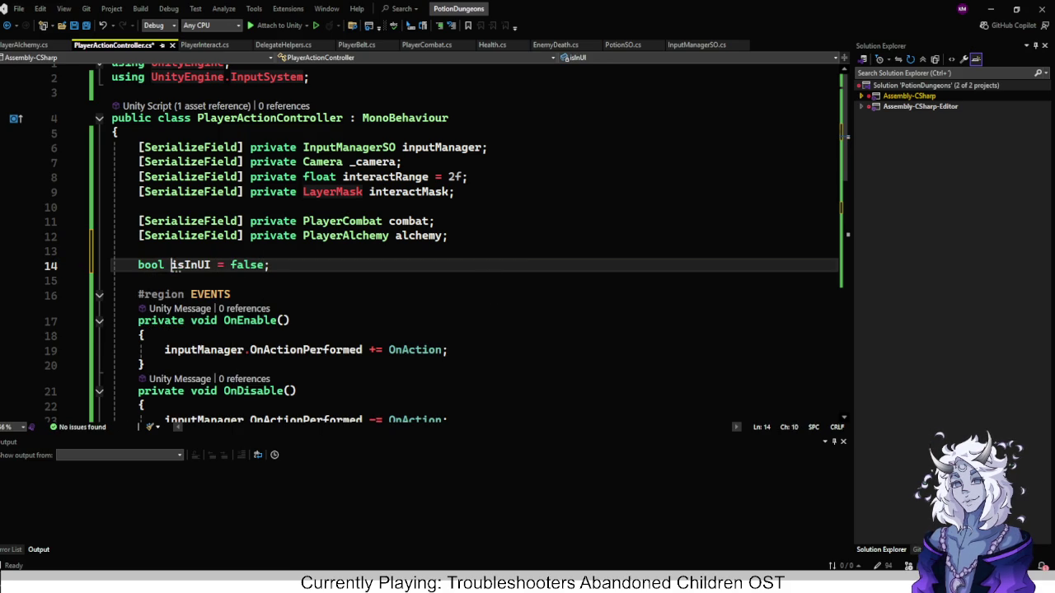
pyautogui.write('private')
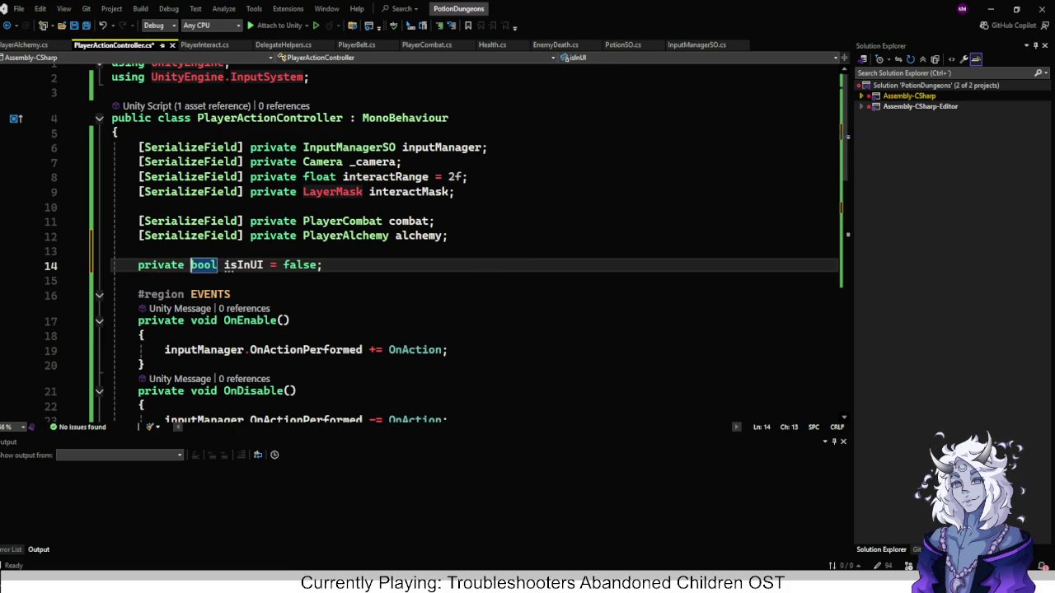
pyautogui.click(138, 250)
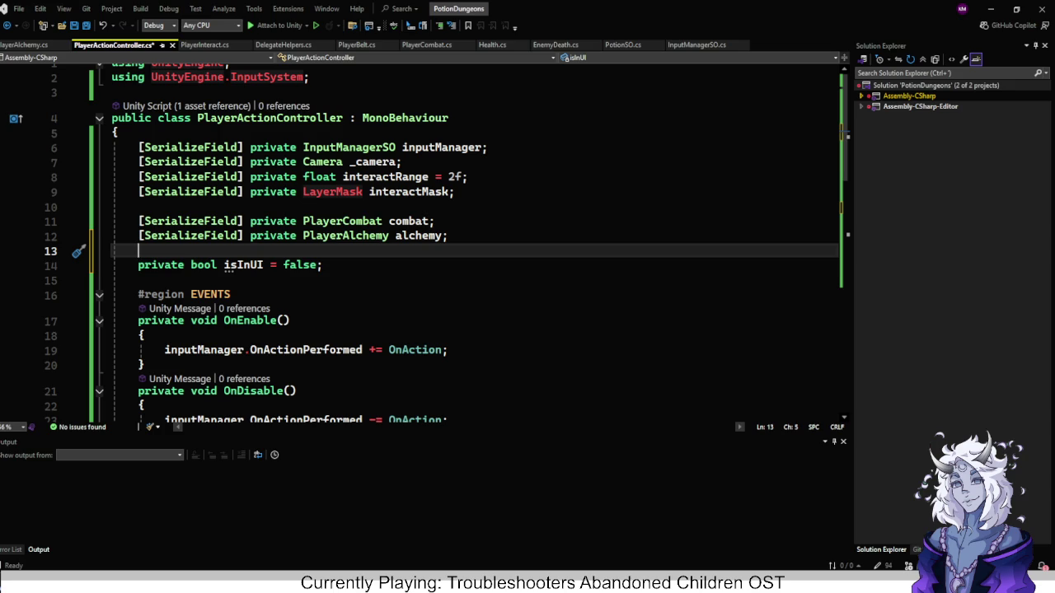
# Return to Unity, switch the Scene view back to 3D, and browse the Hierarchy groups.
pyautogui.click(991, 9)
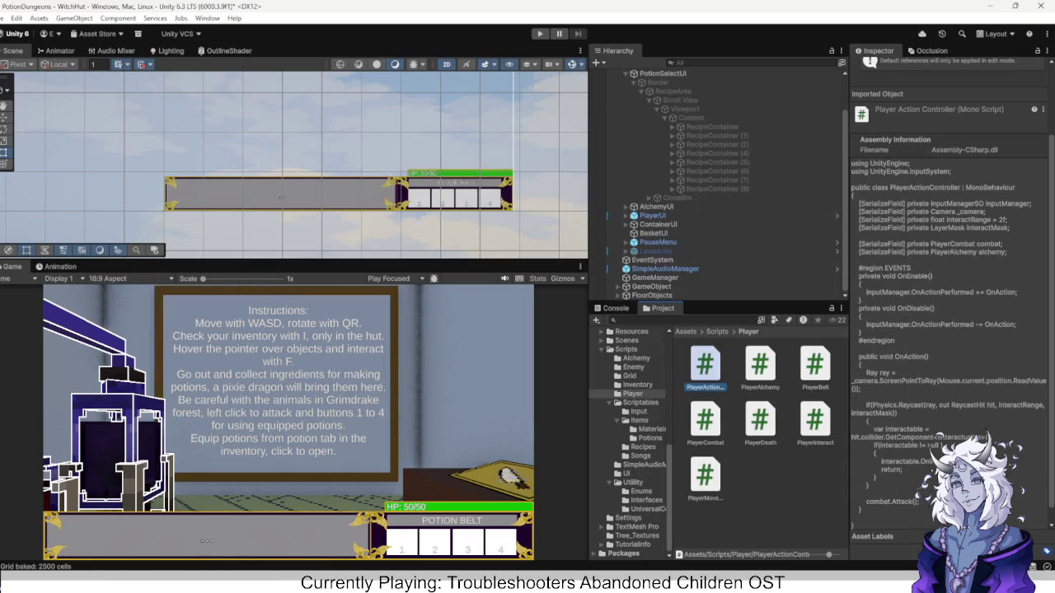
pyautogui.press('2')
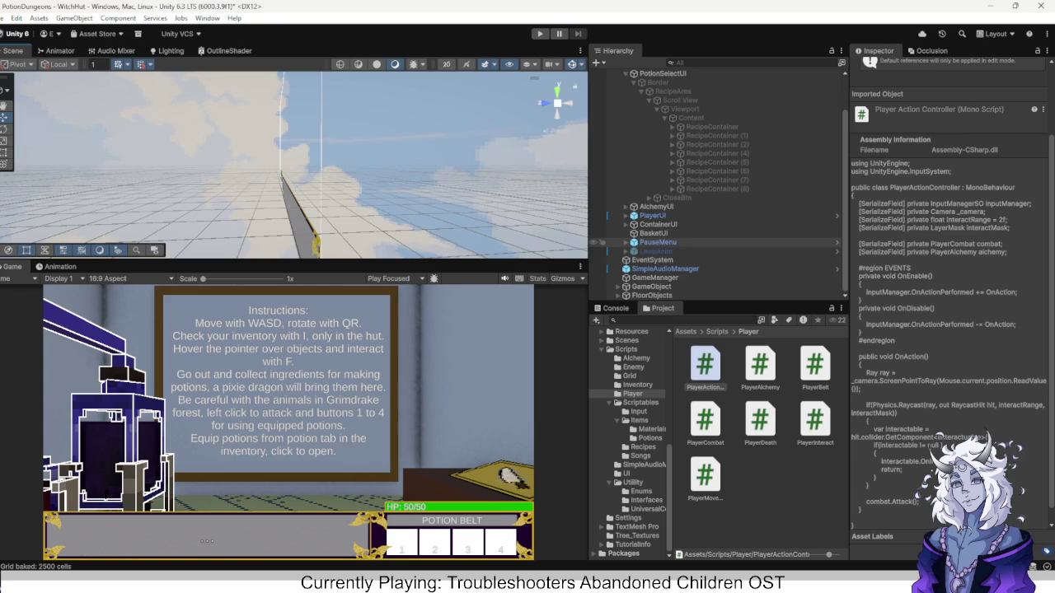
pyautogui.scroll(2, 717, 182)
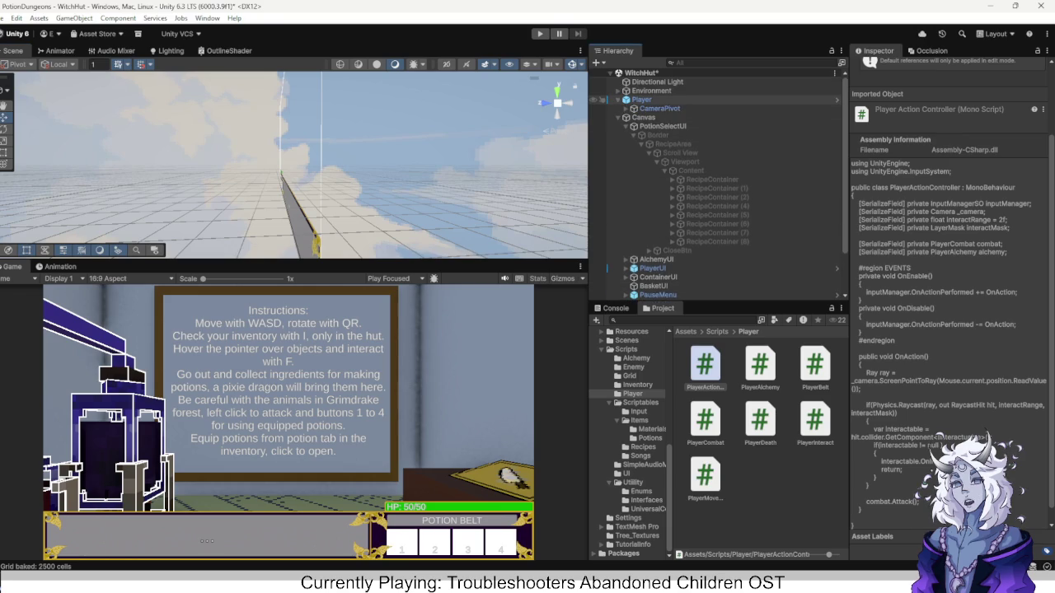
pyautogui.click(618, 91)
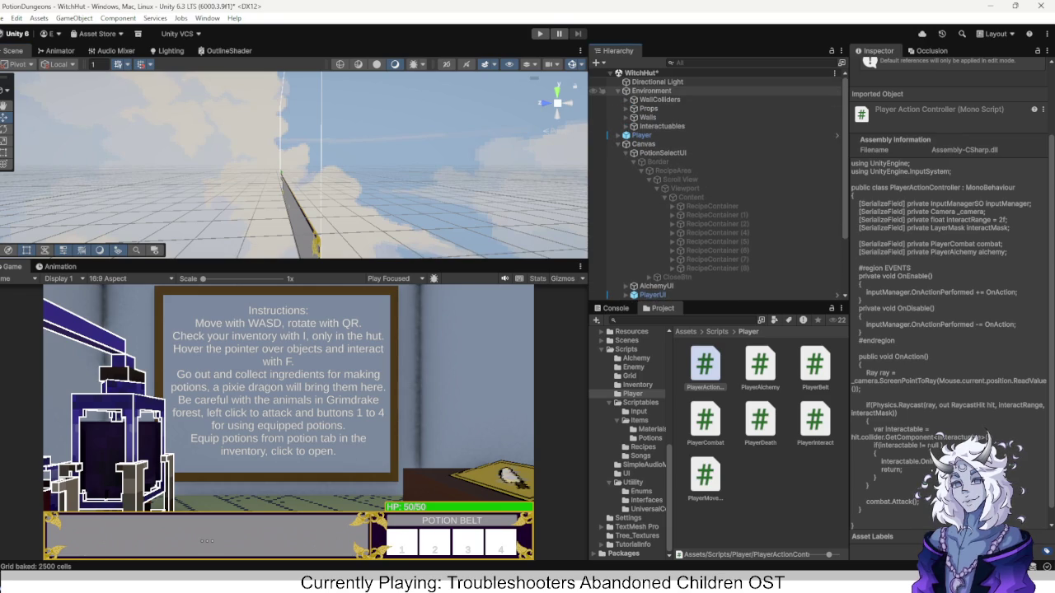
pyautogui.click(617, 90)
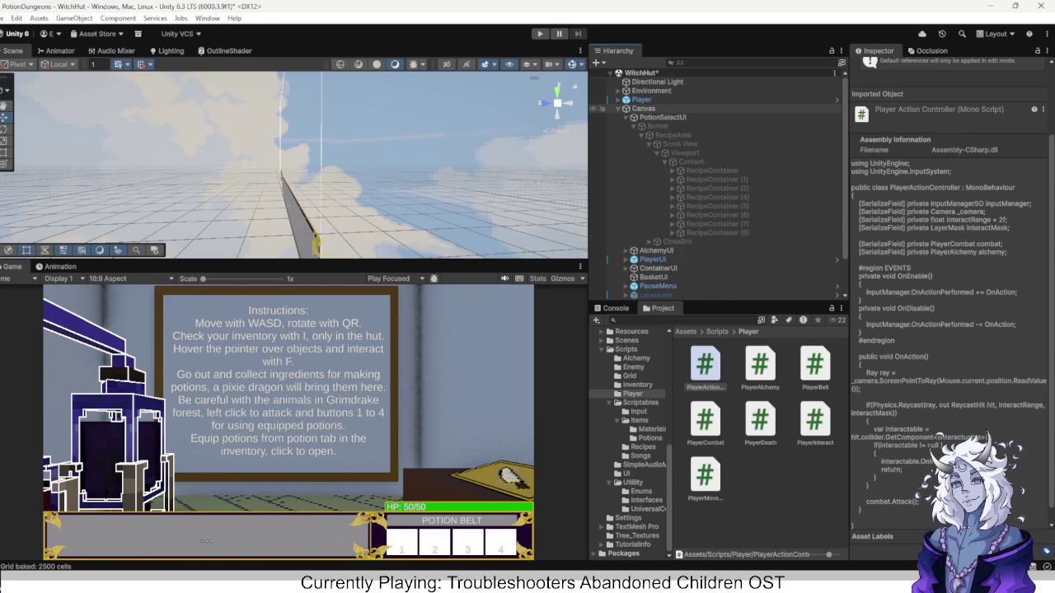
pyautogui.click(618, 108)
pyautogui.click(651, 144)
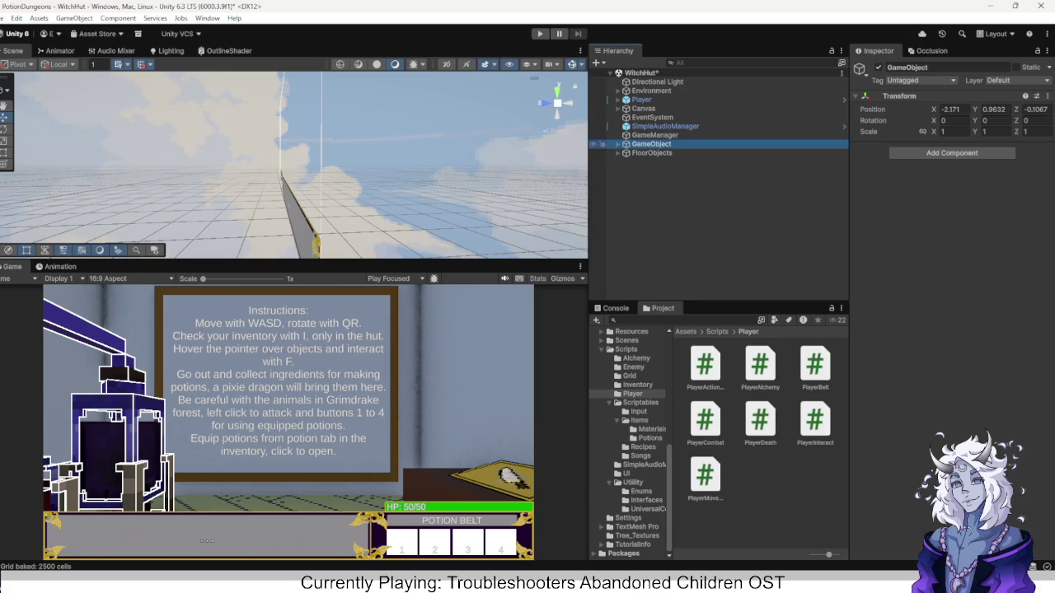
pyautogui.click(651, 153)
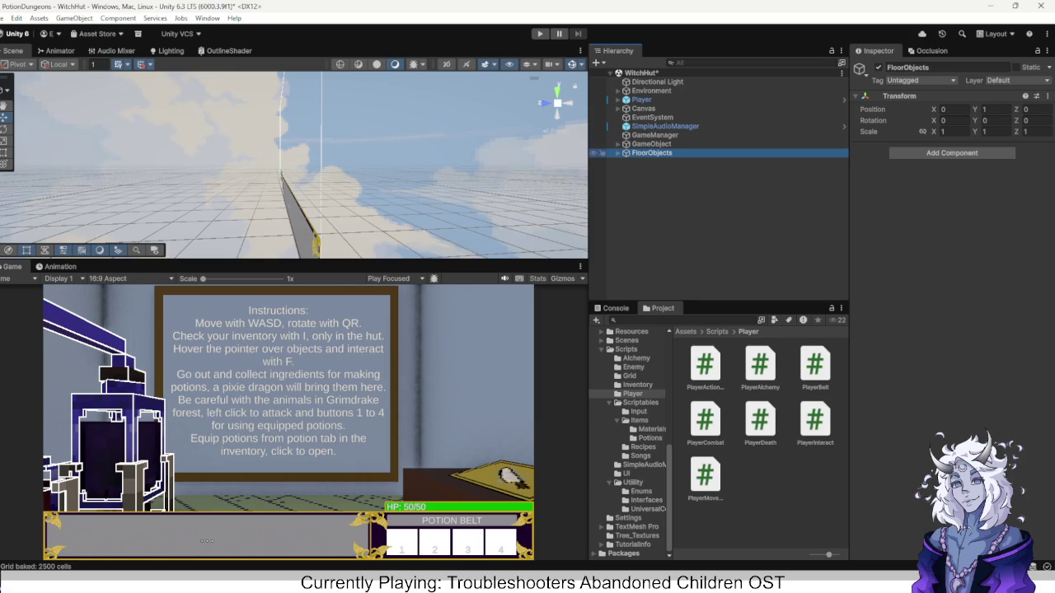
# Expand Environment and Interactuables, then select and frame the RecipeBoard.
pyautogui.doubleClick(651, 91)
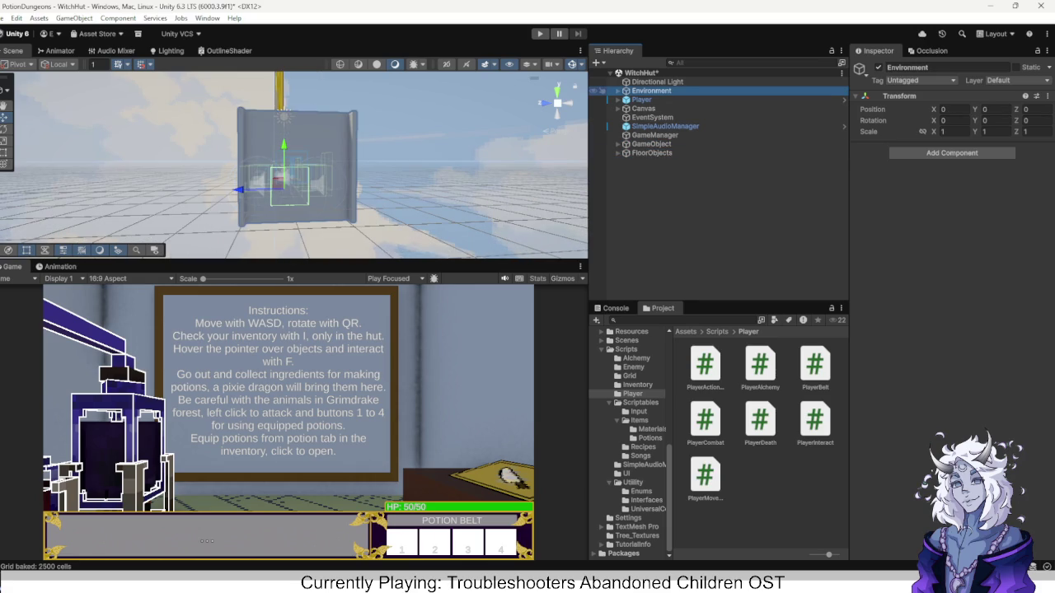
pyautogui.press('Right')
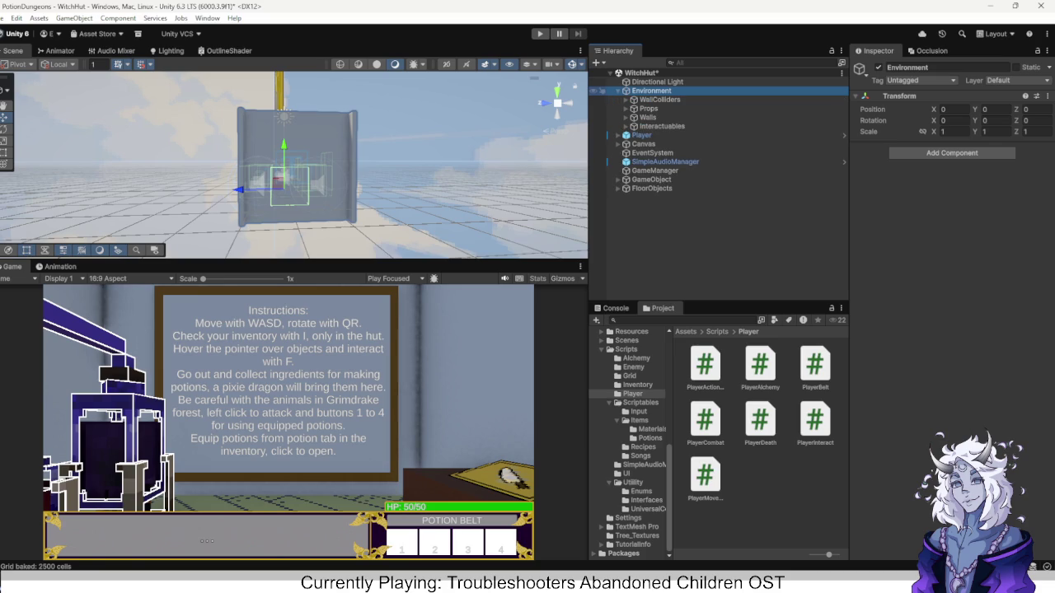
pyautogui.press('Down')
pyautogui.press('Down')
pyautogui.press('Down')
pyautogui.press('f')
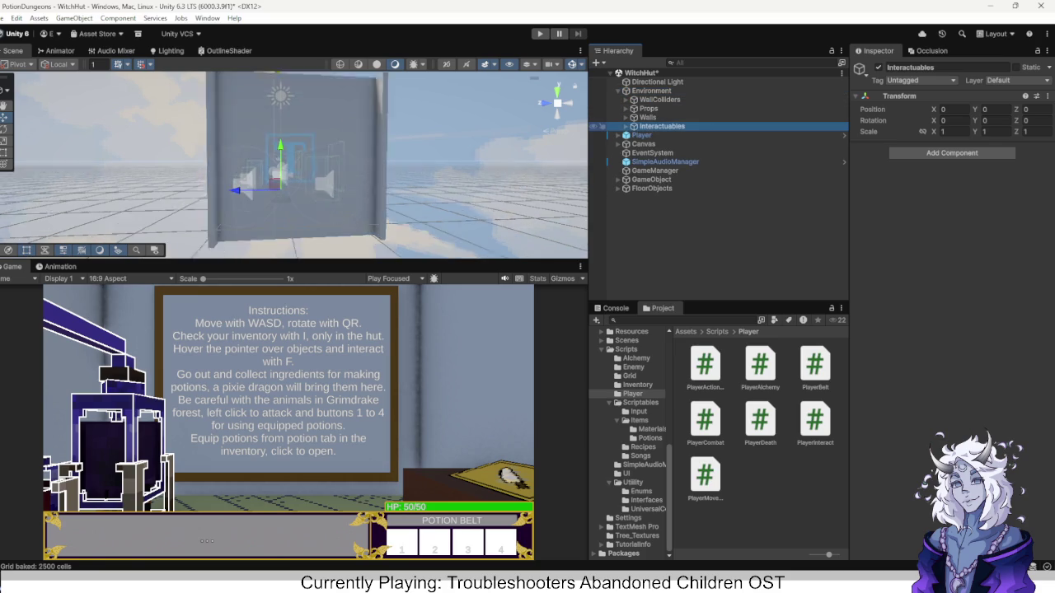
pyautogui.press('Right')
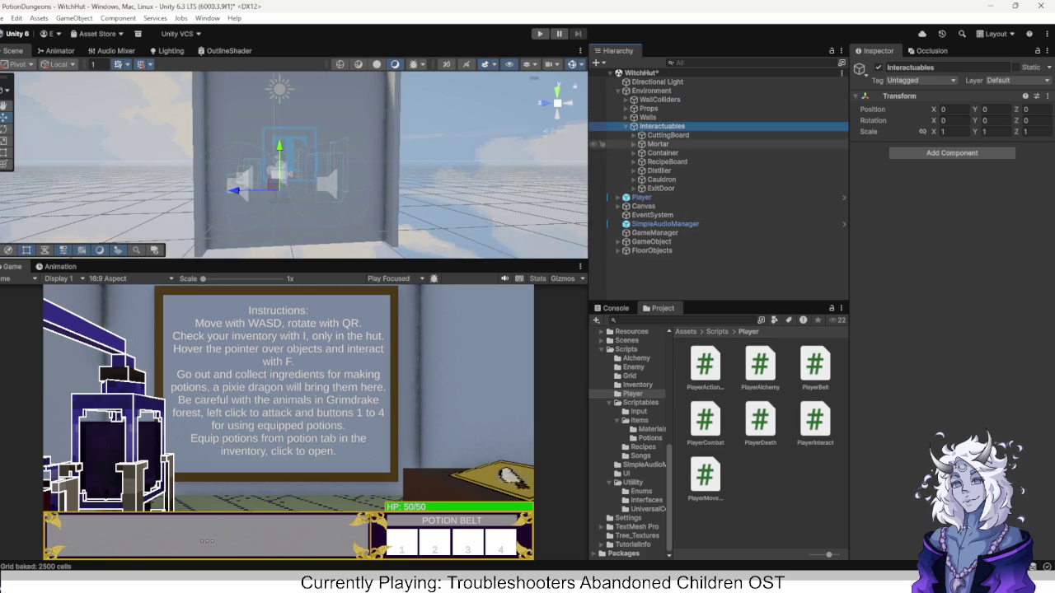
pyautogui.doubleClick(663, 161)
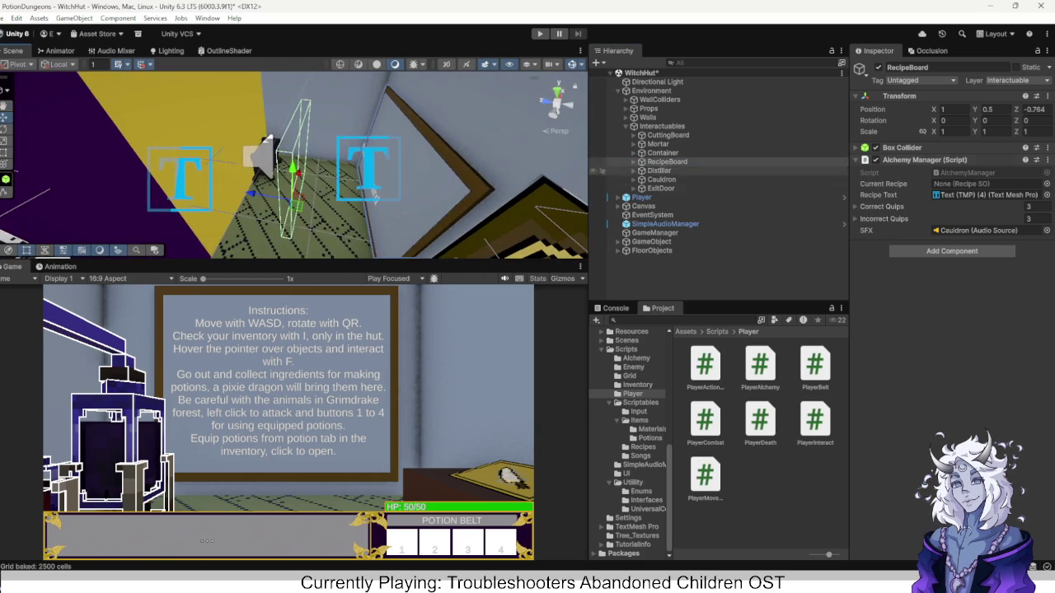
# Set the RecipeBoard Box Collider centre to -0.5 and drag its handles to cover the board.
pyautogui.click(902, 147)
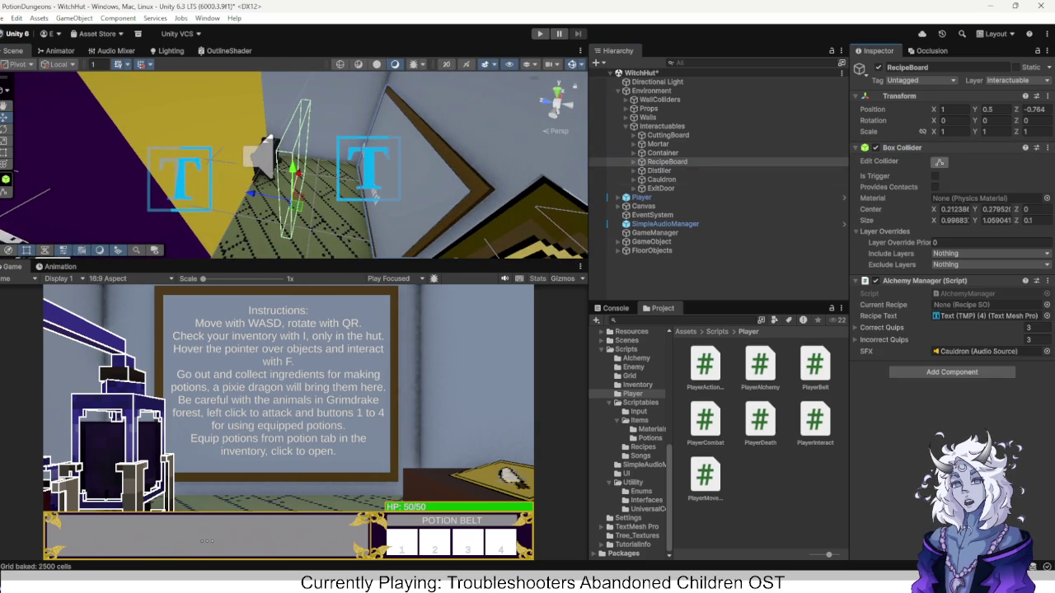
pyautogui.write('-0.5')
pyautogui.press('Return')
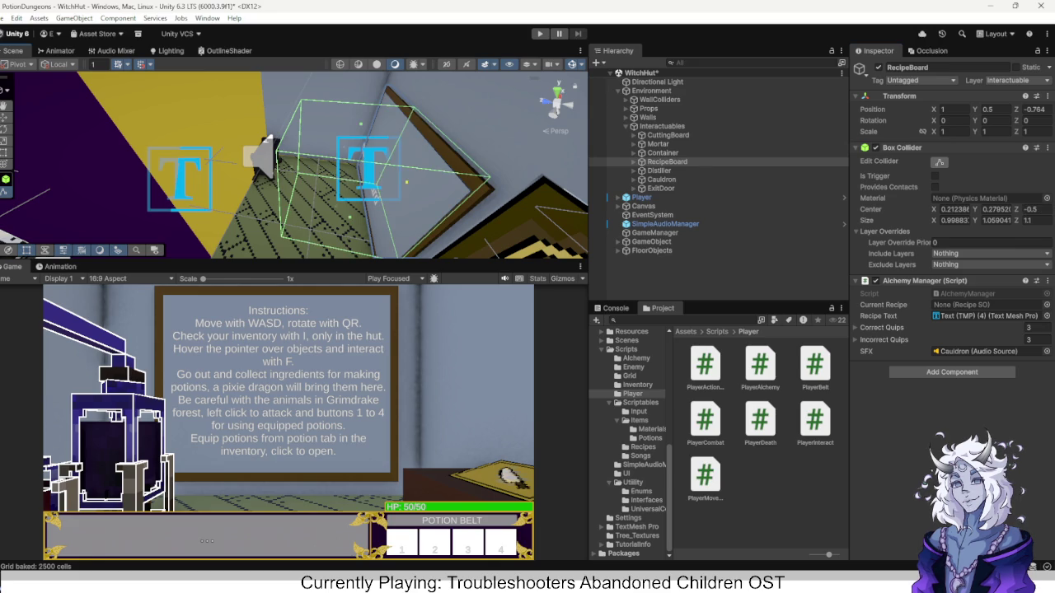
pyautogui.moveTo(373, 198); pyautogui.dragTo(318, 193)
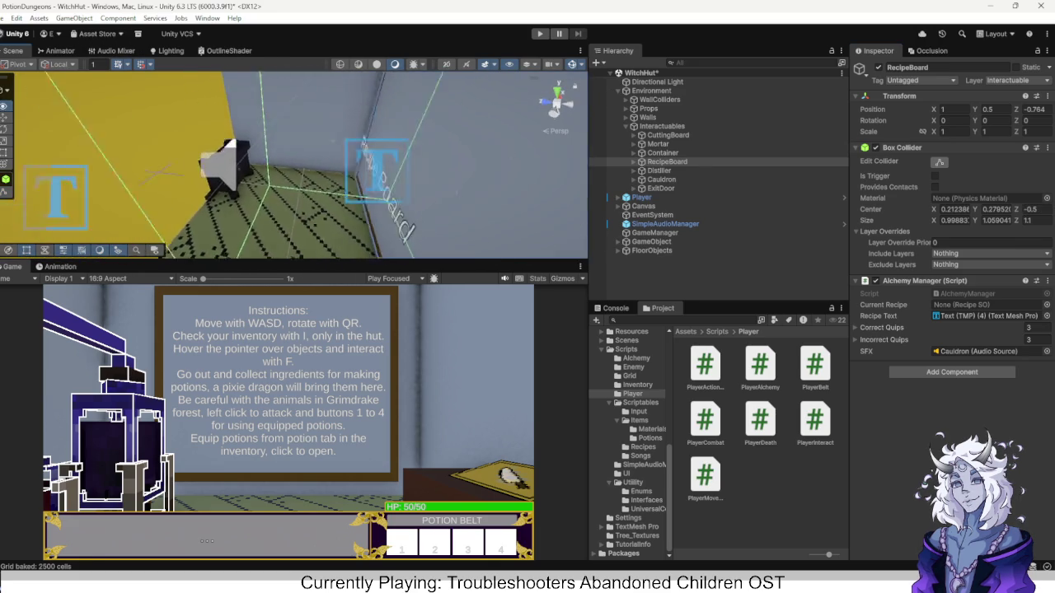
pyautogui.press('f')
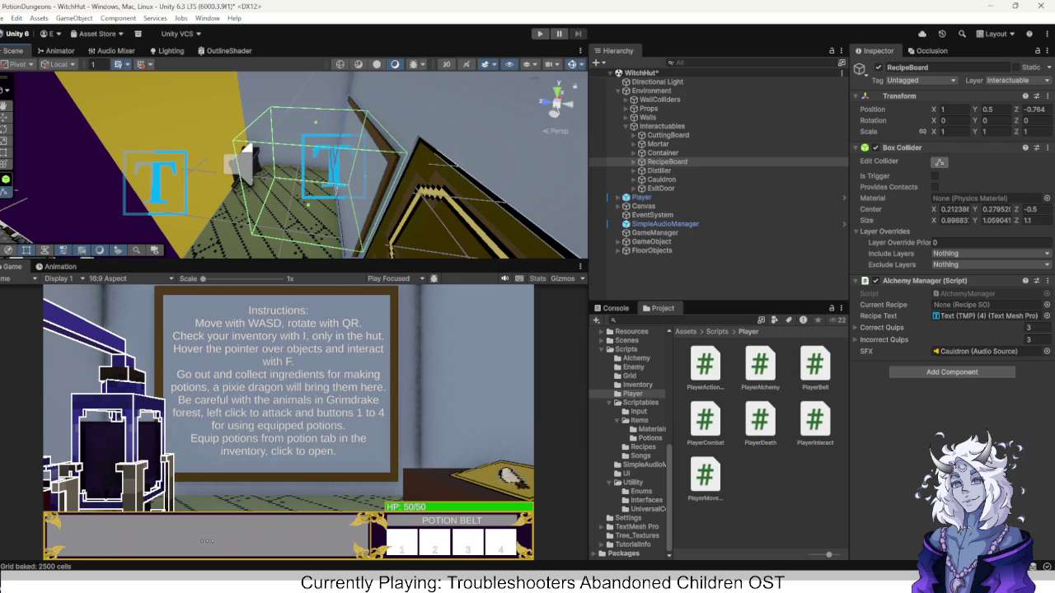
pyautogui.moveTo(247, 173); pyautogui.dragTo(354, 173)
pyautogui.press('f')
pyautogui.scroll(5, 295, 165)
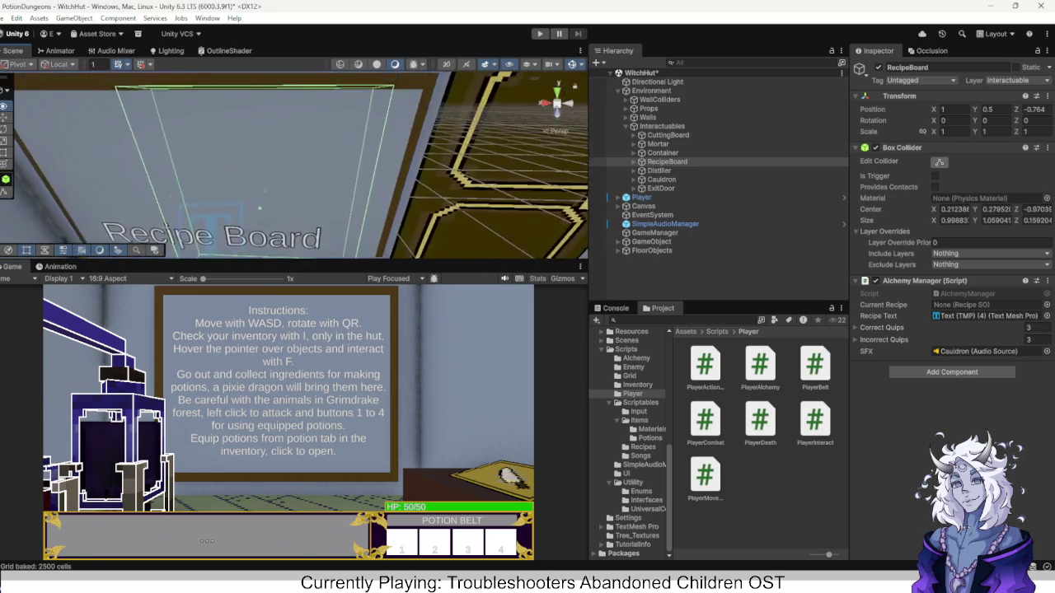
pyautogui.moveTo(263, 182); pyautogui.dragTo(293, 182)
pyautogui.scroll(2, 295, 165)
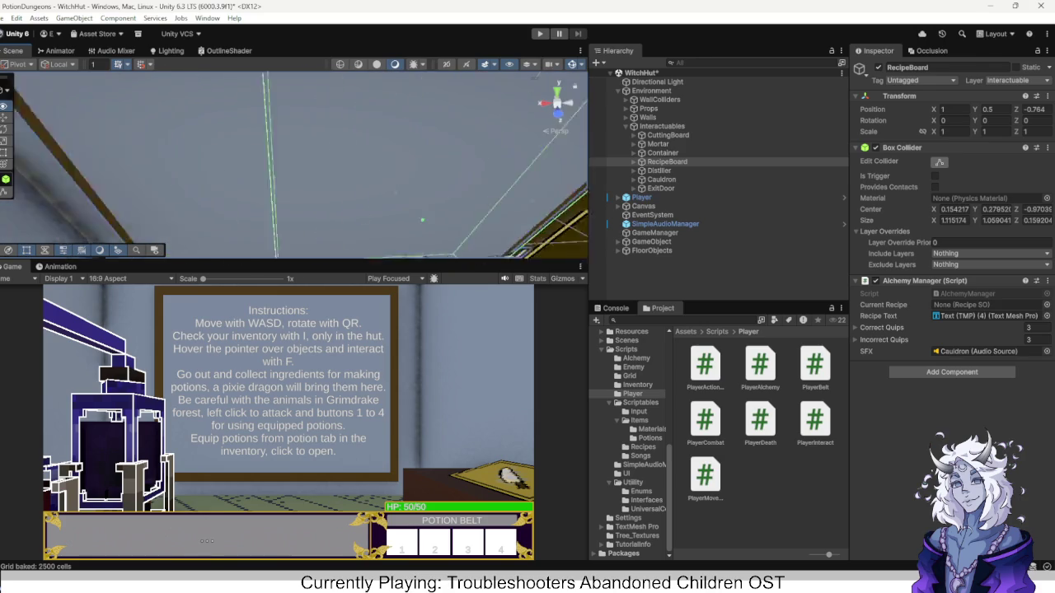
pyautogui.moveTo(369, 208); pyautogui.dragTo(210, 208)
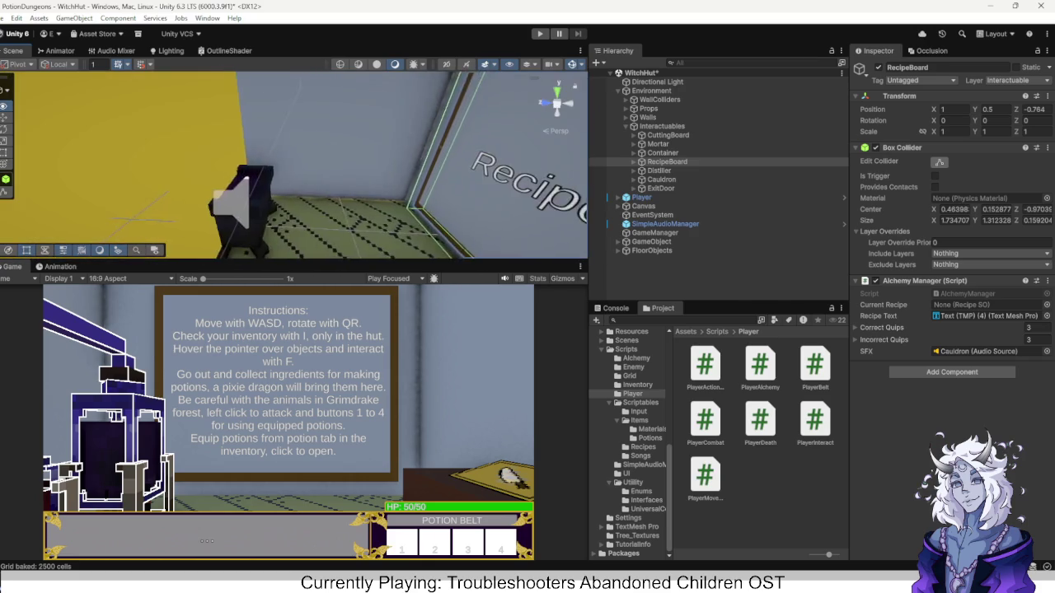
# Deactivate the Canvas so the HP bar and potion belt disappear.
pyautogui.press('f')
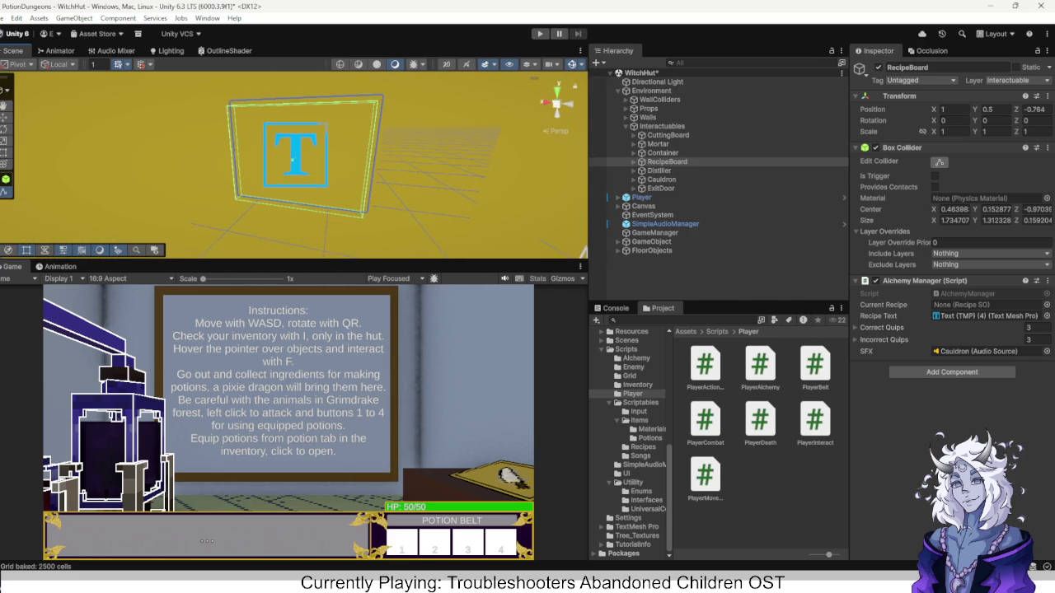
pyautogui.click(643, 206)
pyautogui.hotkey('alt', 'shift', 'a')
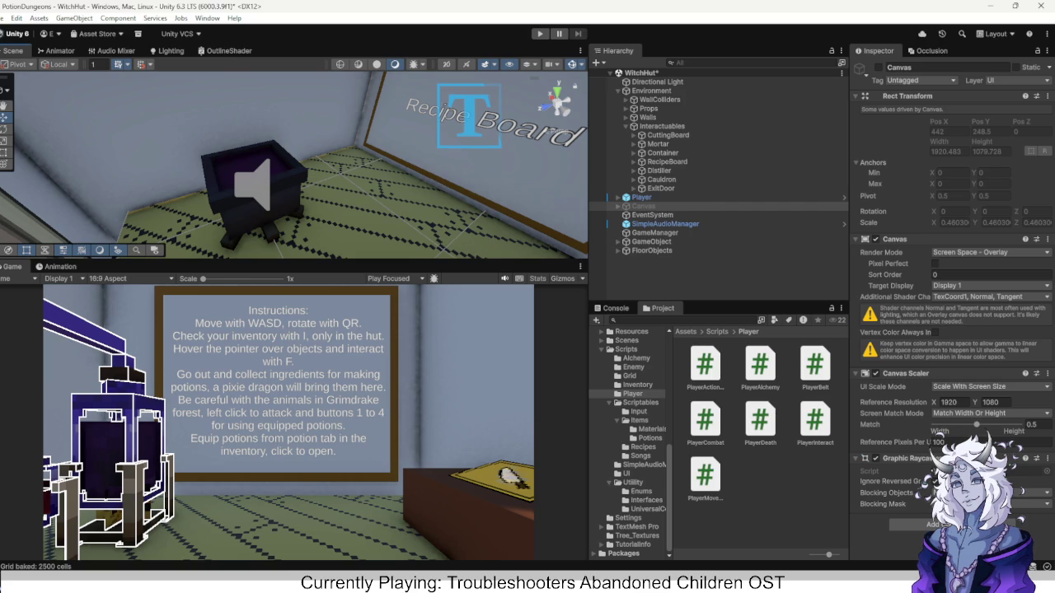
# Select the ExitDoor and orbit to face it, showing its Box Collider and scene-2 Scene Change Component.
pyautogui.moveTo(371, 206); pyautogui.dragTo(585, 247)
pyautogui.click(660, 188)
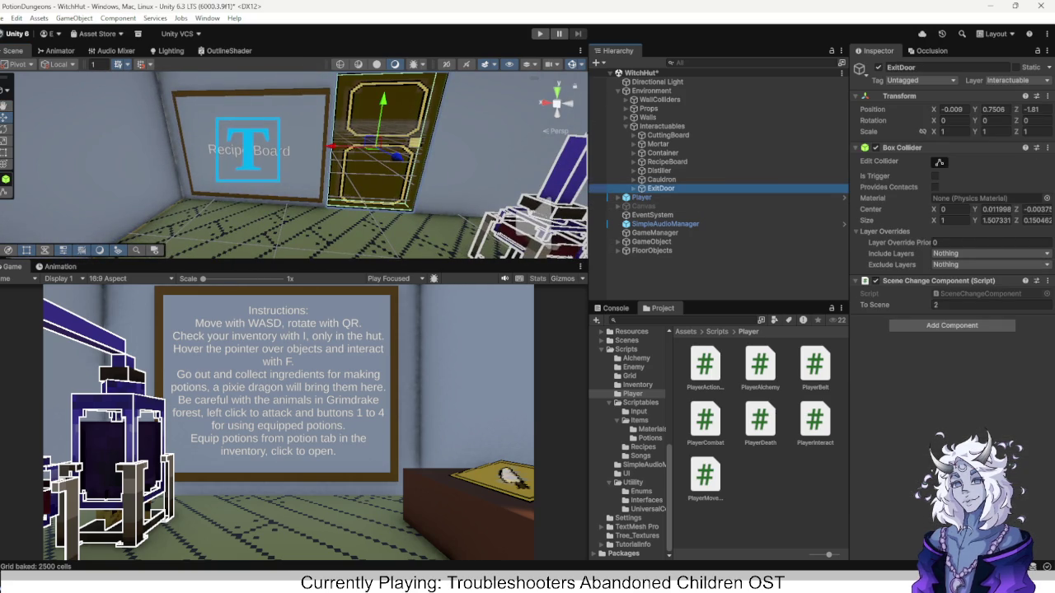
pyautogui.moveTo(297, 165)
pyautogui.mouseDown()
pyautogui.moveTo(330, 173)
pyautogui.moveTo(284, 169)
pyautogui.moveTo(428, 169)
pyautogui.mouseUp()
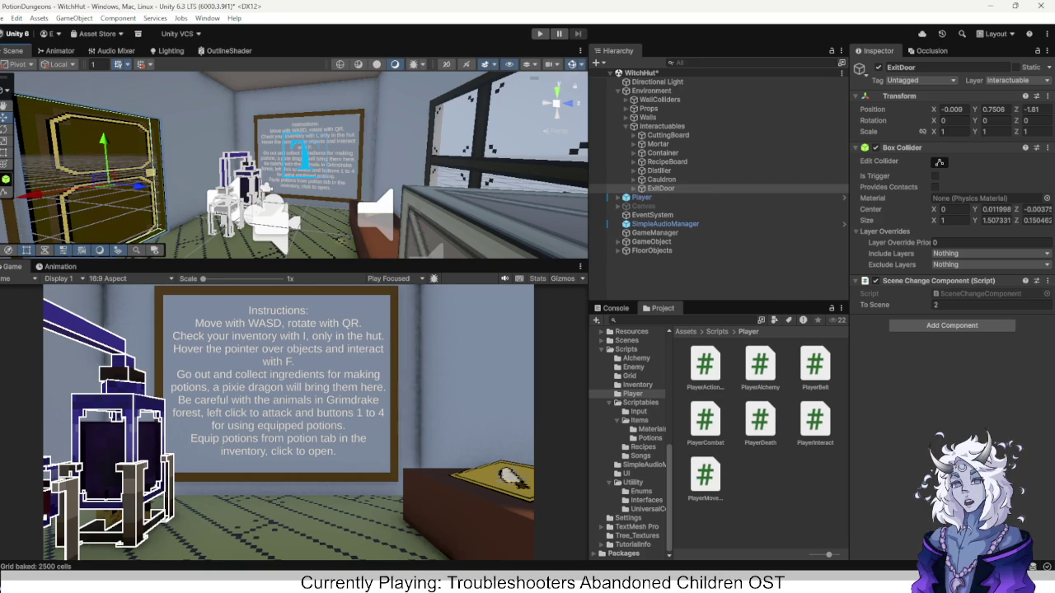
# Drag the exit door along and closer to the side wall.
pyautogui.moveTo(330, 165)
pyautogui.mouseDown()
pyautogui.moveTo(247, 165)
pyautogui.moveTo(313, 173)
pyautogui.moveTo(297, 174)
pyautogui.mouseUp()
pyautogui.moveTo(284, 122)
pyautogui.mouseDown()
pyautogui.moveTo(461, 132)
pyautogui.moveTo(536, 148)
pyautogui.mouseUp()
pyautogui.moveTo(330, 164); pyautogui.dragTo(272, 166)
pyautogui.moveTo(494, 124); pyautogui.dragTo(531, 145)
pyautogui.moveTo(297, 165); pyautogui.dragTo(371, 168)
pyautogui.moveTo(295, 153); pyautogui.dragTo(379, 165)
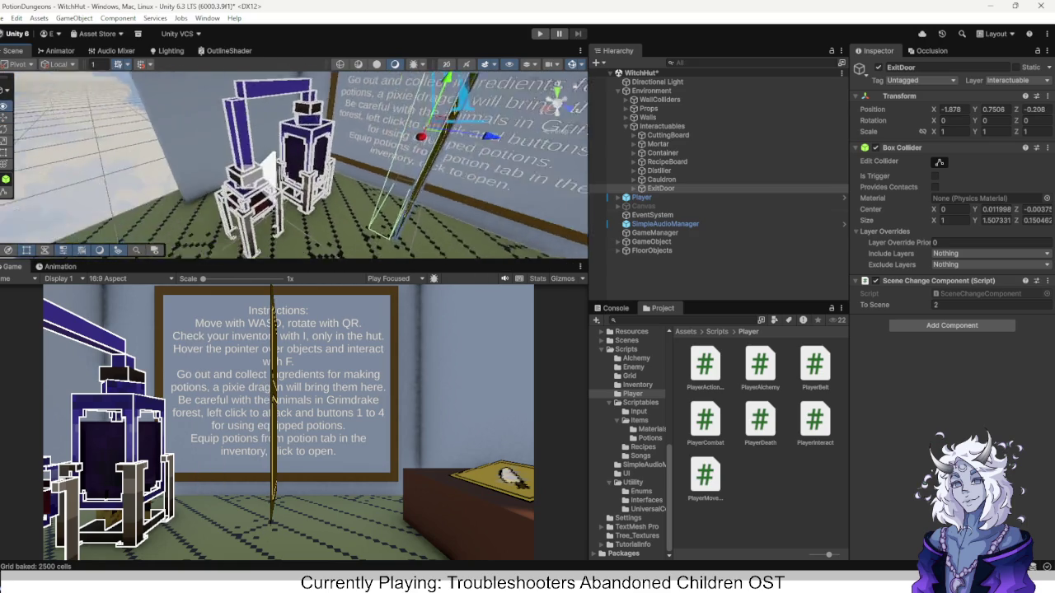
pyautogui.press('f')
pyautogui.moveTo(232, 174); pyautogui.dragTo(222, 176)
pyautogui.moveTo(330, 165); pyautogui.dragTo(358, 165)
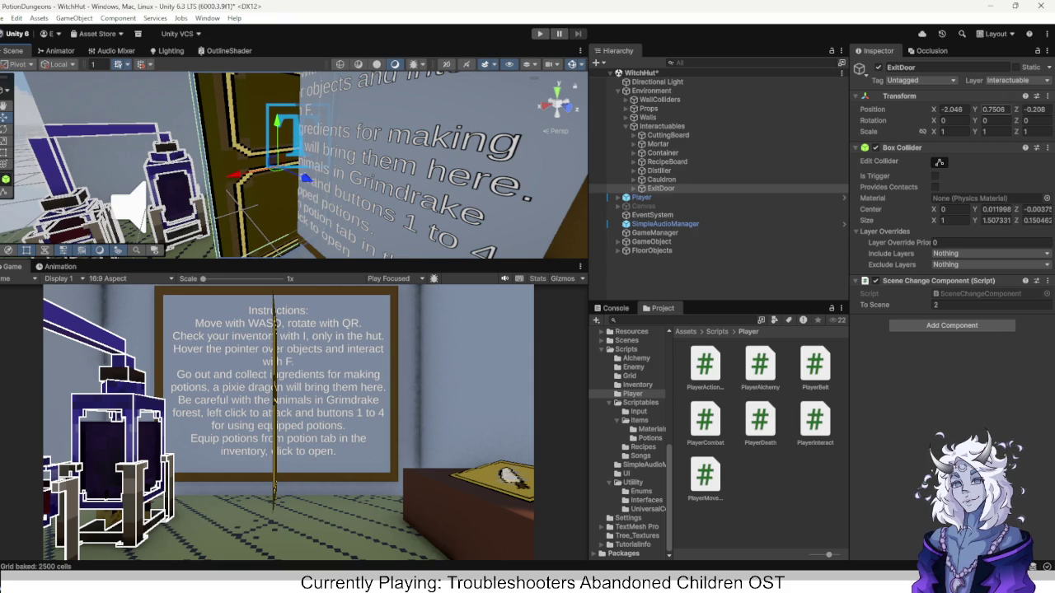
# Set the ExitDoor's Y rotation to 90 and check the rotated door.
pyautogui.click(993, 121)
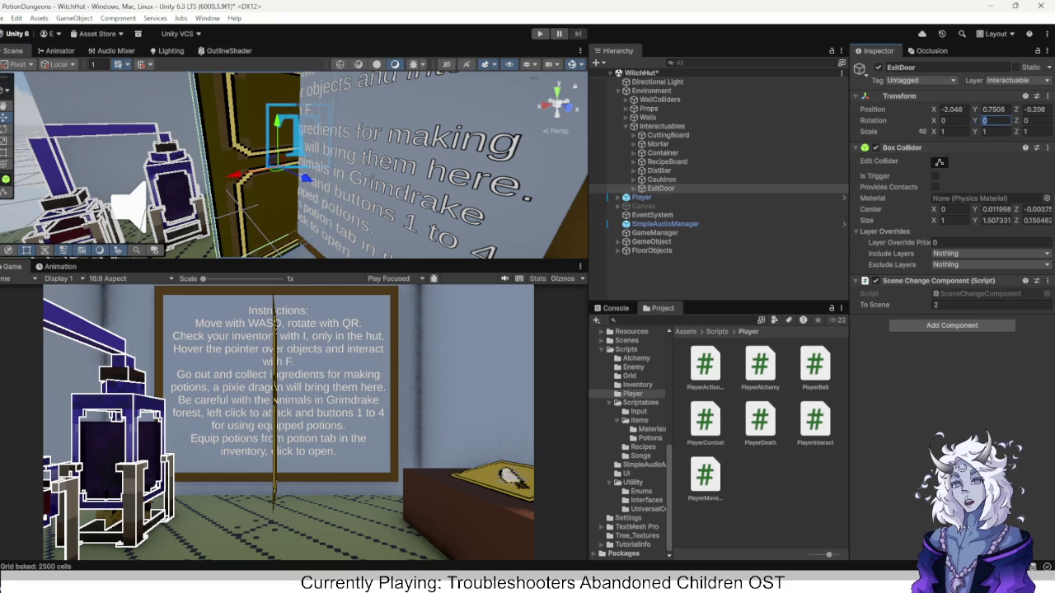
pyautogui.write('90')
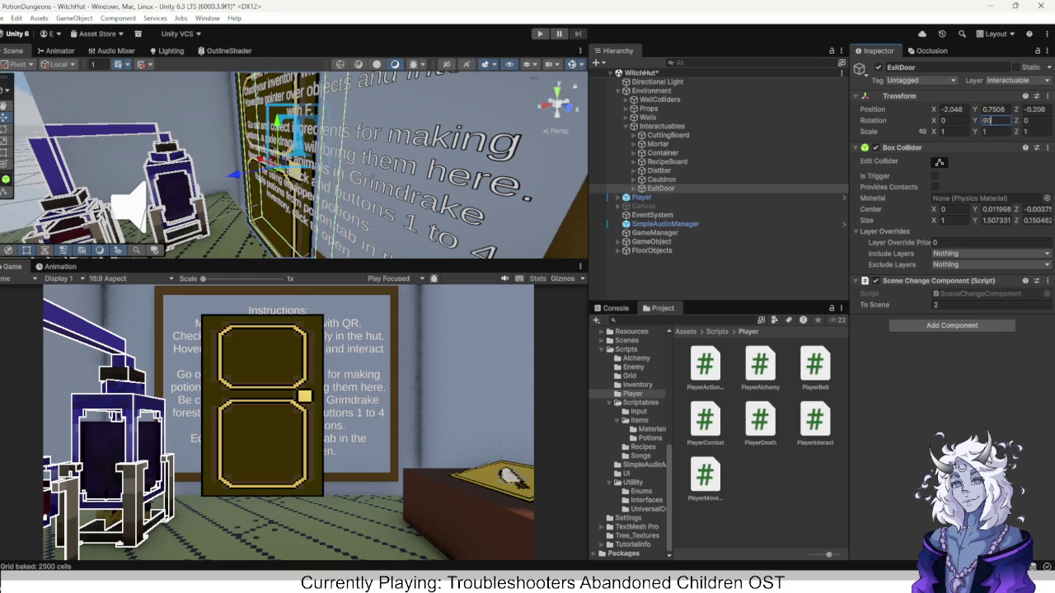
pyautogui.moveTo(297, 165)
pyautogui.mouseDown()
pyautogui.moveTo(243, 171)
pyautogui.moveTo(280, 169)
pyautogui.mouseUp()
pyautogui.rightClick(254, 167)
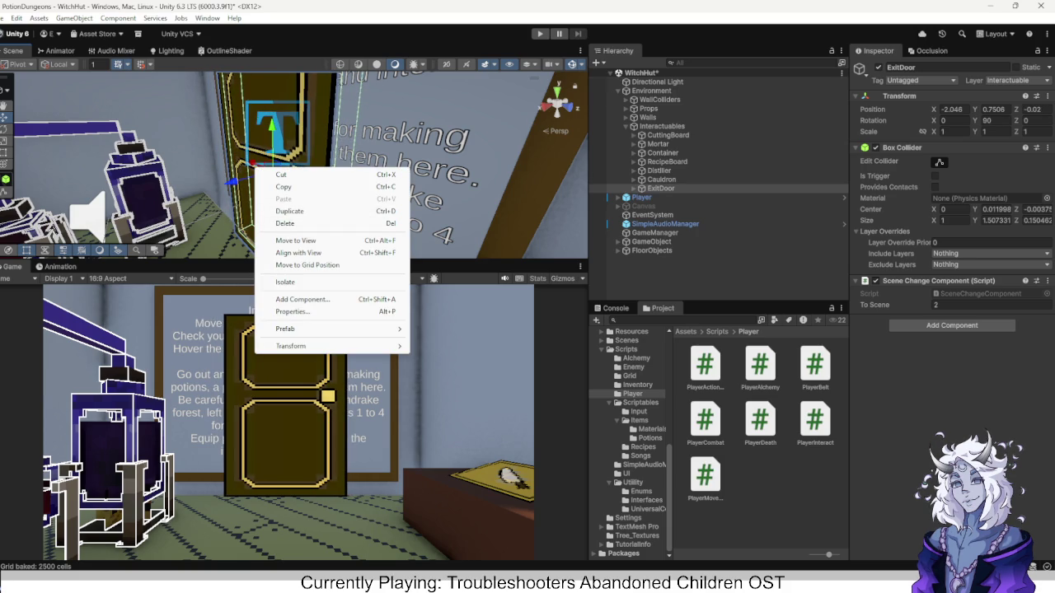
pyautogui.press('Escape')
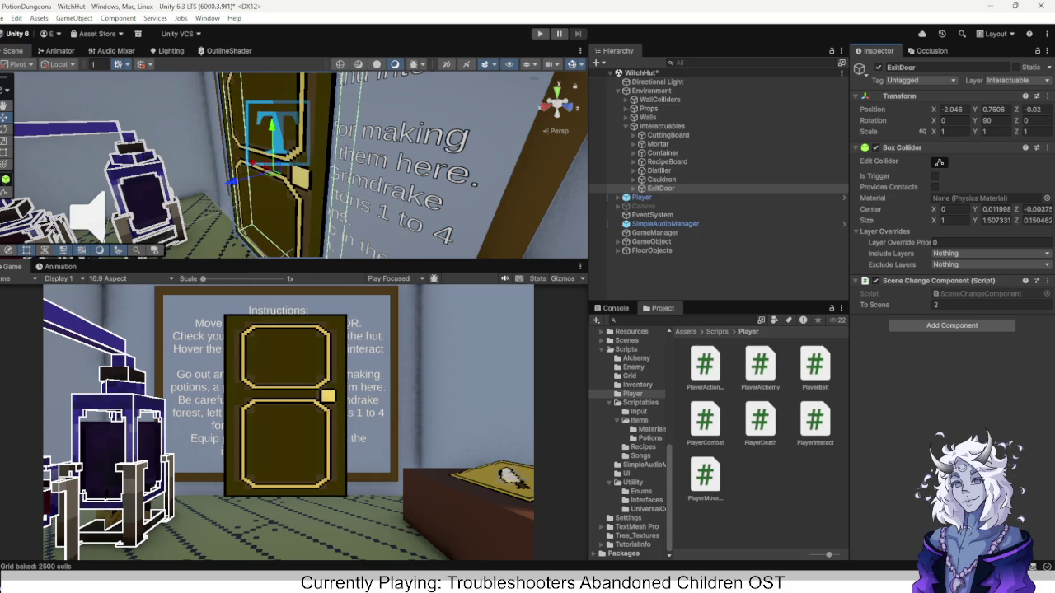
pyautogui.click(387, 156)
# Delete the instructions board, its text and Cube (4).
pyautogui.press('f')
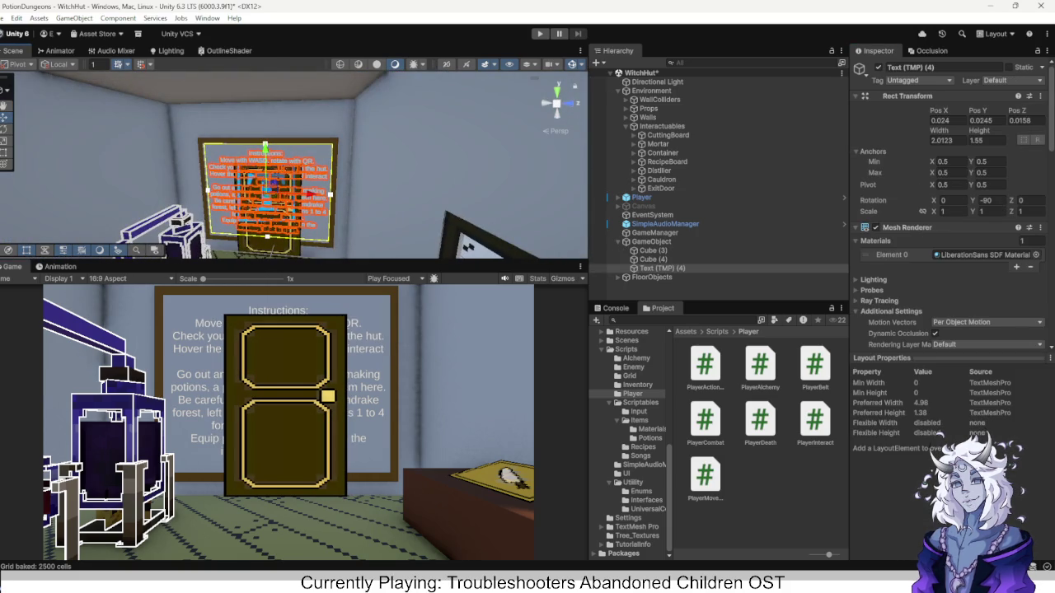
pyautogui.keyDown('shift'); pyautogui.click(268, 191); pyautogui.keyUp('shift')
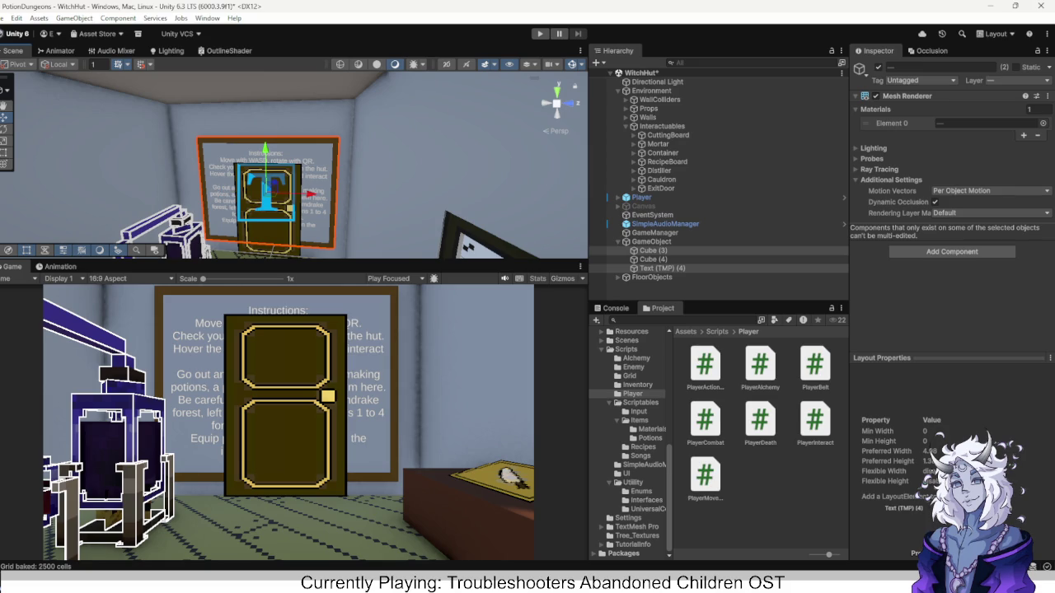
pyautogui.press('Delete')
pyautogui.click(654, 251)
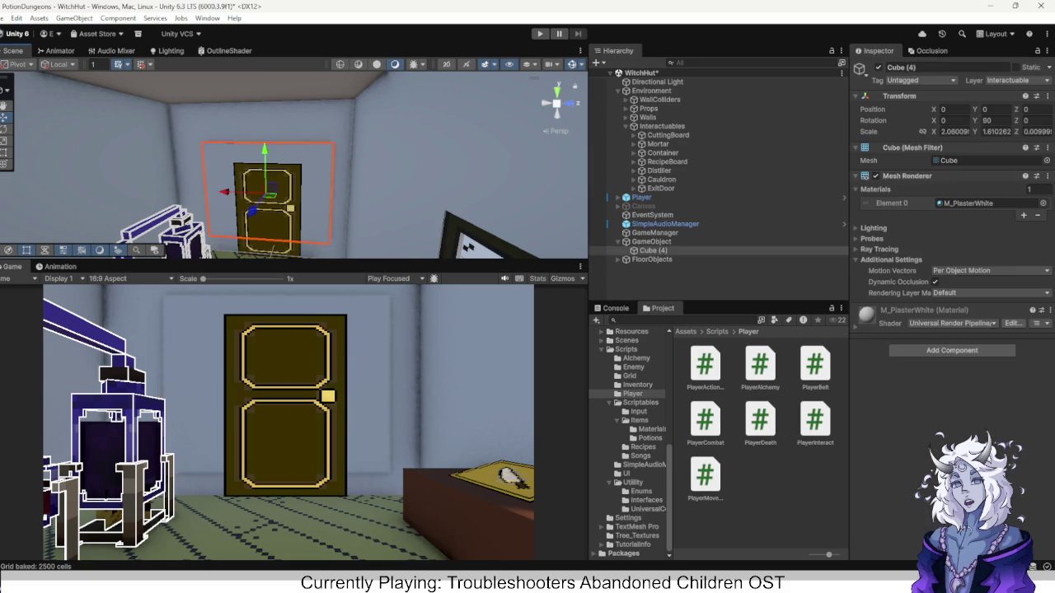
pyautogui.press('Delete')
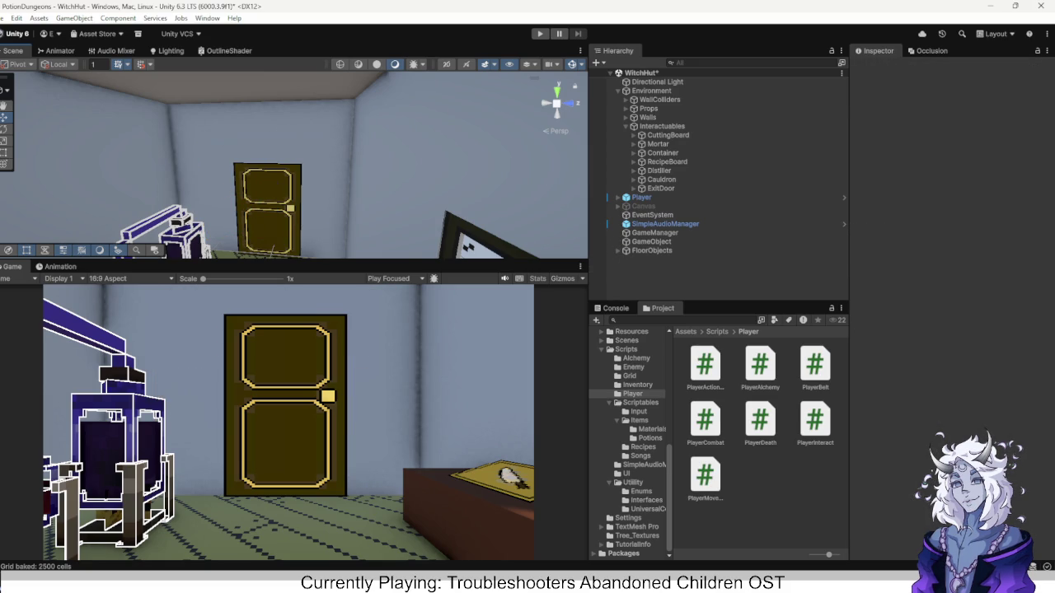
# Nudge the door sprite, then undo back to before the board deletion and door rotation.
pyautogui.click(268, 202)
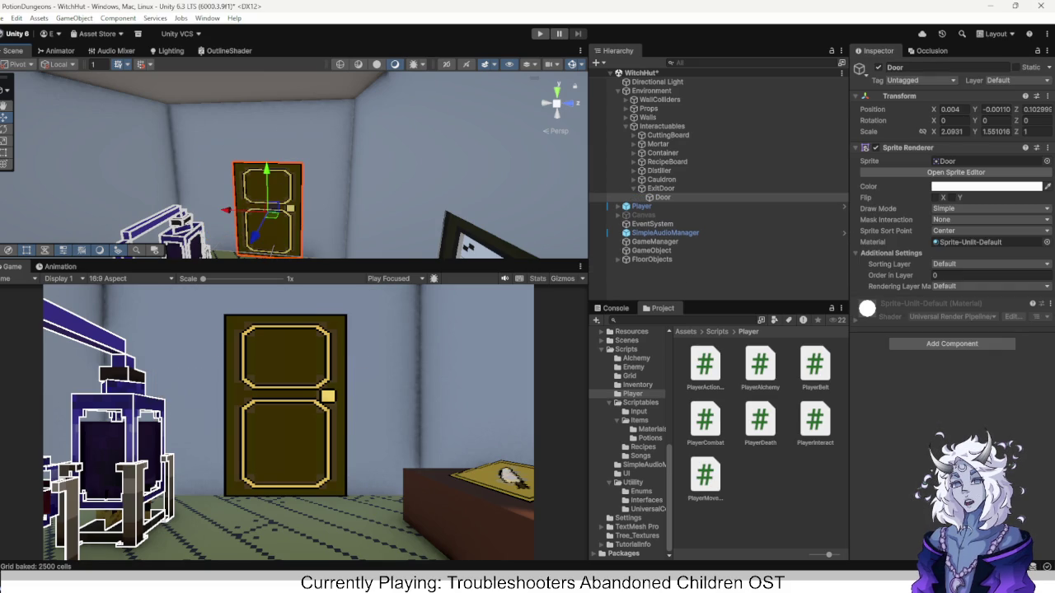
pyautogui.moveTo(225, 210); pyautogui.dragTo(227, 211)
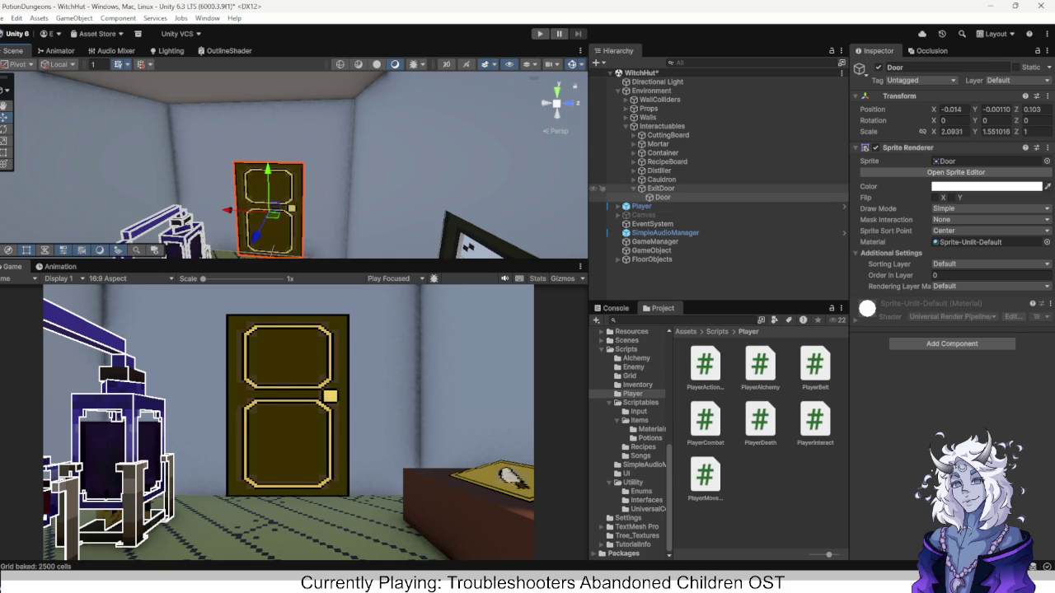
pyautogui.hotkey('ctrl', 'z')
pyautogui.hotkey('ctrl', 'z')
pyautogui.hotkey('ctrl', 'z')
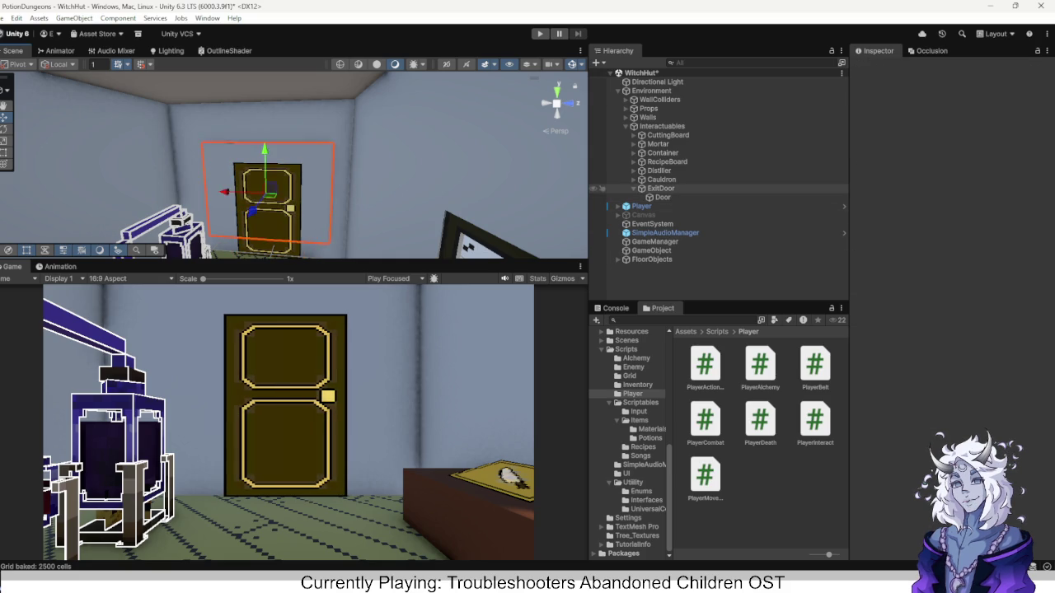
pyautogui.hotkey('ctrl', 'z')
pyautogui.hotkey('ctrl', 'z')
pyautogui.hotkey('ctrl', 'z')
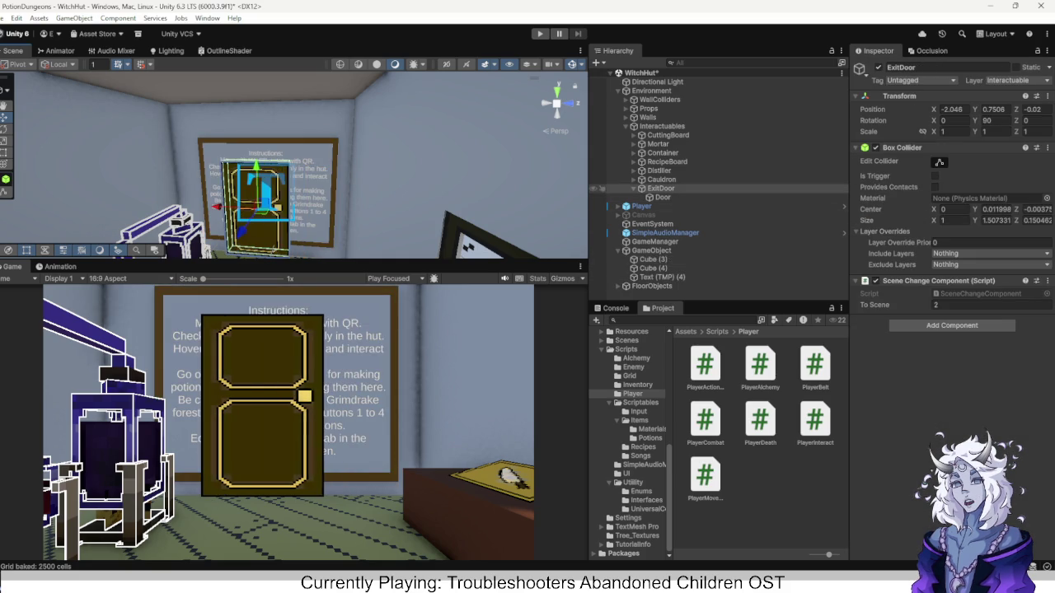
pyautogui.hotkey('ctrl', 'z')
pyautogui.hotkey('ctrl', 'z')
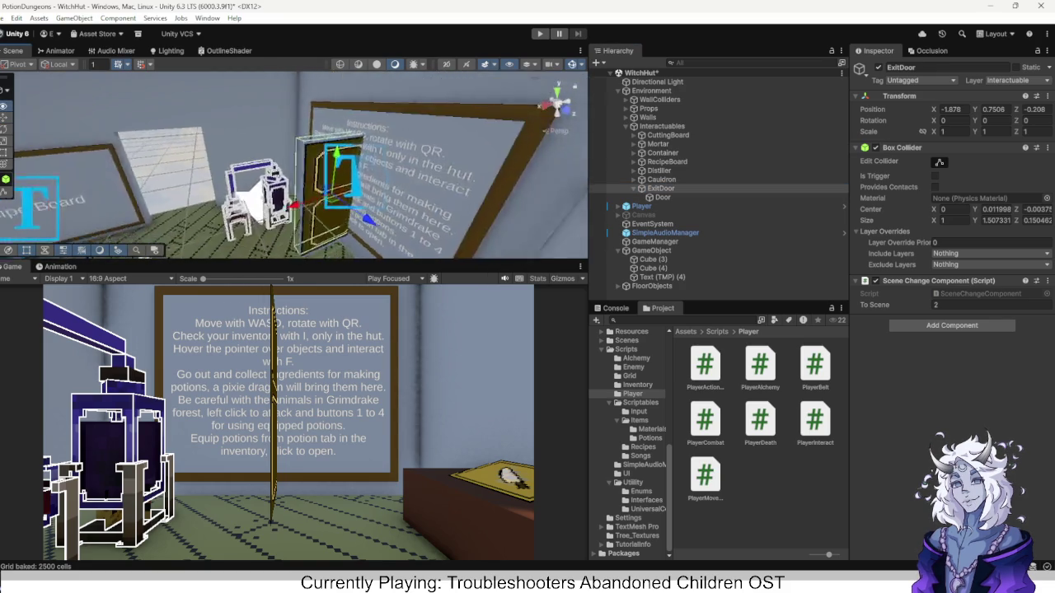
# Rotate the ExitDoor to Y 90 and slide it toward the wall.
pyautogui.press('f')
pyautogui.click(1036, 120)
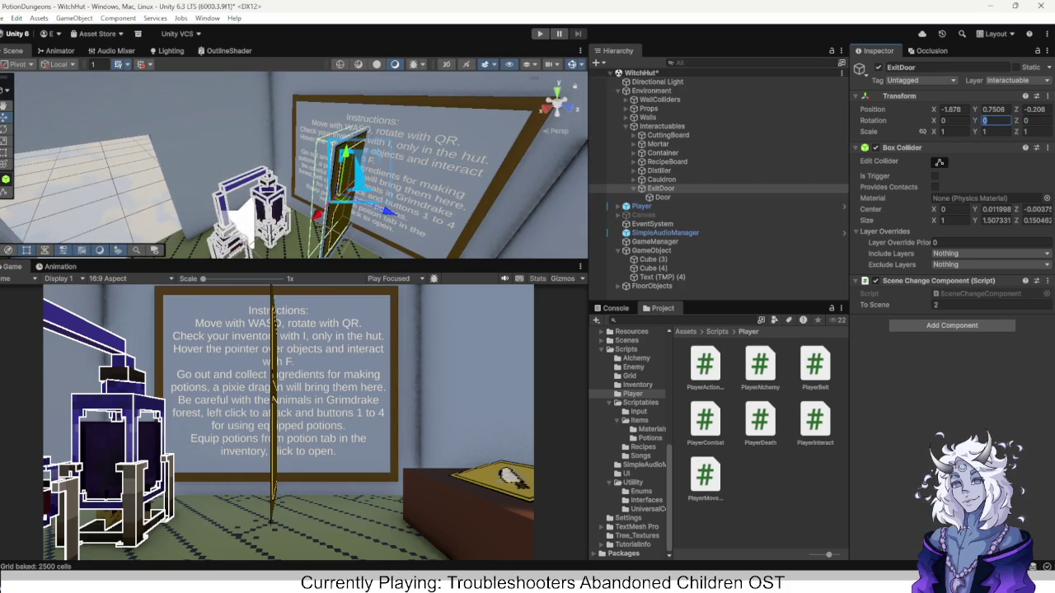
pyautogui.write('90')
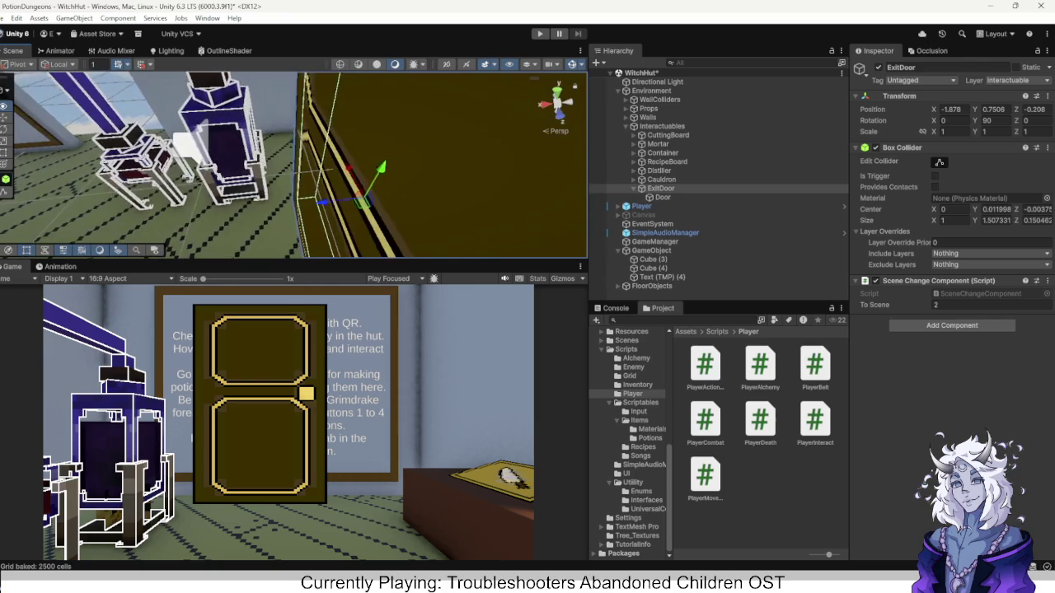
pyautogui.moveTo(405, 190); pyautogui.dragTo(384, 195)
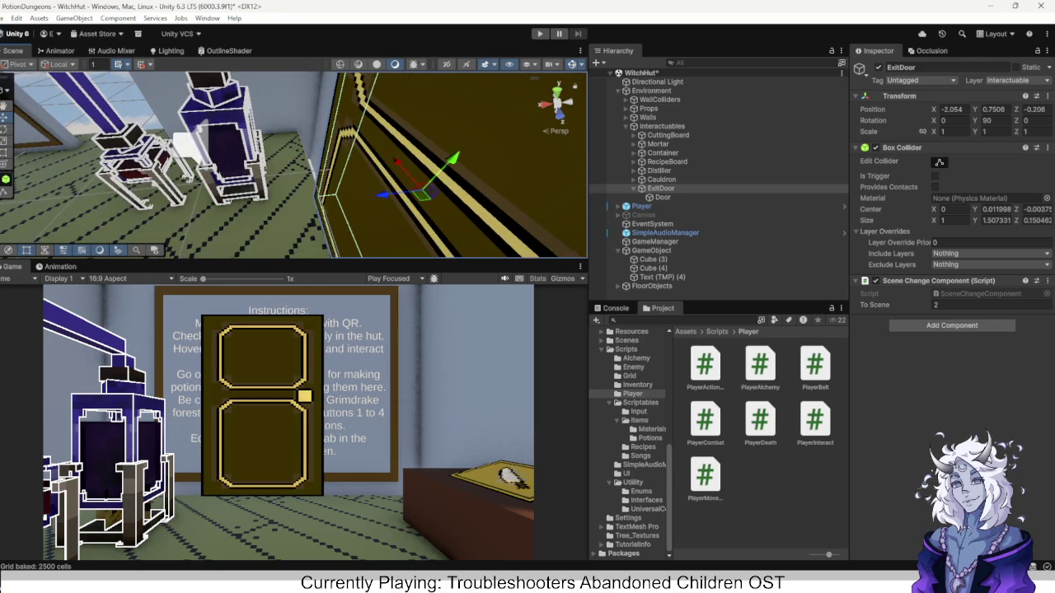
# Delete the instructions text, board frame and Cube (4) again.
pyautogui.click(325, 201)
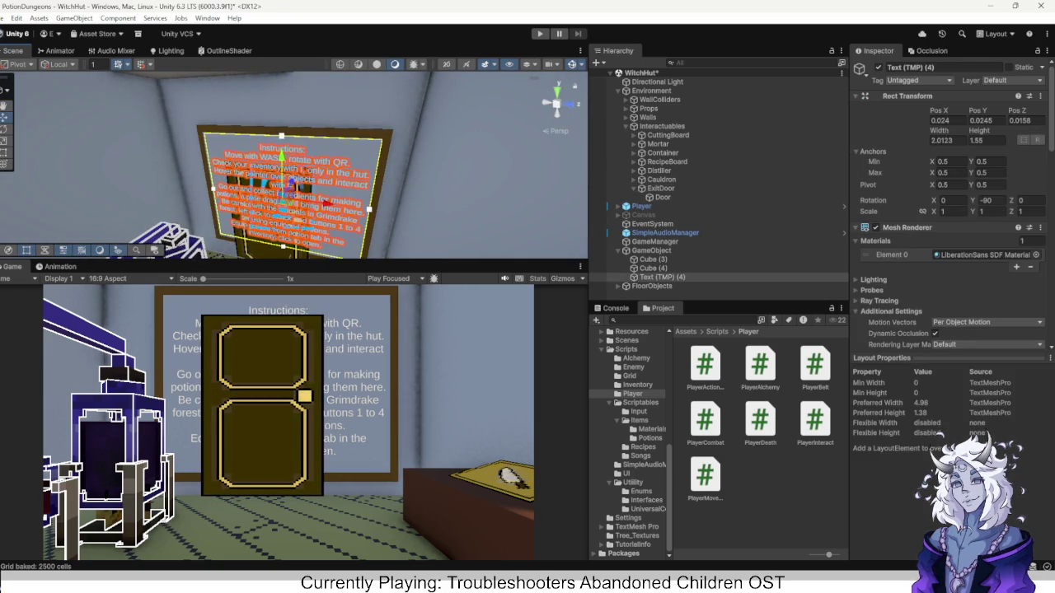
pyautogui.keyDown('shift'); pyautogui.click(284, 195); pyautogui.keyUp('shift')
pyautogui.press('Delete')
pyautogui.click(654, 259)
pyautogui.press('Delete')
# Select the parent ExitDoor and shift it along the wall.
pyautogui.click(662, 197)
pyautogui.click(660, 188)
pyautogui.moveTo(231, 212)
pyautogui.mouseDown()
pyautogui.moveTo(243, 212)
pyautogui.moveTo(165, 177)
pyautogui.mouseUp()
# Move the Distiller away from the door to X -1.103, Z -1.517.
pyautogui.click(282, 196)
pyautogui.press('f')
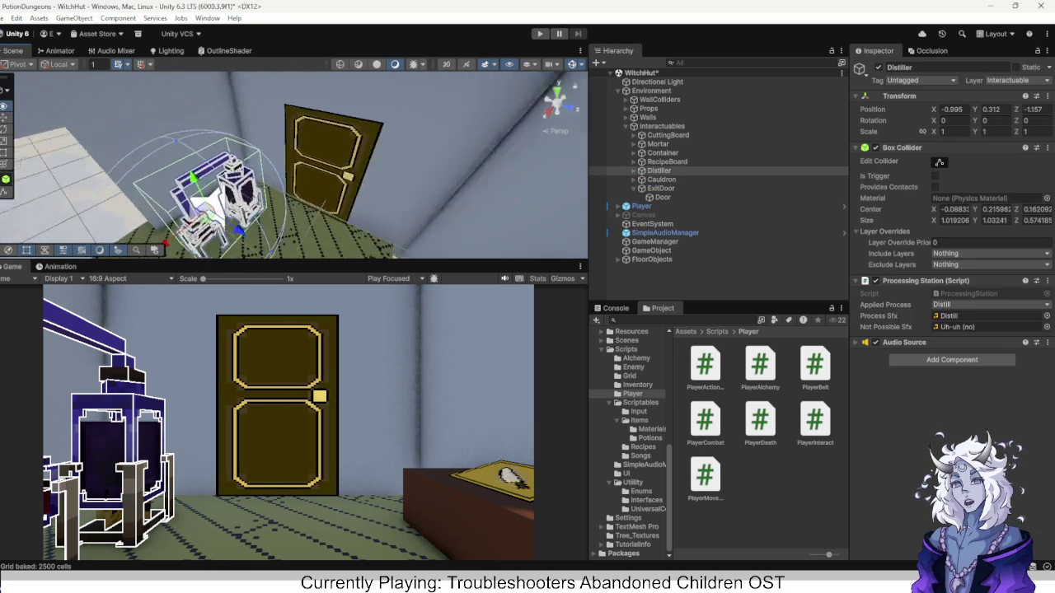
pyautogui.keyDown('alt'); pyautogui.moveTo(294, 165); pyautogui.dragTo(218, 151); pyautogui.keyUp('alt')
pyautogui.moveTo(304, 187); pyautogui.dragTo(262, 179)
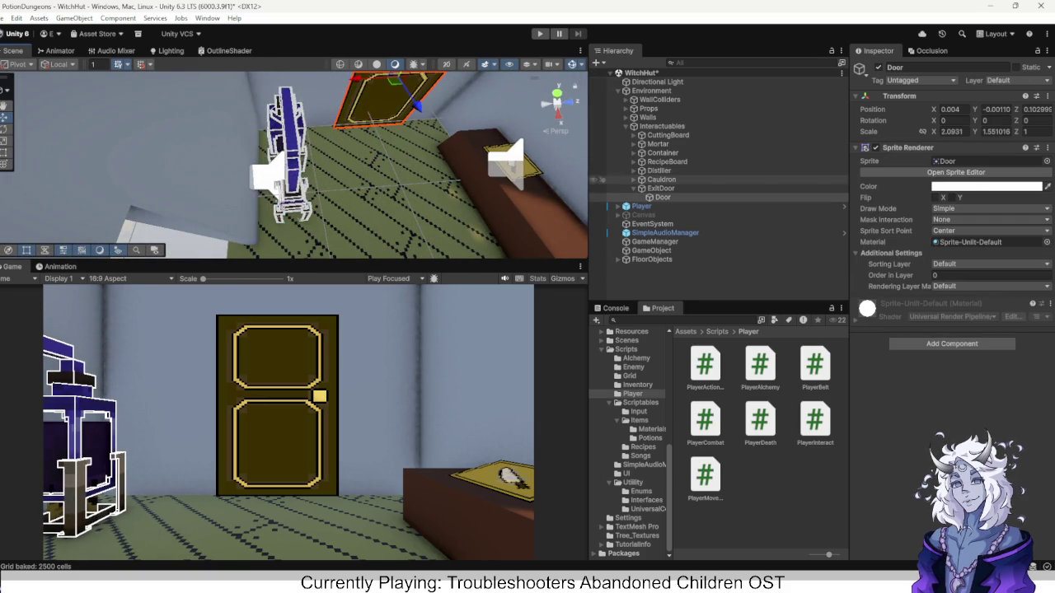
# Slide the exit door along the wall to Z -0.196.
pyautogui.click(660, 188)
pyautogui.press('f')
pyautogui.moveTo(404, 142)
pyautogui.mouseDown()
pyautogui.moveTo(263, 145)
pyautogui.moveTo(272, 190)
pyautogui.mouseUp()
pyautogui.click(272, 164)
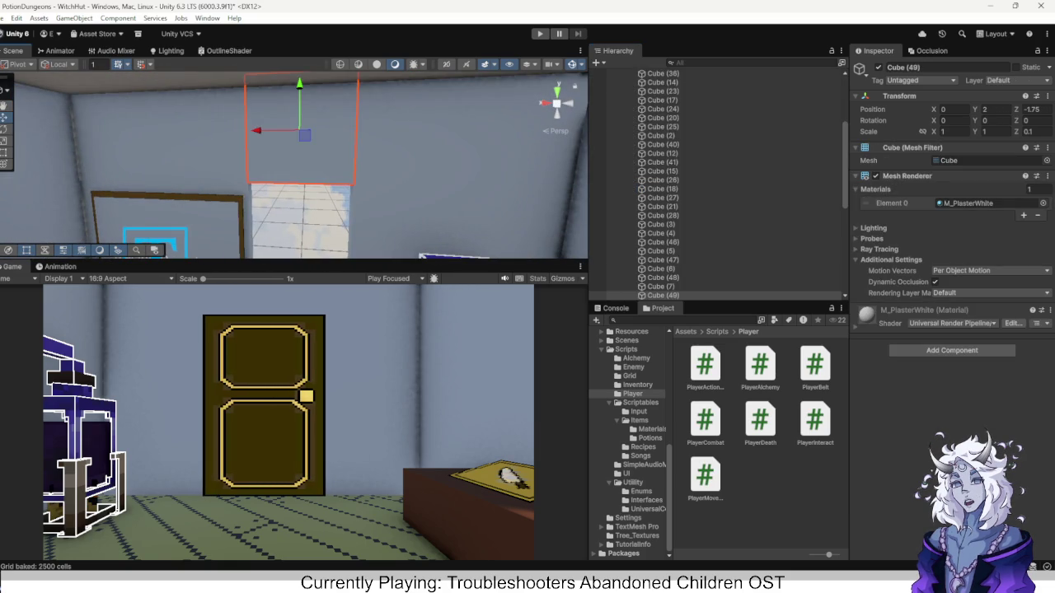
# Duplicate wall panel Cube (49) and lower the copy into the gap in the wall.
pyautogui.hotkey('ctrl', 'd')
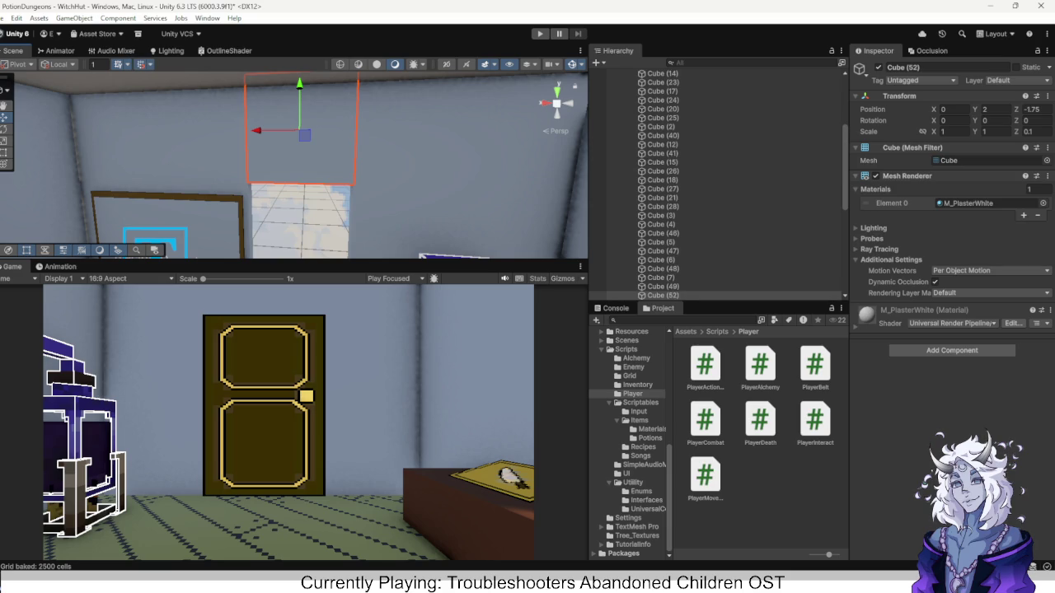
pyautogui.moveTo(299, 107)
pyautogui.mouseDown()
pyautogui.moveTo(299, 210)
pyautogui.moveTo(294, 165)
pyautogui.mouseUp()
pyautogui.moveTo(110, 240); pyautogui.dragTo(445, 229)
pyautogui.moveTo(294, 165); pyautogui.dragTo(294, 165)
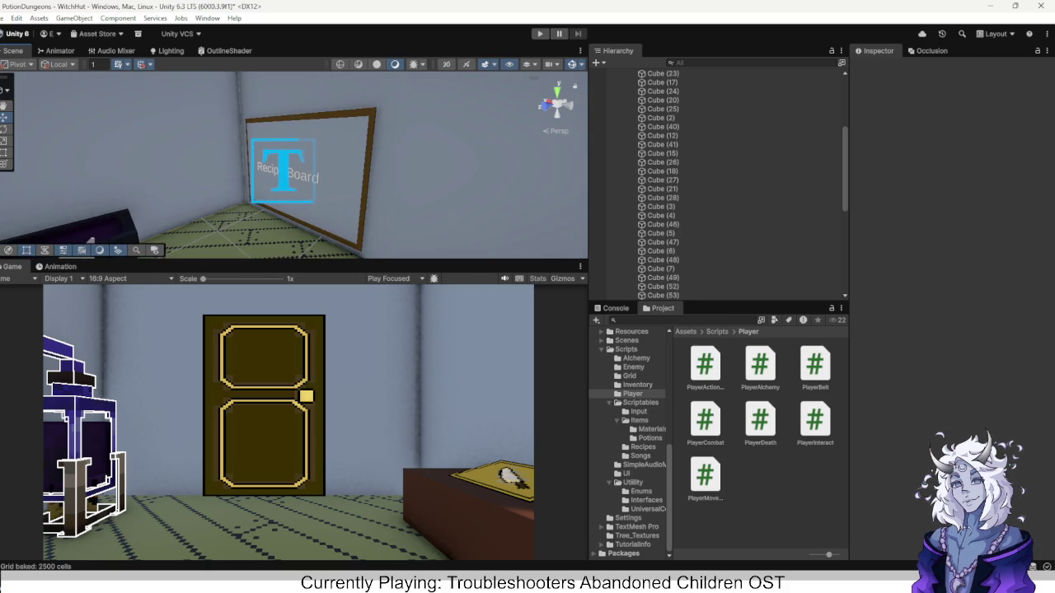
pyautogui.moveTo(295, 165); pyautogui.dragTo(294, 165)
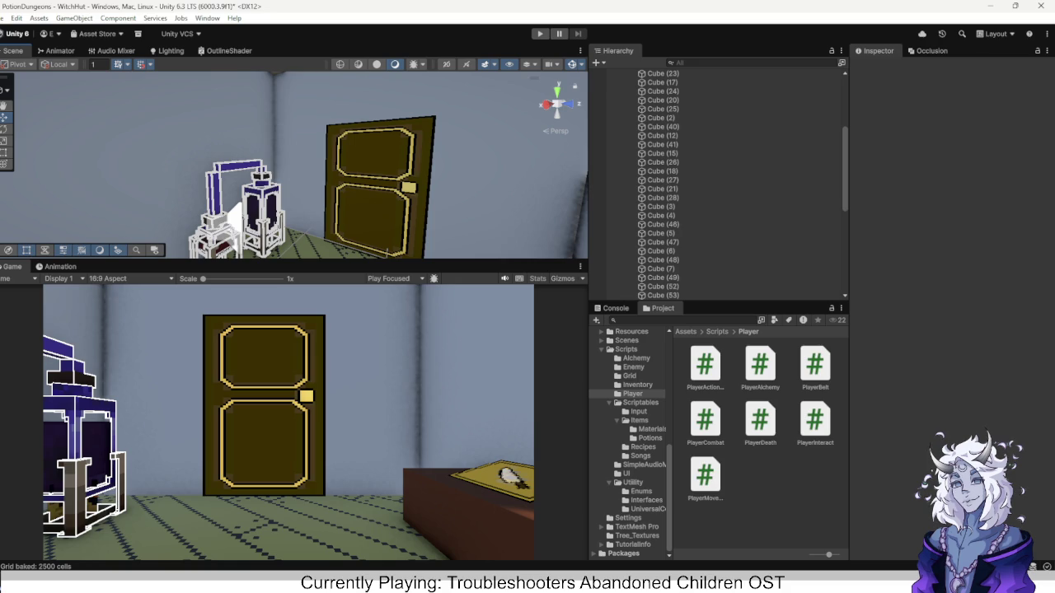
# Look around the hut, then select the mortar and the shelf beneath it.
pyautogui.moveTo(294, 165); pyautogui.dragTo(294, 165)
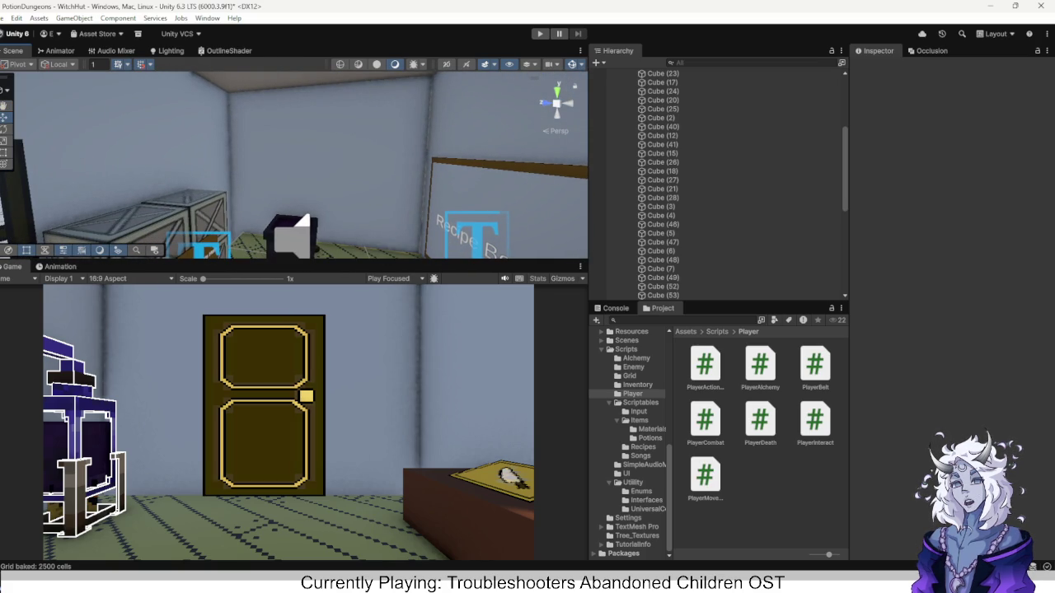
pyautogui.moveTo(294, 164); pyautogui.dragTo(294, 165)
pyautogui.click(363, 163)
pyautogui.click(367, 188)
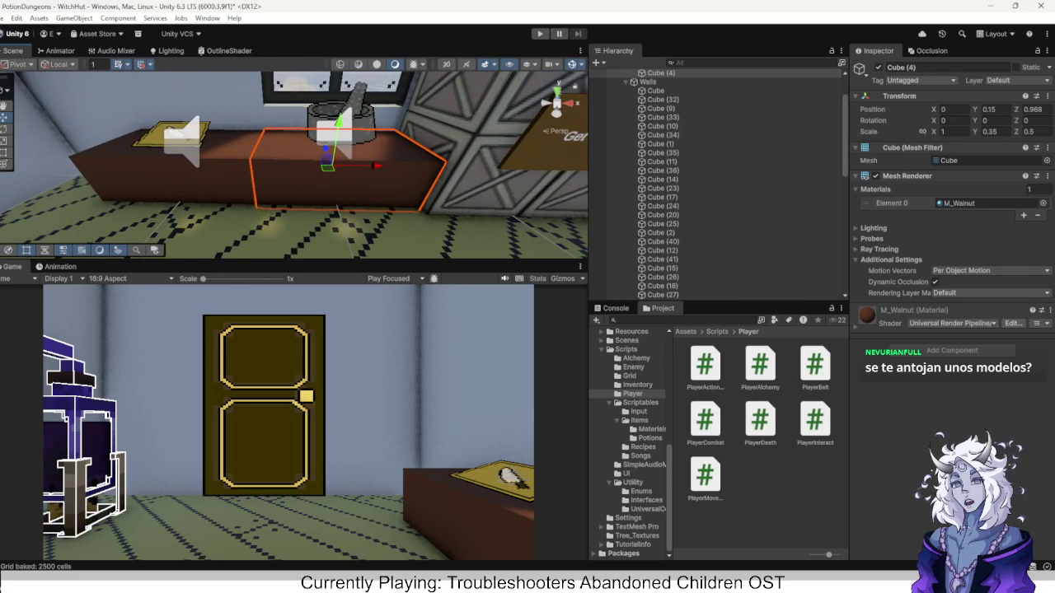
# Frame the Mortar, delete a selected child object, and reselect the parent Mortar.
pyautogui.click(344, 123)
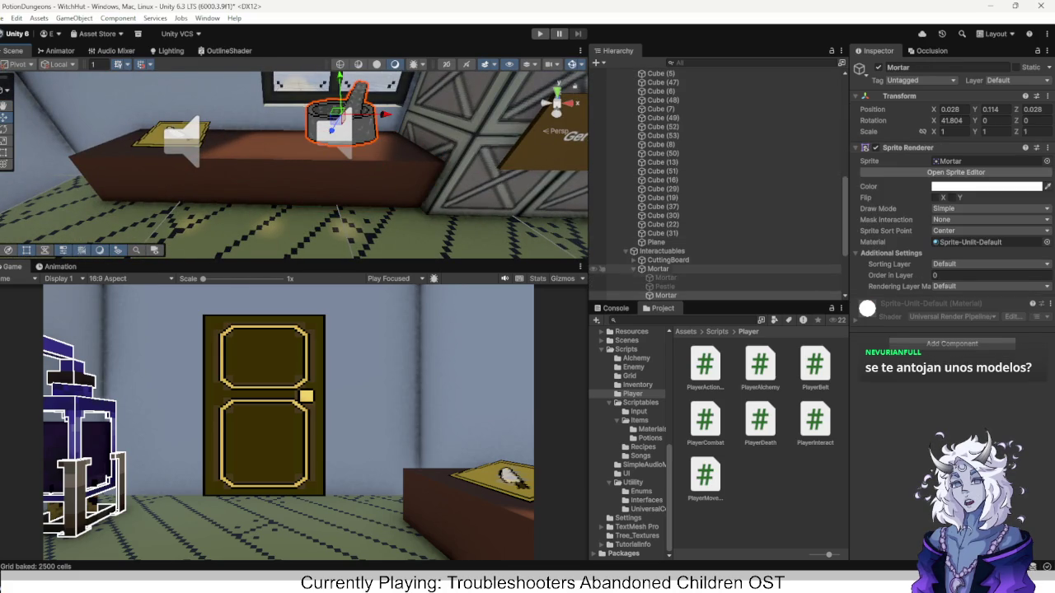
pyautogui.click(657, 269)
pyautogui.press('f')
pyautogui.keyDown('ctrl'); pyautogui.click(659, 278); pyautogui.keyUp('ctrl')
pyautogui.keyDown('ctrl'); pyautogui.click(659, 277); pyautogui.keyUp('ctrl')
pyautogui.keyDown('ctrl'); pyautogui.click(659, 277); pyautogui.keyUp('ctrl')
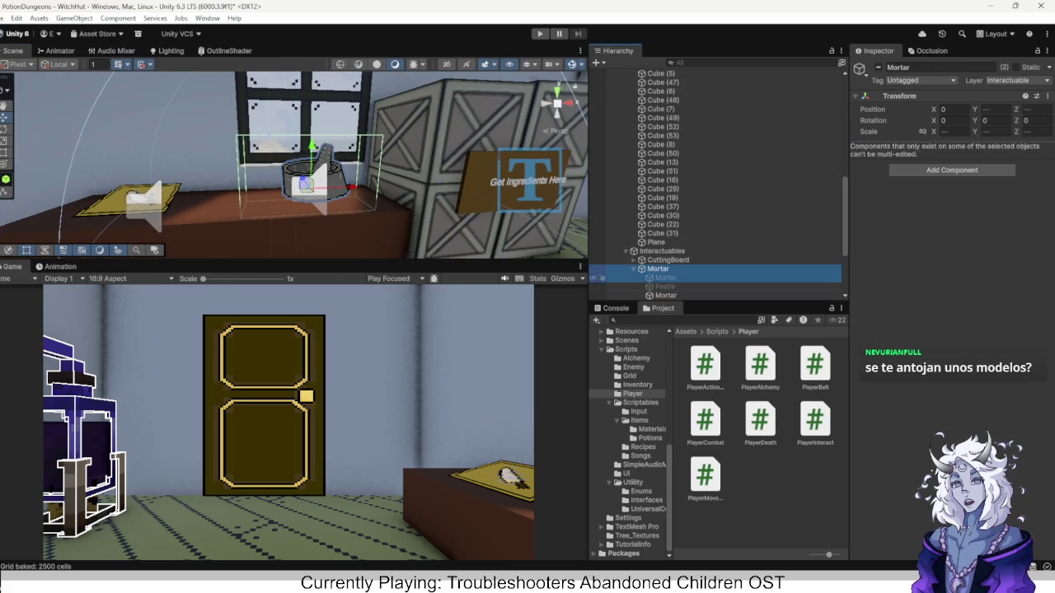
pyautogui.keyDown('ctrl'); pyautogui.click(657, 269); pyautogui.keyUp('ctrl')
pyautogui.keyDown('ctrl'); pyautogui.click(664, 286); pyautogui.keyUp('ctrl')
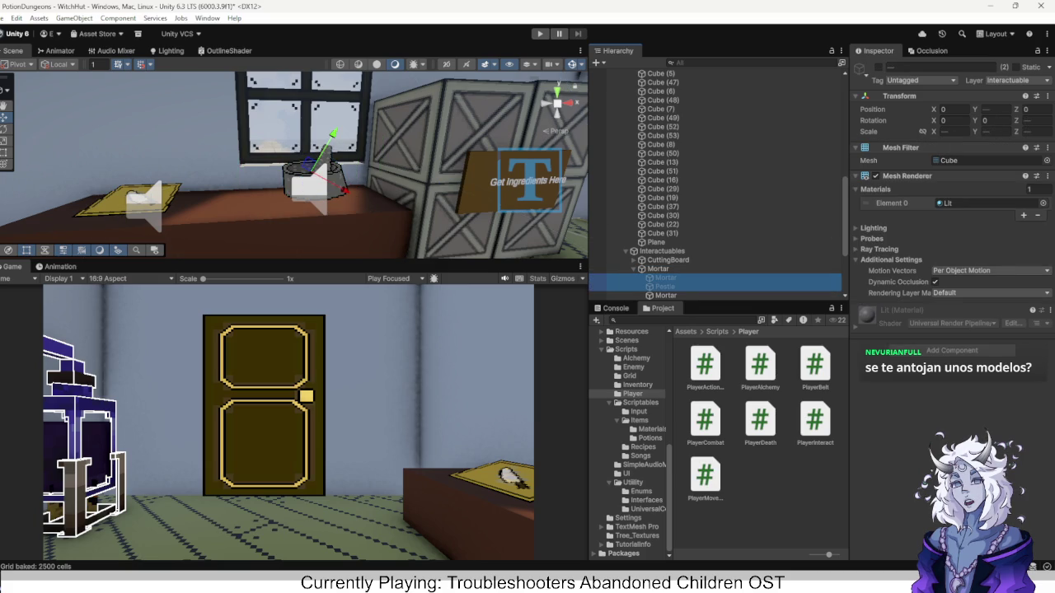
pyautogui.press('Delete')
pyautogui.click(658, 268)
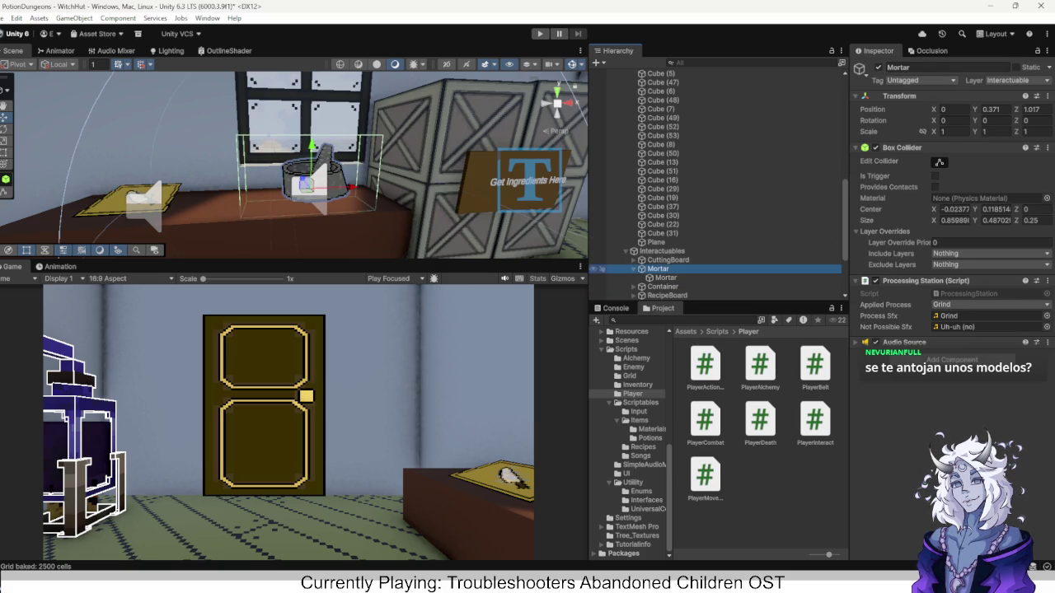
# Shrink the Mortar's box collider to about 0.527 × 0.438 × 0.25, then enter Play mode.
pyautogui.scroll(-2, 294, 165)
pyautogui.moveTo(294, 164); pyautogui.dragTo(198, 144)
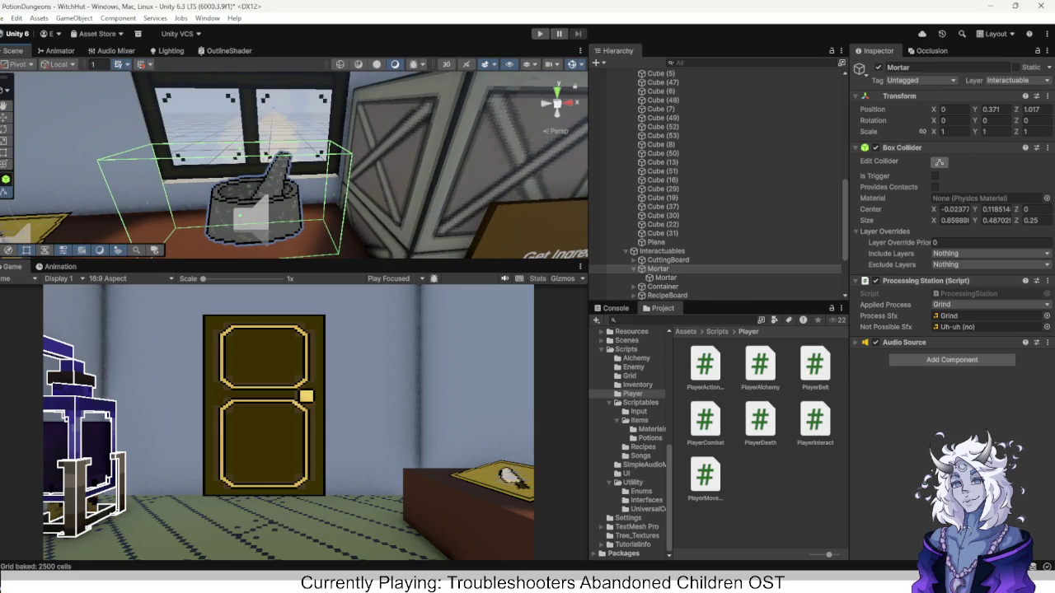
pyautogui.moveTo(332, 195); pyautogui.dragTo(303, 196)
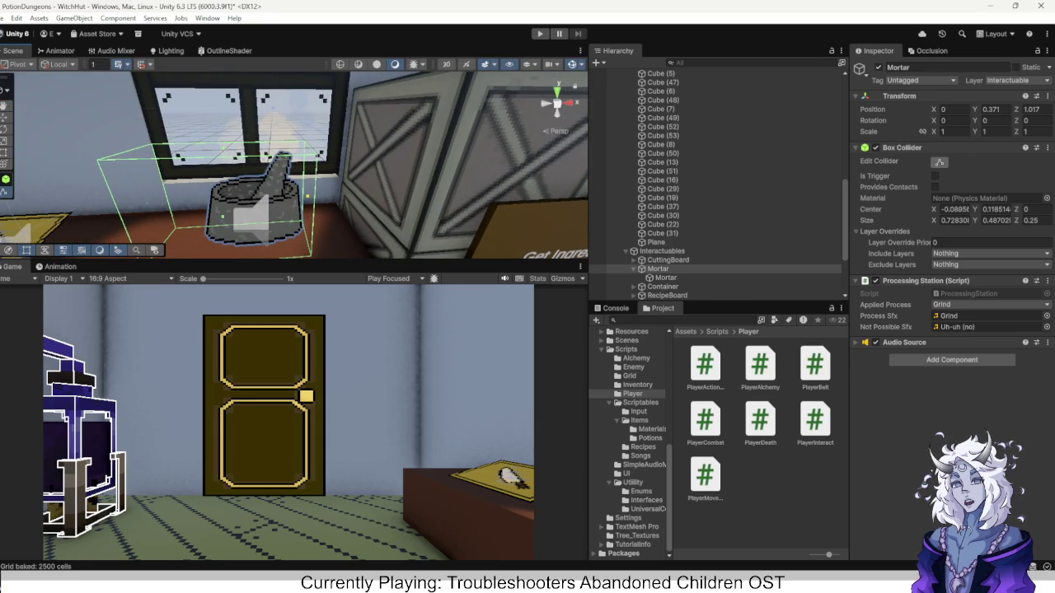
pyautogui.moveTo(143, 197); pyautogui.dragTo(186, 201)
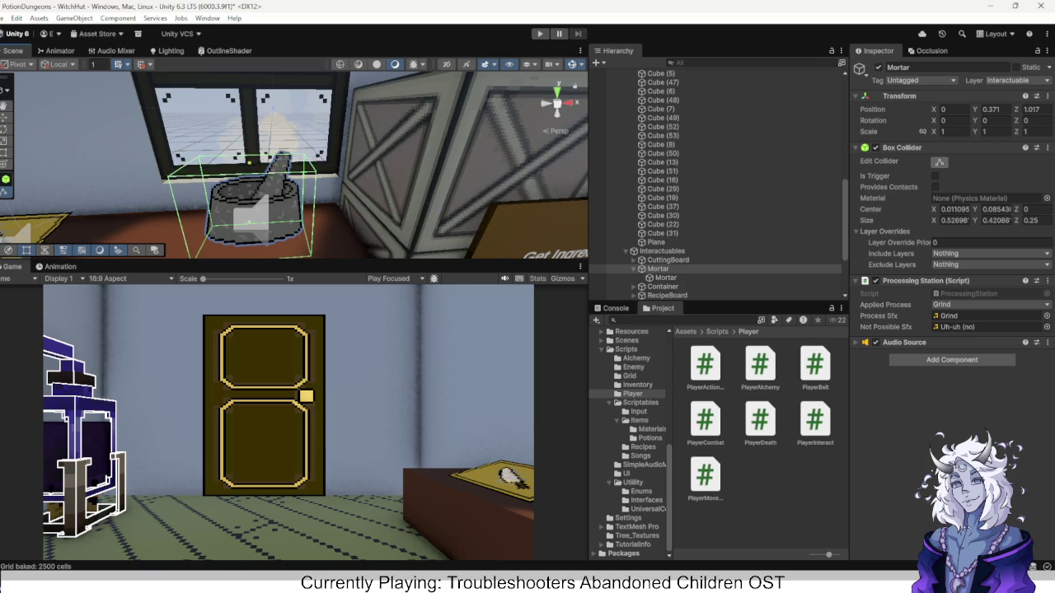
pyautogui.moveTo(247, 197); pyautogui.dragTo(355, 202)
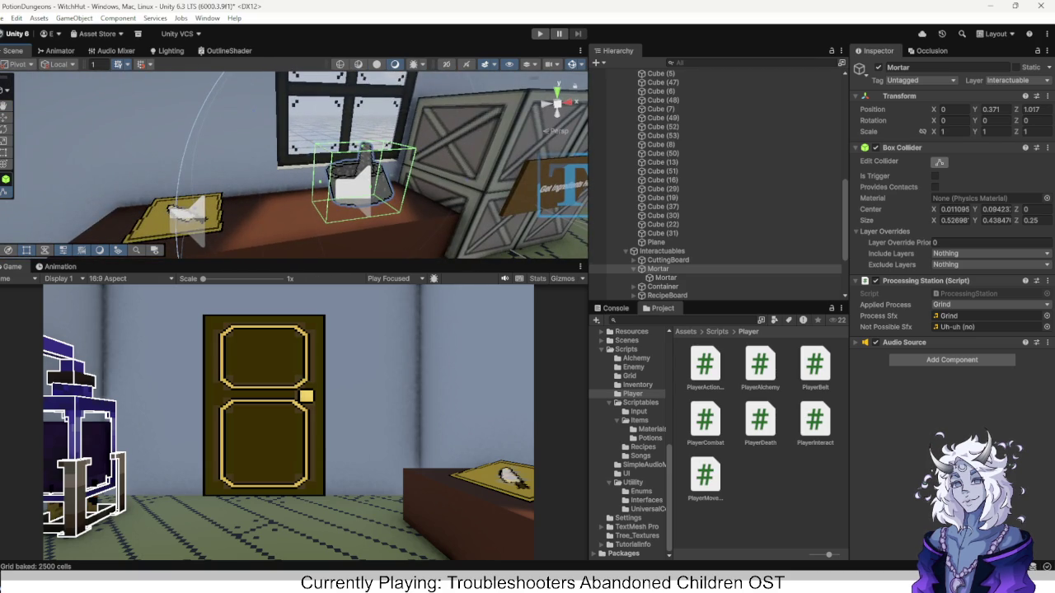
pyautogui.hotkey('ctrl', 'p')
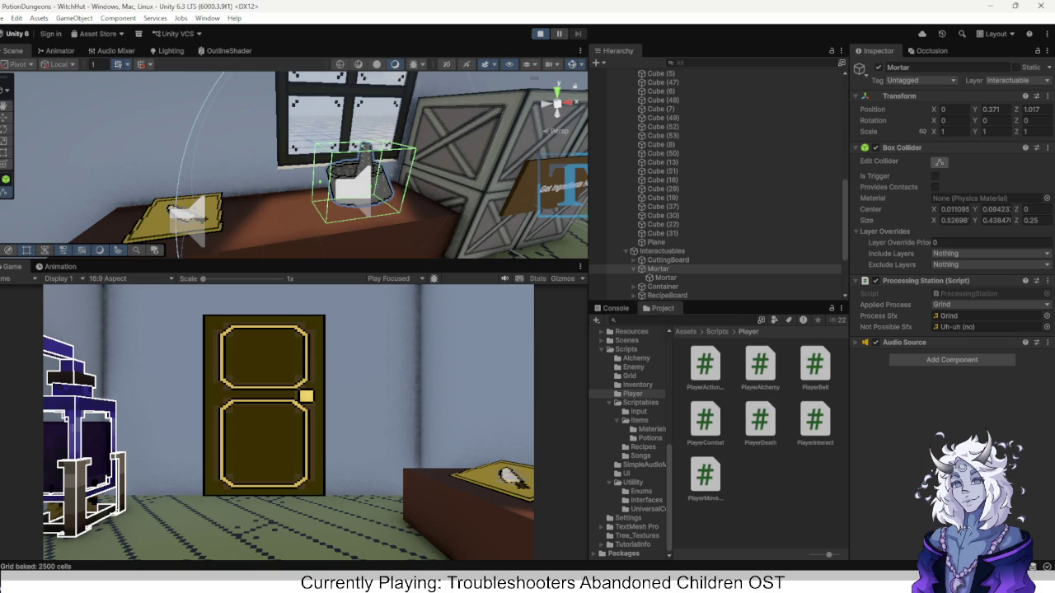
# In the running game, look toward the door and knife counter, then stop Play mode.
pyautogui.moveTo(289, 422)
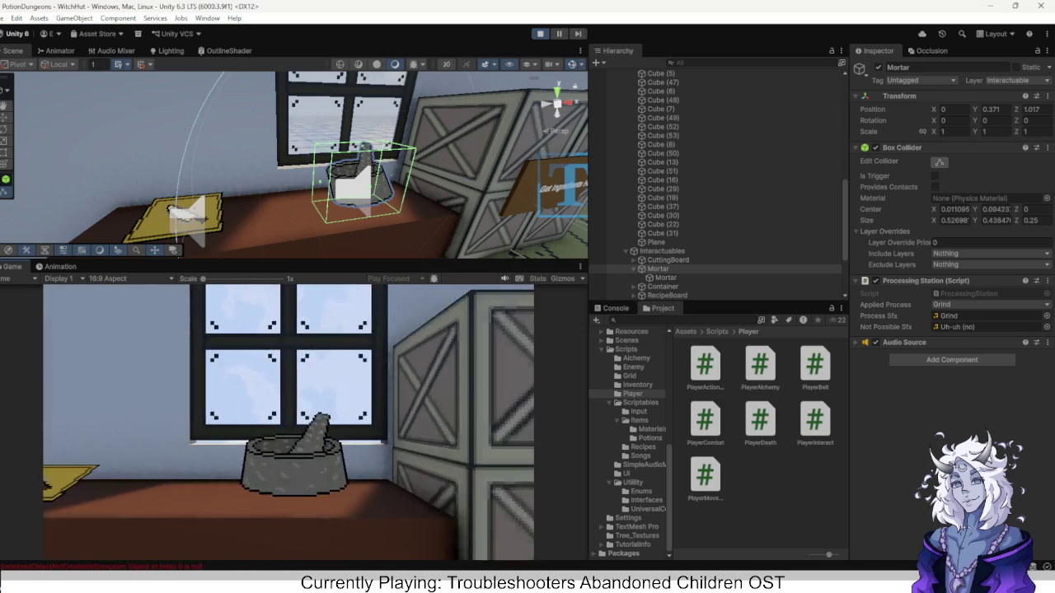
pyautogui.press('Left')
pyautogui.press('Right')
pyautogui.press('Left')
pyautogui.press('Right')
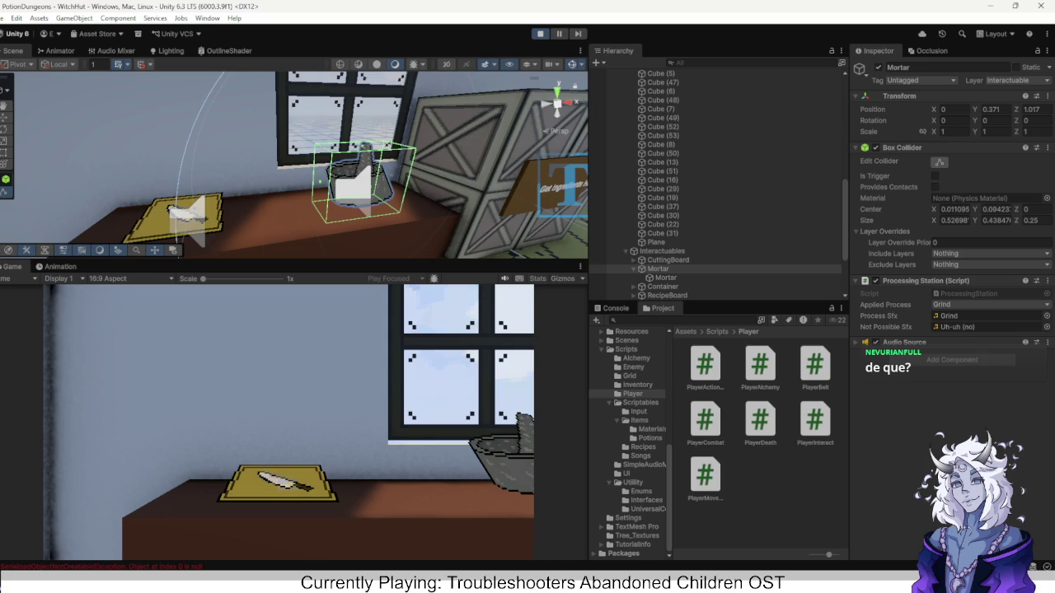
pyautogui.hotkey('ctrl', 'p')
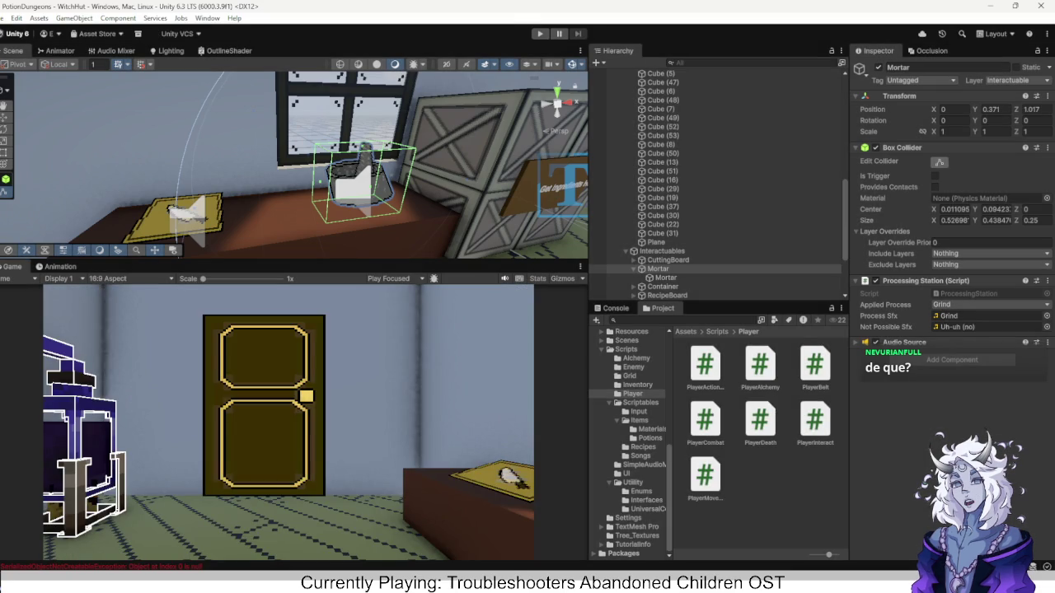
# Fly the Scene view to the crates and Recipe Board, then switch to the web browser.
pyautogui.moveTo(295, 165); pyautogui.dragTo(412, 165)
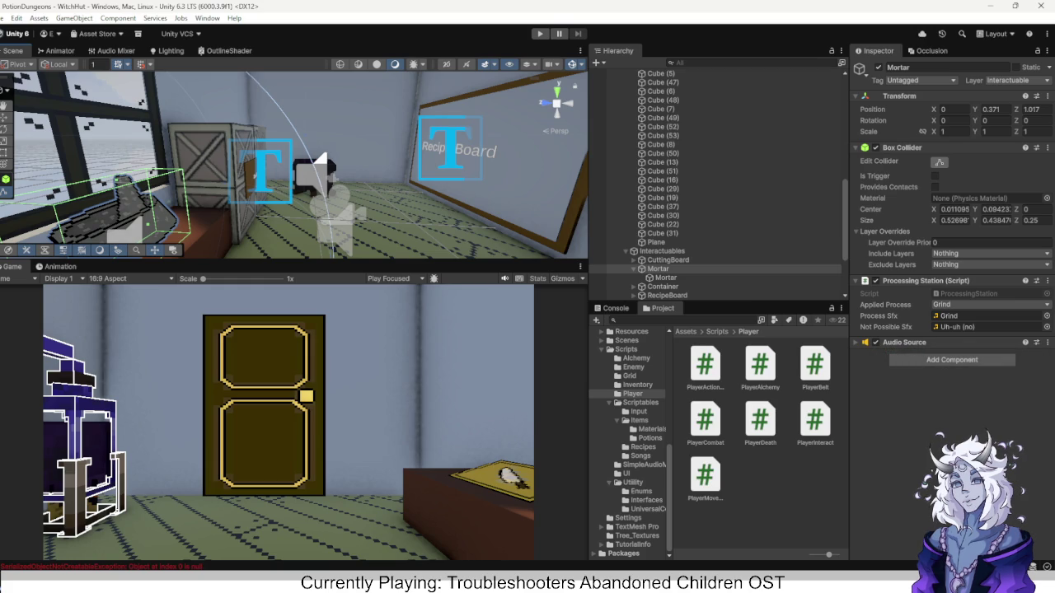
pyautogui.moveTo(289, 165); pyautogui.dragTo(449, 161)
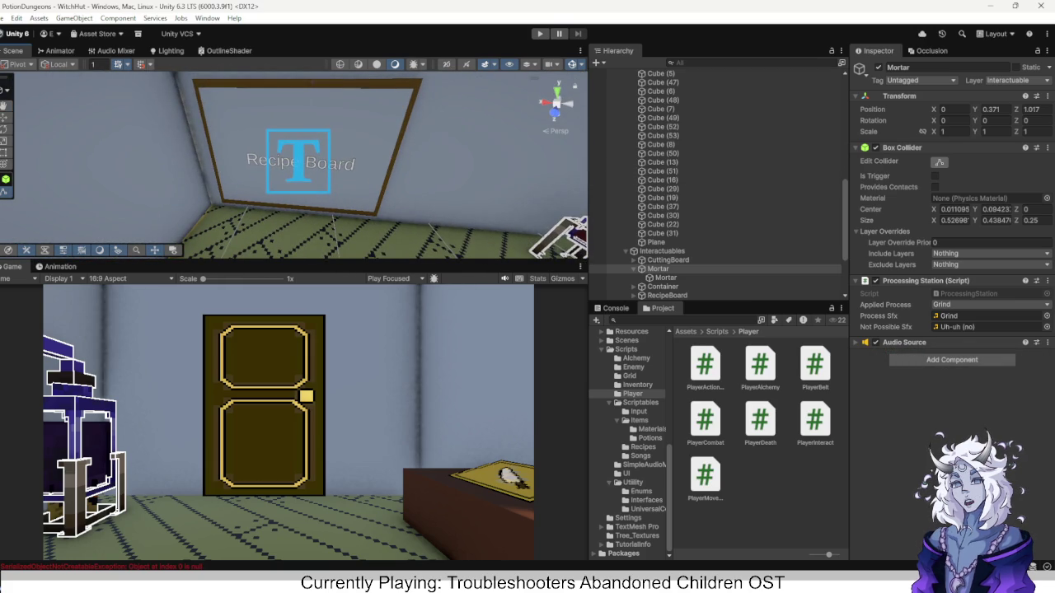
pyautogui.moveTo(486, 587)
pyautogui.click(486, 524)
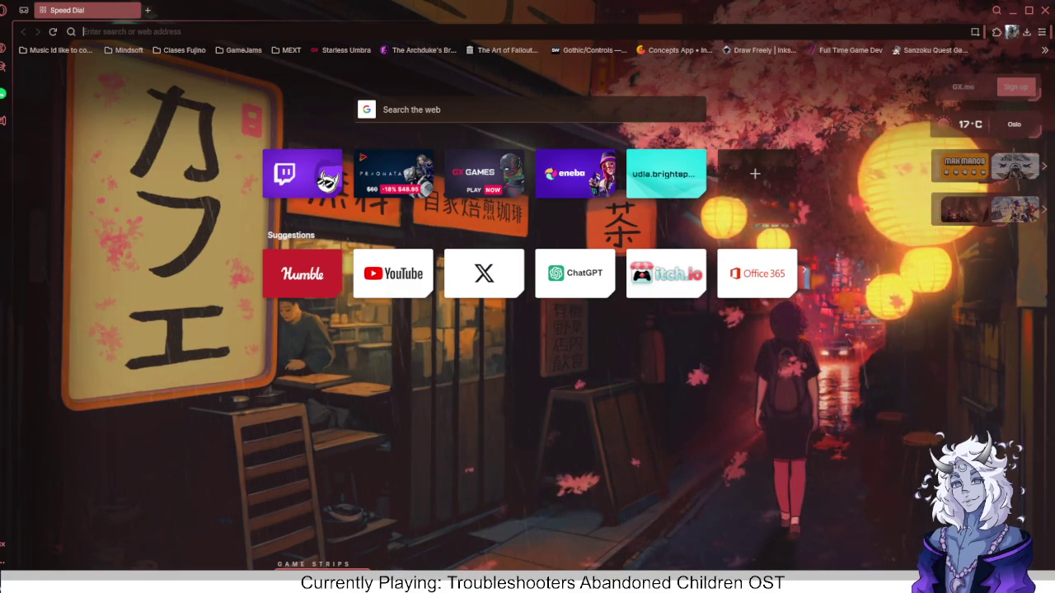
# Search Google Images for 'monster hunter world request board' and preview the Sunbreak Join Requests Guide image.
pyautogui.hotkey('ctrl', 'l')
pyautogui.write('monster hunter world ')
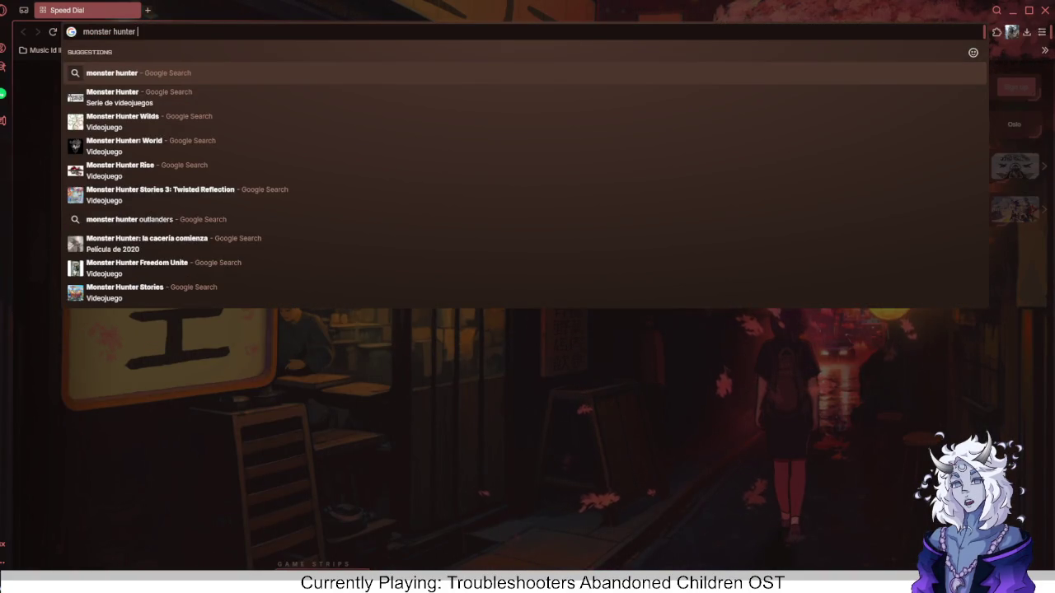
pyautogui.write('request board')
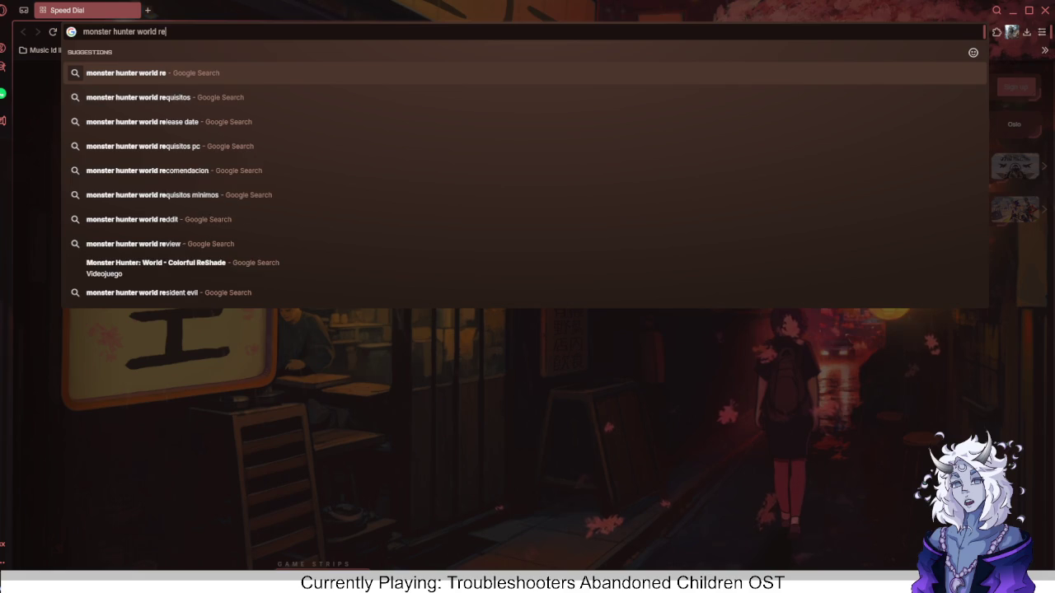
pyautogui.press('Return')
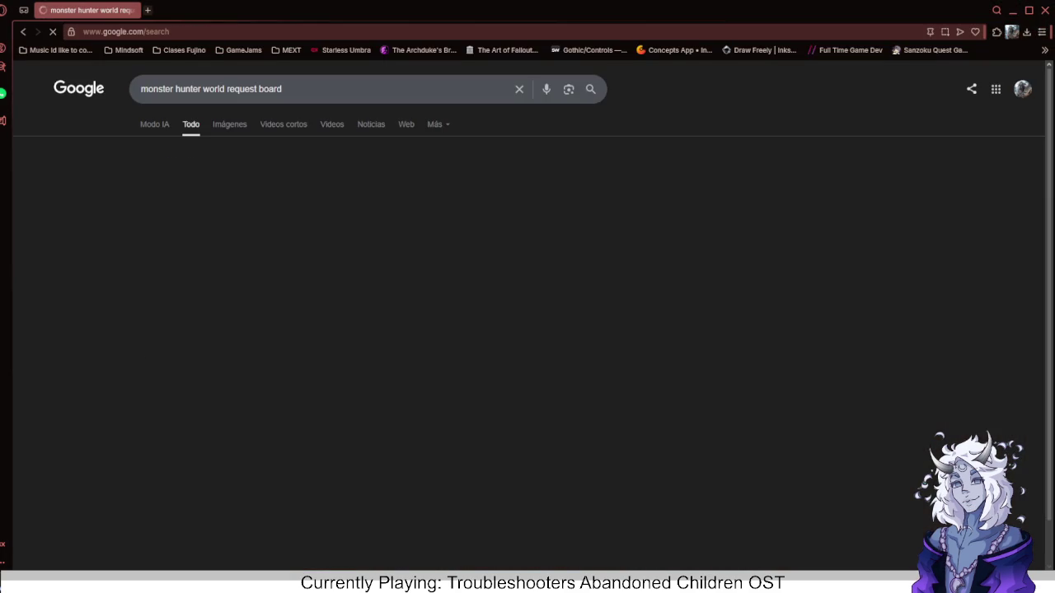
pyautogui.click(228, 123)
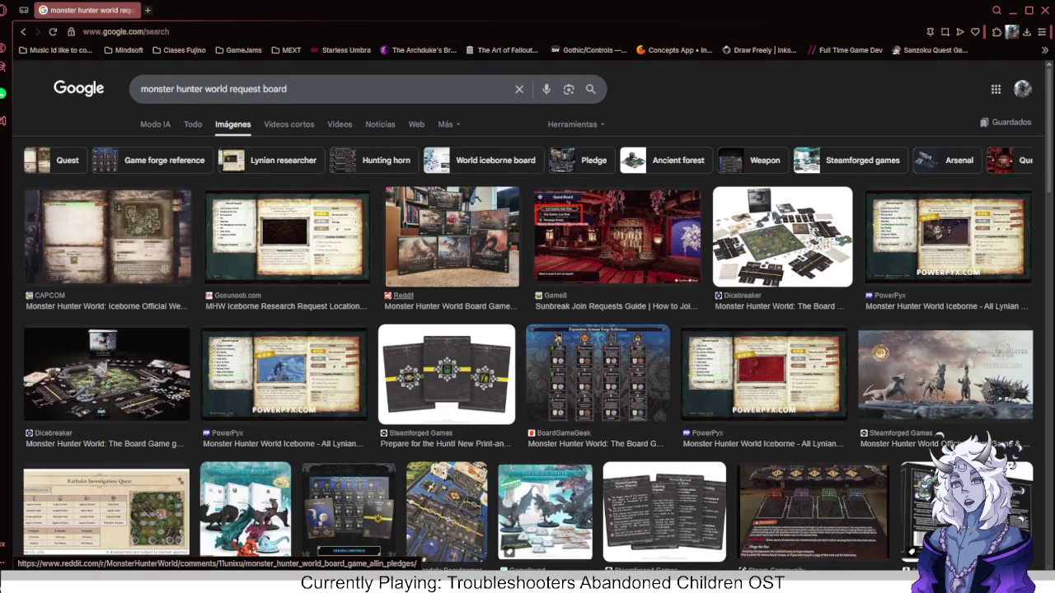
pyautogui.click(618, 239)
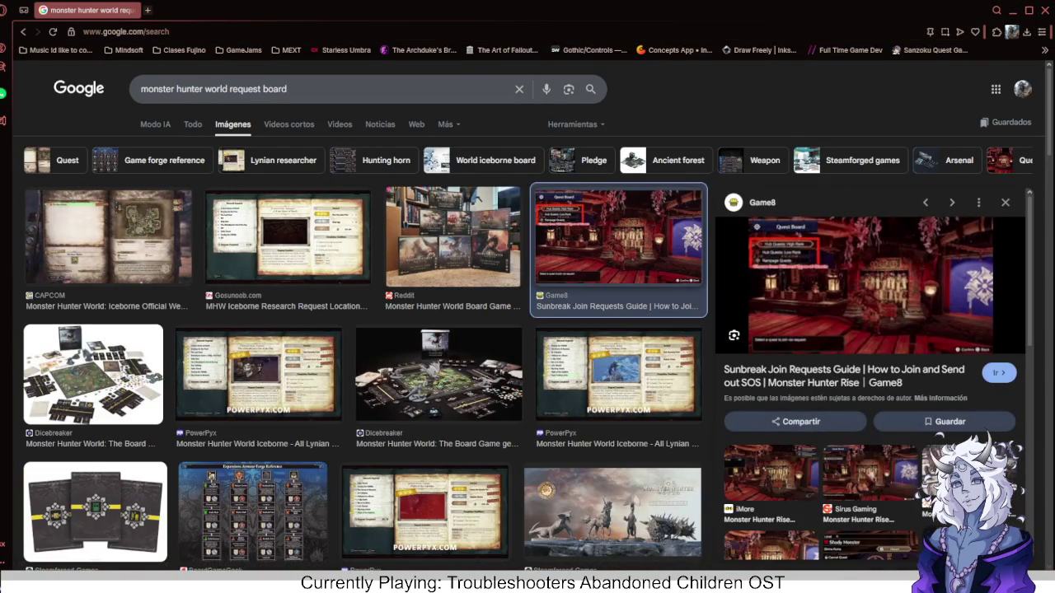
pyautogui.scroll(-3, 252, 288)
pyautogui.scroll(3, 252, 288)
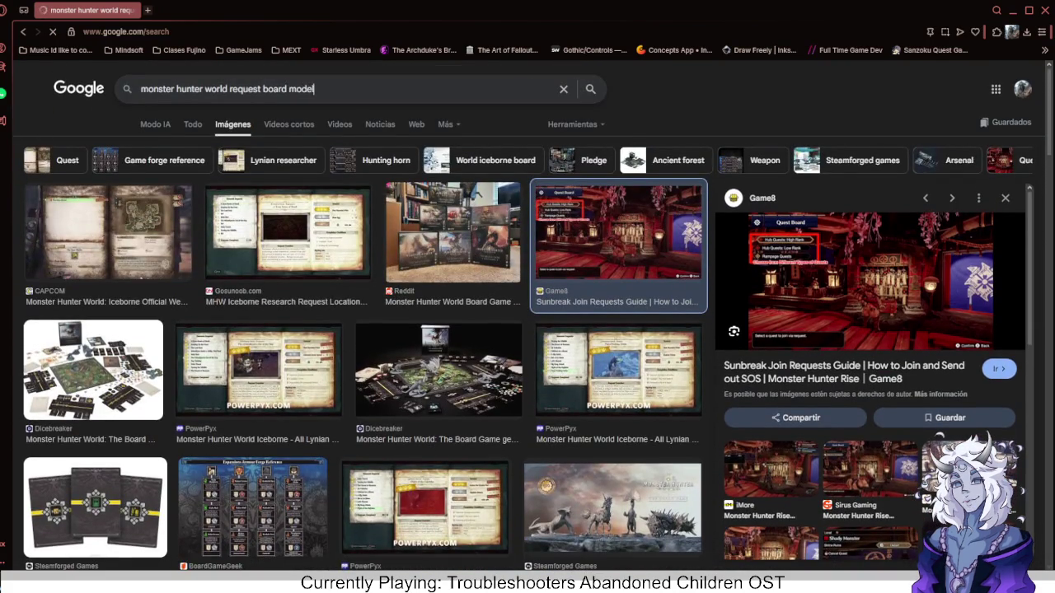
# Trim the query to 'monster hunter world request' and browse the new results.
pyautogui.press('Return')
pyautogui.moveTo(315, 89); pyautogui.dragTo(263, 89)
pyautogui.press('BackSpace')
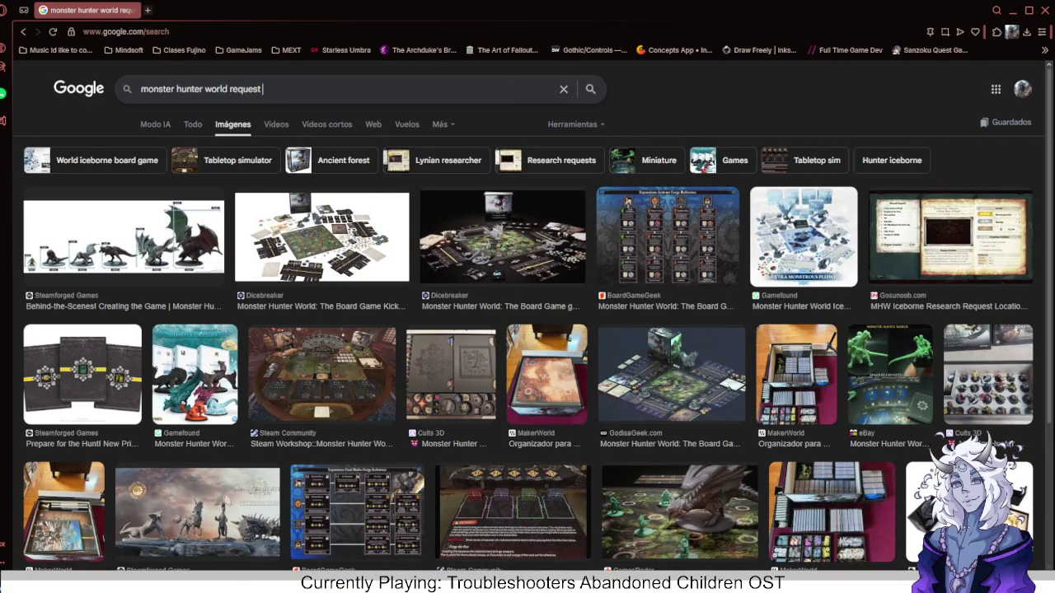
pyautogui.press('Return')
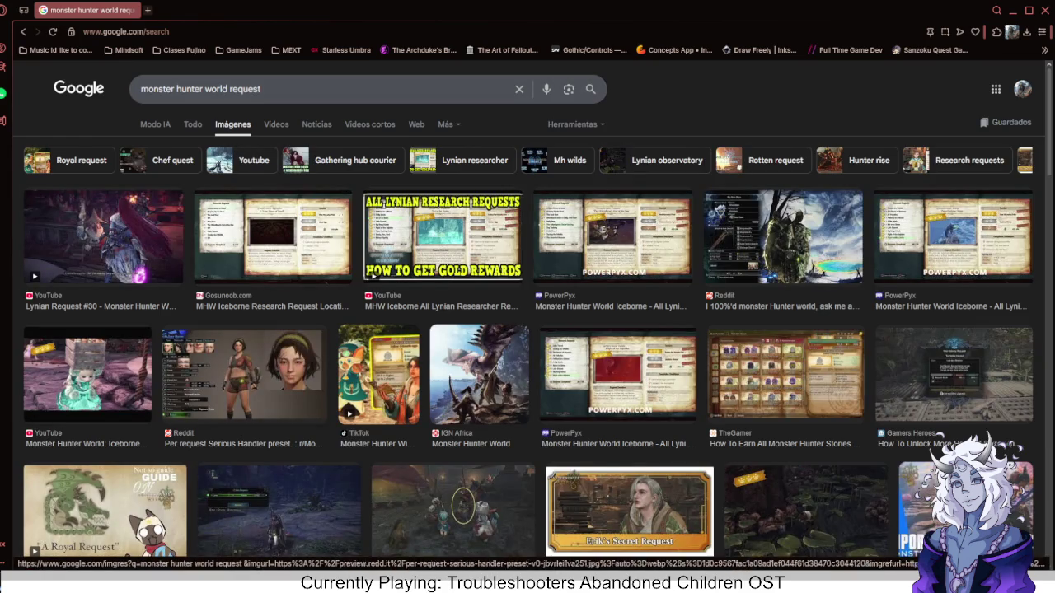
pyautogui.scroll(-5, 527, 330)
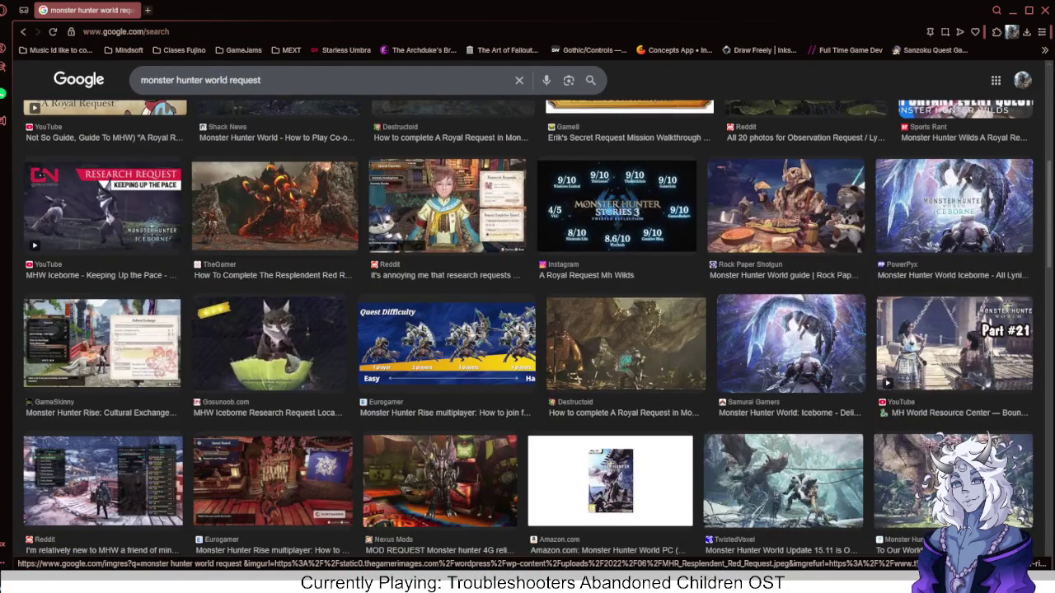
pyautogui.scroll(-1, 527, 329)
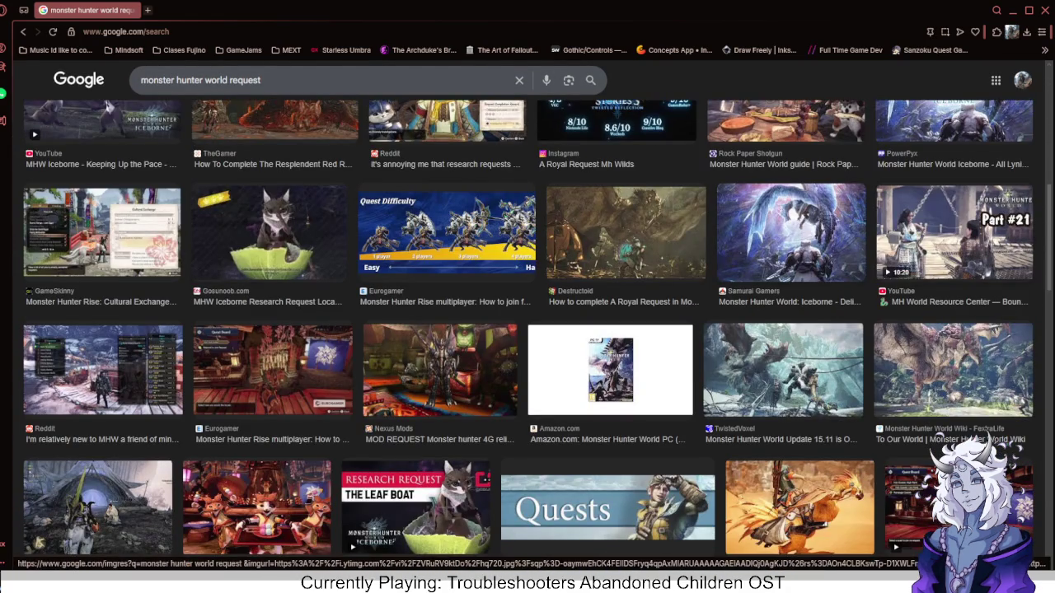
pyautogui.scroll(3, 527, 330)
pyautogui.scroll(-2, 527, 329)
pyautogui.scroll(-2, 528, 329)
pyautogui.scroll(-2, 528, 329)
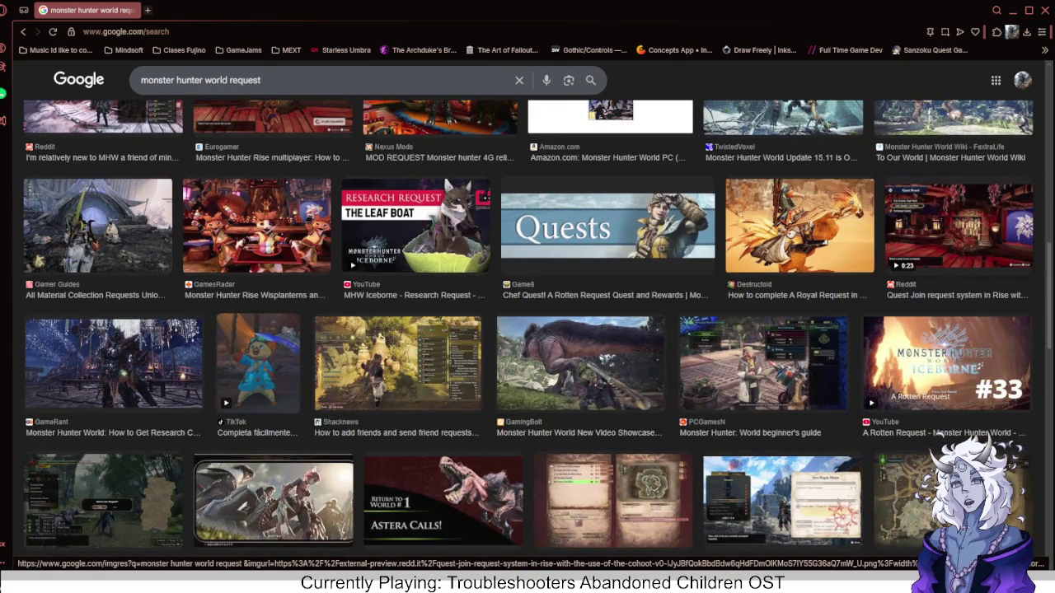
pyautogui.scroll(6, 443, 174)
# Add 'board' back to the query and search again.
pyautogui.click(371, 88)
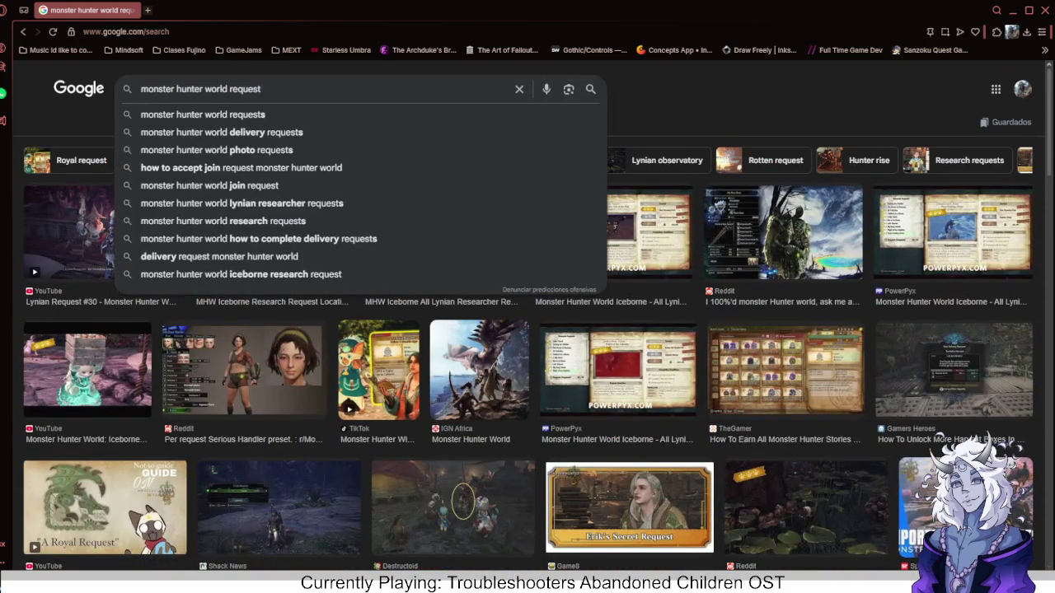
pyautogui.write('board')
pyautogui.press('Return')
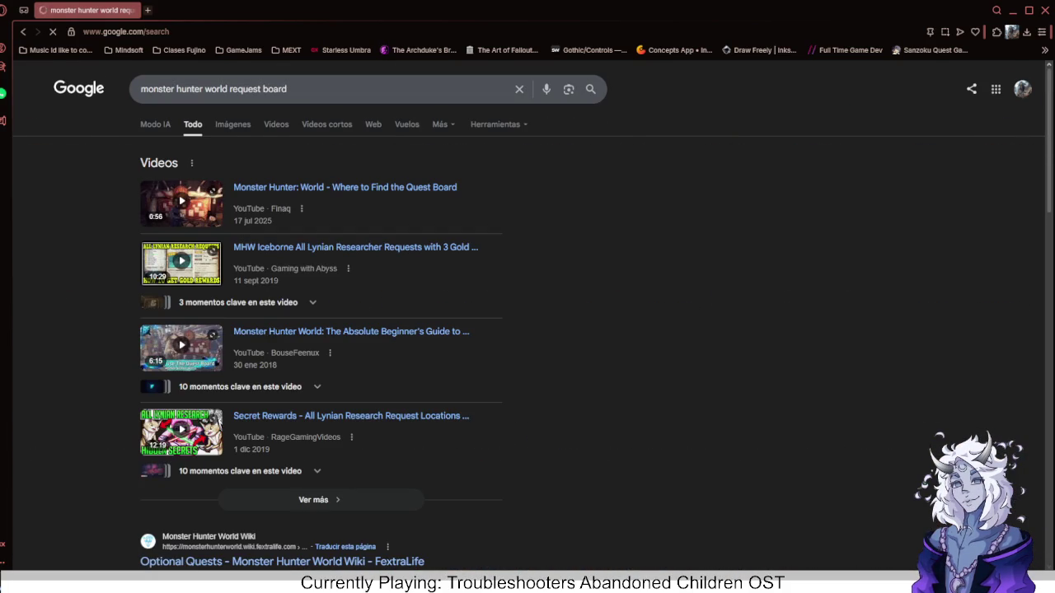
# Play the 'Where to Find the Quest Board' video and skip ahead to 0:19.
pyautogui.click(181, 202)
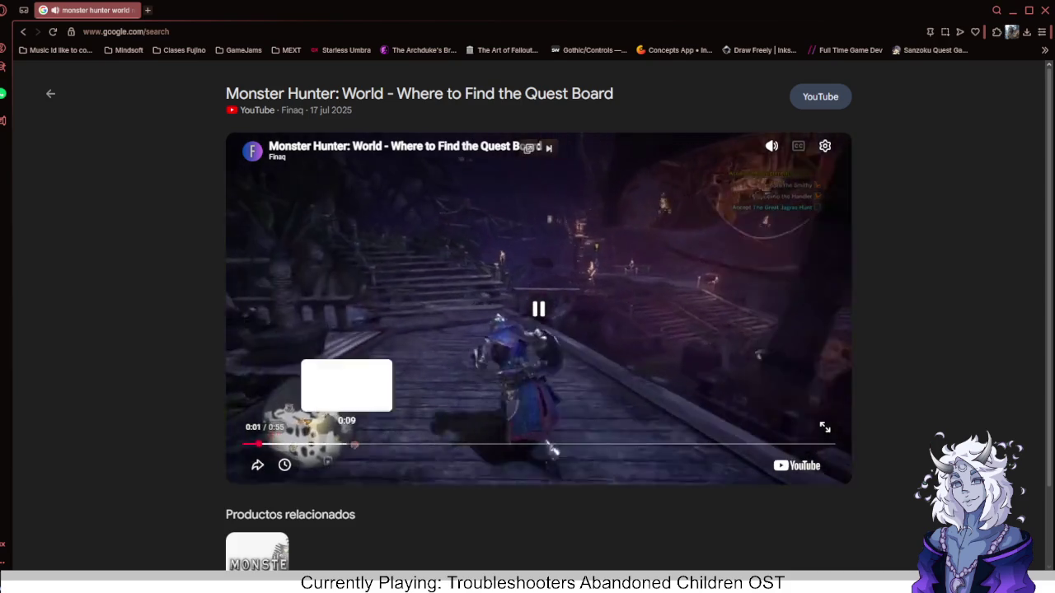
pyautogui.moveTo(289, 445); pyautogui.dragTo(448, 445)
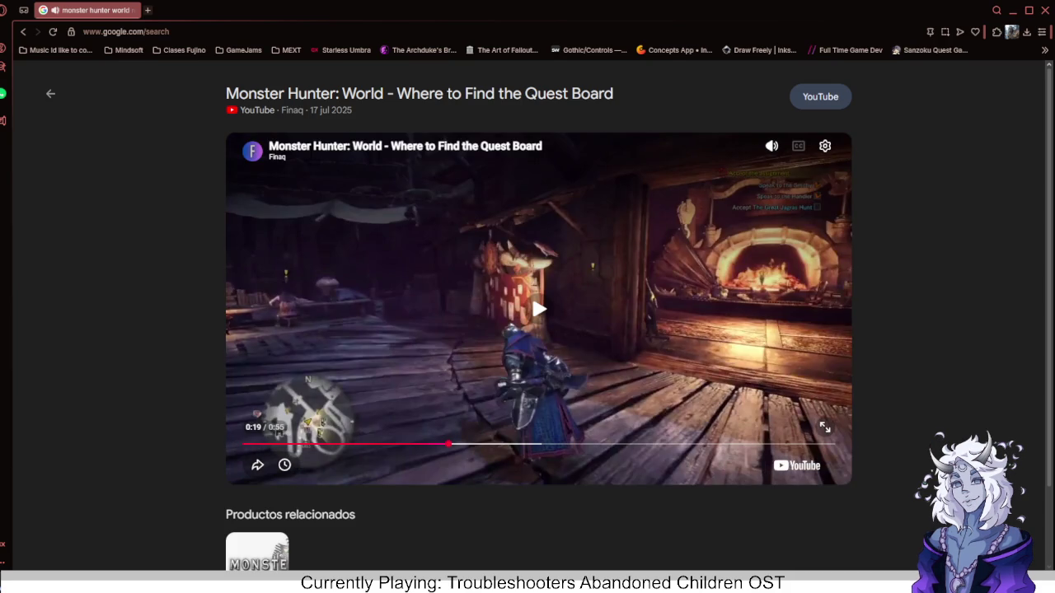
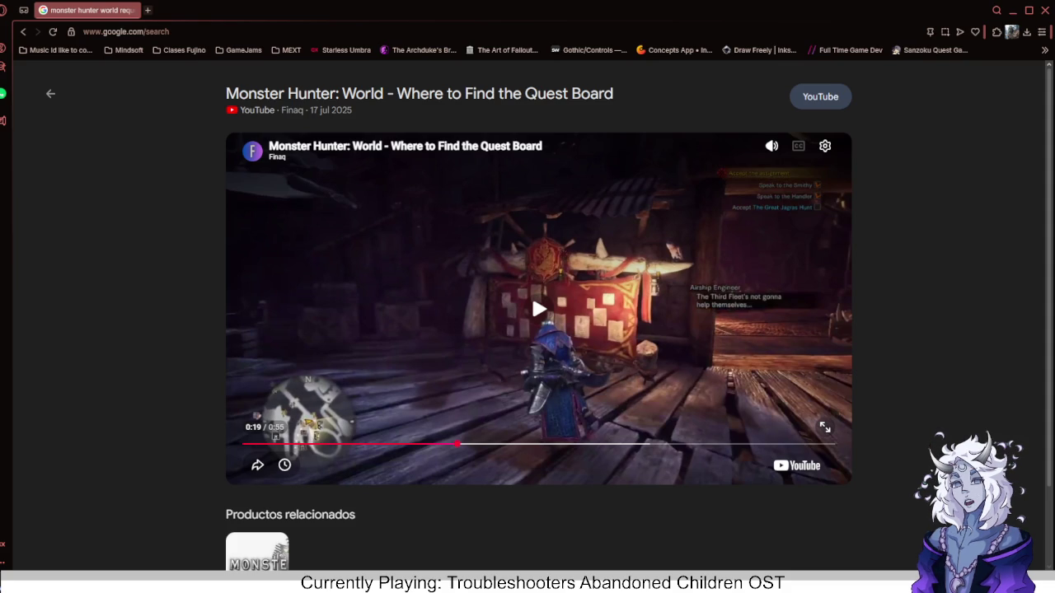
# Switch from the Chrome quest-board video to the Paint sketch window.
pyautogui.hotkey('alt', 'Tab')
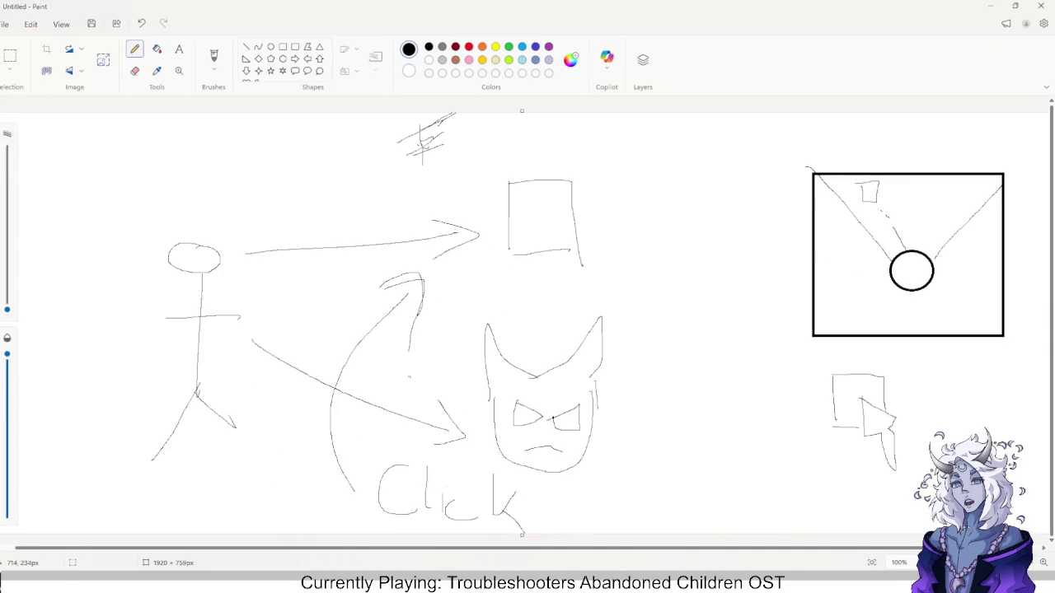
# Select and delete the old doodles on the left of the canvas.
pyautogui.click(10, 56)
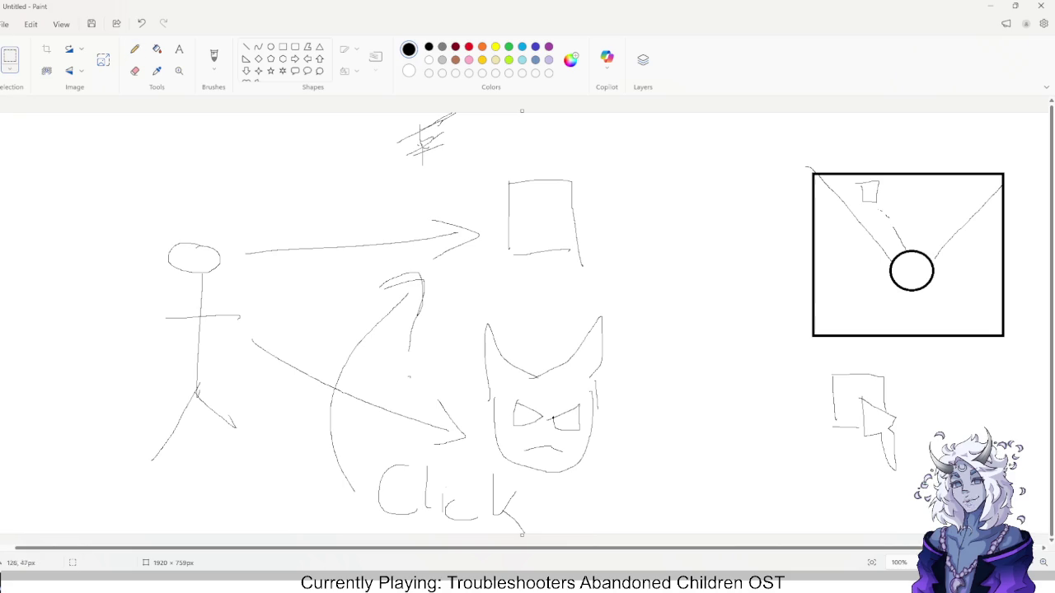
pyautogui.moveTo(13, 113)
pyautogui.mouseDown()
pyautogui.moveTo(819, 426)
pyautogui.moveTo(643, 527)
pyautogui.moveTo(680, 534)
pyautogui.mouseUp()
pyautogui.press('Delete')
pyautogui.moveTo(787, 151)
pyautogui.mouseDown()
pyautogui.moveTo(1036, 495)
pyautogui.moveTo(782, 259)
pyautogui.moveTo(765, 129)
pyautogui.mouseUp()
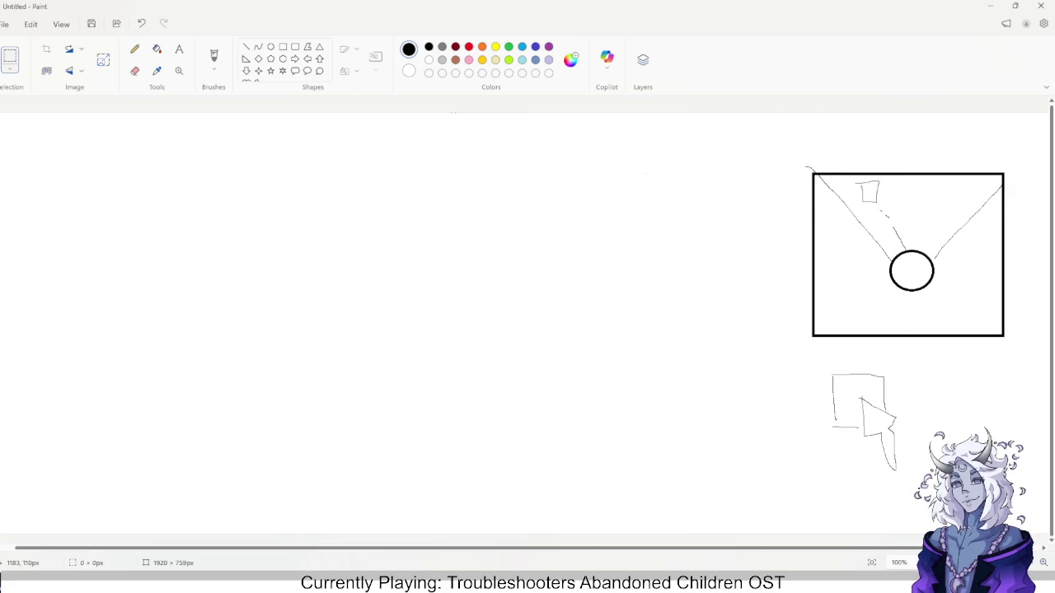
# Draw a large rectangular board on two legs with an inner frame.
pyautogui.click(282, 46)
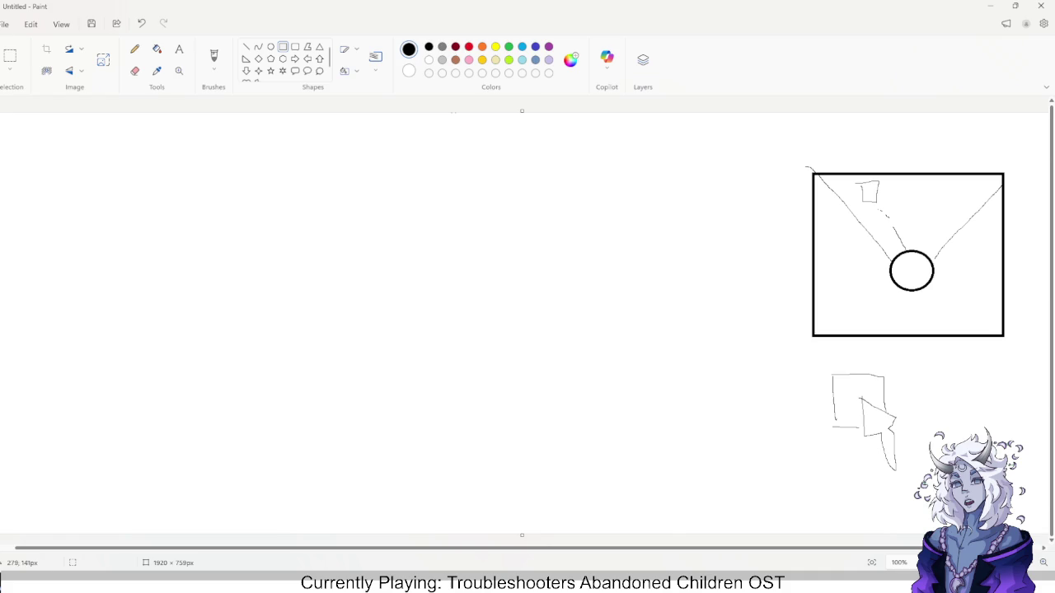
pyautogui.moveTo(122, 156)
pyautogui.mouseDown()
pyautogui.moveTo(398, 353)
pyautogui.moveTo(579, 339)
pyautogui.moveTo(548, 332)
pyautogui.moveTo(539, 426)
pyautogui.moveTo(543, 394)
pyautogui.mouseUp()
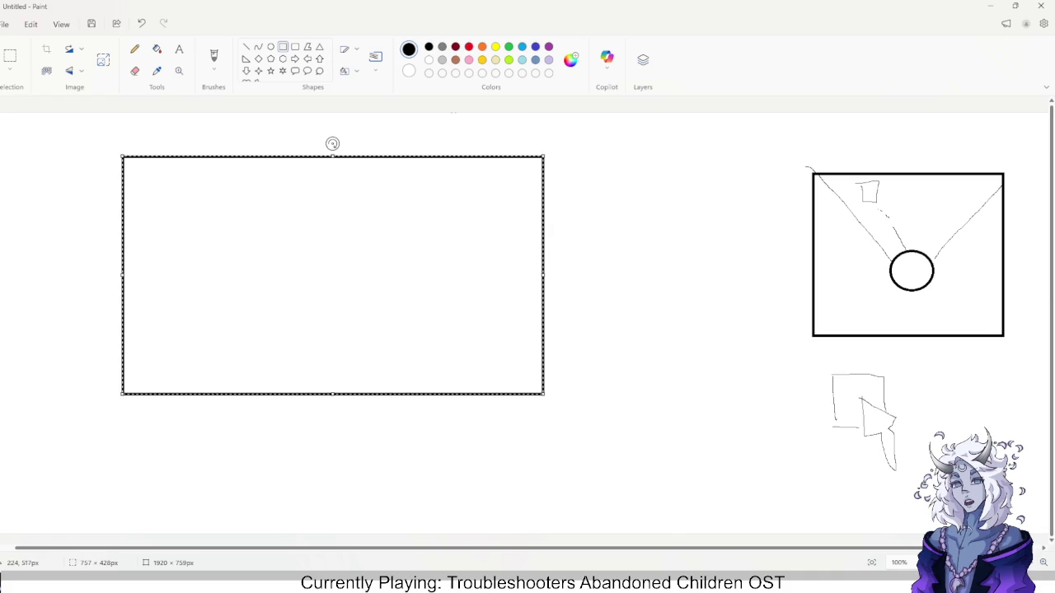
pyautogui.moveTo(122, 394); pyautogui.dragTo(137, 459)
pyautogui.click(115, 408)
pyautogui.click(566, 404)
pyautogui.moveTo(517, 397); pyautogui.dragTo(541, 456)
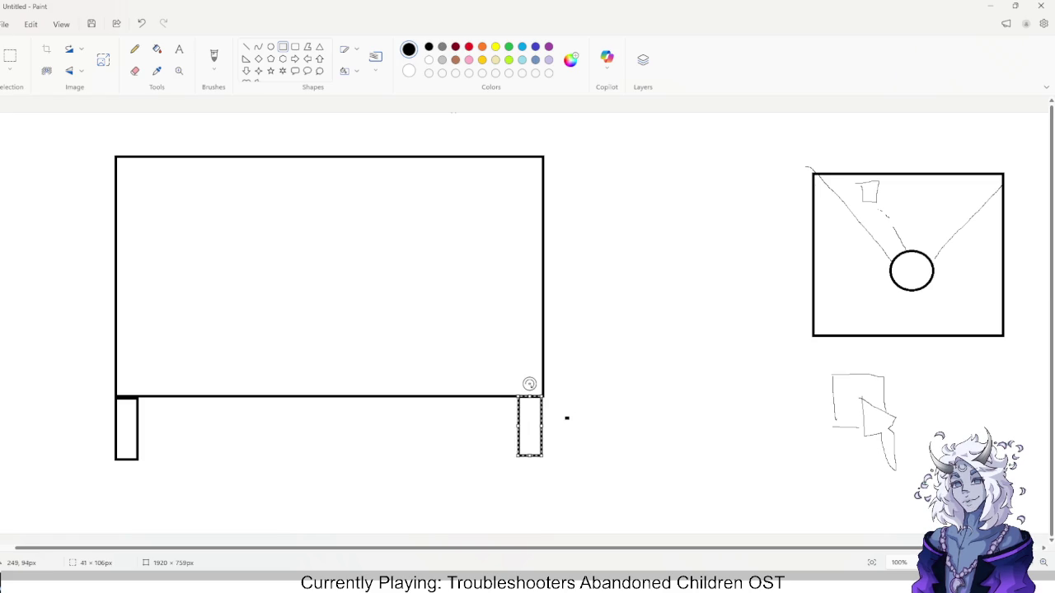
pyautogui.moveTo(130, 170)
pyautogui.mouseDown()
pyautogui.moveTo(273, 262)
pyautogui.moveTo(529, 383)
pyautogui.mouseUp()
pyautogui.click(28, 217)
# Add five note rectangles inside the board's frame.
pyautogui.moveTo(148, 188); pyautogui.dragTo(188, 251)
pyautogui.moveTo(266, 205)
pyautogui.mouseDown()
pyautogui.moveTo(322, 322)
pyautogui.moveTo(323, 305)
pyautogui.mouseUp()
pyautogui.moveTo(443, 207); pyautogui.dragTo(500, 299)
pyautogui.moveTo(352, 291); pyautogui.dragTo(414, 370)
pyautogui.moveTo(166, 298); pyautogui.dragTo(224, 372)
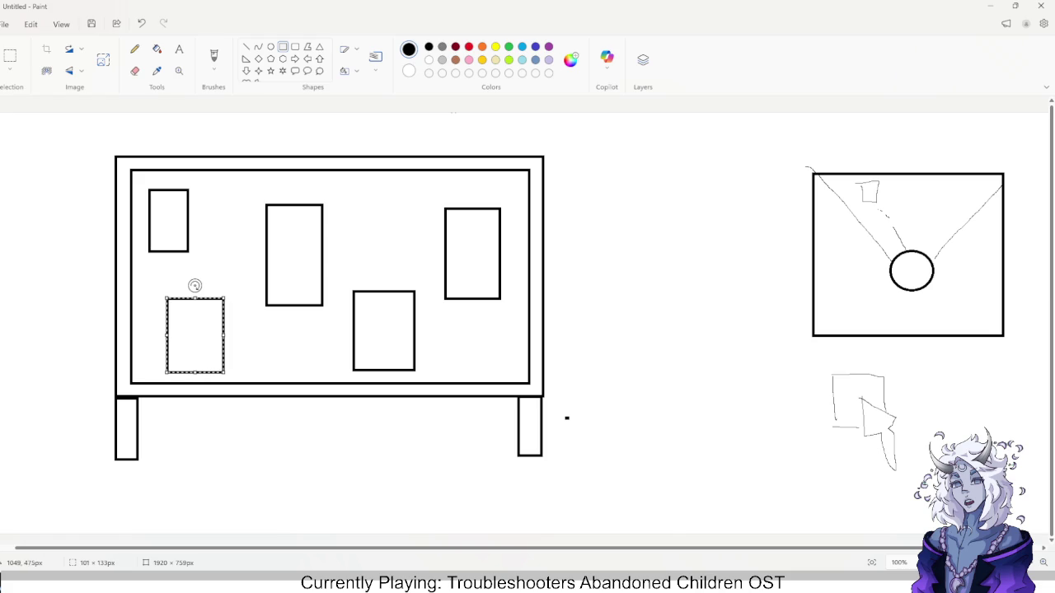
pyautogui.press('Return')
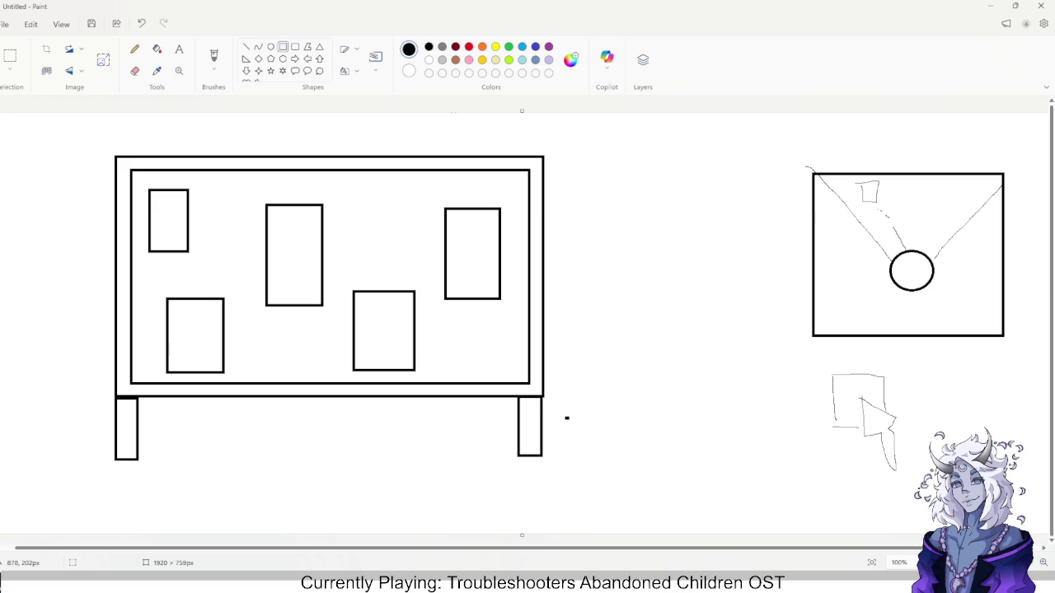
# Snip the board sketch and minimize Paint.
pyautogui.press('super+shift+s')
pyautogui.moveTo(97, 142)
pyautogui.mouseDown()
pyautogui.moveTo(148, 200)
pyautogui.moveTo(598, 486)
pyautogui.mouseUp()
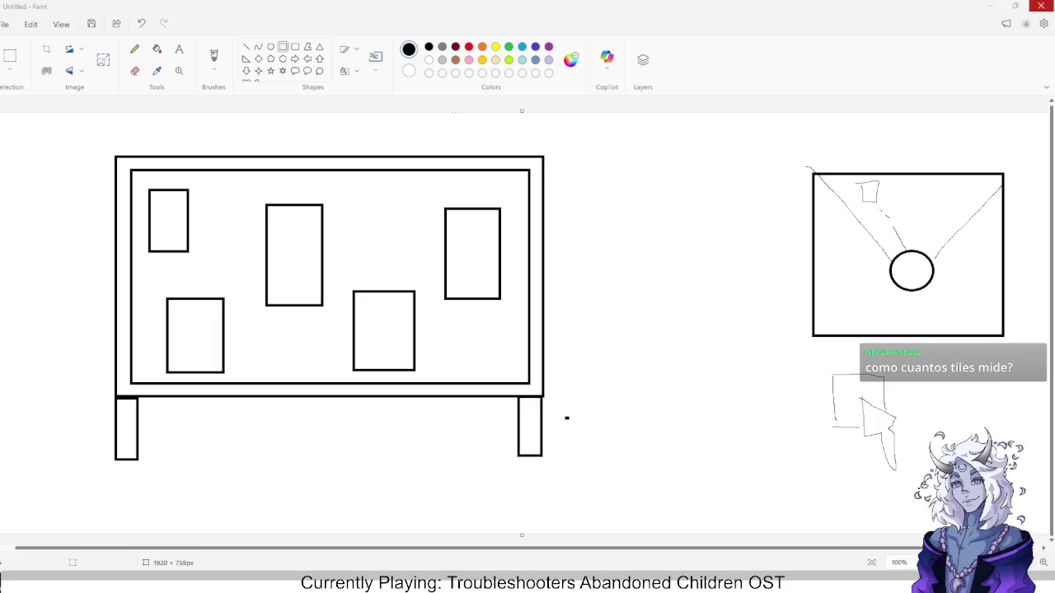
pyautogui.click(990, 6)
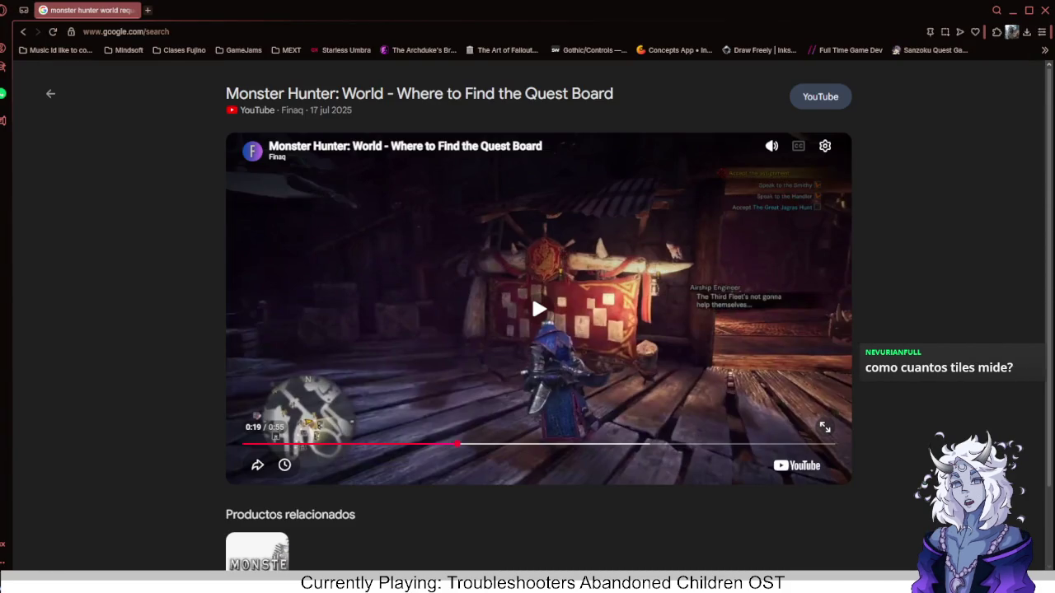
pyautogui.moveTo(731, 586)
# Switch to Unity, maximize the Scene view, and fly around the mortar toward the Recipe Board.
pyautogui.hotkey('alt', 'Tab')
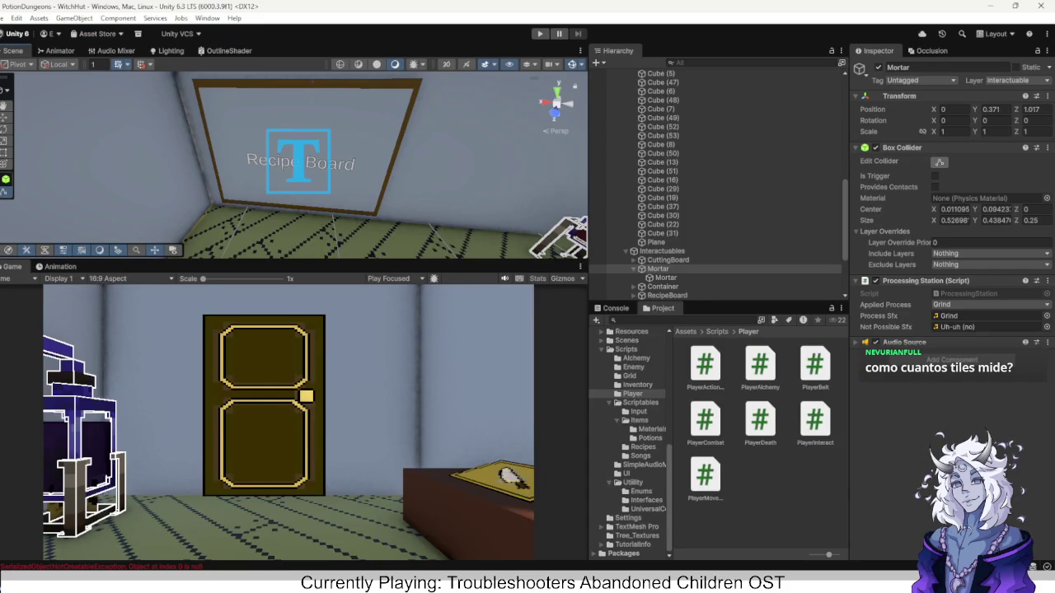
pyautogui.hotkey('shift', 'space')
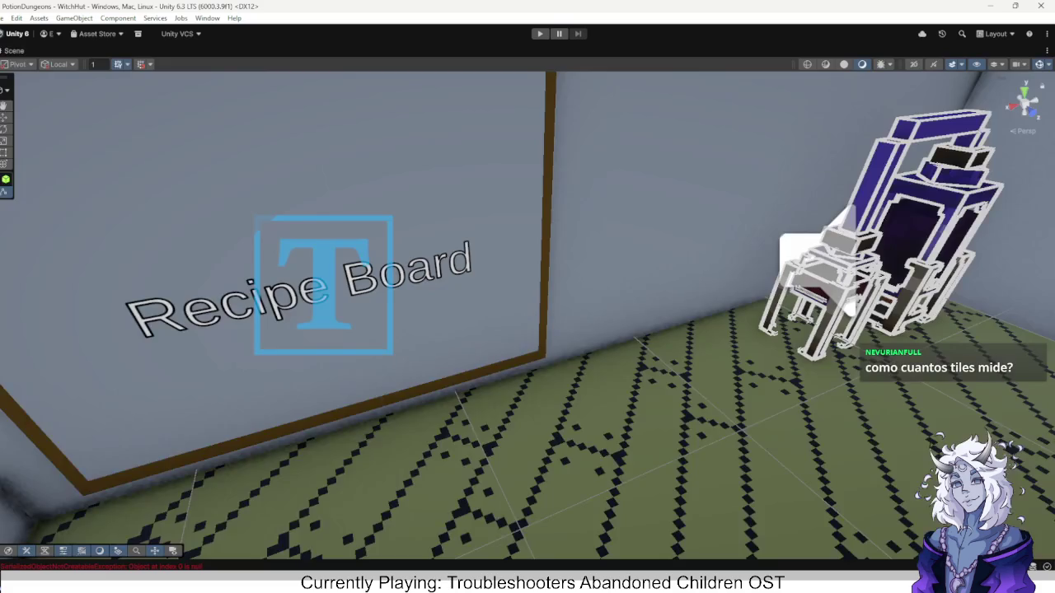
pyautogui.press('w')
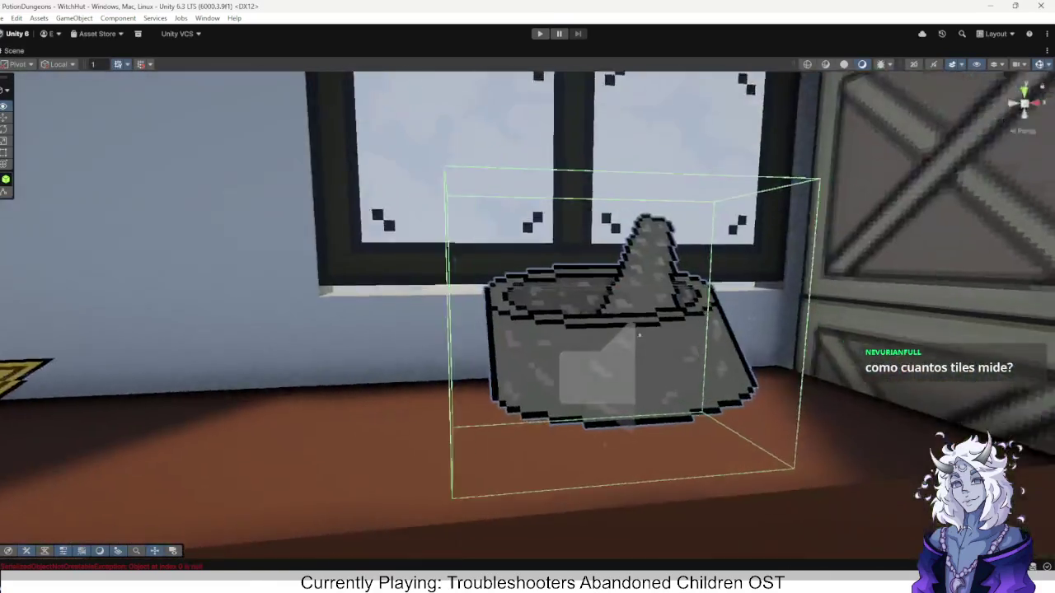
pyautogui.press('f')
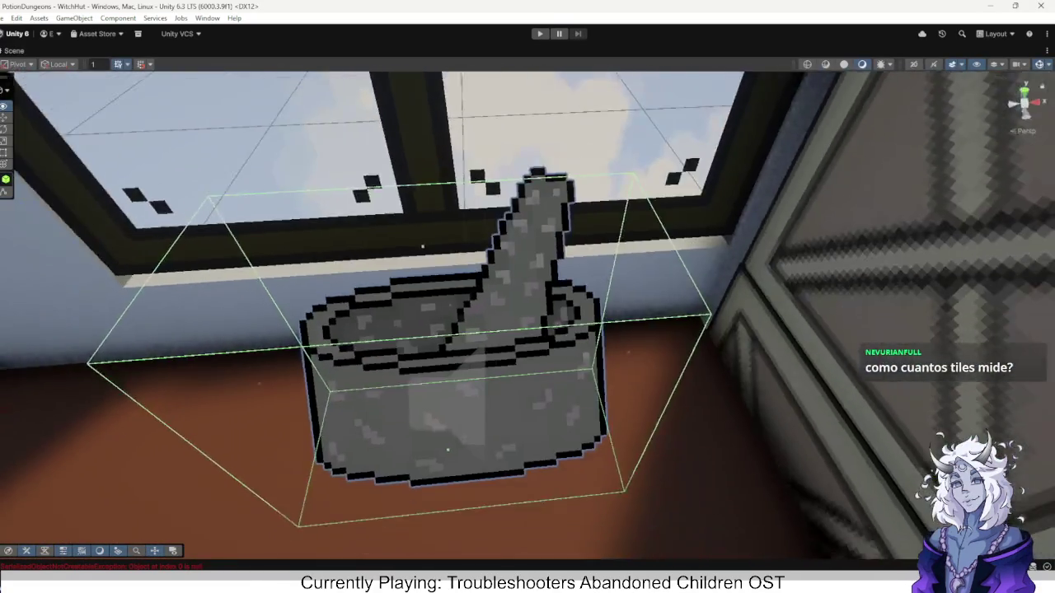
pyautogui.press('w')
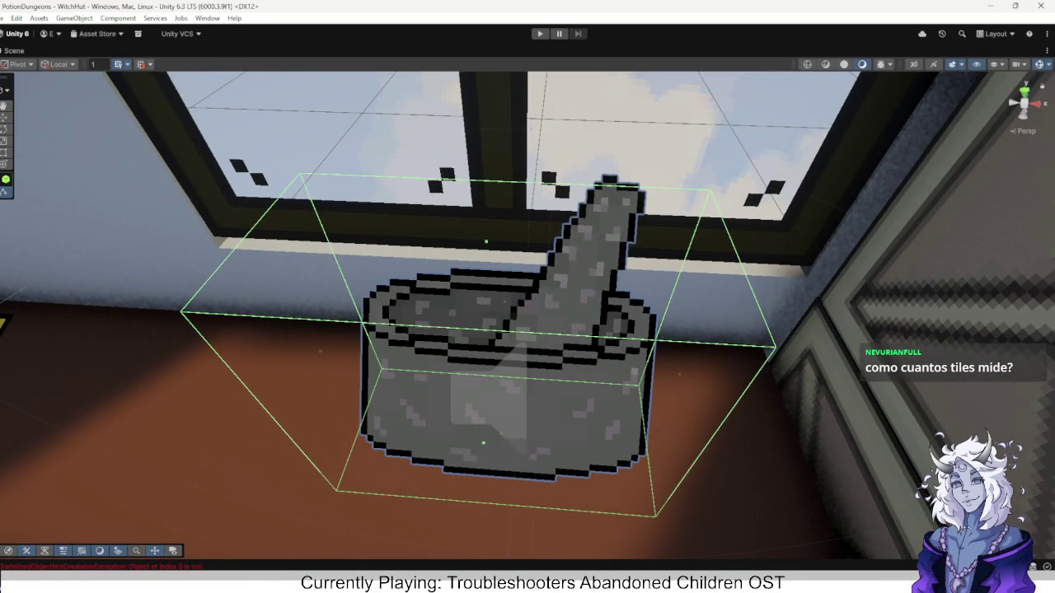
pyautogui.press('s')
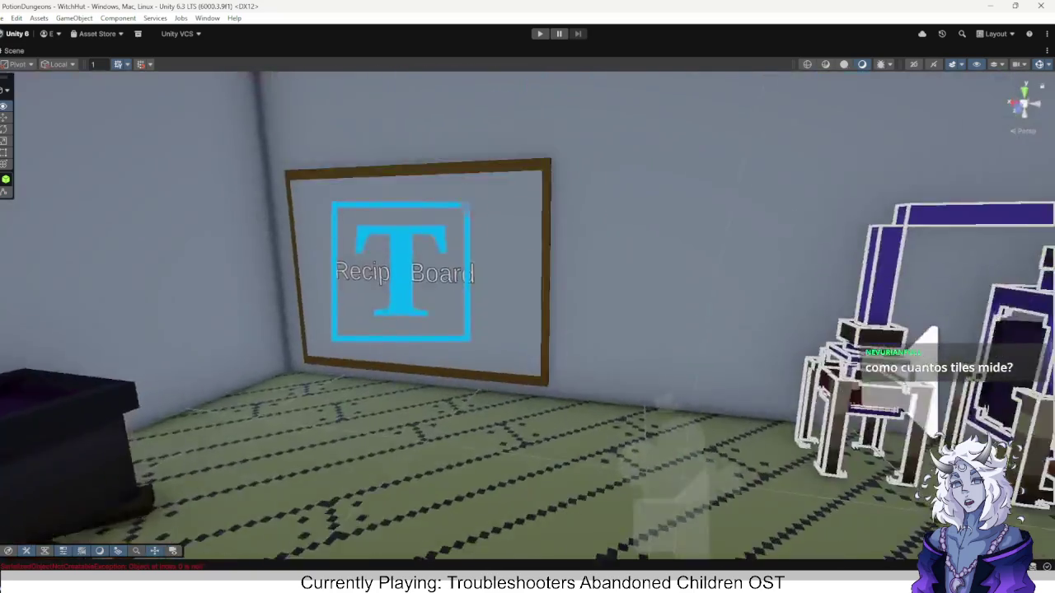
pyautogui.press('w')
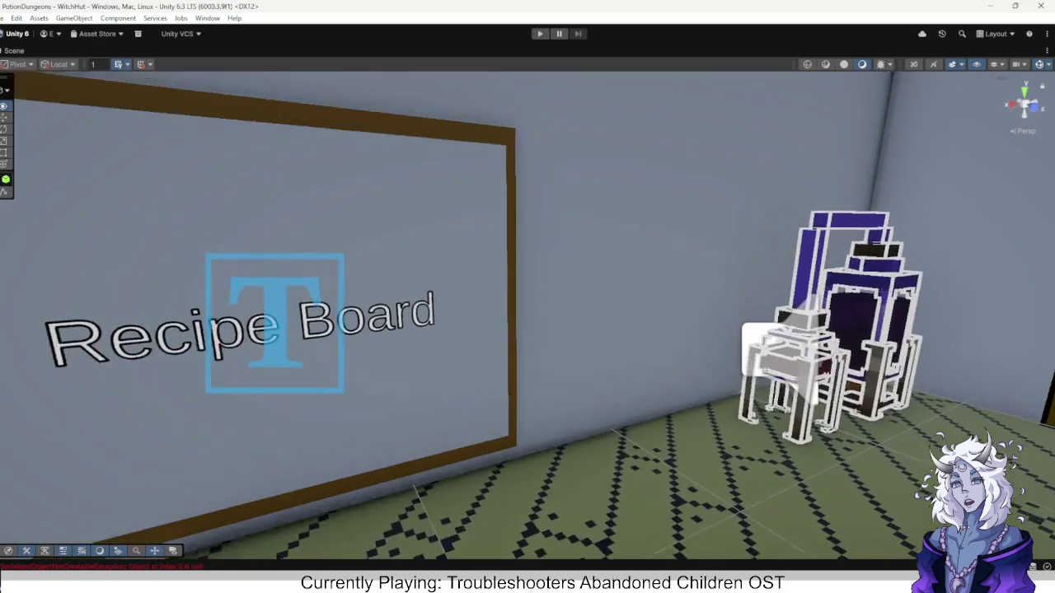
# Select the Recipe Board, test-move it along X, undo, and restore the editor layout.
pyautogui.click(450, 285)
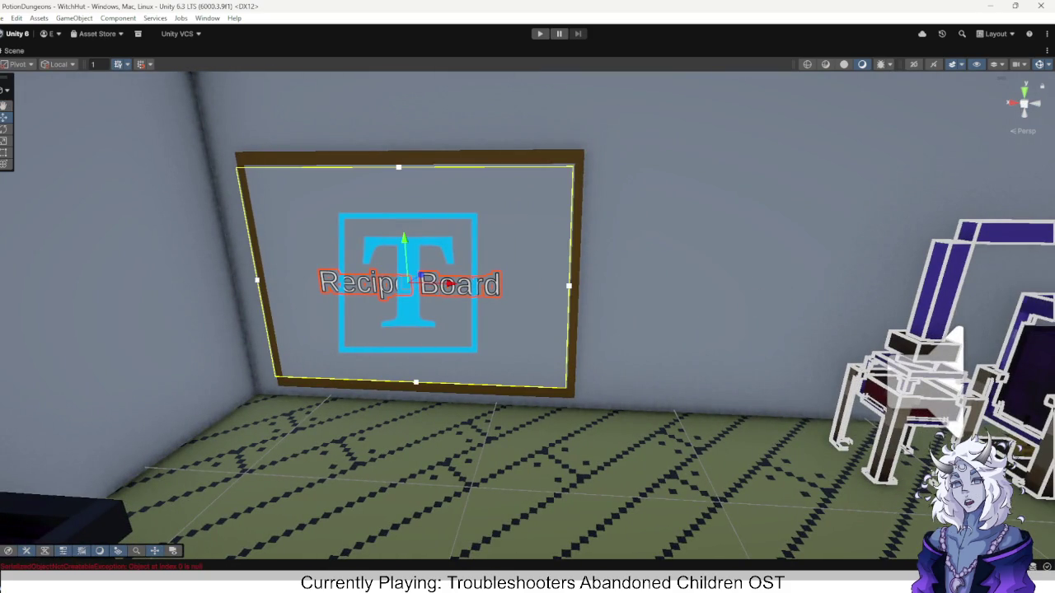
pyautogui.click(449, 284)
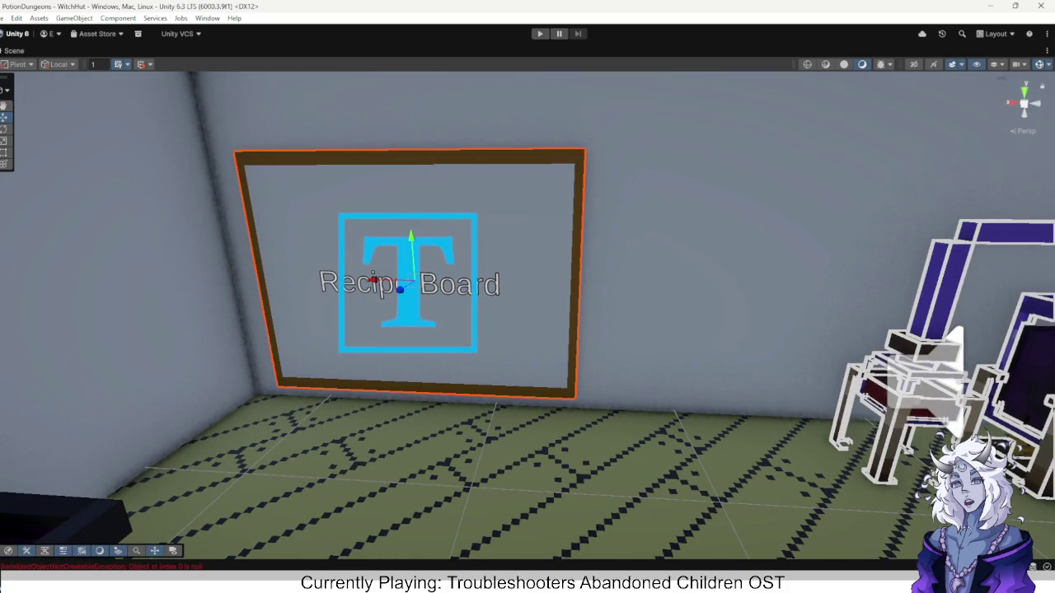
pyautogui.moveTo(383, 280); pyautogui.dragTo(495, 284)
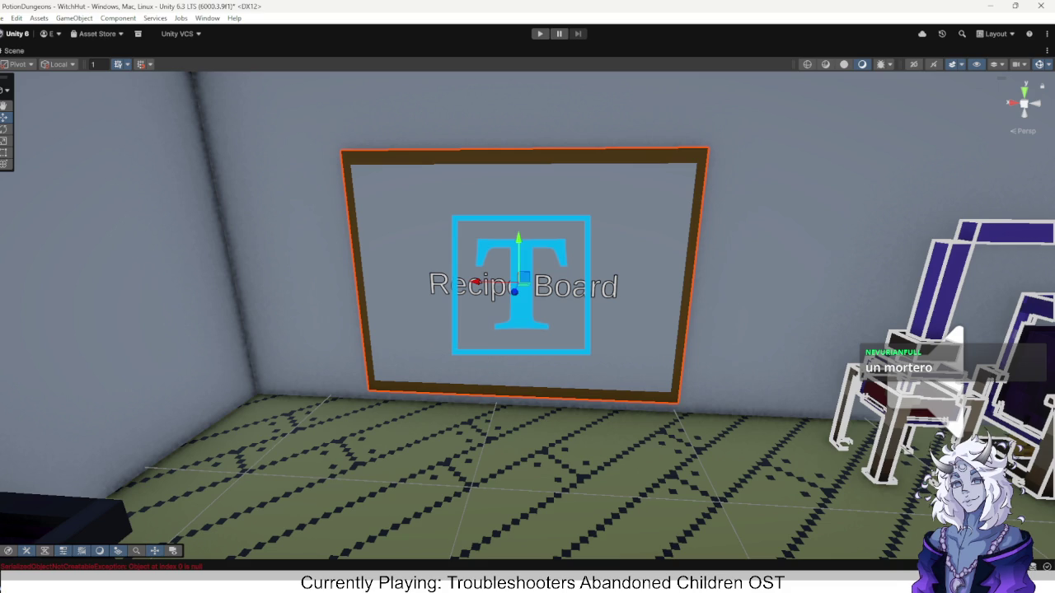
pyautogui.hotkey('ctrl', 'z')
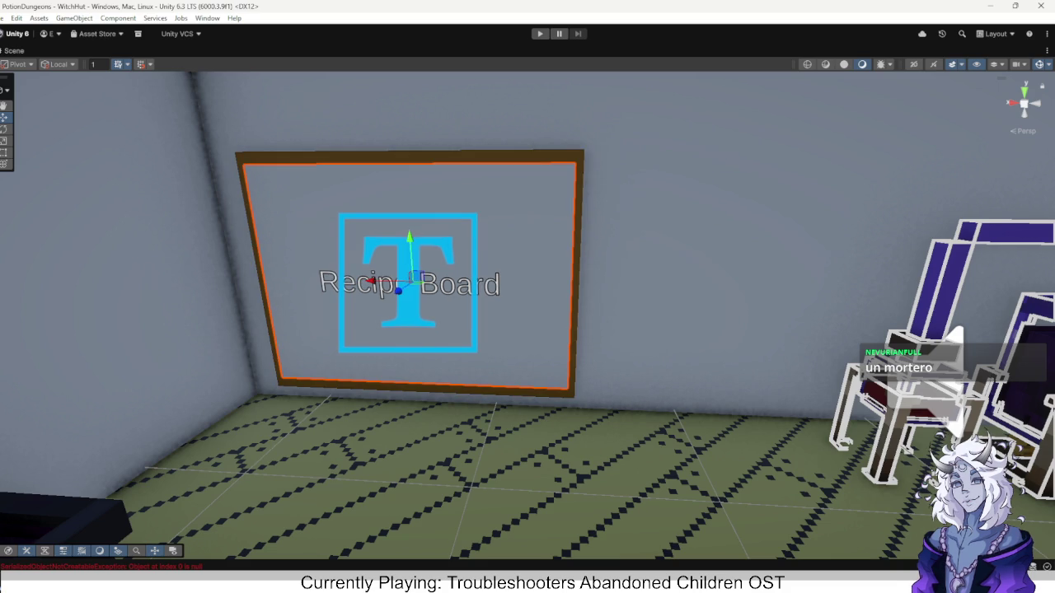
pyautogui.hotkey('shift', 'space')
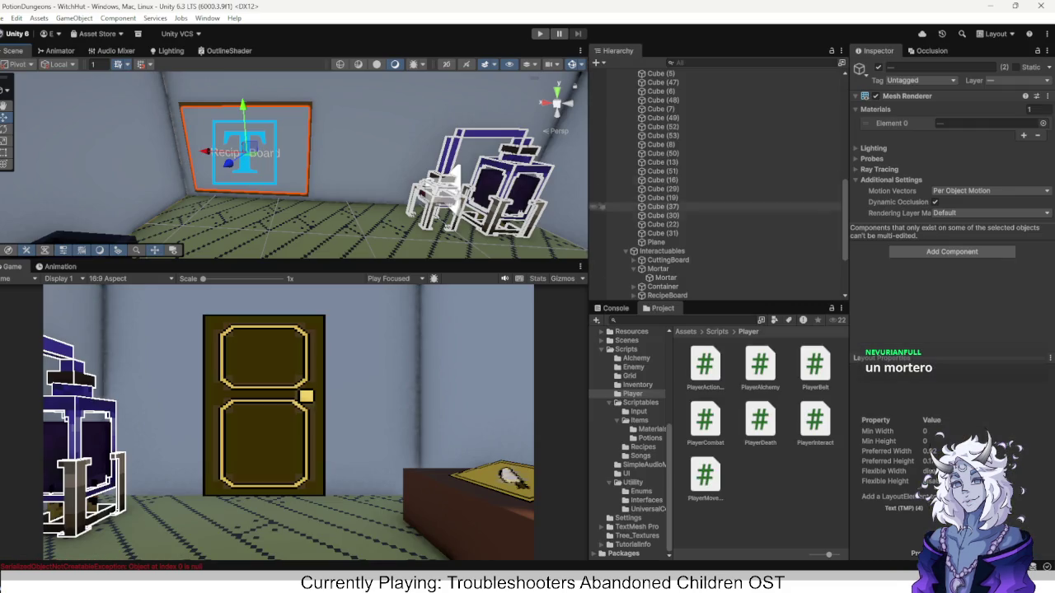
# Move RecipeBoard to Position X 0.549, then bring the Paint sketch back.
pyautogui.click(600, 198)
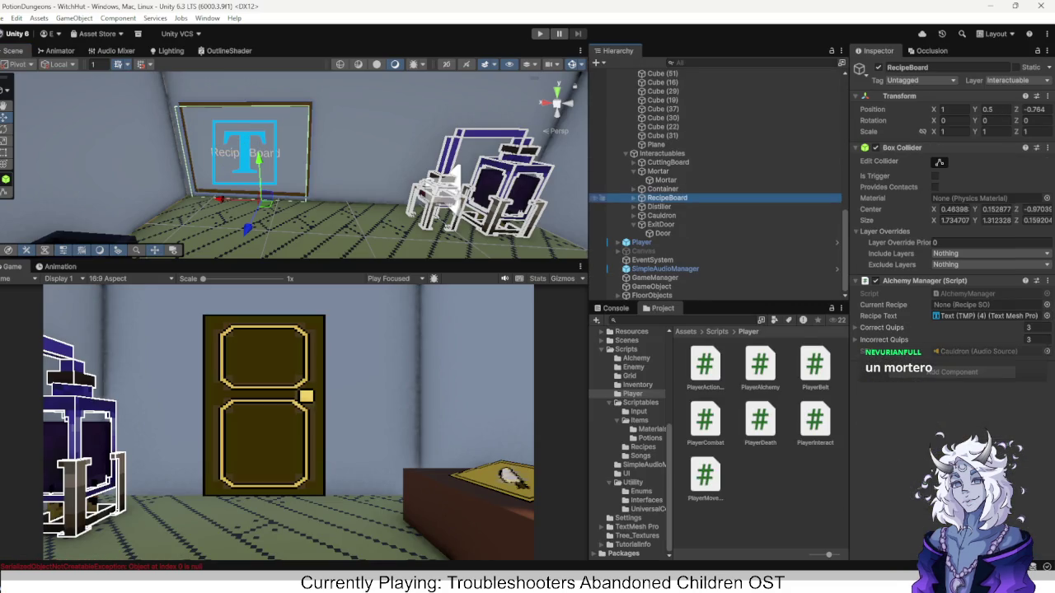
pyautogui.moveTo(231, 198); pyautogui.dragTo(269, 200)
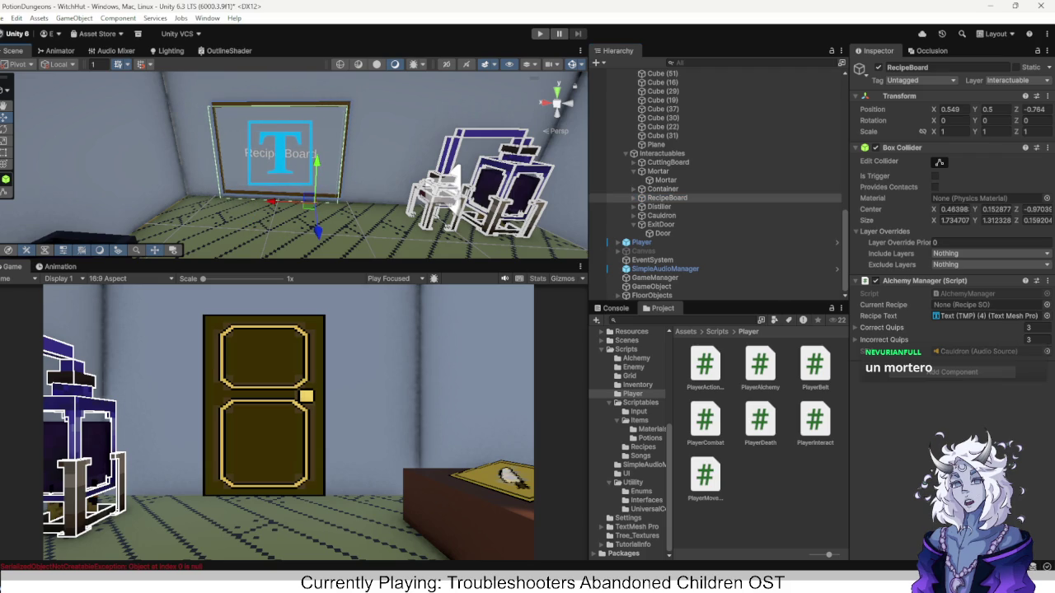
pyautogui.moveTo(294, 165)
pyautogui.mouseDown()
pyautogui.moveTo(227, 173)
pyautogui.moveTo(247, 169)
pyautogui.mouseUp()
pyautogui.moveTo(781, 589)
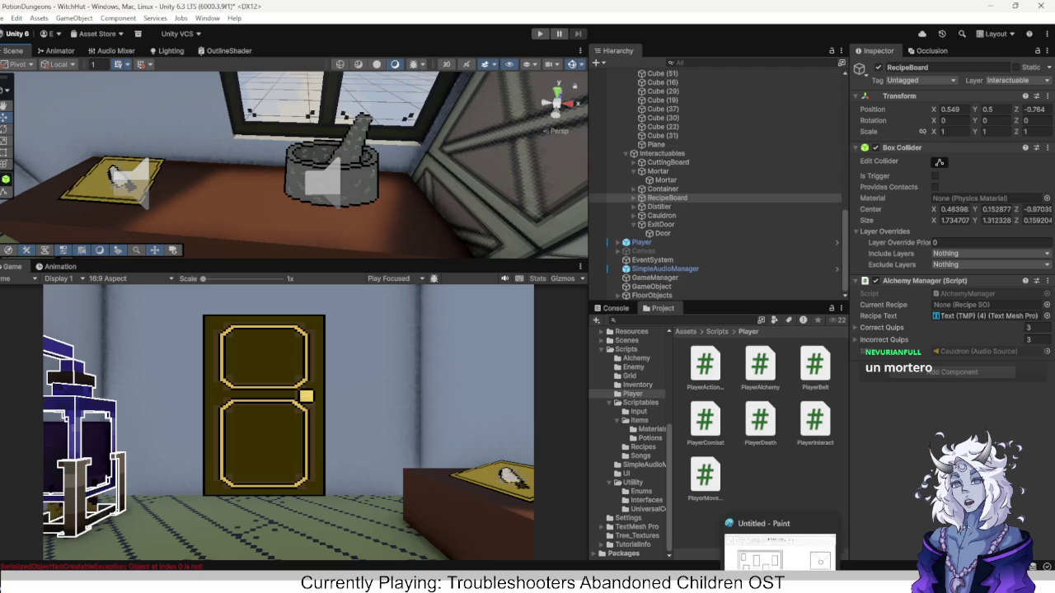
pyautogui.click(778, 527)
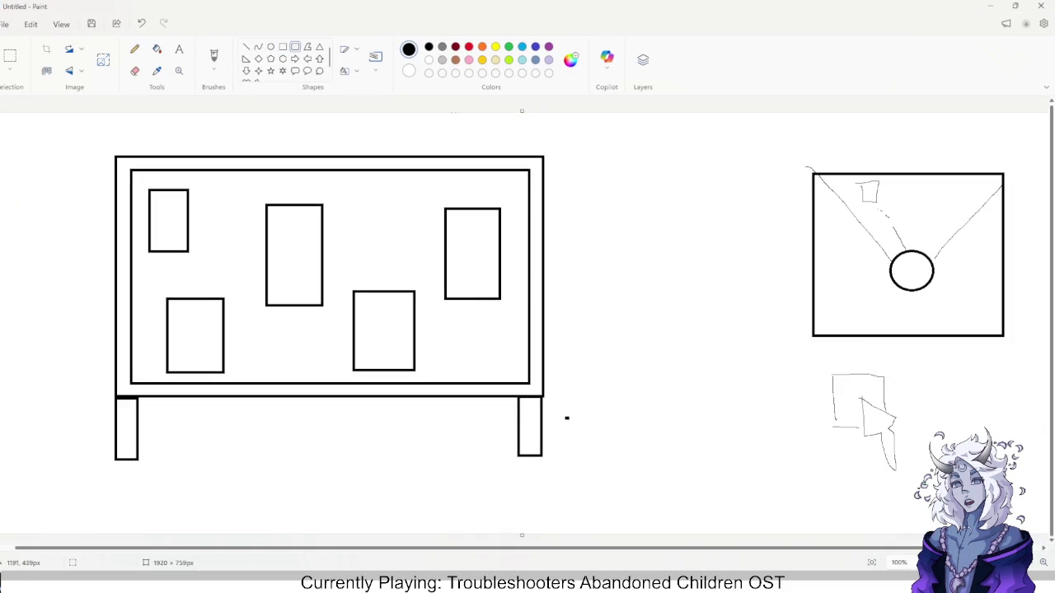
# Sketch a table as a flat base rectangle with tall uprights at each end.
pyautogui.moveTo(622, 333)
pyautogui.mouseDown()
pyautogui.moveTo(749, 387)
pyautogui.moveTo(753, 359)
pyautogui.mouseUp()
pyautogui.click(589, 281)
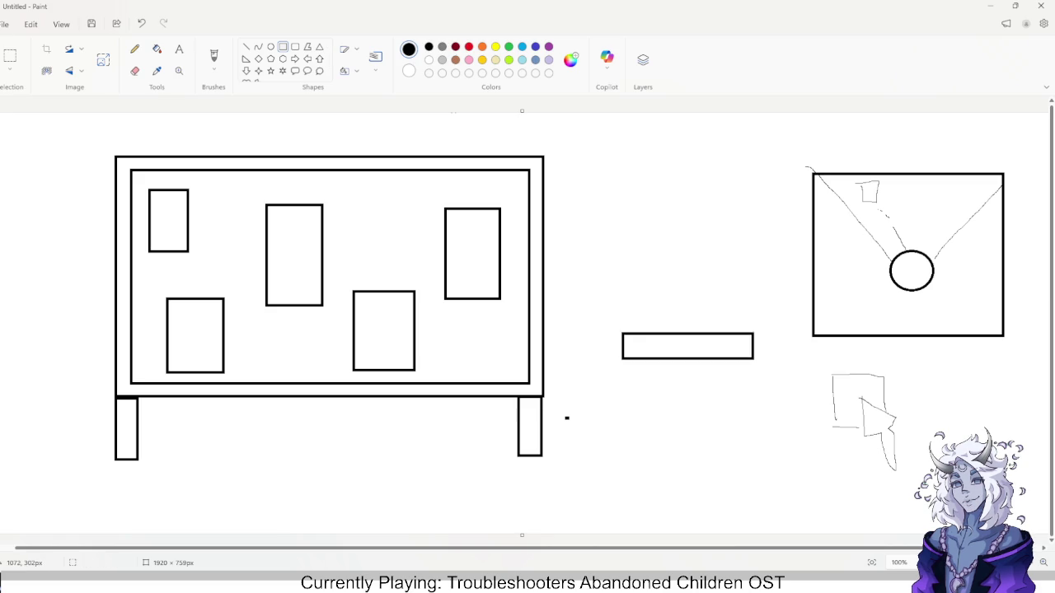
pyautogui.moveTo(623, 269); pyautogui.dragTo(647, 333)
pyautogui.click(745, 272)
pyautogui.moveTo(739, 266); pyautogui.dragTo(757, 331)
pyautogui.click(682, 264)
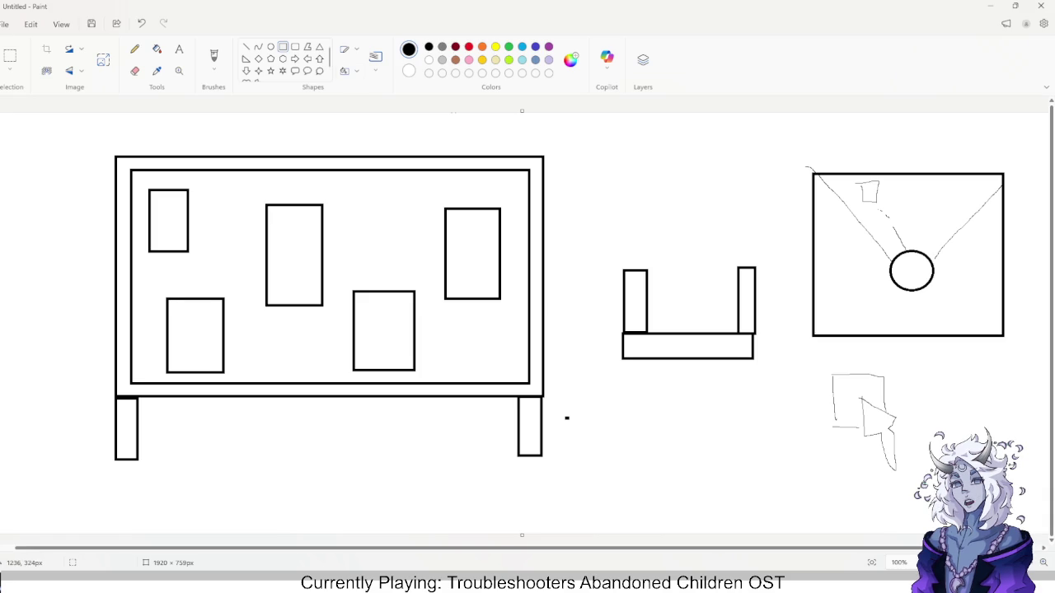
# Add middle and top rectangles and a long flat rectangle below the table, then return to Unity.
pyautogui.moveTo(670, 270); pyautogui.dragTo(707, 328)
pyautogui.click(676, 227)
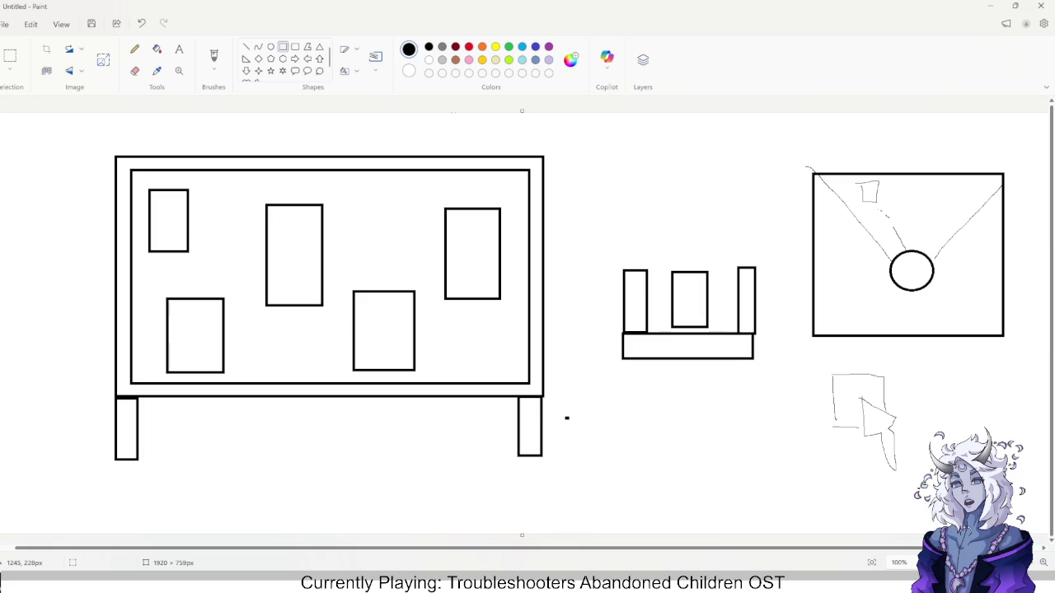
pyautogui.moveTo(676, 227); pyautogui.dragTo(701, 271)
pyautogui.click(752, 384)
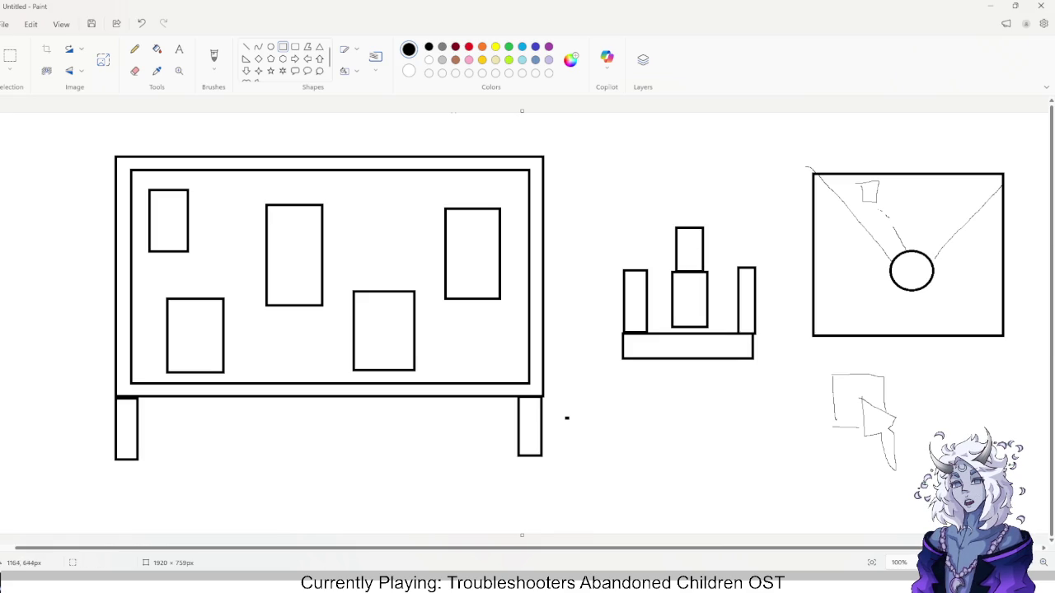
pyautogui.moveTo(586, 436)
pyautogui.mouseDown()
pyautogui.moveTo(664, 455)
pyautogui.moveTo(795, 459)
pyautogui.mouseUp()
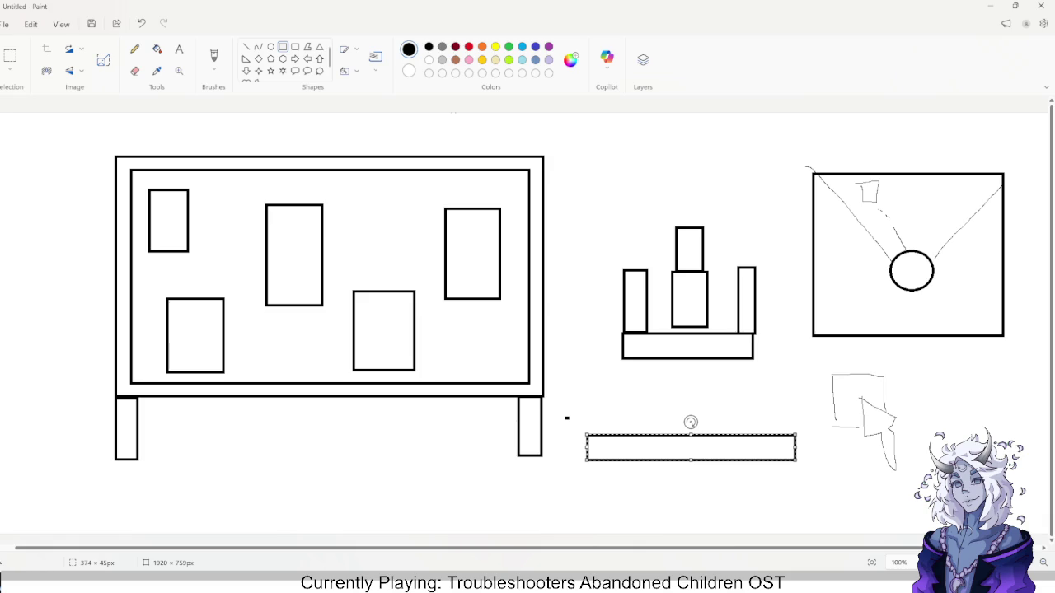
pyautogui.hotkey('alt', 'Tab')
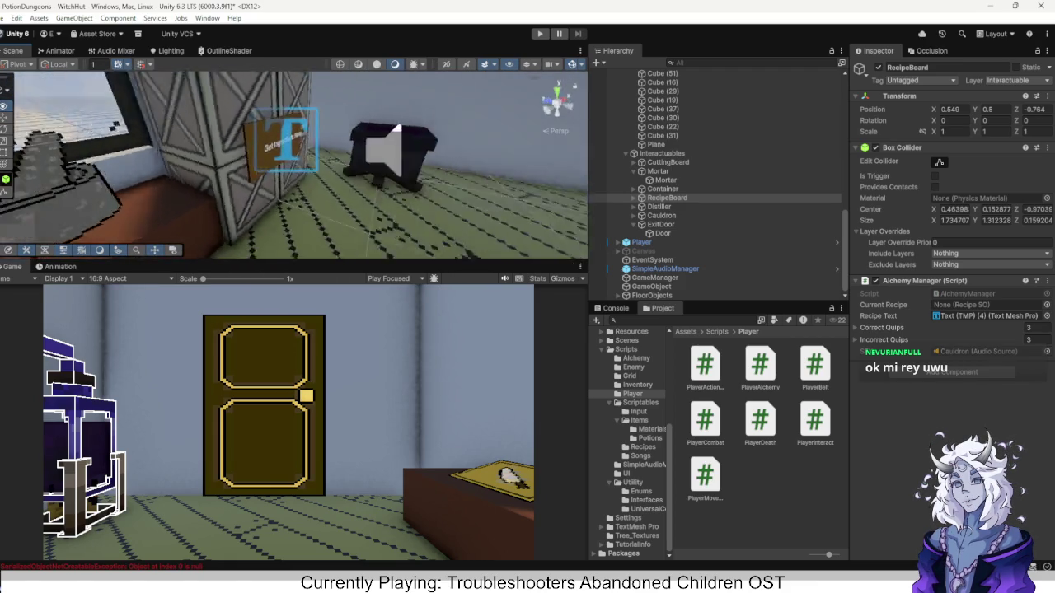
# Frame the RecipeBoard and slide it along X to Position X 0.441.
pyautogui.press('f')
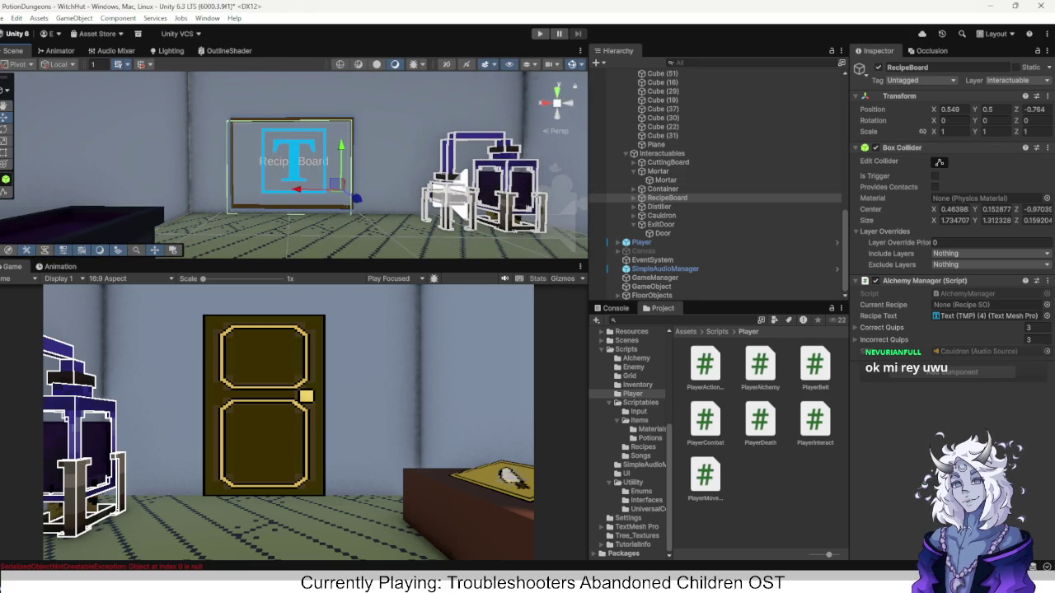
pyautogui.moveTo(298, 190)
pyautogui.mouseDown()
pyautogui.moveTo(342, 190)
pyautogui.moveTo(247, 202)
pyautogui.mouseUp()
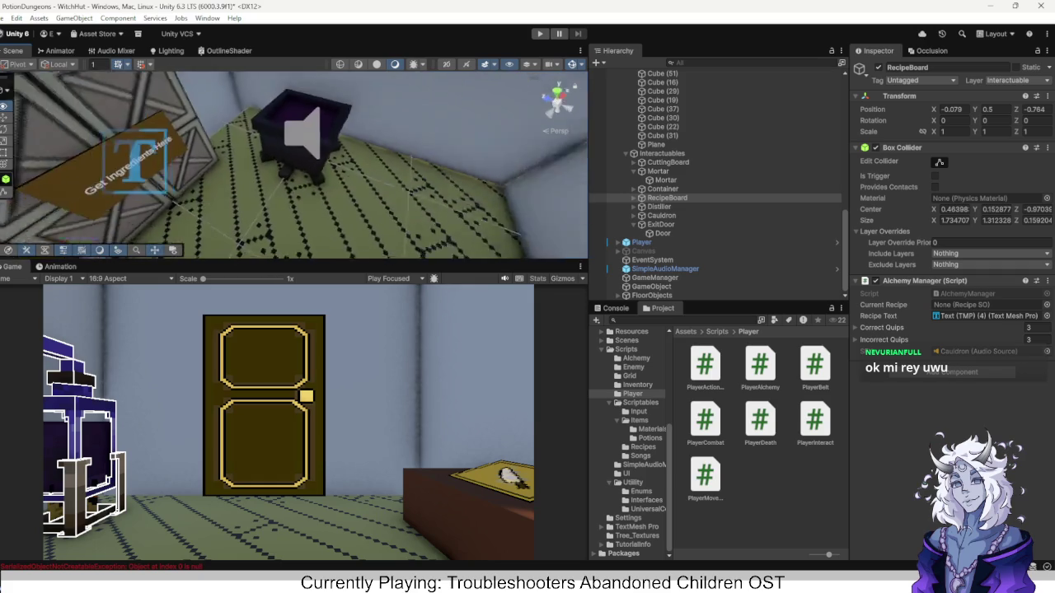
pyautogui.press('f')
pyautogui.moveTo(294, 165)
pyautogui.mouseDown()
pyautogui.moveTo(264, 173)
pyautogui.moveTo(313, 169)
pyautogui.moveTo(264, 173)
pyautogui.mouseUp()
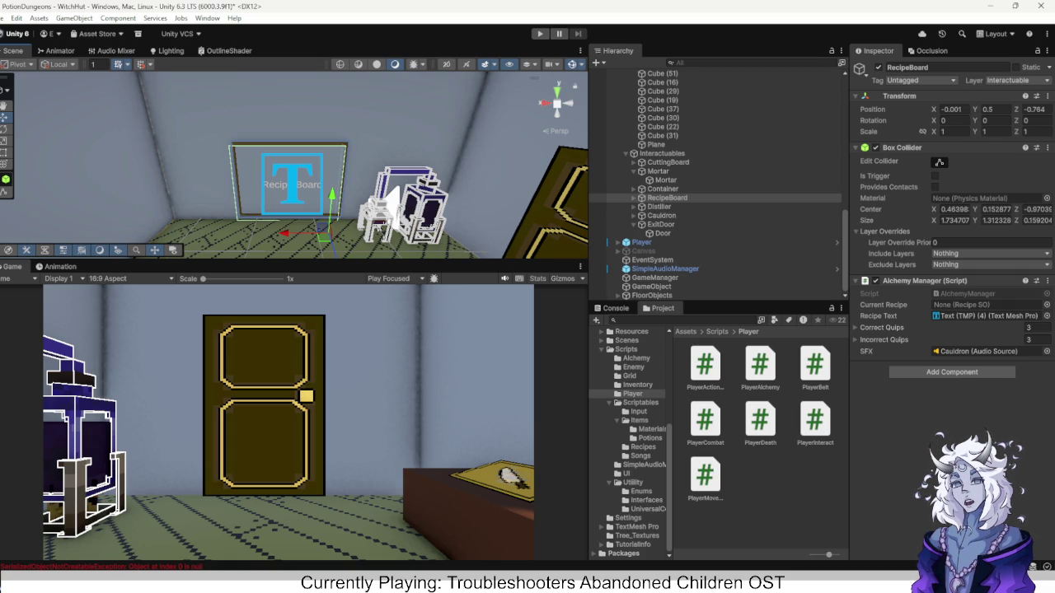
pyautogui.moveTo(296, 233)
pyautogui.mouseDown()
pyautogui.moveTo(266, 233)
pyautogui.moveTo(274, 249)
pyautogui.mouseUp()
# Run a quick playtest, turning the player's view around the room.
pyautogui.hotkey('ctrl', 'p')
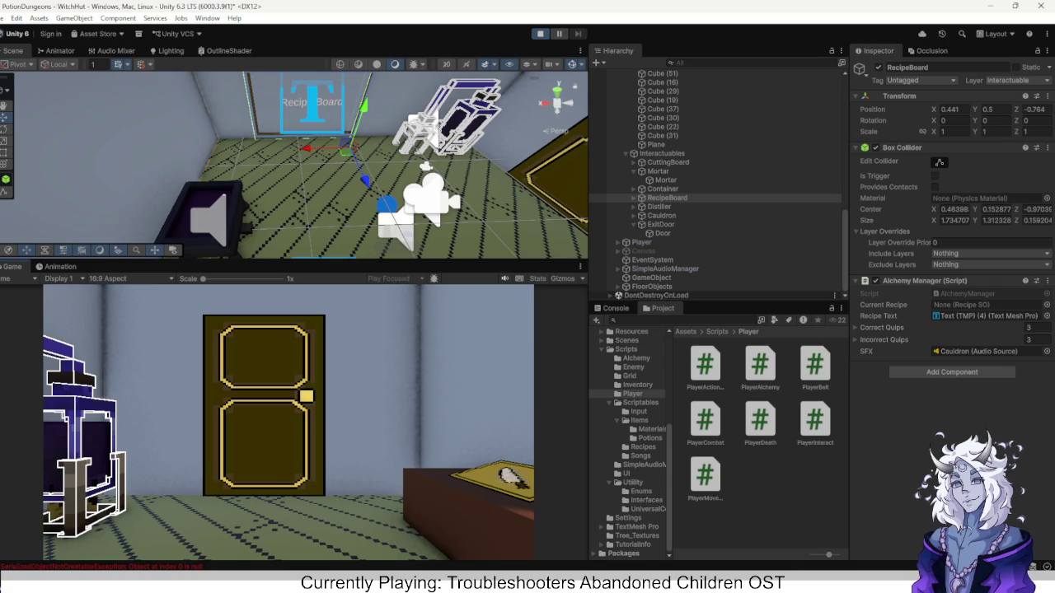
pyautogui.press('Right')
pyautogui.press('Right')
pyautogui.press('Right')
pyautogui.press('Left')
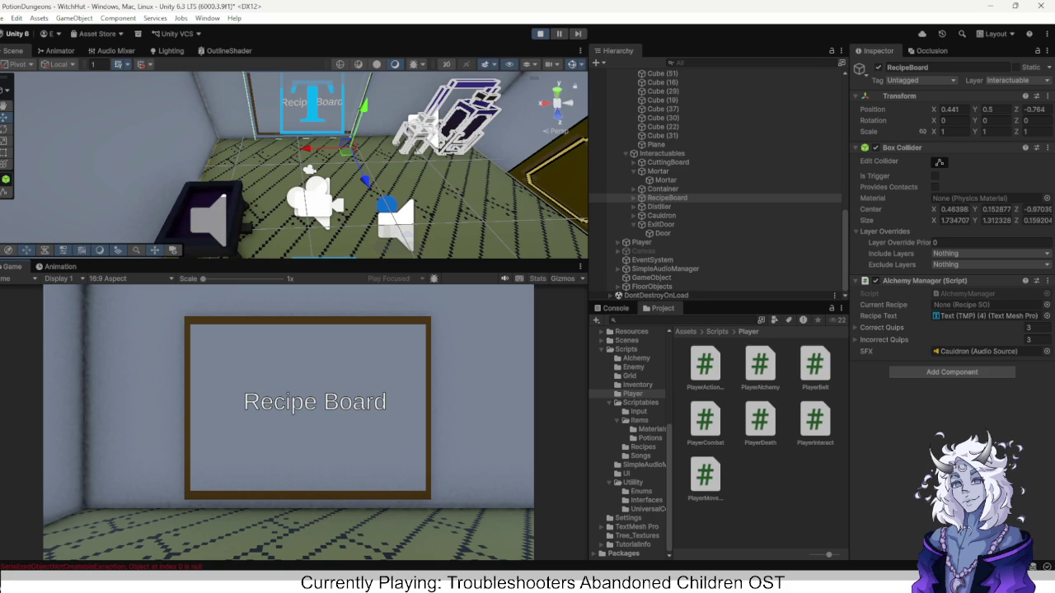
pyautogui.press('Right')
pyautogui.press('Right')
pyautogui.press('Left')
pyautogui.press('Right')
pyautogui.hotkey('ctrl', 'p')
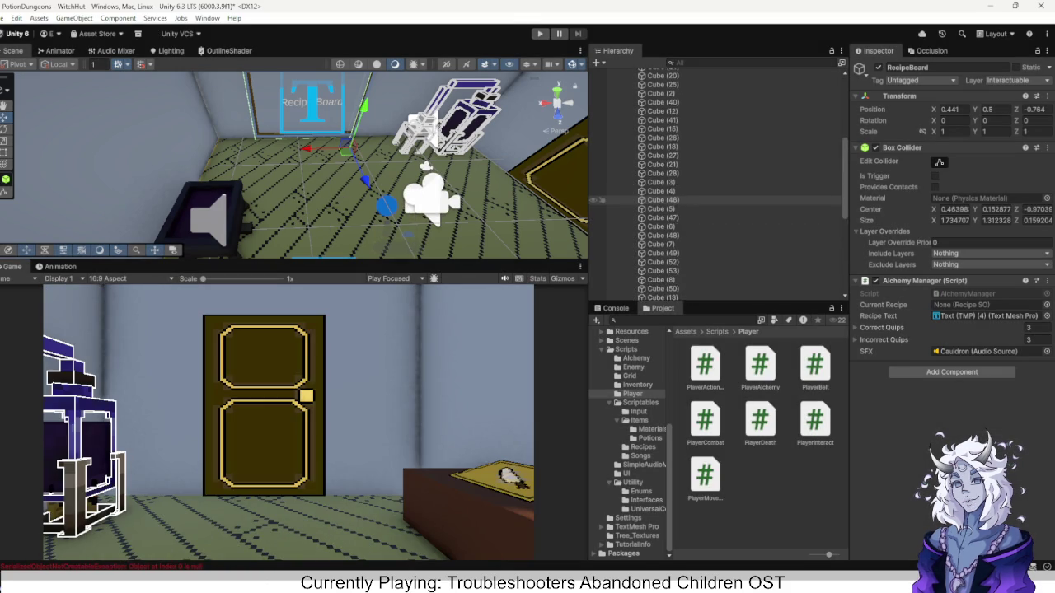
# Select the Canvas in the Hierarchy and activate it so the HUD shows.
pyautogui.scroll(-5, 701, 197)
pyautogui.click(643, 251)
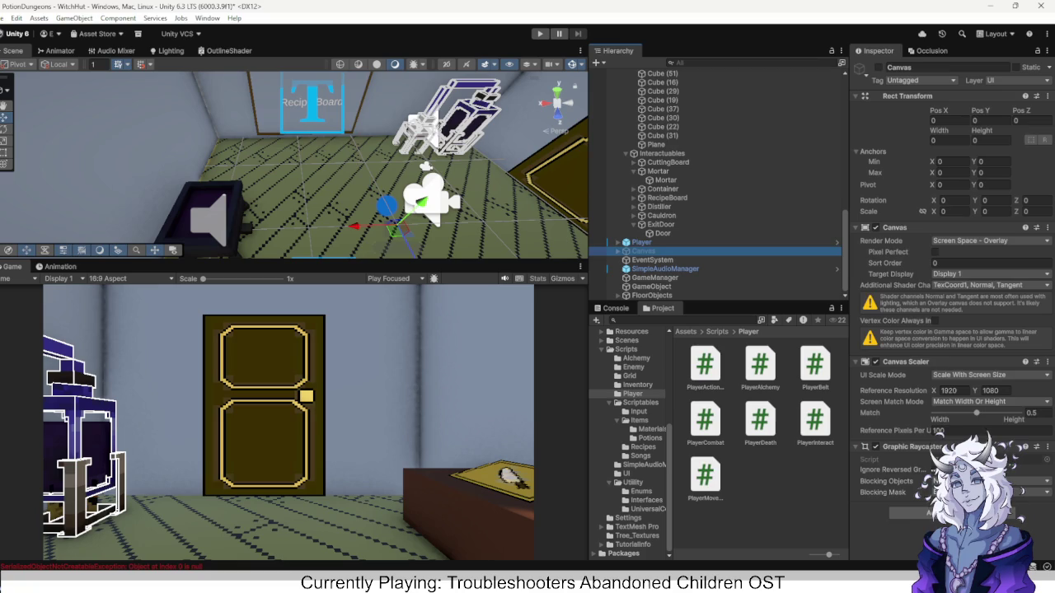
pyautogui.hotkey('alt', 'shift', 'a')
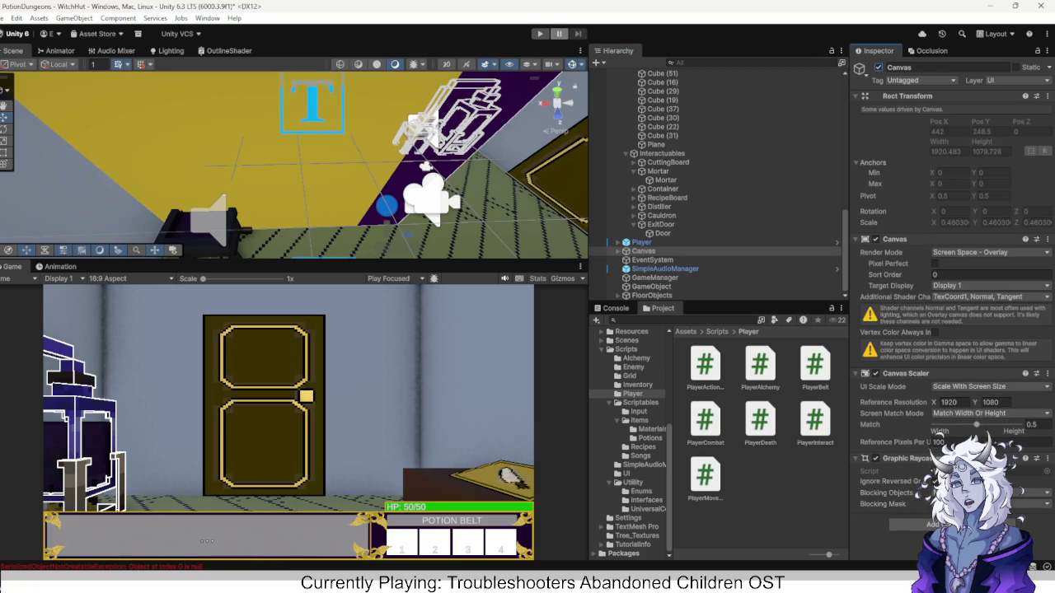
# Playtest again, interact with the recipe board, and view the Toxic Sludge steps.
pyautogui.hotkey('ctrl', 'p')
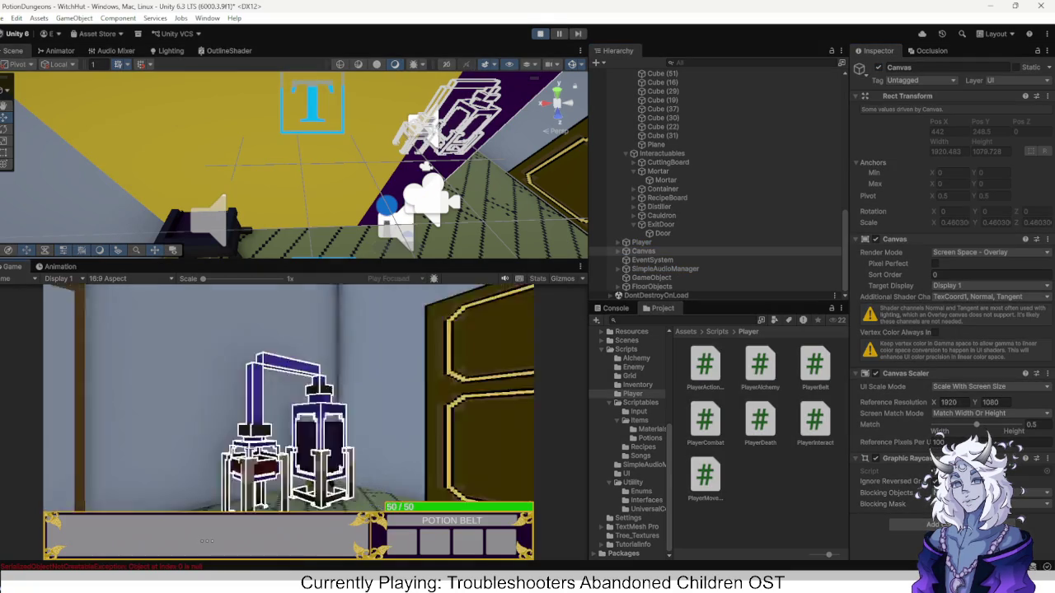
pyautogui.press('e')
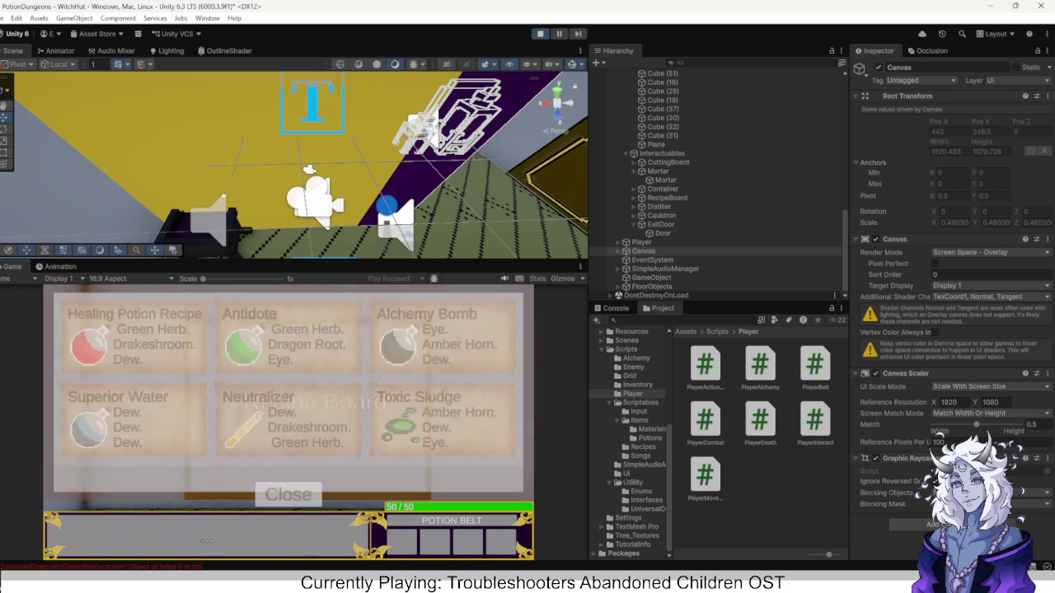
pyautogui.click(408, 425)
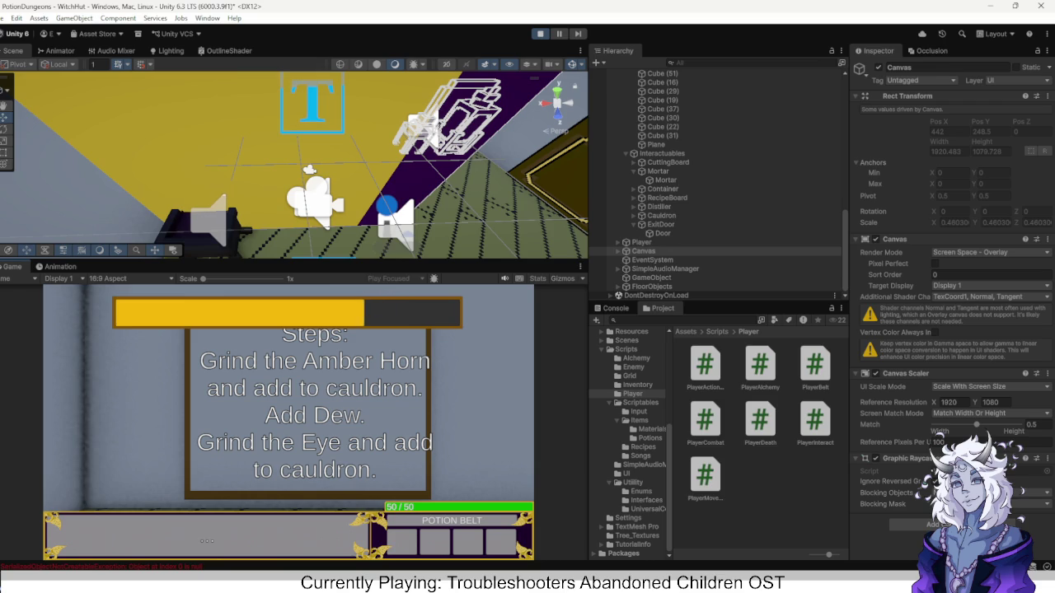
pyautogui.click(540, 33)
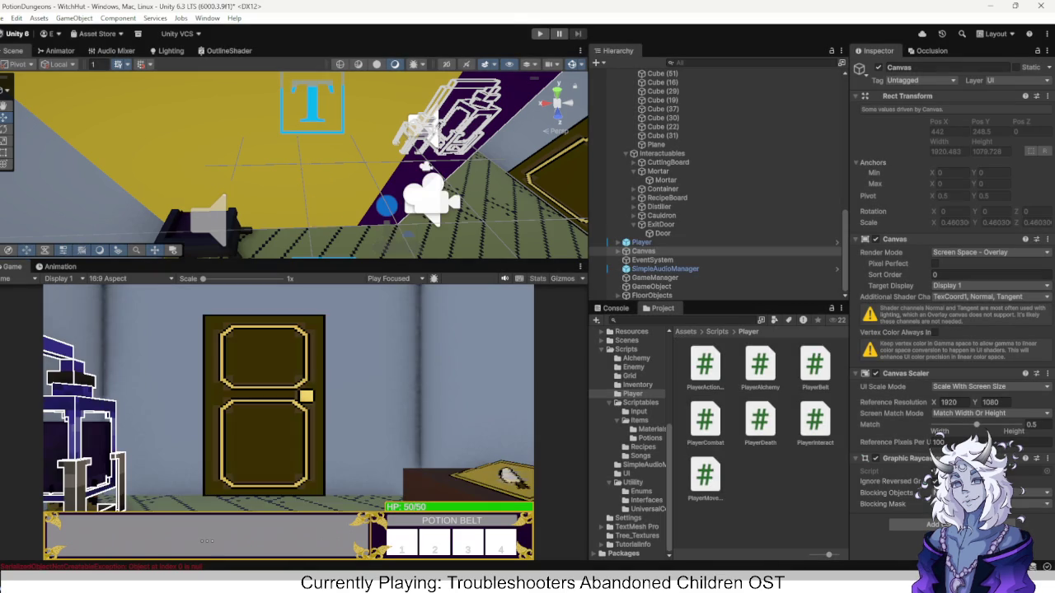
pyautogui.scroll(5, 294, 165)
# Orbit to the Recipe Board, select its Text (TMP) child, and open PlayerInteract in Visual Studio.
pyautogui.scroll(-5, 295, 165)
pyautogui.moveTo(294, 165); pyautogui.dragTo(181, 152)
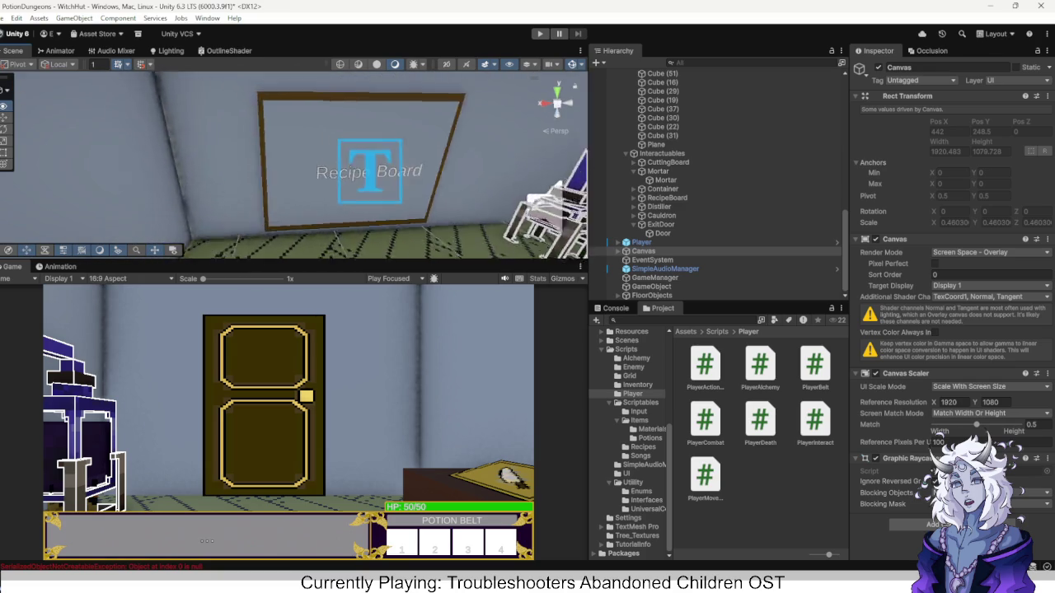
pyautogui.scroll(5, 294, 165)
pyautogui.scroll(-3, 294, 165)
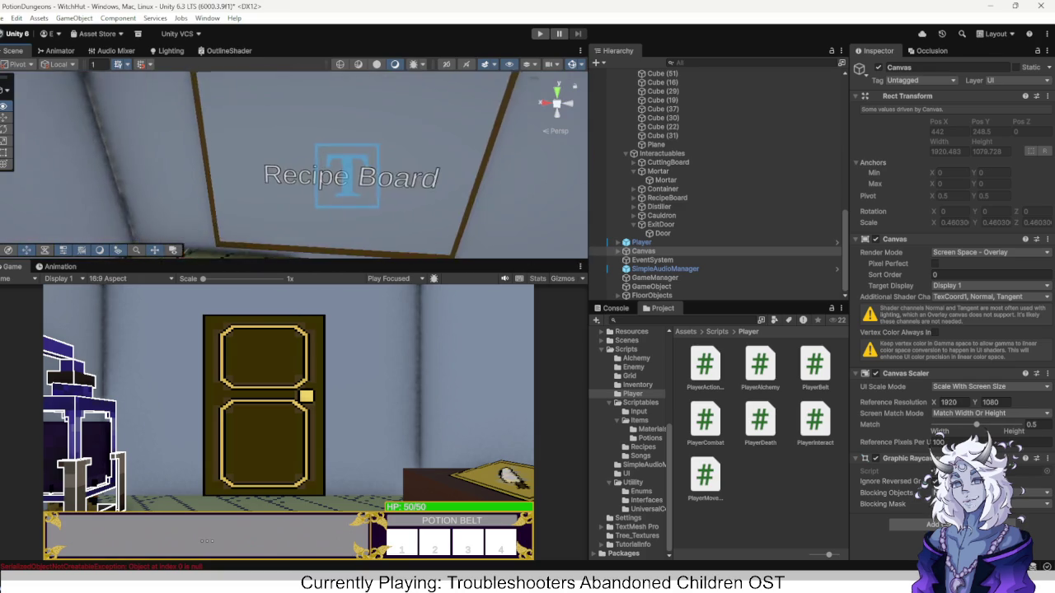
pyautogui.moveTo(294, 164)
pyautogui.mouseDown()
pyautogui.moveTo(268, 180)
pyautogui.moveTo(280, 169)
pyautogui.moveTo(264, 169)
pyautogui.moveTo(293, 163)
pyautogui.moveTo(181, 169)
pyautogui.mouseUp()
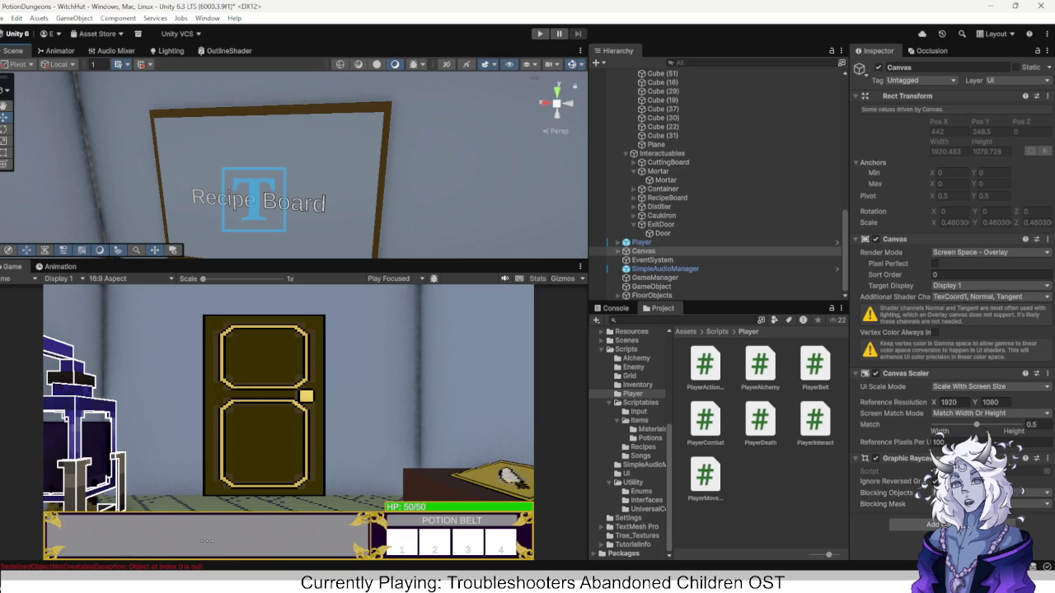
pyautogui.click(296, 202)
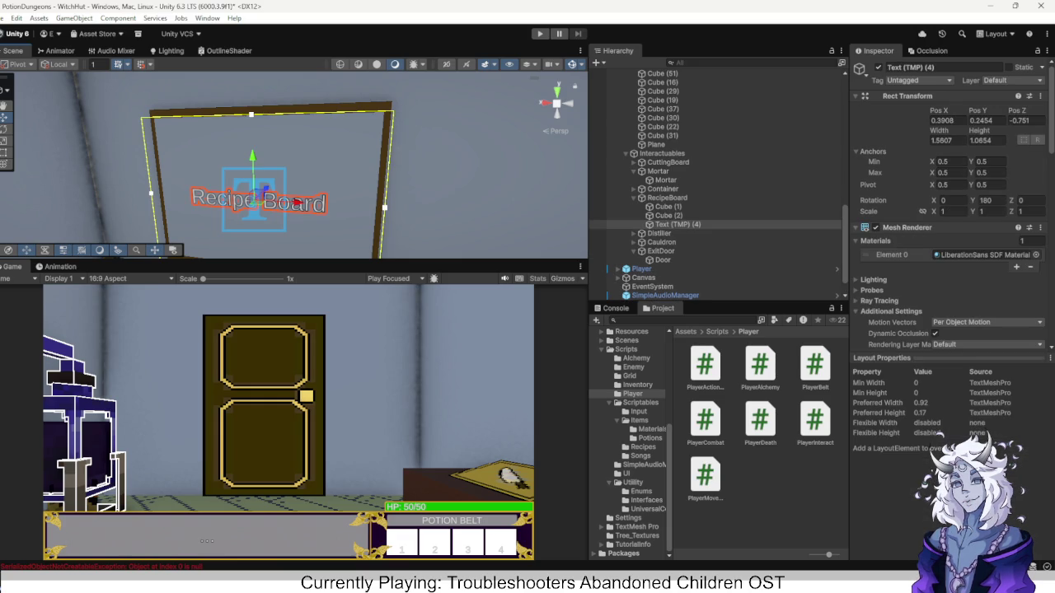
pyautogui.moveTo(295, 203)
pyautogui.mouseDown()
pyautogui.moveTo(41, 197)
pyautogui.moveTo(123, 197)
pyautogui.mouseUp()
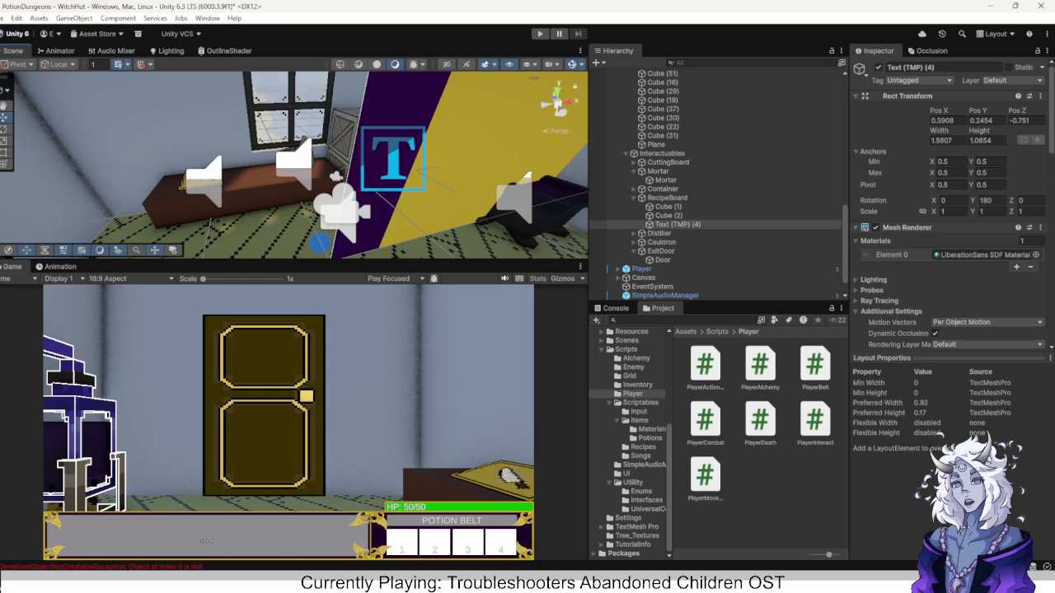
pyautogui.doubleClick(814, 420)
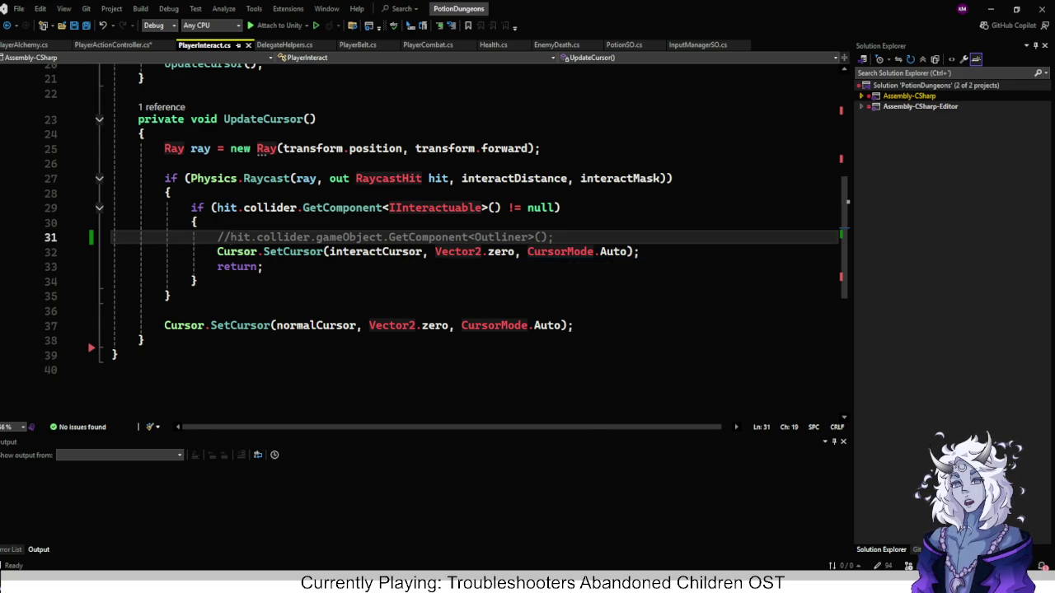
# Copy the mouse-position ScreenPointToRay line from PlayerActionController.cs.
pyautogui.scroll(4, 474, 247)
pyautogui.scroll(-2, 475, 247)
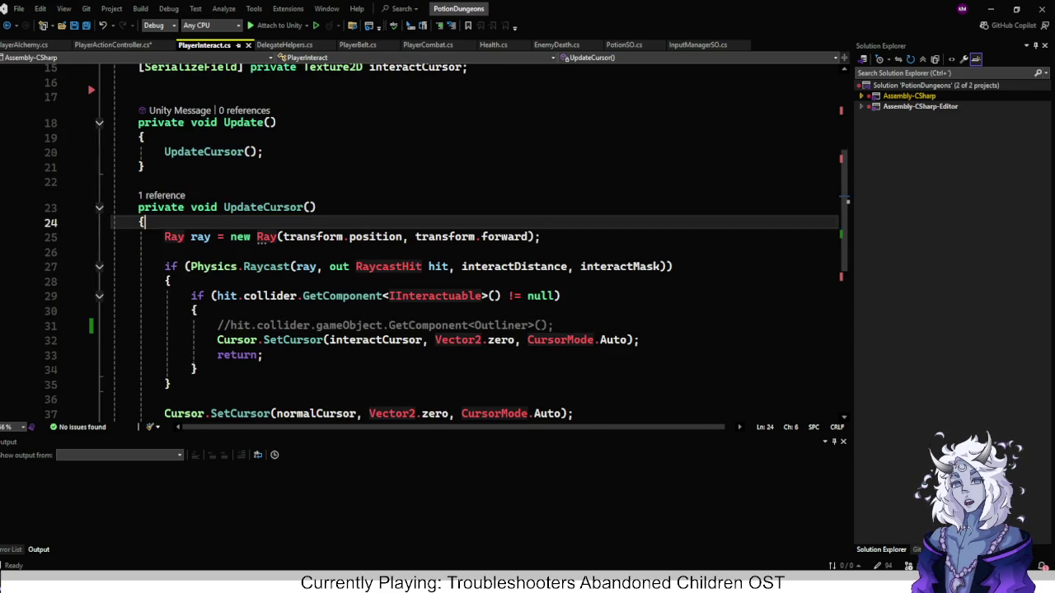
pyautogui.click(283, 237)
pyautogui.click(139, 181)
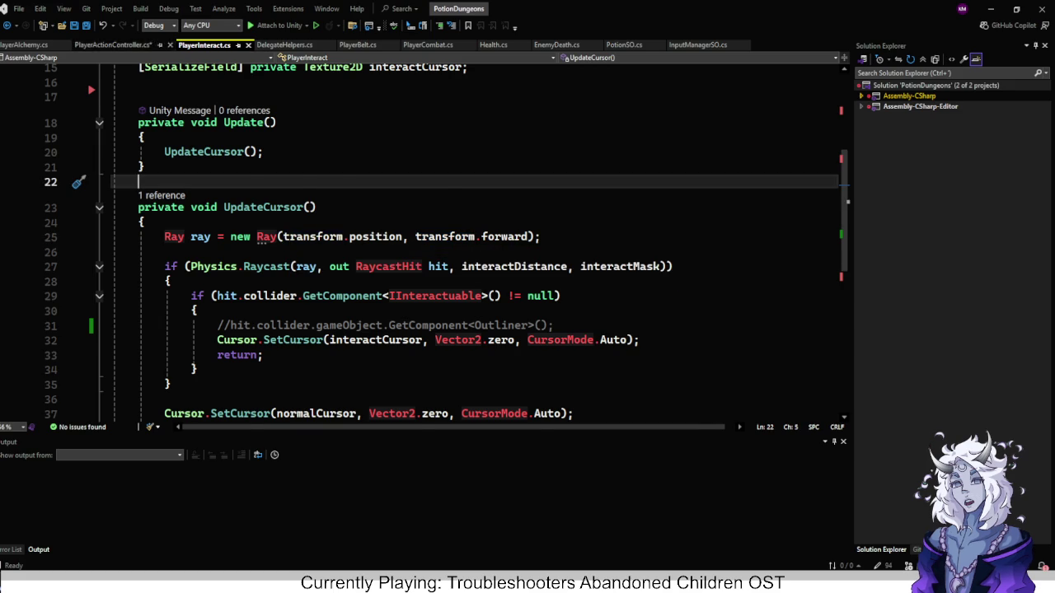
pyautogui.click(112, 44)
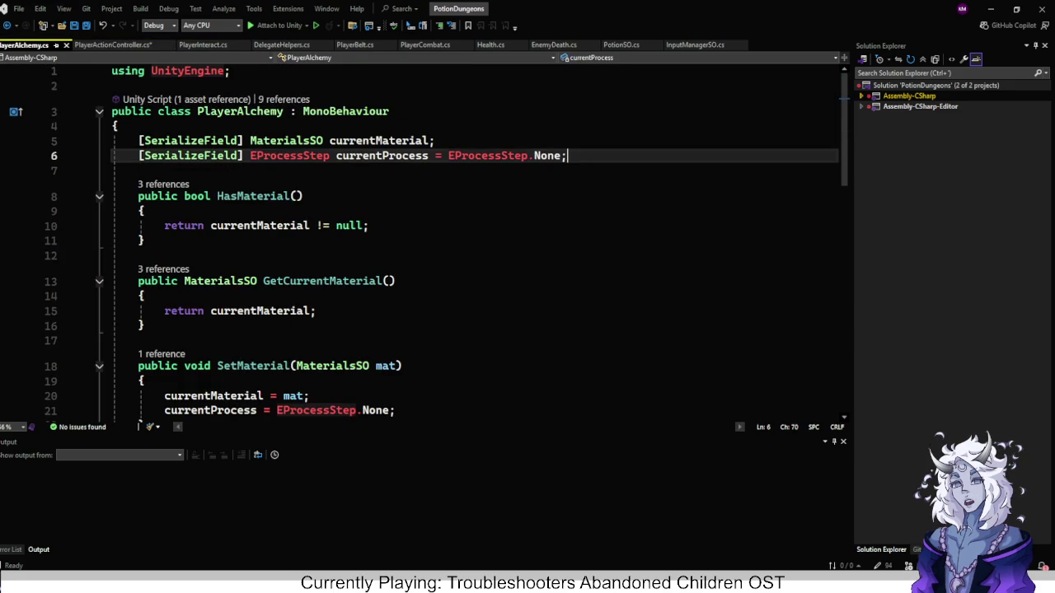
pyautogui.scroll(-2, 474, 247)
pyautogui.scroll(-5, 473, 247)
pyautogui.click(165, 225)
pyautogui.click(627, 225)
pyautogui.press('End')
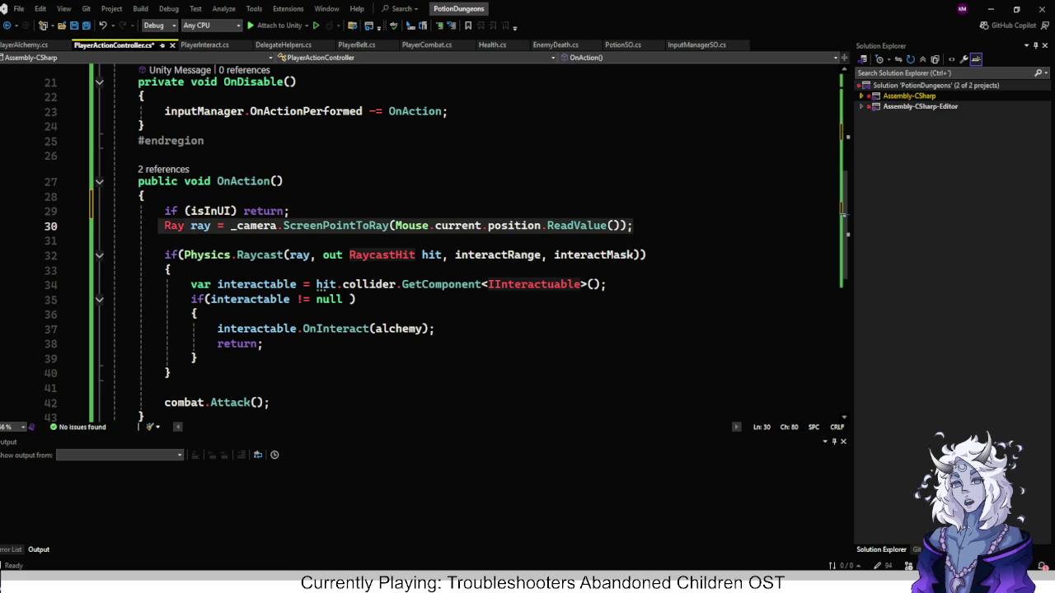
# Replace line 25 of PlayerInteract.cs with the copied ray, save, and return to Unity.
pyautogui.click(206, 44)
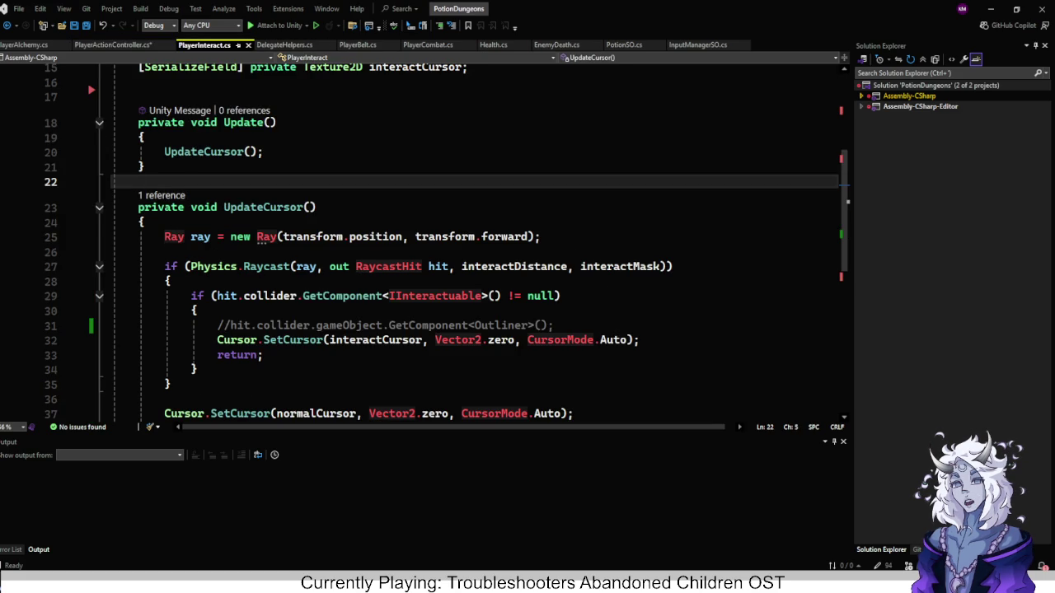
pyautogui.click(541, 237)
pyautogui.press('Home')
pyautogui.hotkey('shift', 'End')
pyautogui.write('Ray ray = _camera.ScreenPointToRay(Mouse.current.position.ReadValue());')
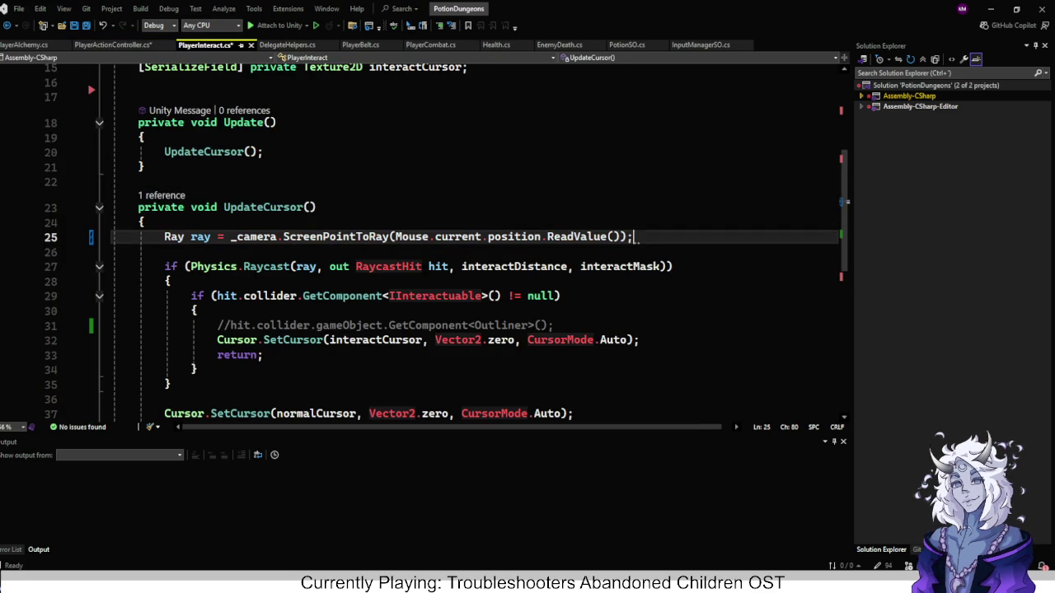
pyautogui.hotkey('ctrl', 's')
pyautogui.scroll(5, 476, 239)
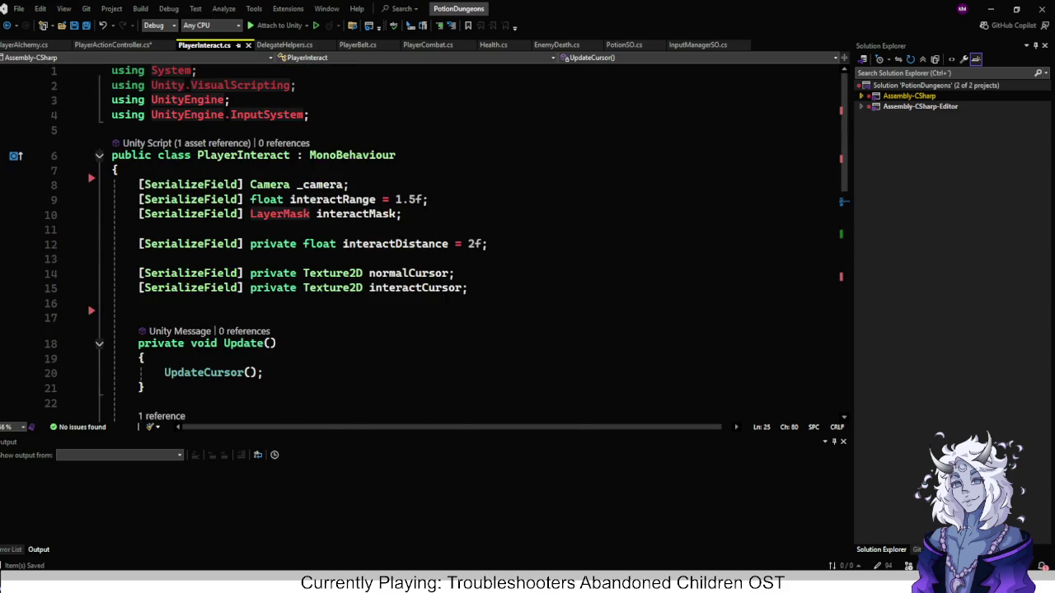
pyautogui.scroll(-2, 475, 239)
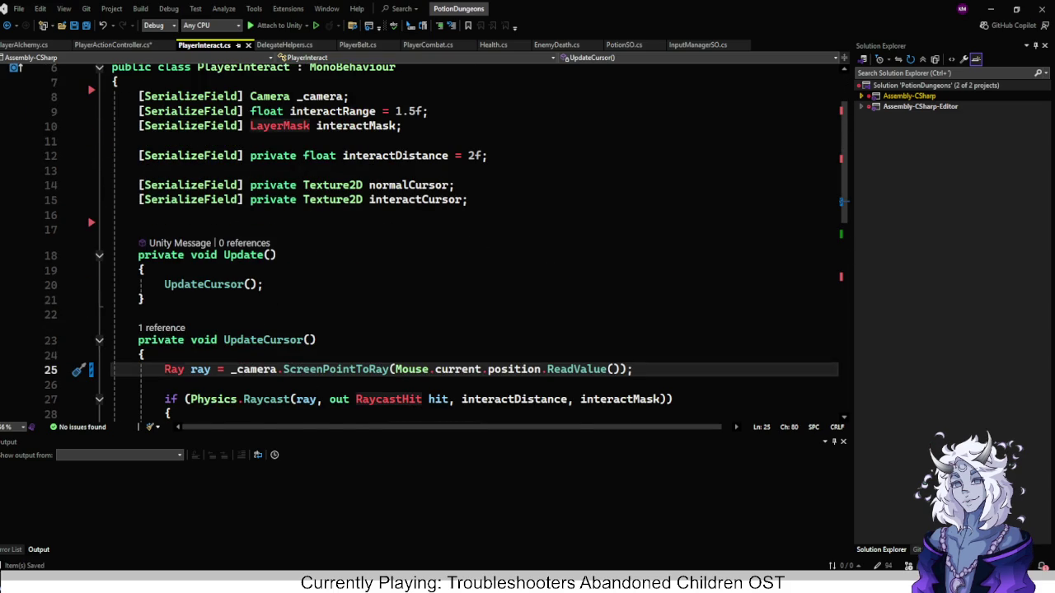
pyautogui.hotkey('alt', 'Tab')
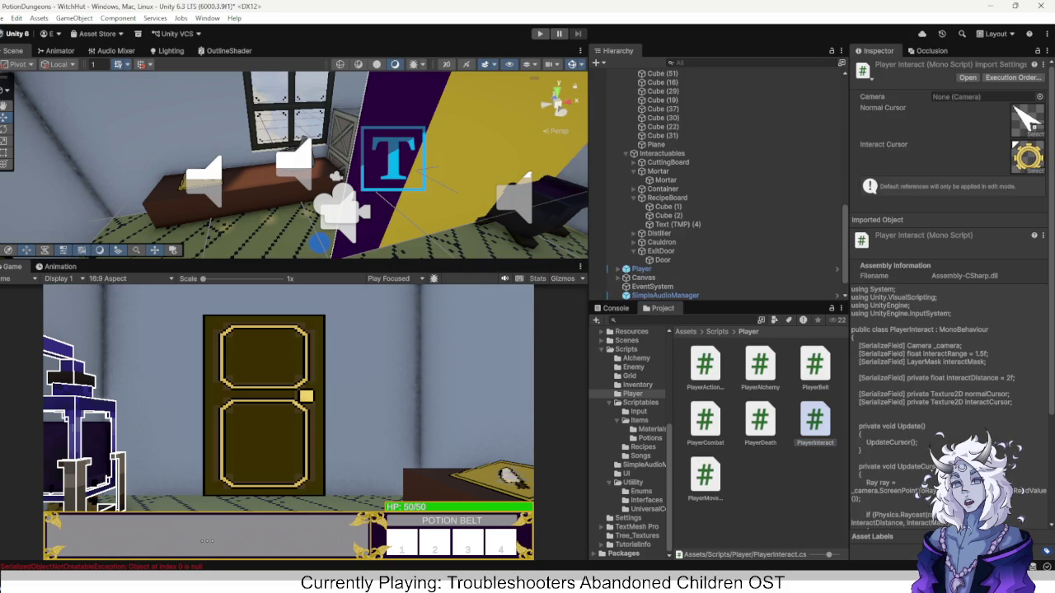
# Playtest, turning toward the mortar, cutting board, crates and Recipe Board, then stop.
pyautogui.hotkey('ctrl', 'p')
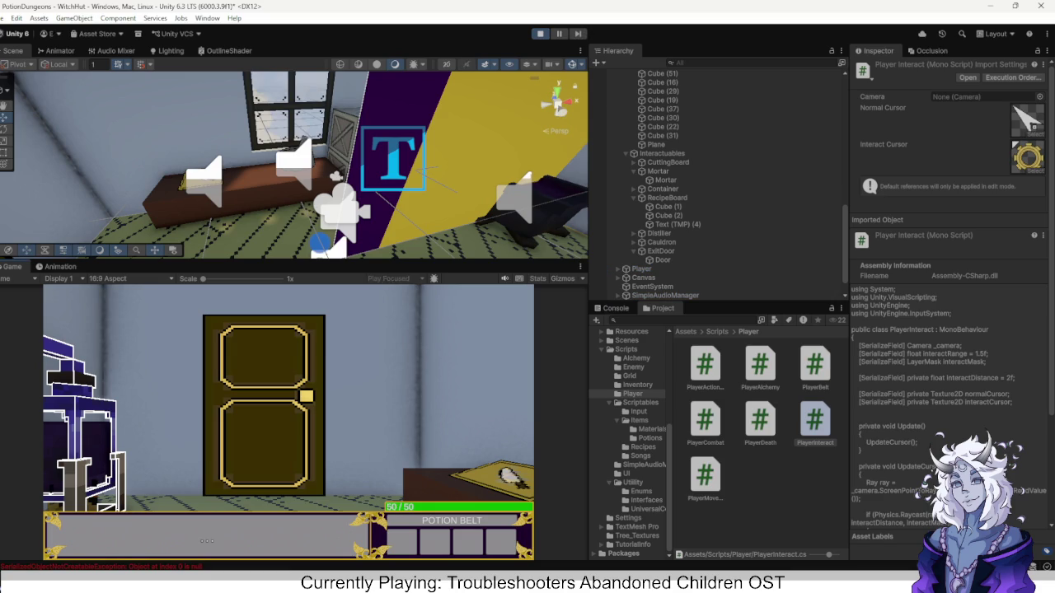
pyautogui.press('e')
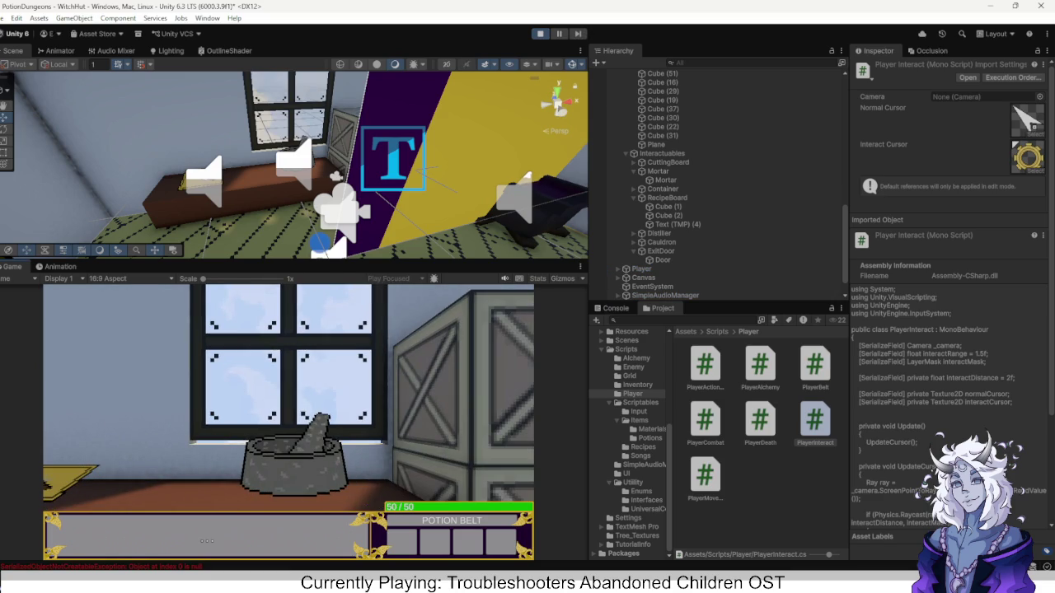
pyautogui.press('q')
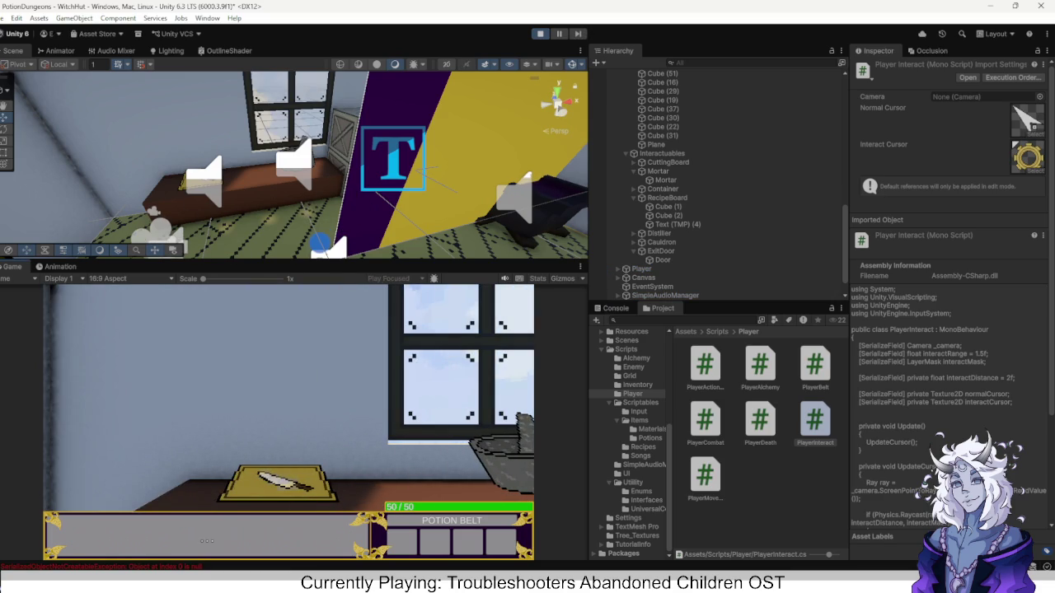
pyautogui.press('e')
pyautogui.press('e')
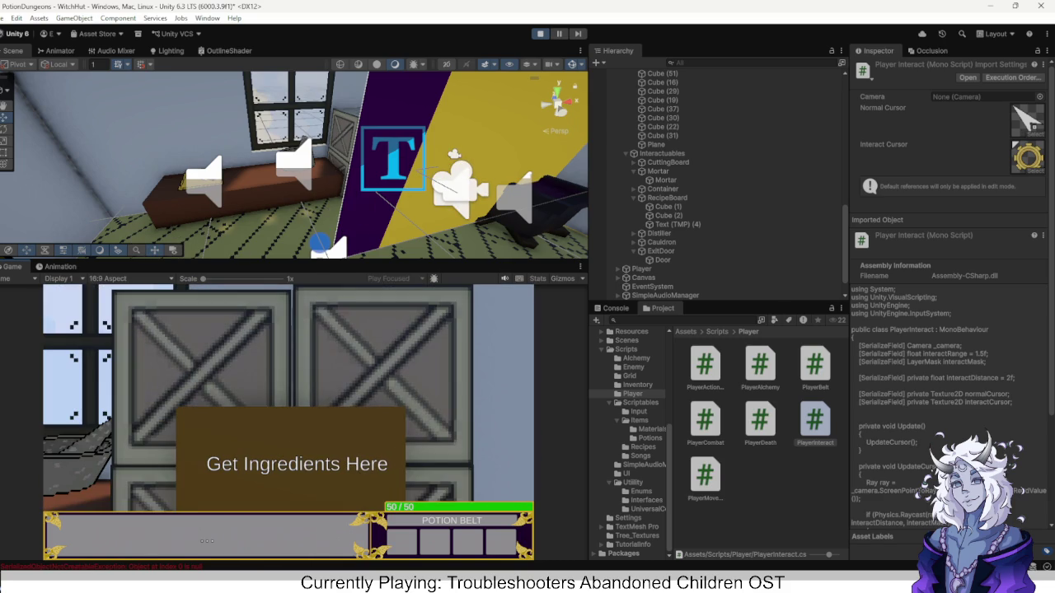
pyautogui.press('e')
pyautogui.press('e')
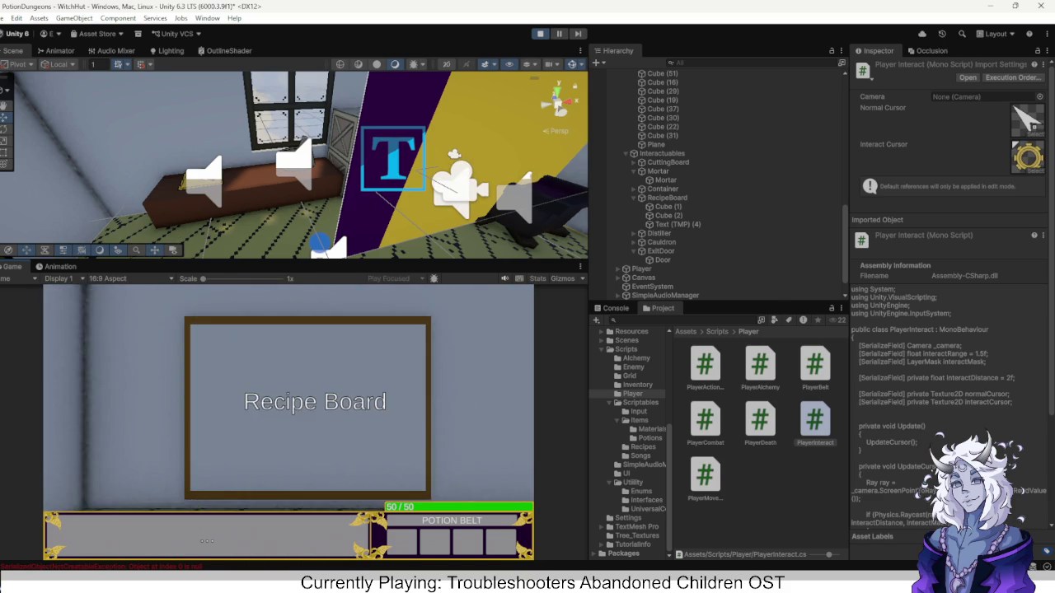
pyautogui.press('e')
pyautogui.press('q')
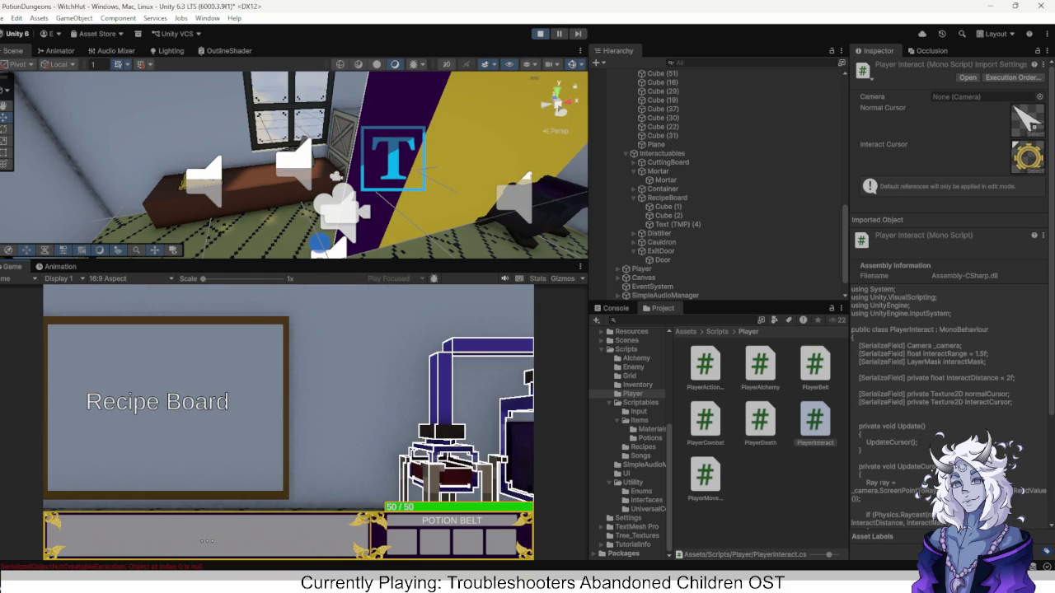
pyautogui.click(540, 33)
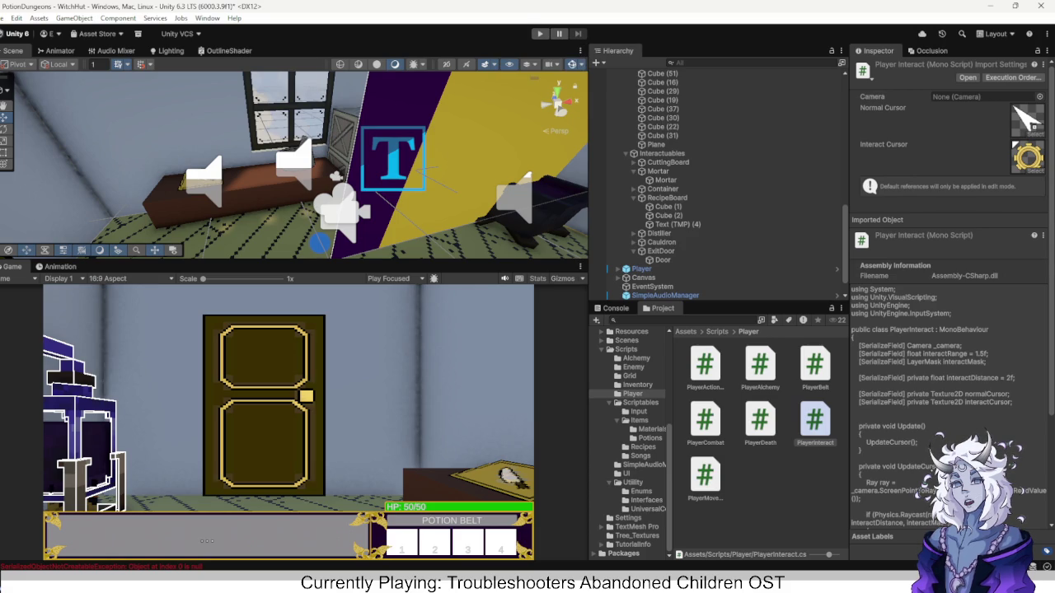
# Open PlayerInteract.cs and review its serialized fields and where interactDistance is used in the raycast.
pyautogui.doubleClick(814, 422)
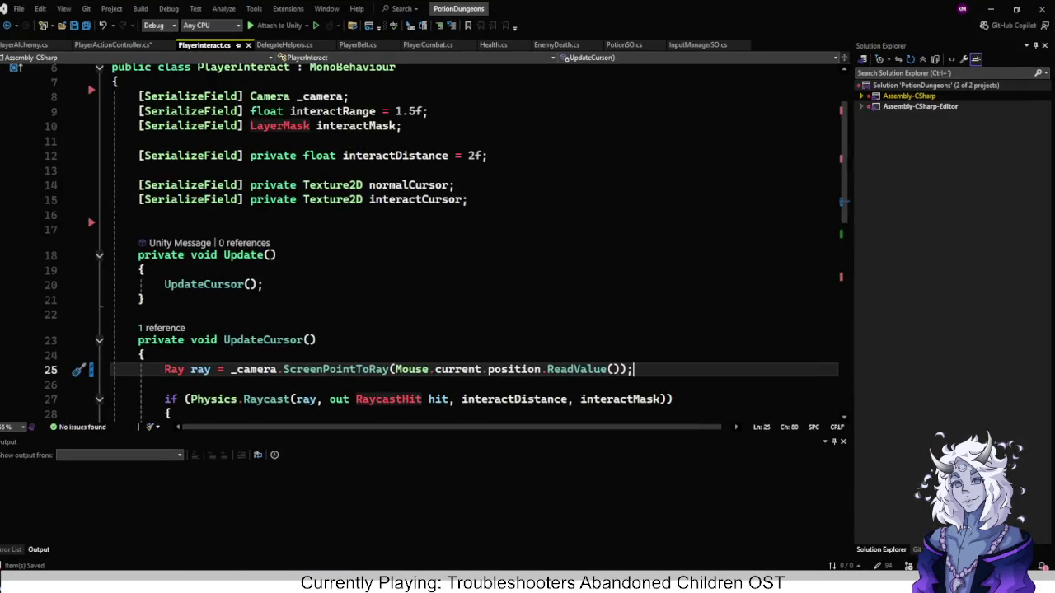
pyautogui.scroll(-4, 475, 247)
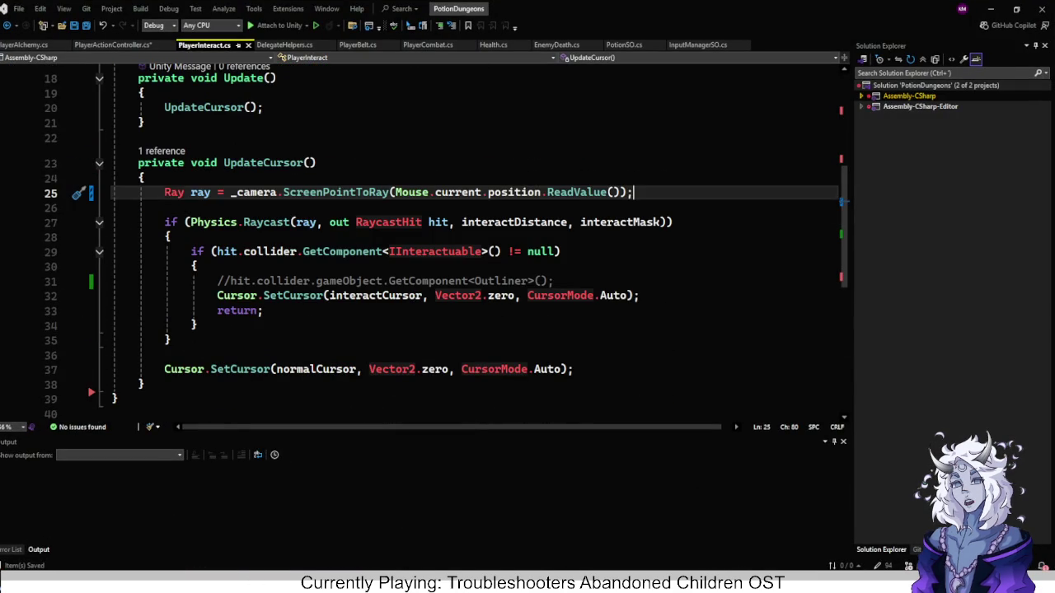
pyautogui.click(198, 266)
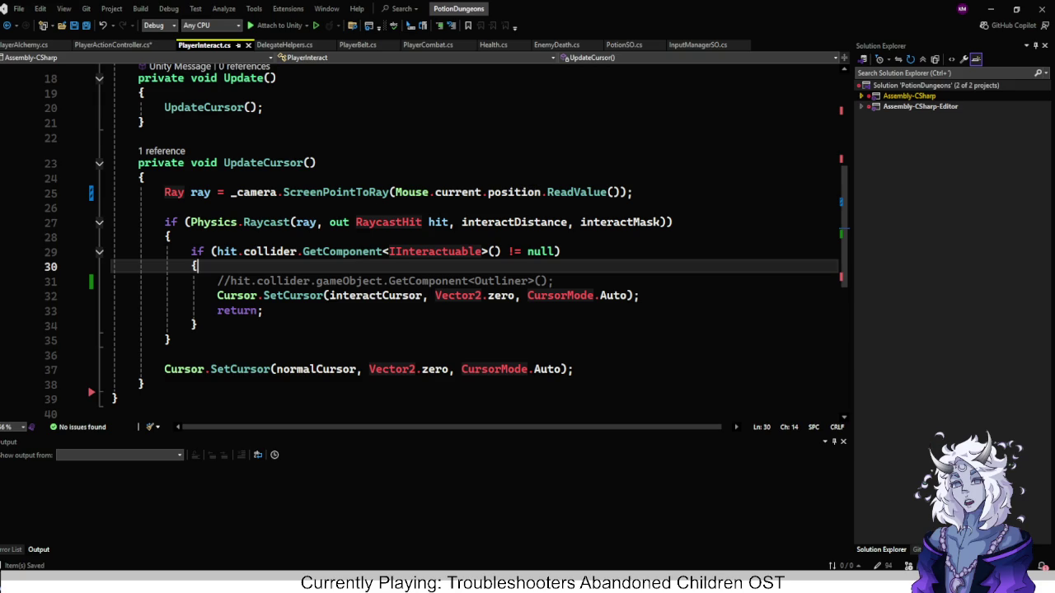
pyautogui.scroll(6, 475, 239)
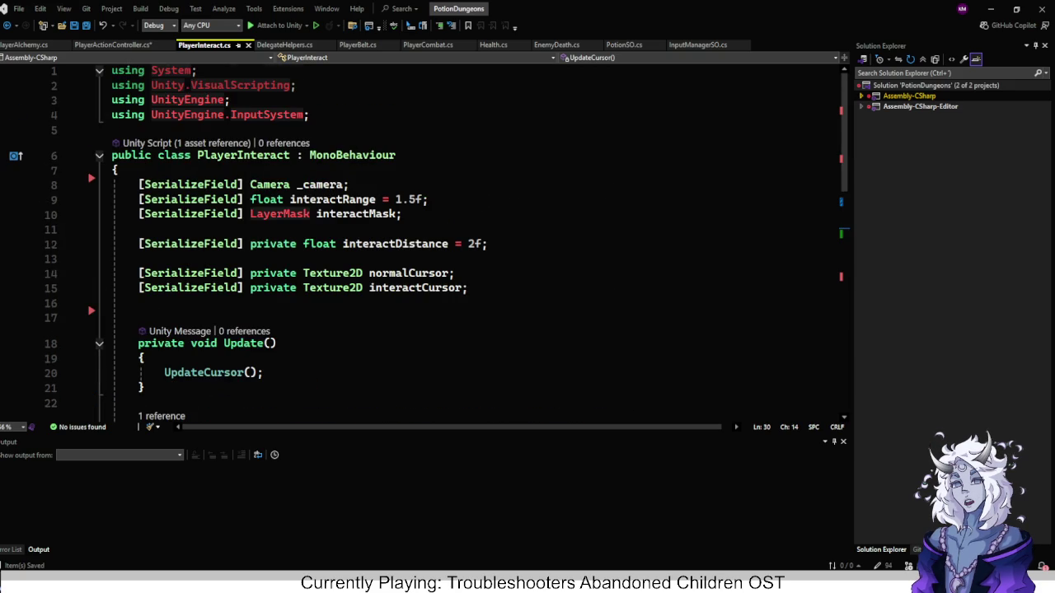
pyautogui.click(468, 288)
pyautogui.click(487, 243)
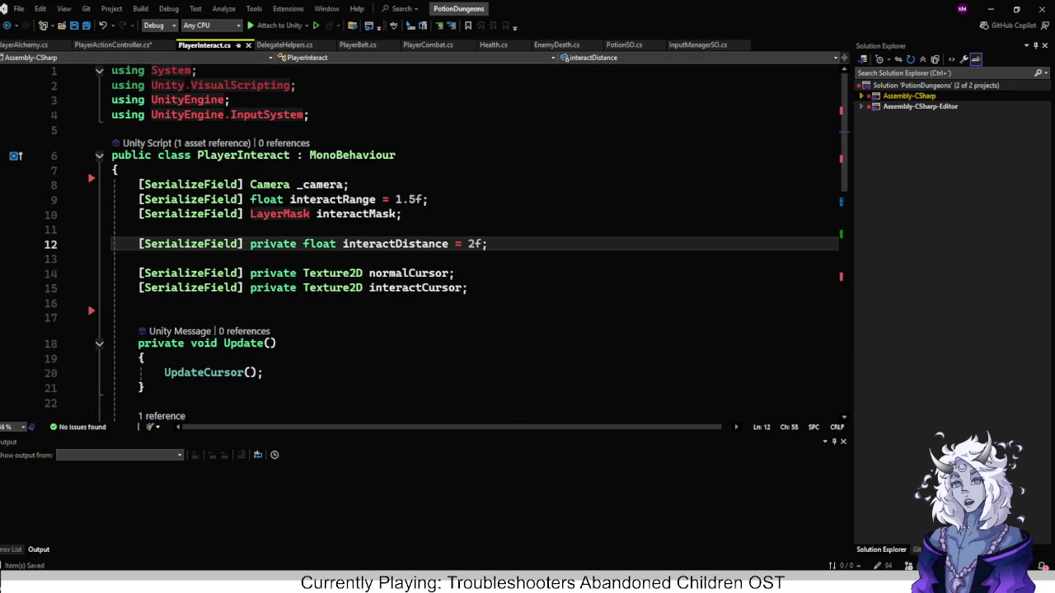
pyautogui.keyDown('shift'); pyautogui.click(429, 199); pyautogui.keyUp('shift')
pyautogui.hotkey('shift', 'Down')
pyautogui.scroll(-5, 474, 239)
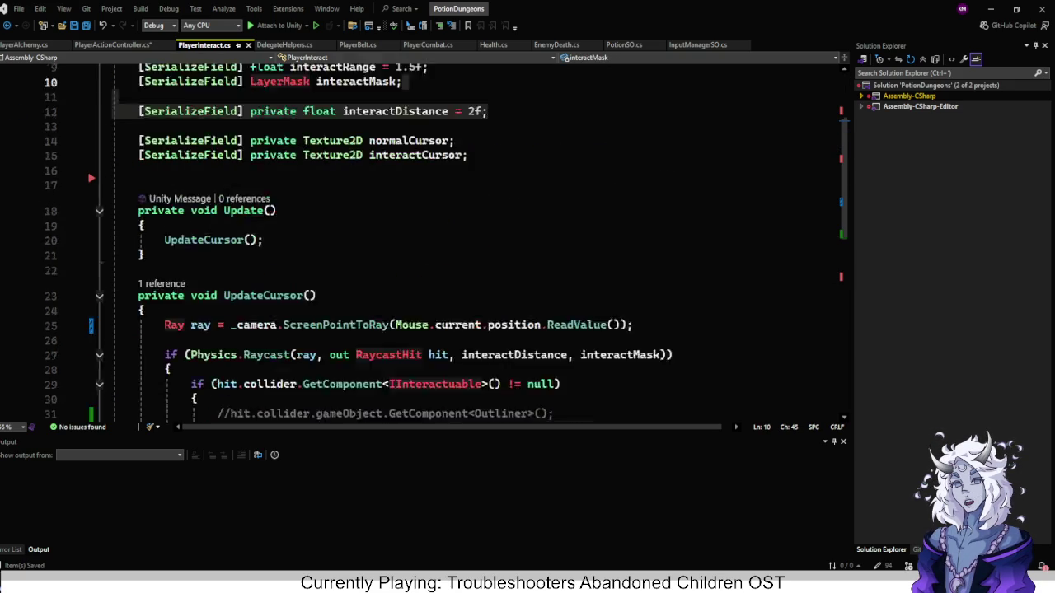
pyautogui.click(511, 266)
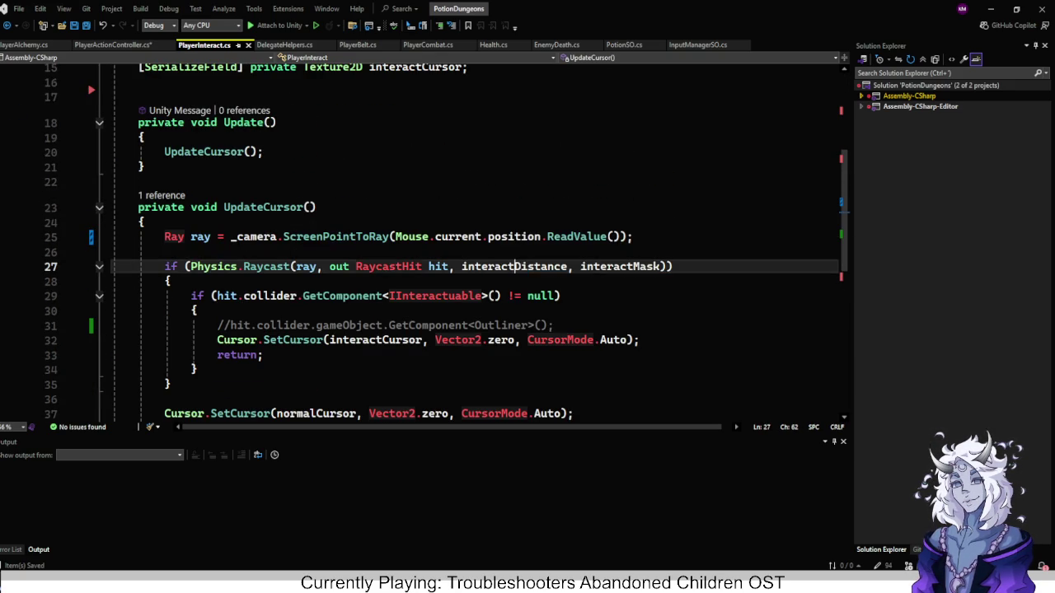
pyautogui.scroll(-2, 475, 239)
pyautogui.scroll(7, 474, 239)
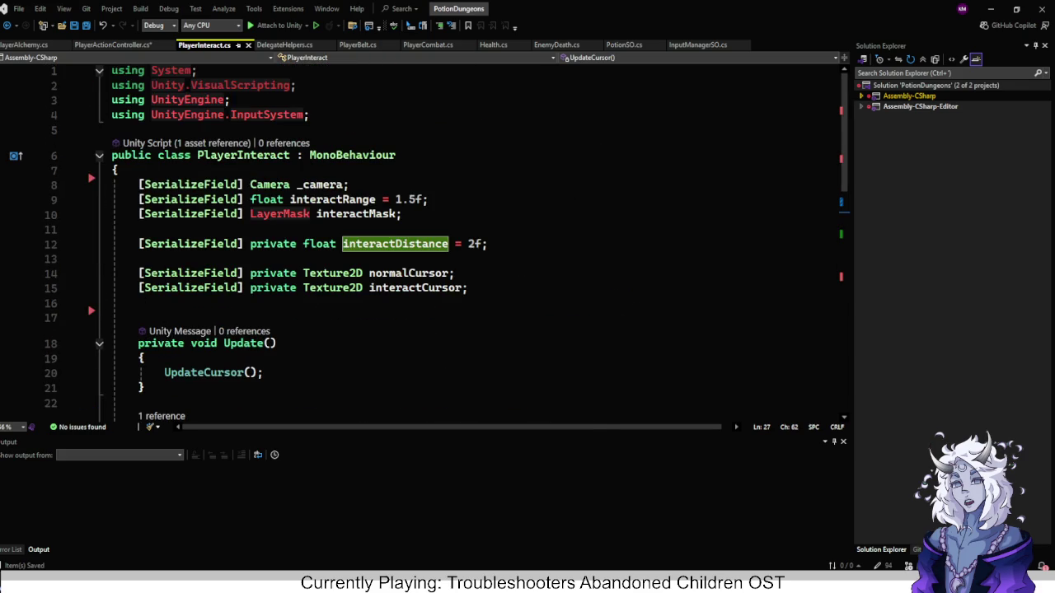
# Delete the interactRange field and the blank line so interactDistance follows interactMask, undoing the over-deletion.
pyautogui.click(404, 213)
pyautogui.press('Down')
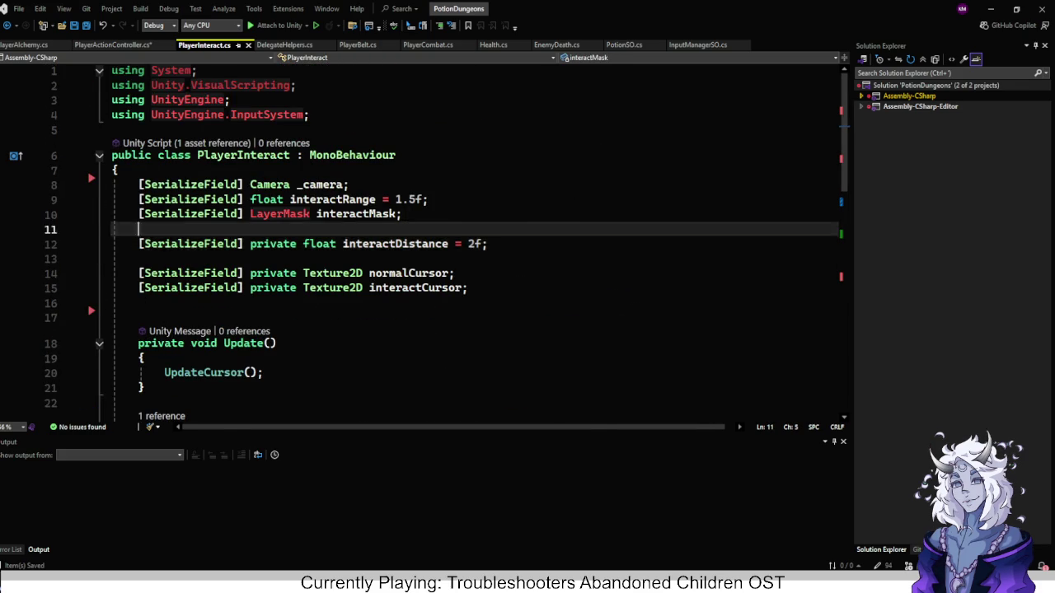
pyautogui.scroll(-6, 475, 239)
pyautogui.scroll(6, 475, 239)
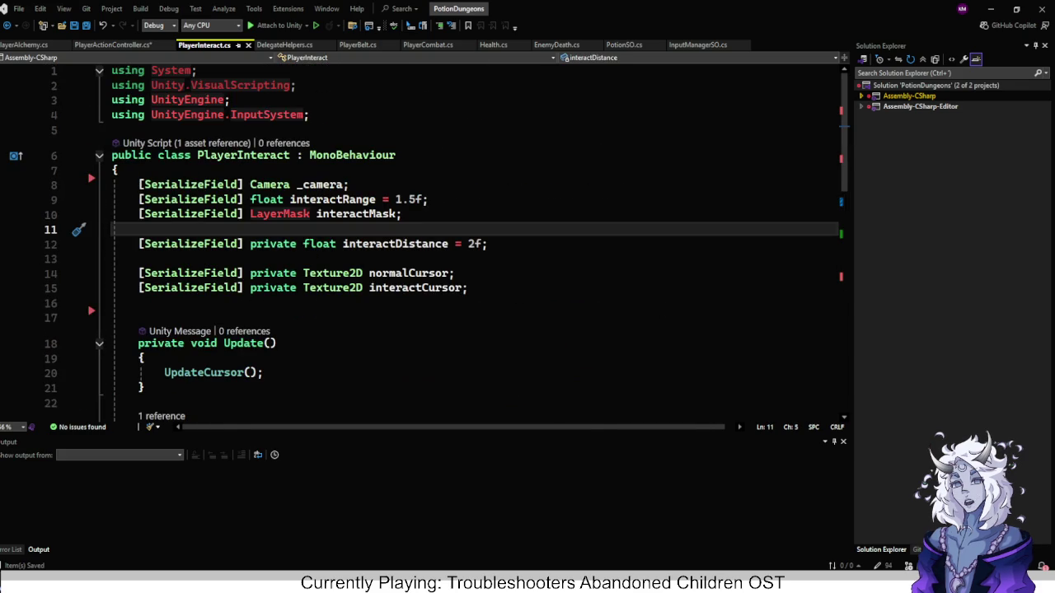
pyautogui.click(429, 199)
pyautogui.click(351, 184)
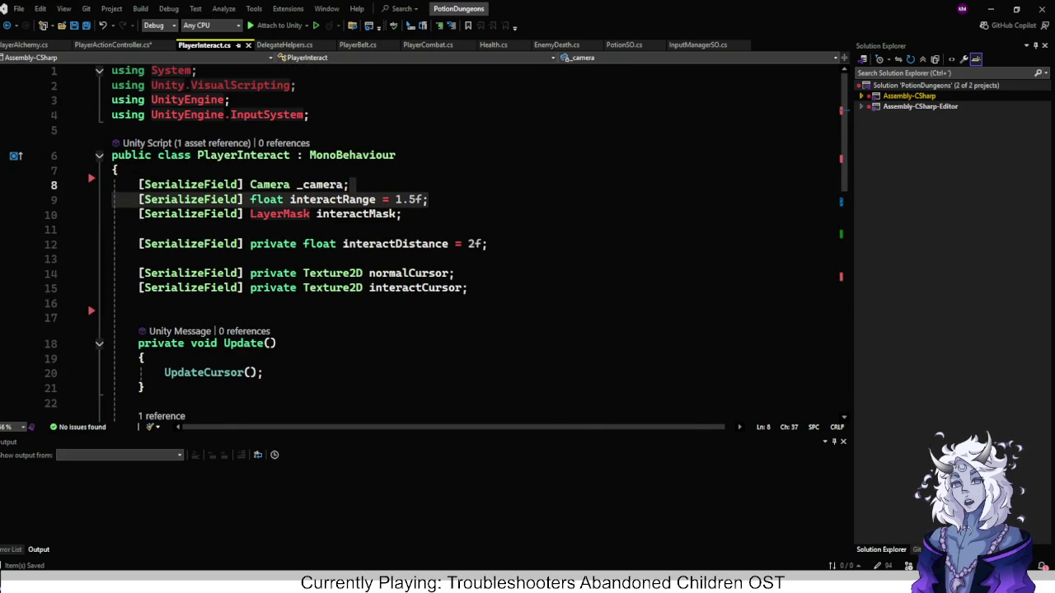
pyautogui.press('Delete')
pyautogui.click(402, 199)
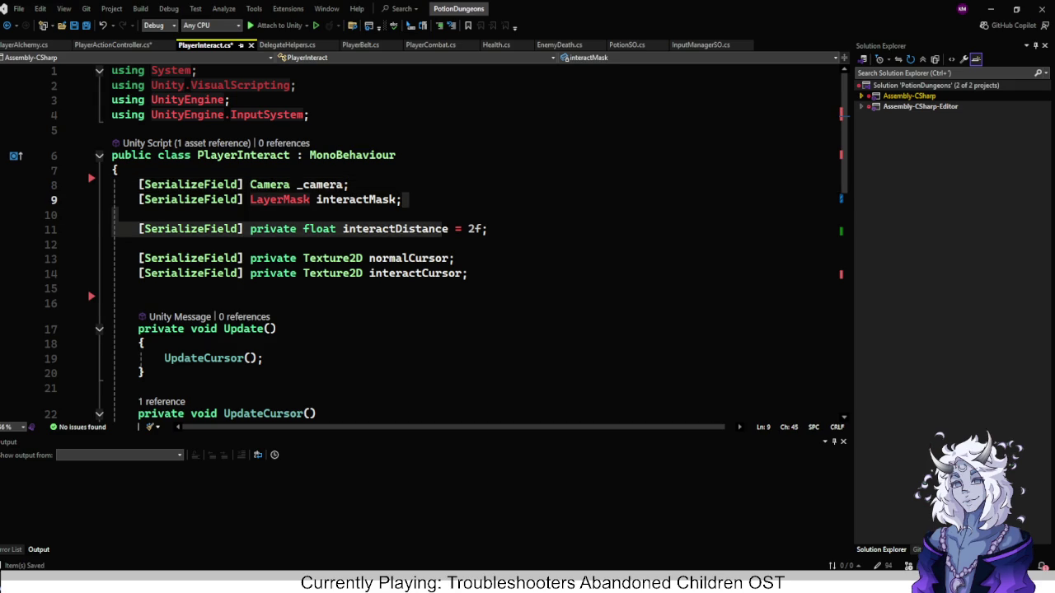
pyautogui.keyDown('shift'); pyautogui.click(442, 229); pyautogui.keyUp('shift')
pyautogui.press('Delete')
pyautogui.scroll(-1, 428, 242)
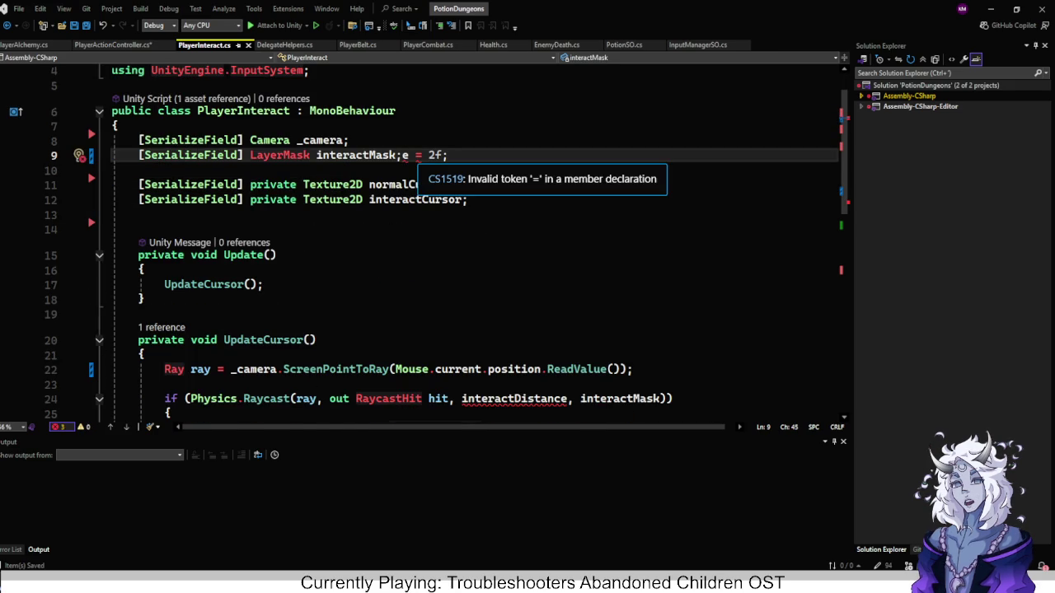
pyautogui.press('Delete')
pyautogui.press('BackSpace')
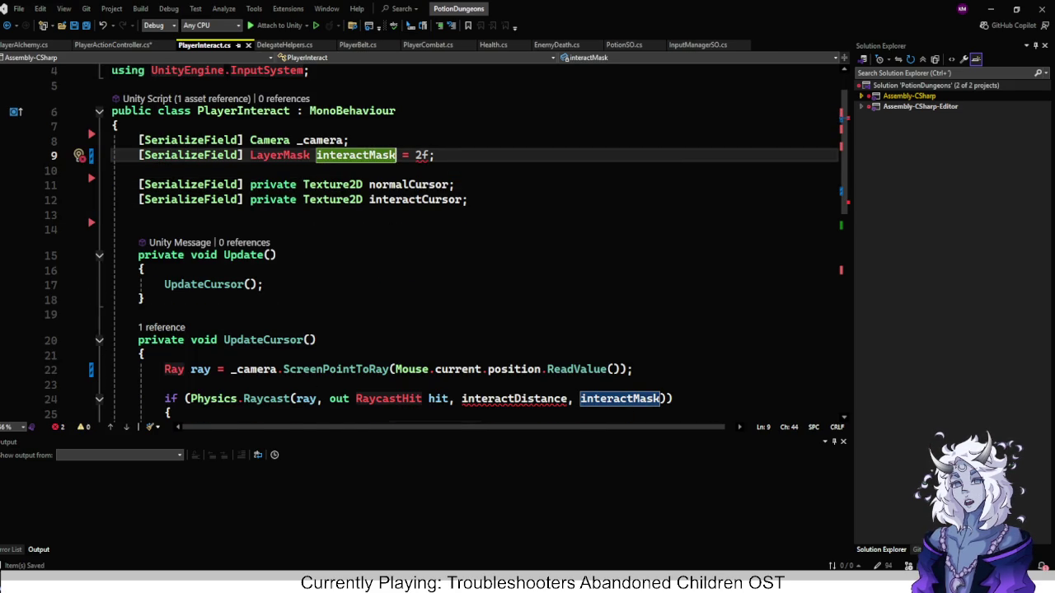
pyautogui.hotkey('ctrl', 'z')
pyautogui.hotkey('ctrl', 'z')
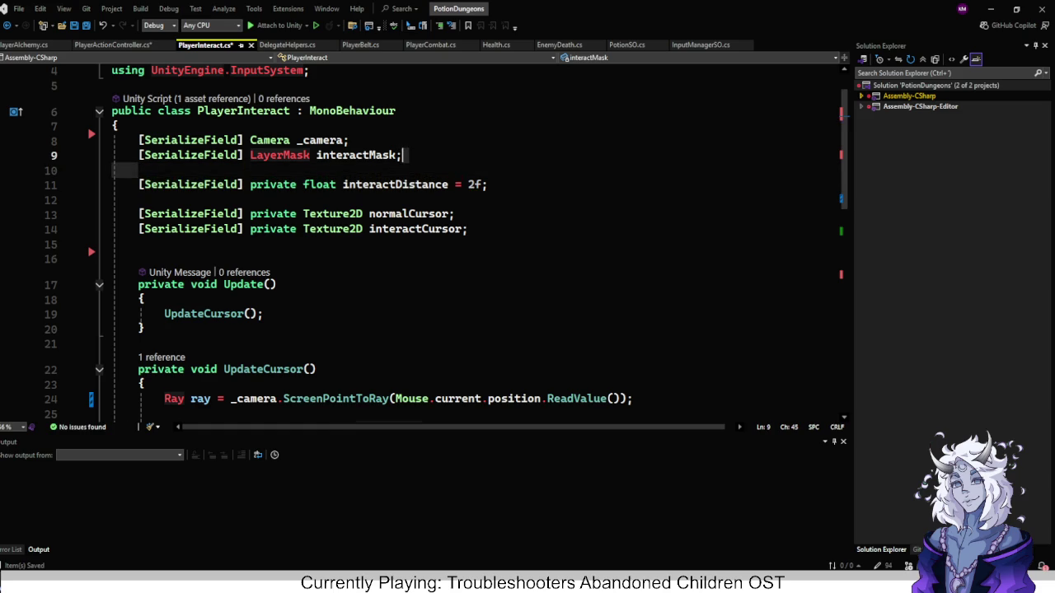
pyautogui.hotkey('ctrl', 'z')
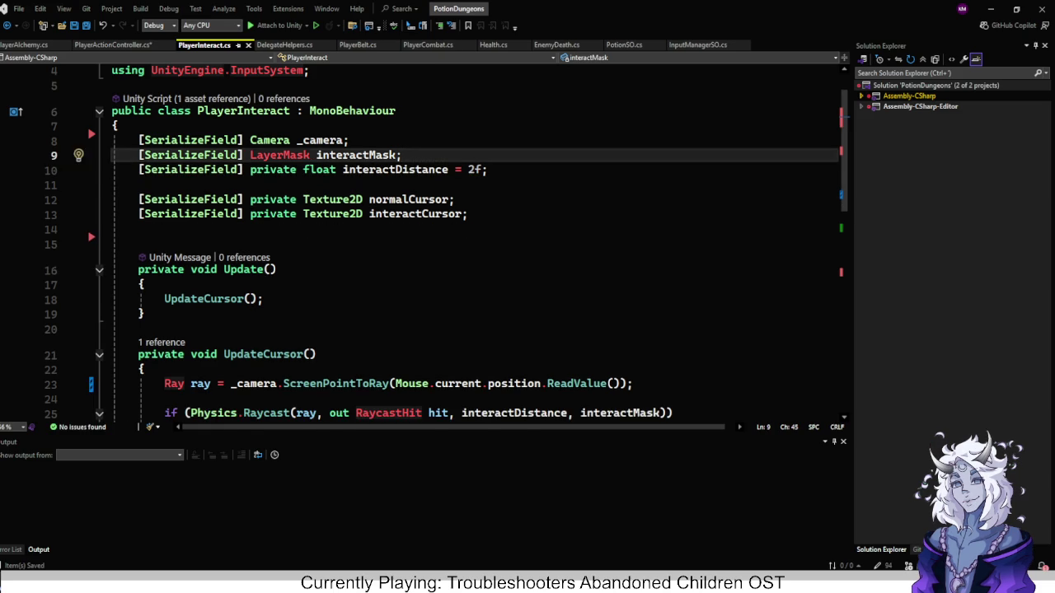
# Check the raycast line in UpdateCursor and the end of the class.
pyautogui.scroll(-2, 474, 247)
pyautogui.click(673, 325)
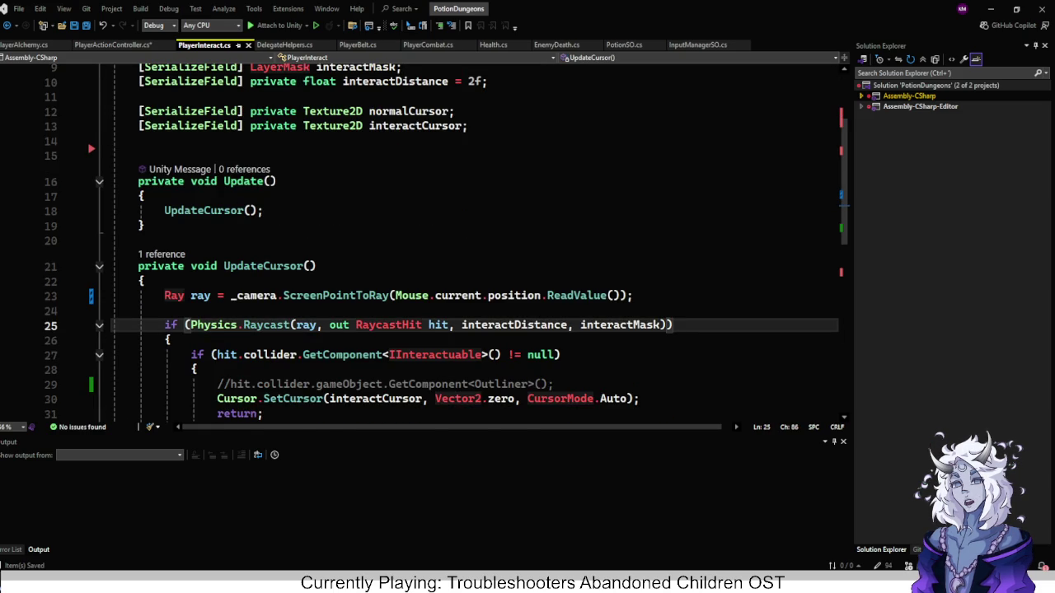
pyautogui.scroll(-4, 475, 247)
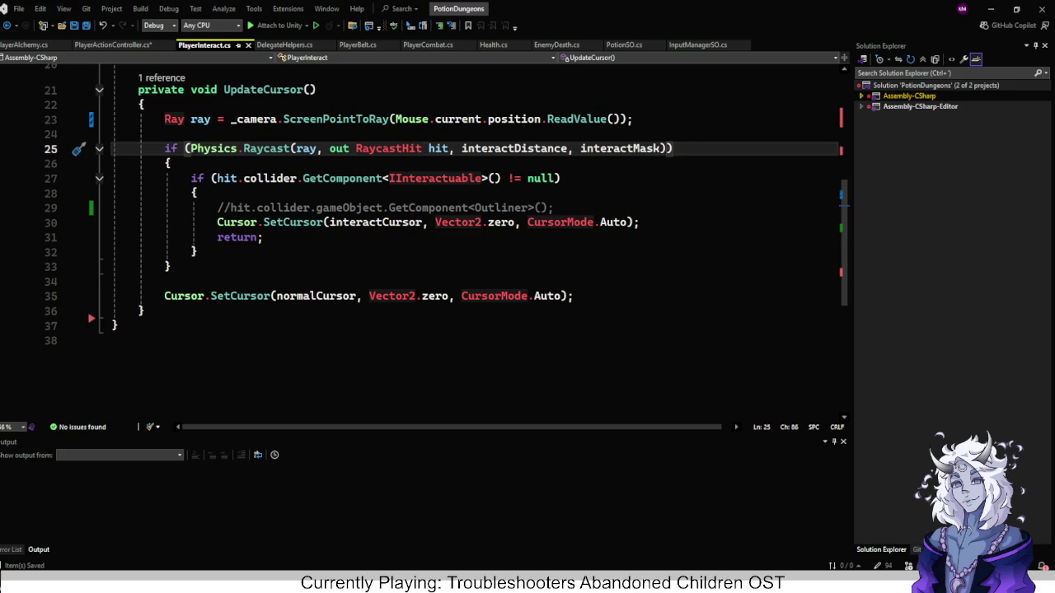
pyautogui.click(145, 310)
pyautogui.scroll(5, 474, 247)
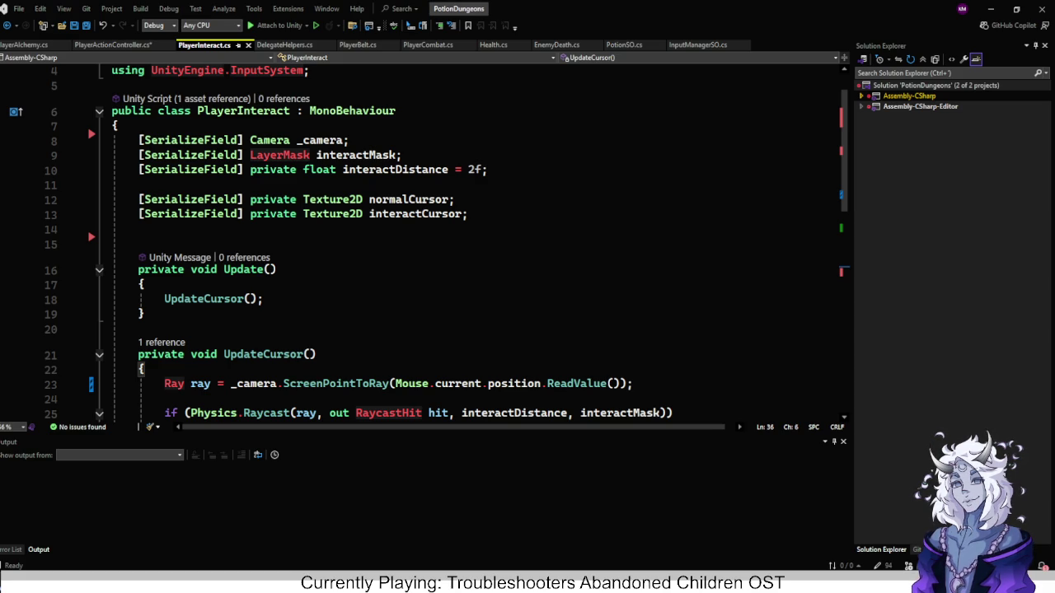
# Make a new line below the cursor texture fields, discarding a first 'currentHighlight' attempt.
pyautogui.click(488, 169)
pyautogui.press('Down')
pyautogui.press('Return')
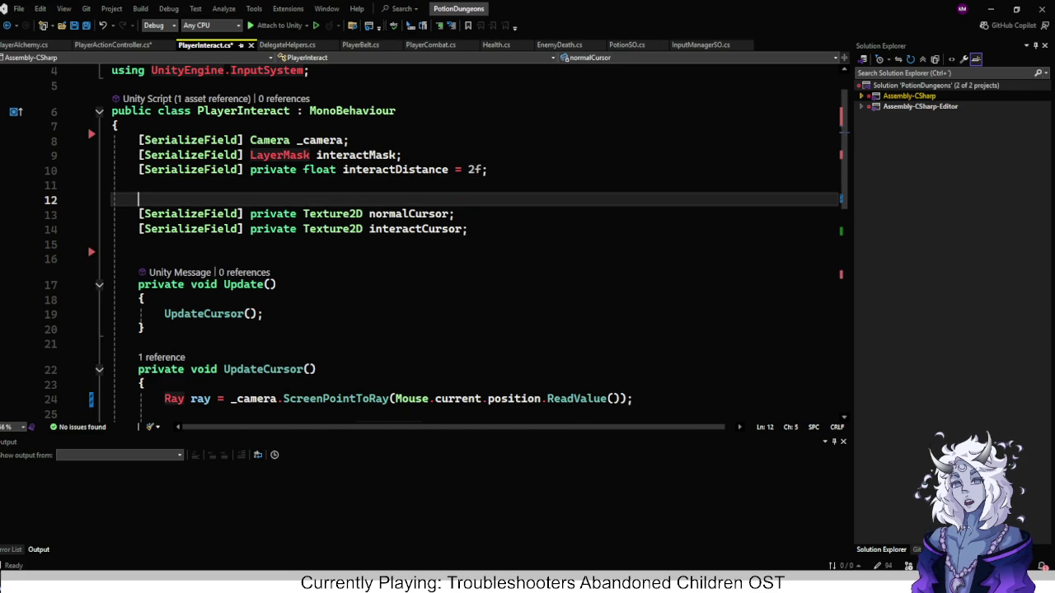
pyautogui.press('BackSpace')
pyautogui.press('BackSpace')
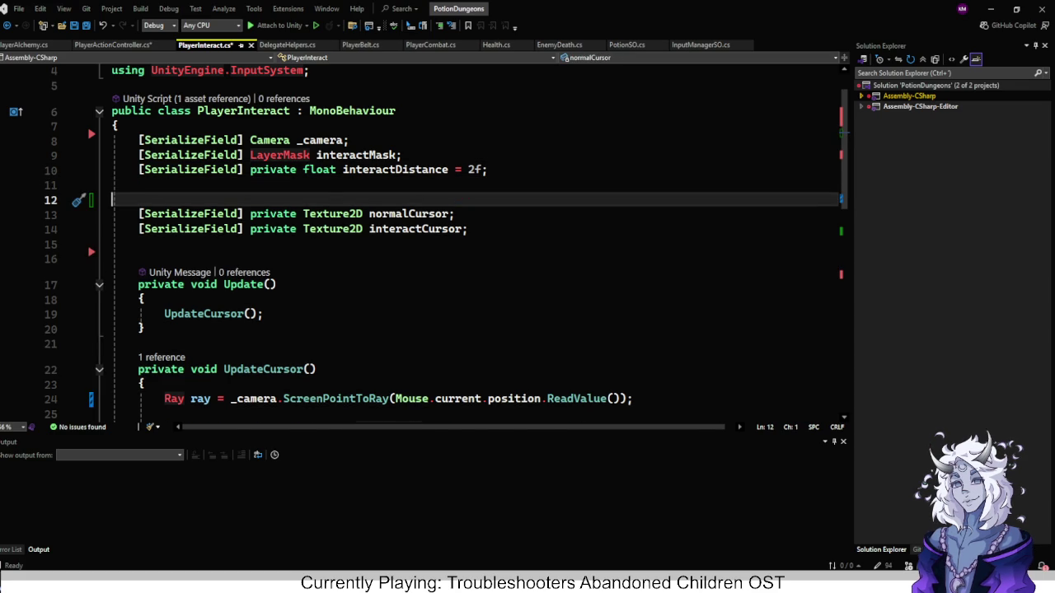
pyautogui.press('Up')
pyautogui.press('End')
pyautogui.press('Down')
pyautogui.press('Down')
pyautogui.press('Down')
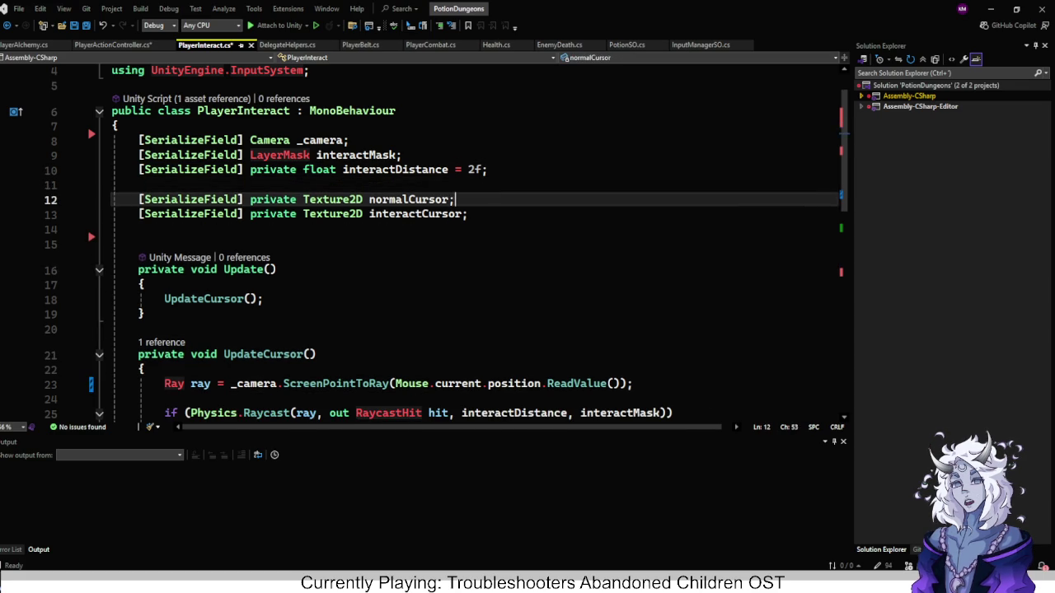
pyautogui.press('Return')
pyautogui.press('Return')
pyautogui.write('curre')
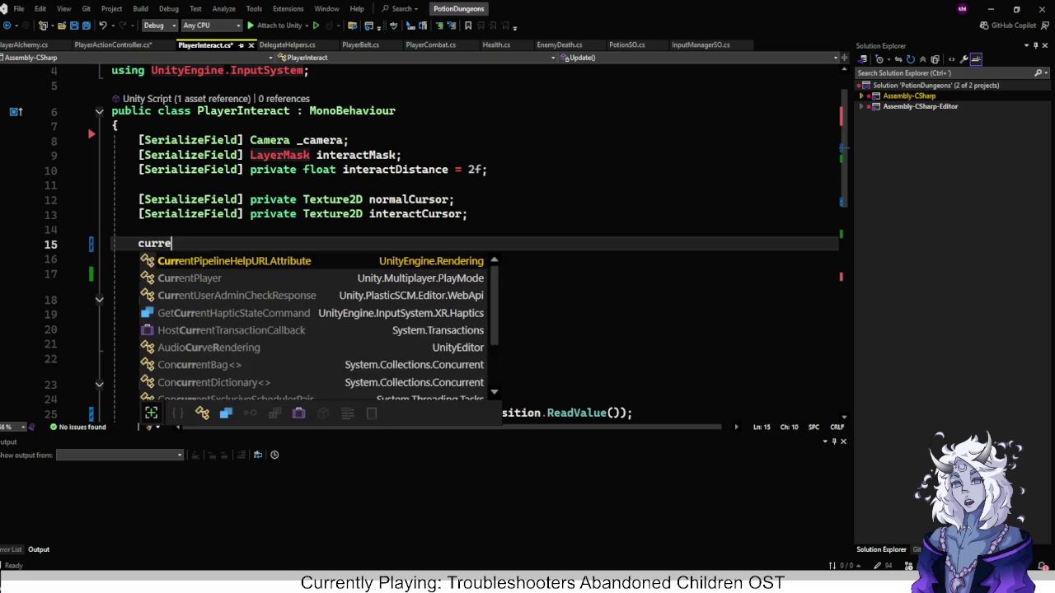
pyautogui.write('ntHigh')
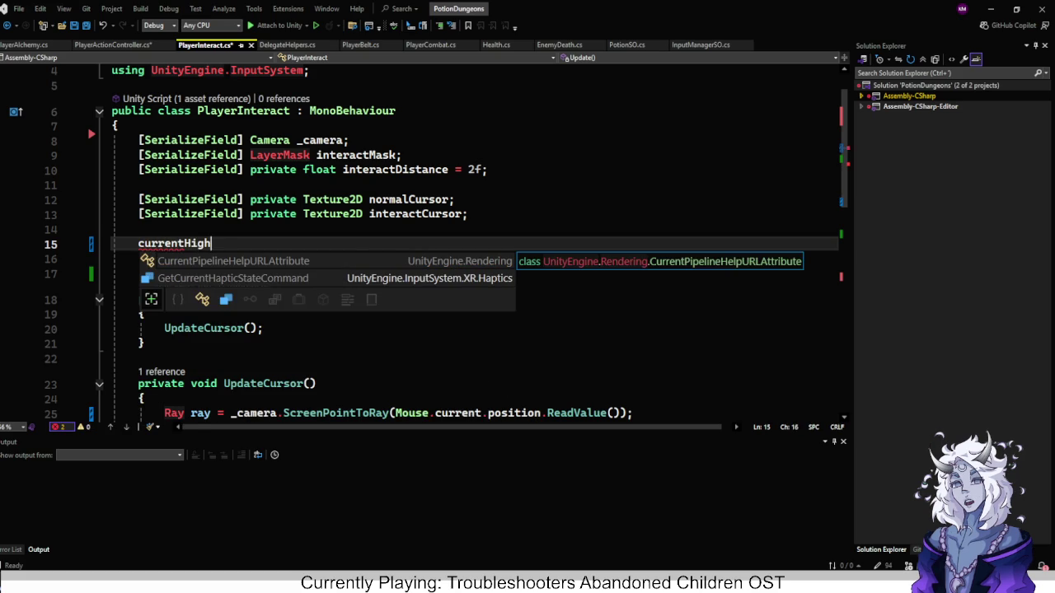
pyautogui.write('light')
pyautogui.press('BackSpace')
pyautogui.press('BackSpace')
pyautogui.press('BackSpace')
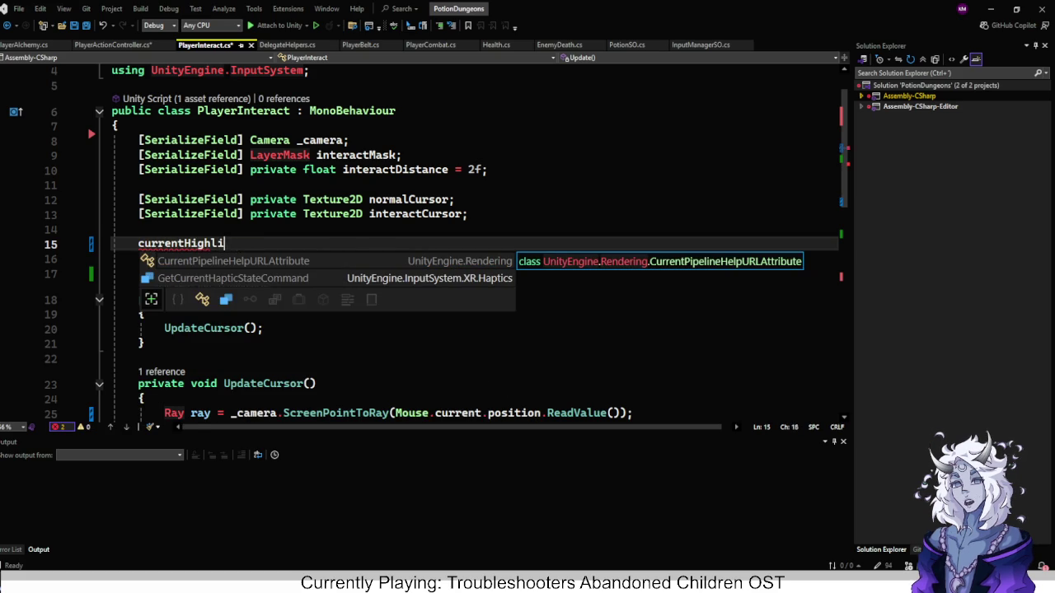
pyautogui.press('BackSpace')
pyautogui.press('BackSpace')
pyautogui.press('BackSpace')
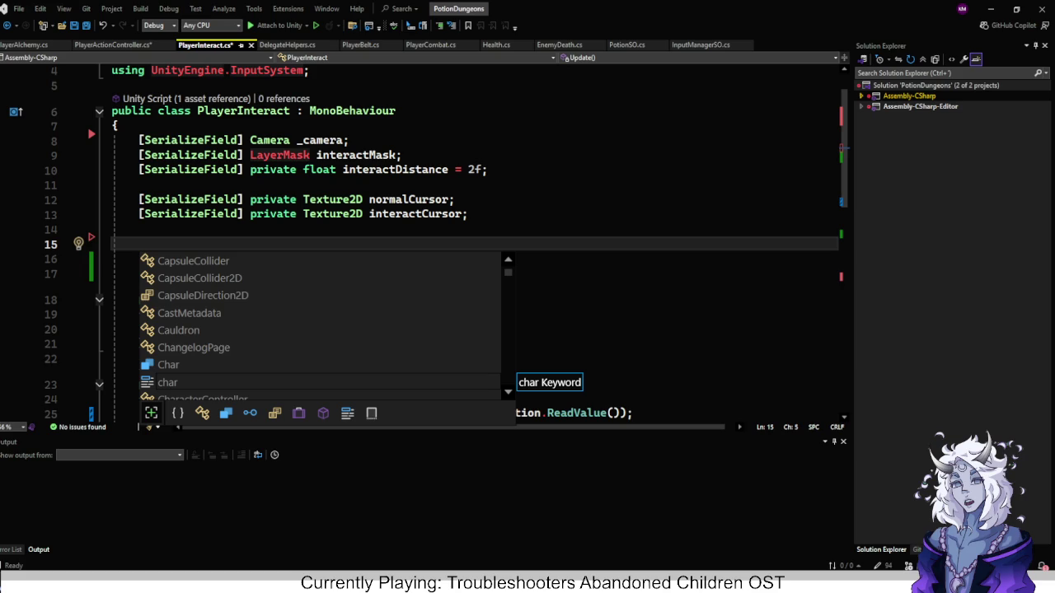
# Declare 'private Outliner currentOutlinedObject = null;' and save the script.
pyautogui.write('private c')
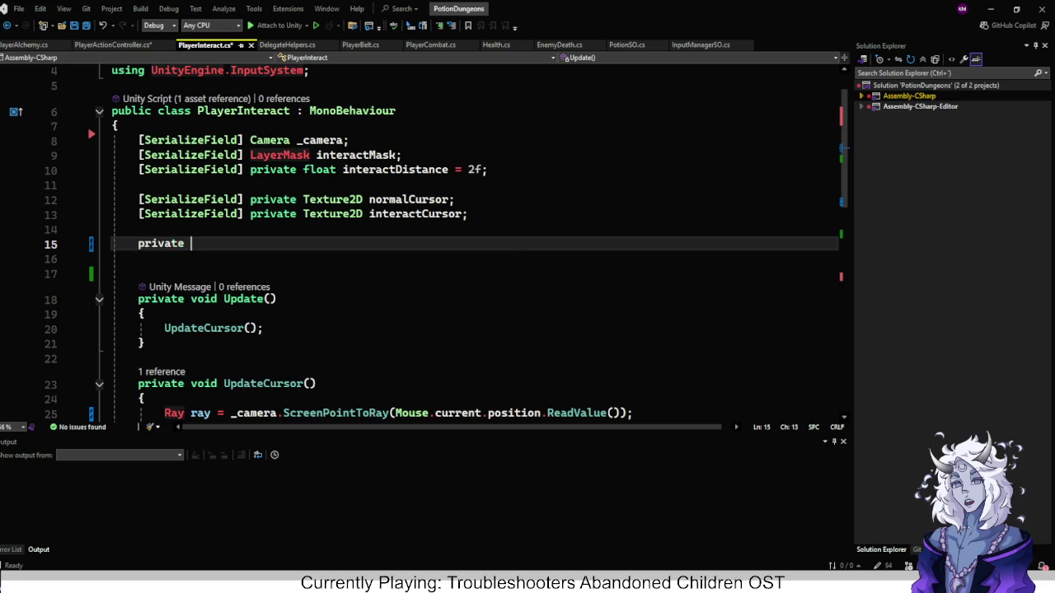
pyautogui.press('BackSpace')
pyautogui.write('Out')
pyautogui.press('Tab')
pyautogui.press('Tab')
pyautogui.press('BackSpace')
pyautogui.press('BackSpace')
pyautogui.press('BackSpace')
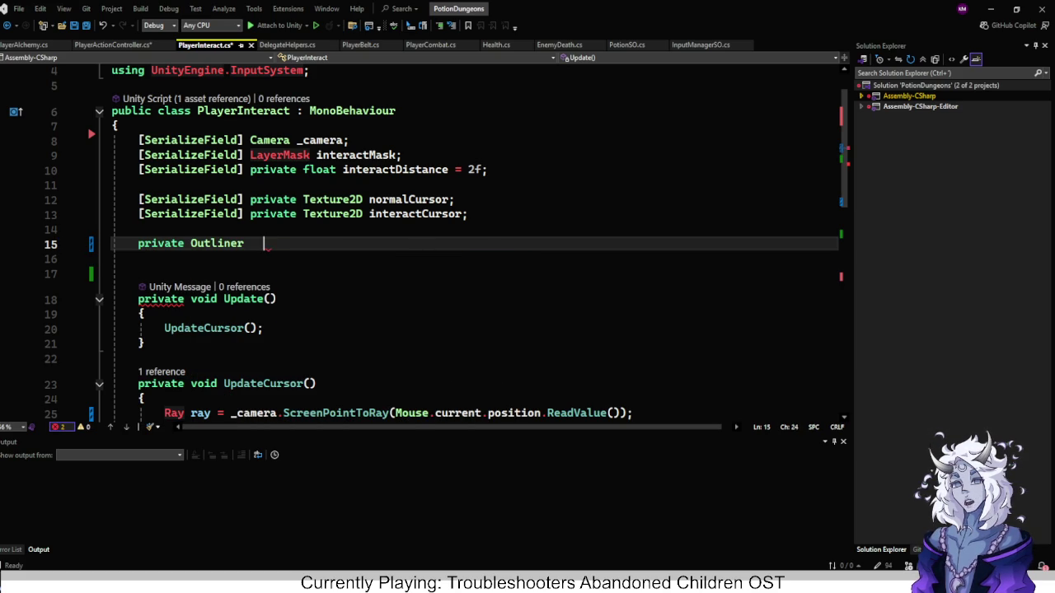
pyautogui.write('currentOutlie')
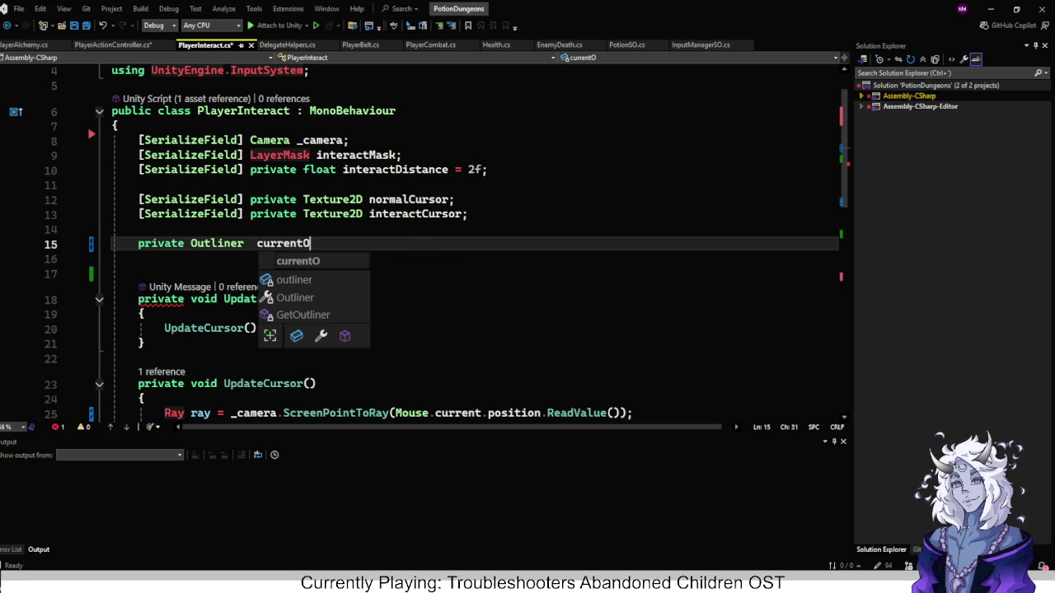
pyautogui.press('BackSpace')
pyautogui.write('nedObjetc;')
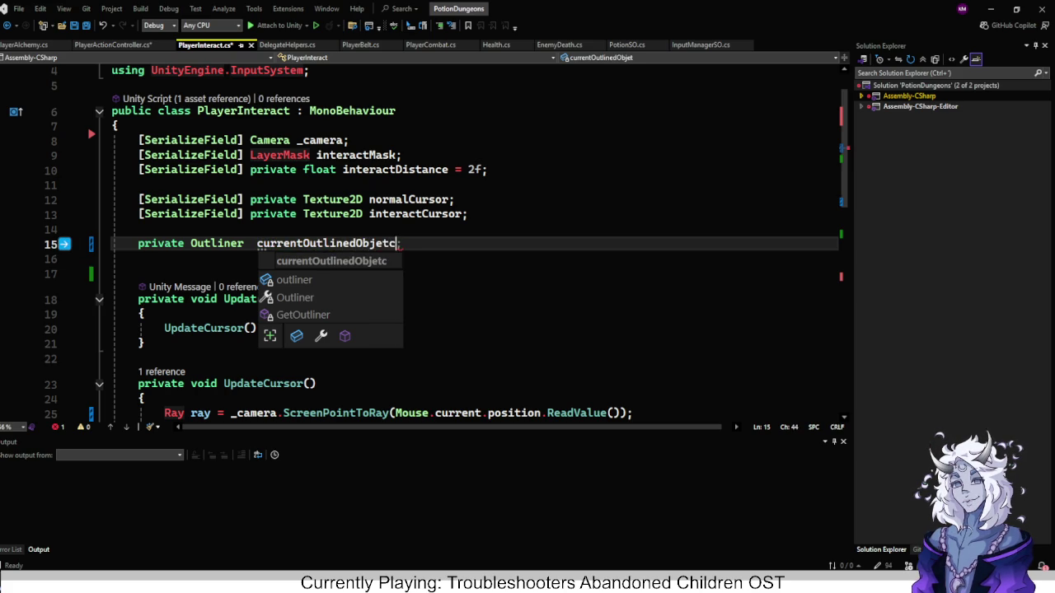
pyautogui.press('BackSpace')
pyautogui.press('BackSpace')
pyautogui.write('ct; = null')
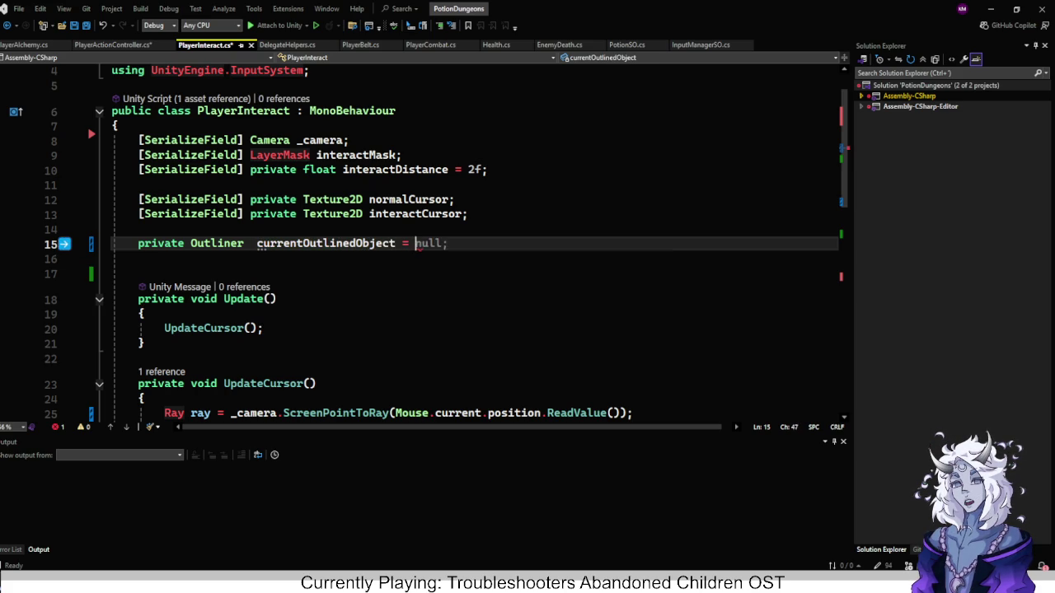
pyautogui.hotkey('ctrl', 's')
pyautogui.scroll(-5, 474, 239)
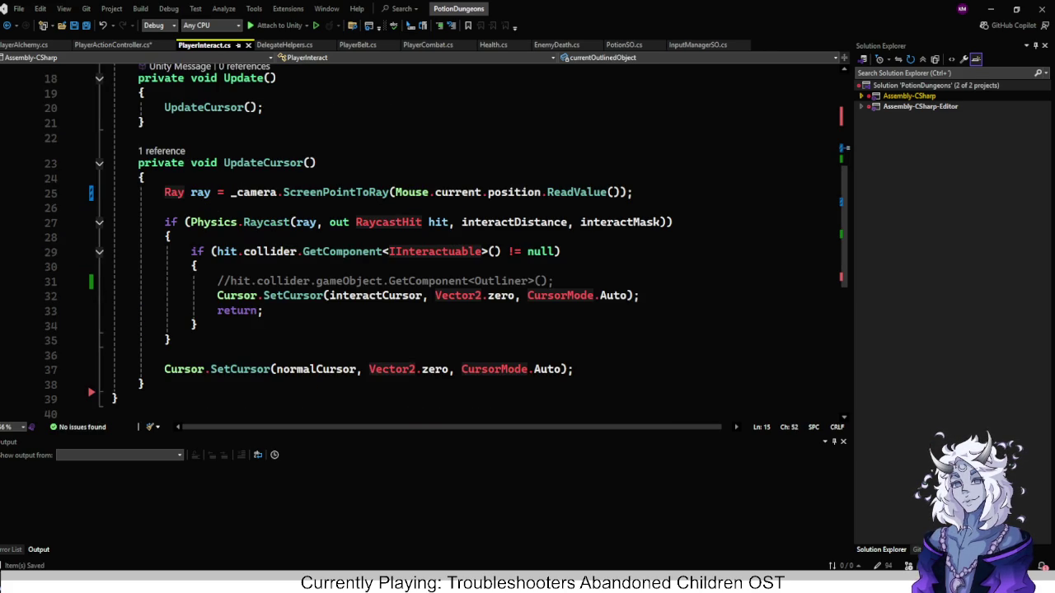
# In the interactable branch, add 'currentOutlinedObject = hit.collider.gameObject.GetComponent<Outliner>()'.
pyautogui.click(199, 266)
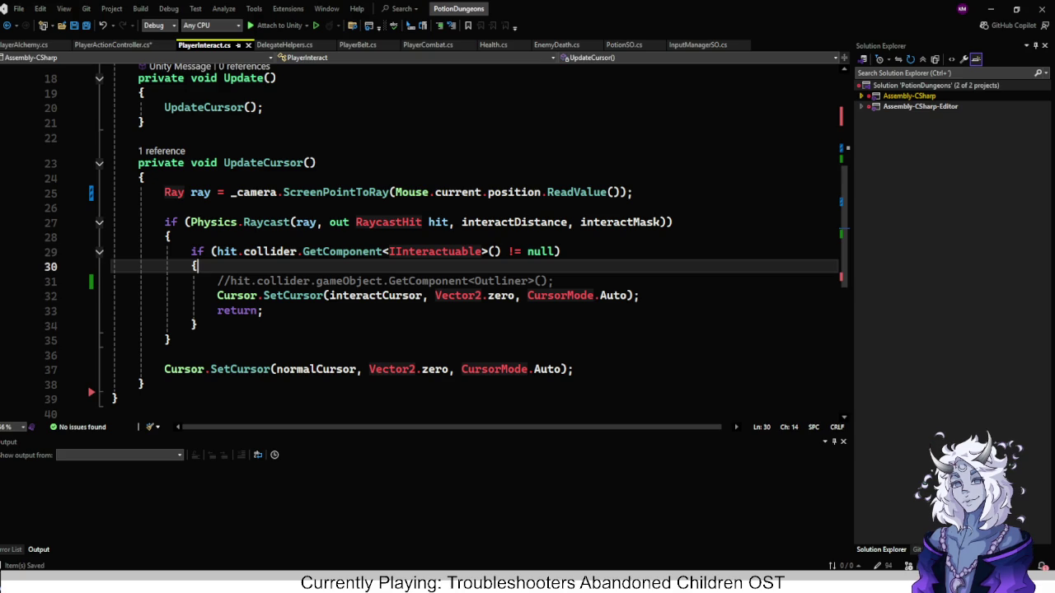
pyautogui.press('Return')
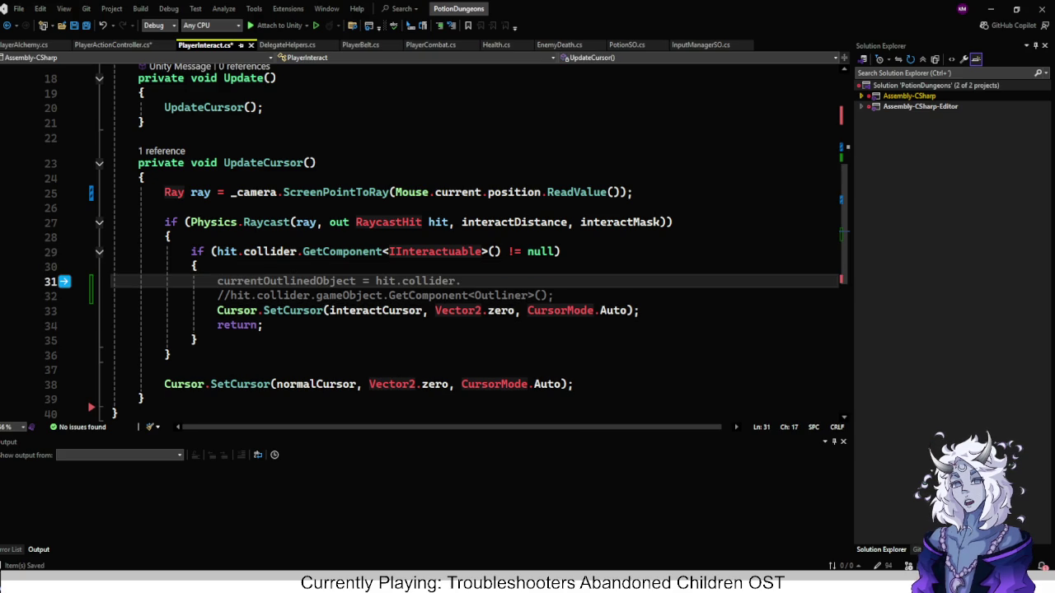
pyautogui.press('Tab')
pyautogui.press('capslock')
pyautogui.press('Tab')
pyautogui.press('Left')
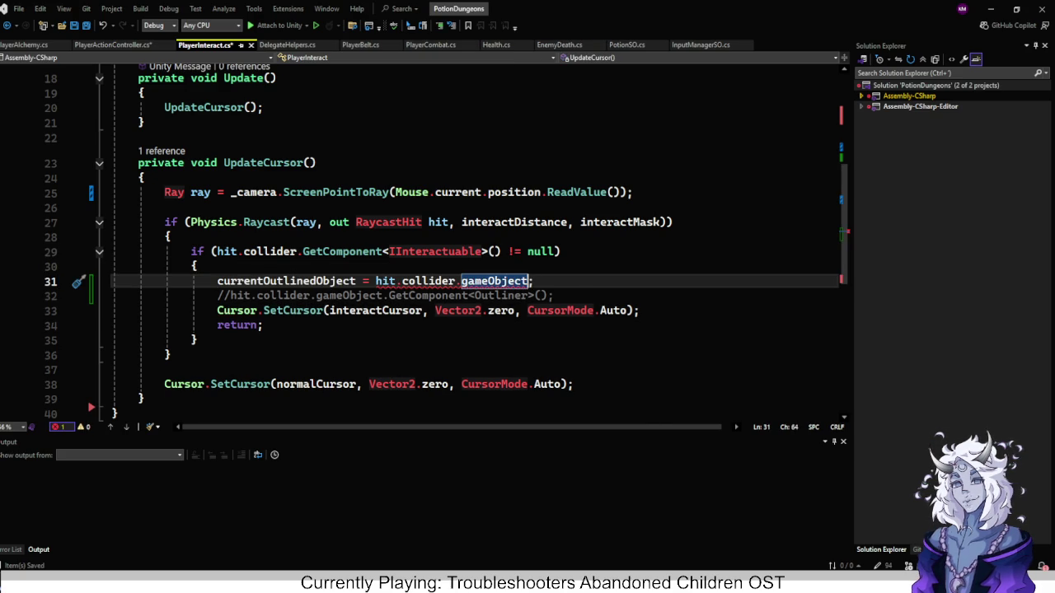
pyautogui.write('.Ge')
pyautogui.press('Down')
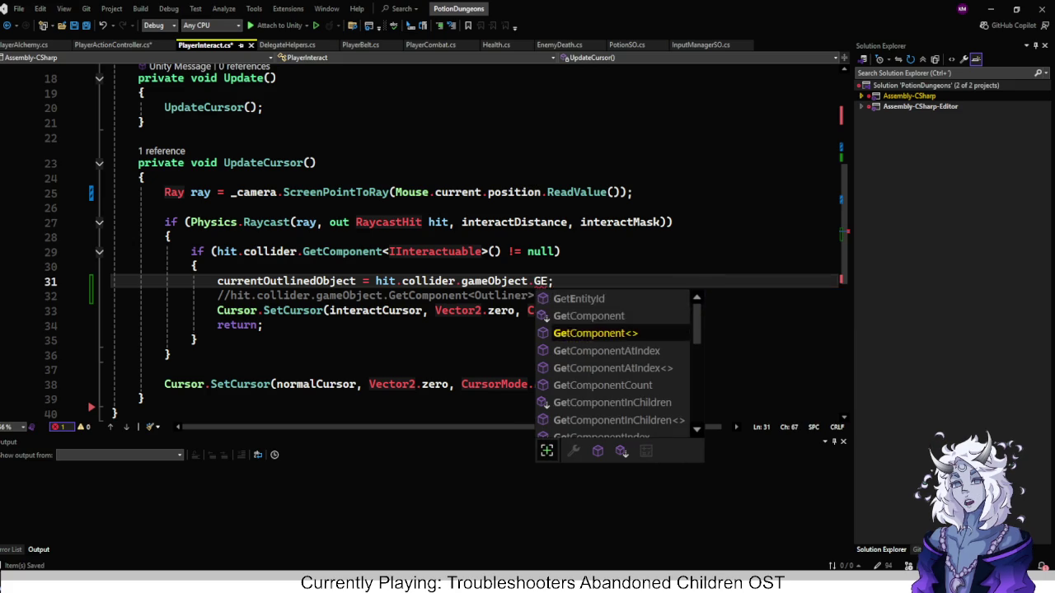
pyautogui.press('Tab')
pyautogui.write('<')
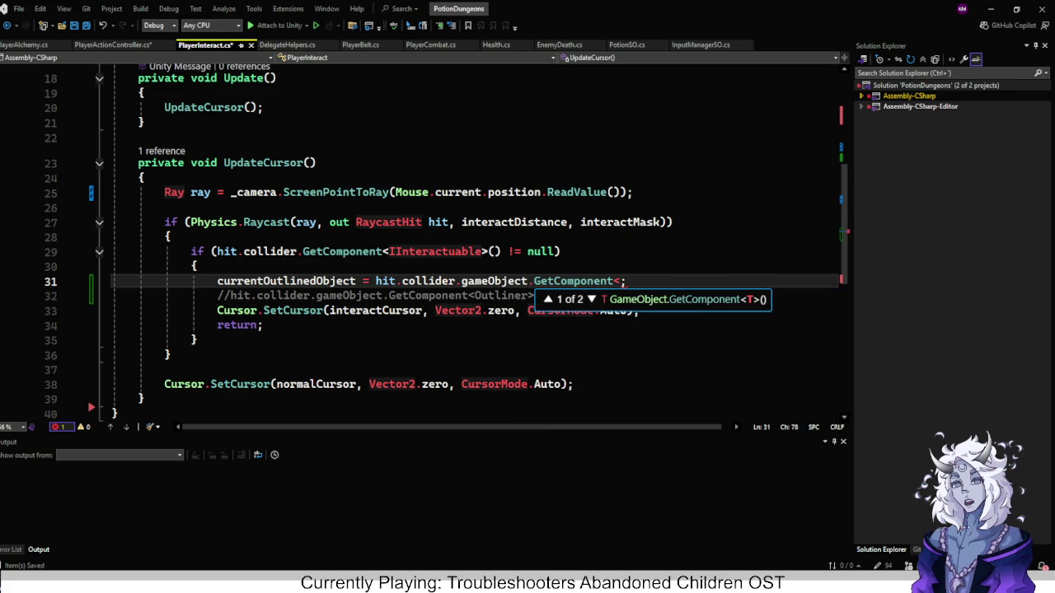
pyautogui.write('oUT')
pyautogui.press('Tab')
pyautogui.press('capslock')
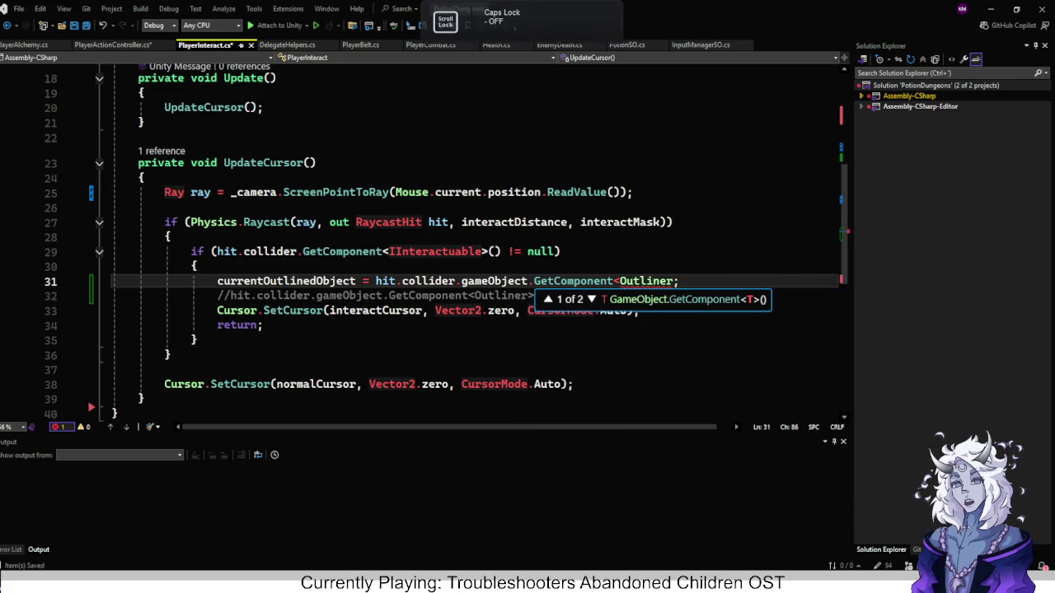
pyautogui.write('?')
pyautogui.press('BackSpace')
pyautogui.write('>(')
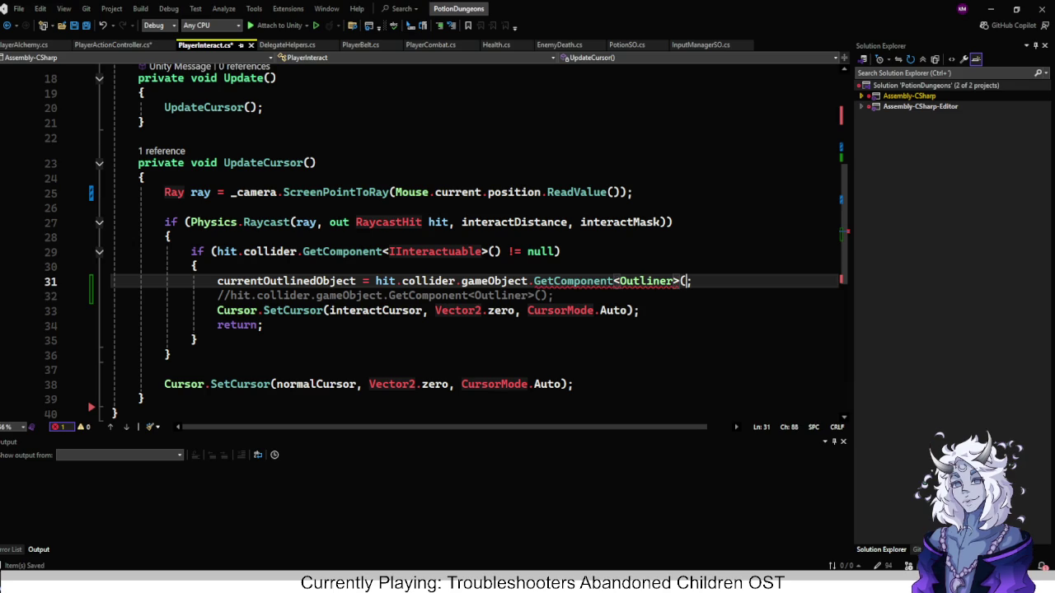
pyautogui.write(')')
# Replace the old commented-out line with 'currentOutlinedObject.OutlineObjects();'.
pyautogui.click(528, 295)
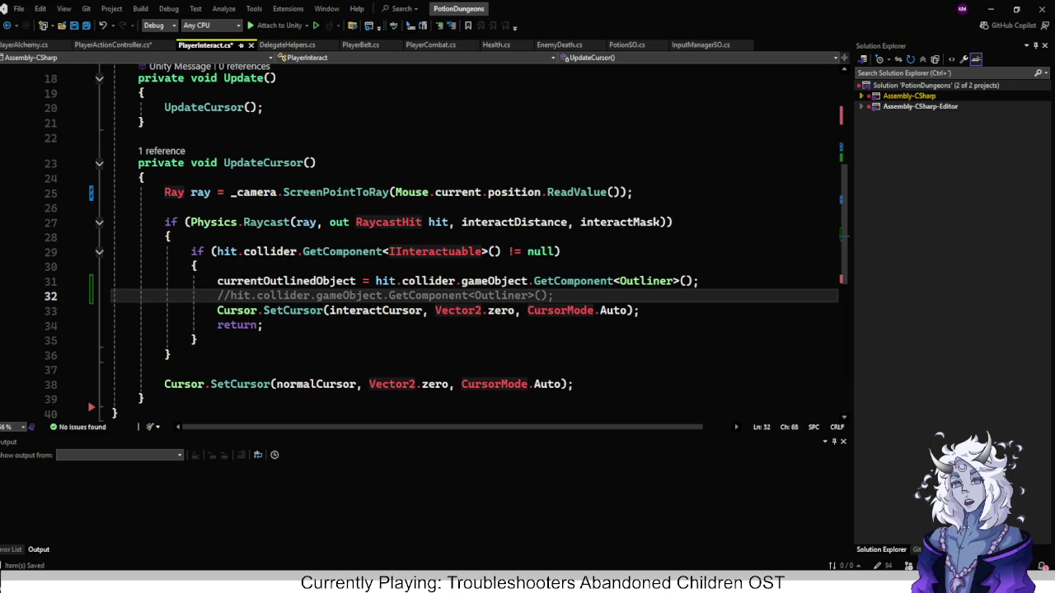
pyautogui.press('Left')
pyautogui.press('Left')
pyautogui.press('Left')
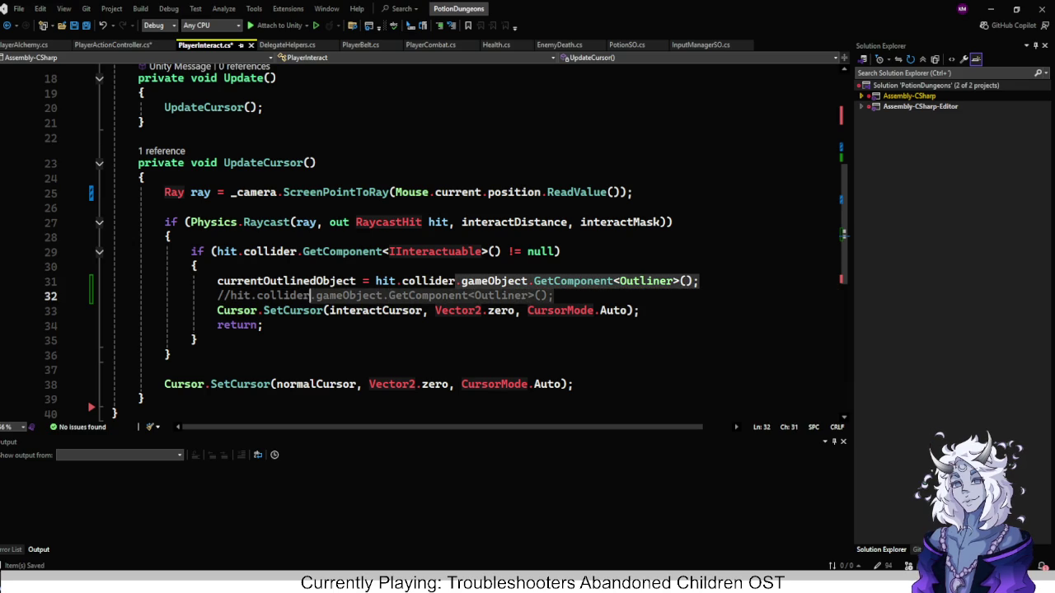
pyautogui.hotkey('shift', 'End')
pyautogui.press('Delete')
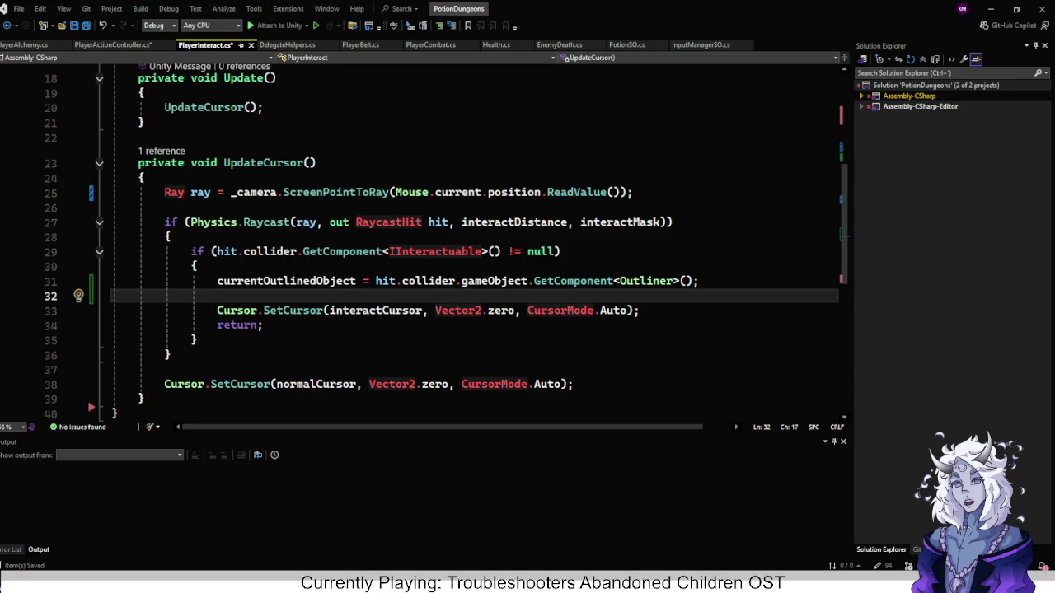
pyautogui.write('cu')
pyautogui.press('Tab')
pyautogui.write('.o')
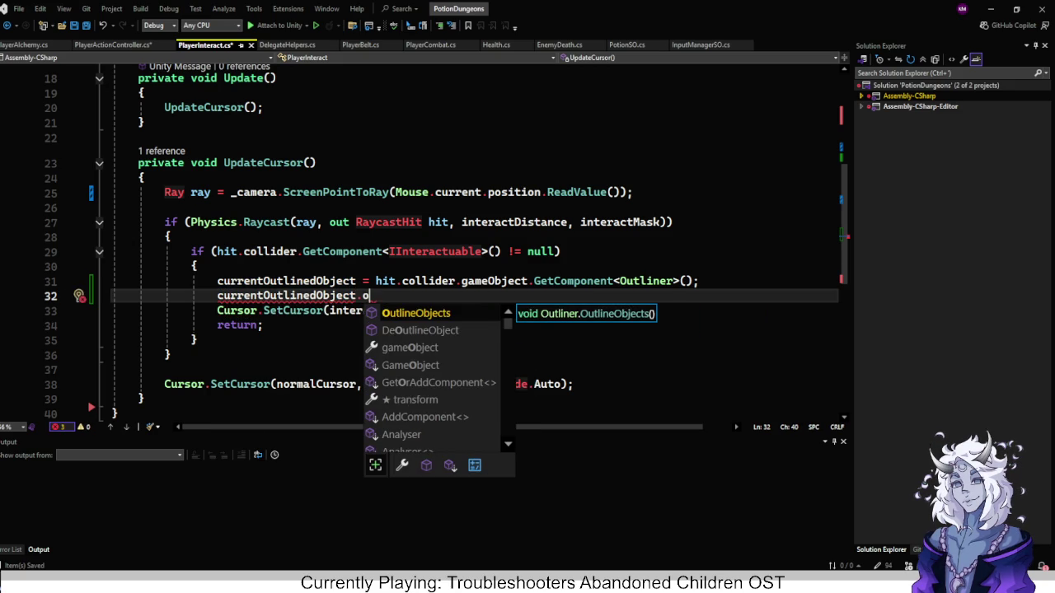
pyautogui.press('Tab')
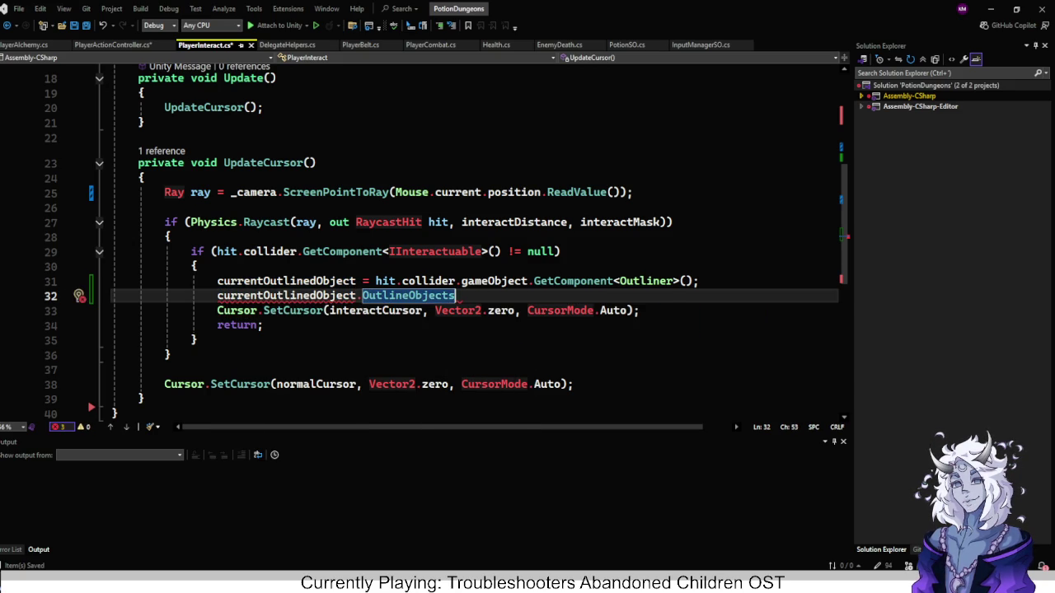
pyautogui.write('();')
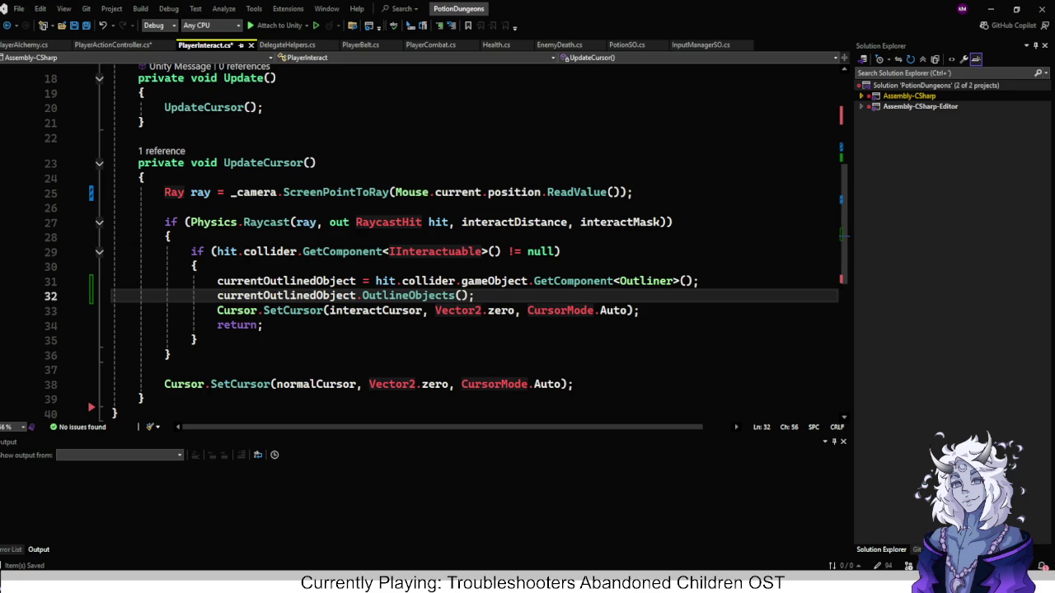
pyautogui.click(165, 370)
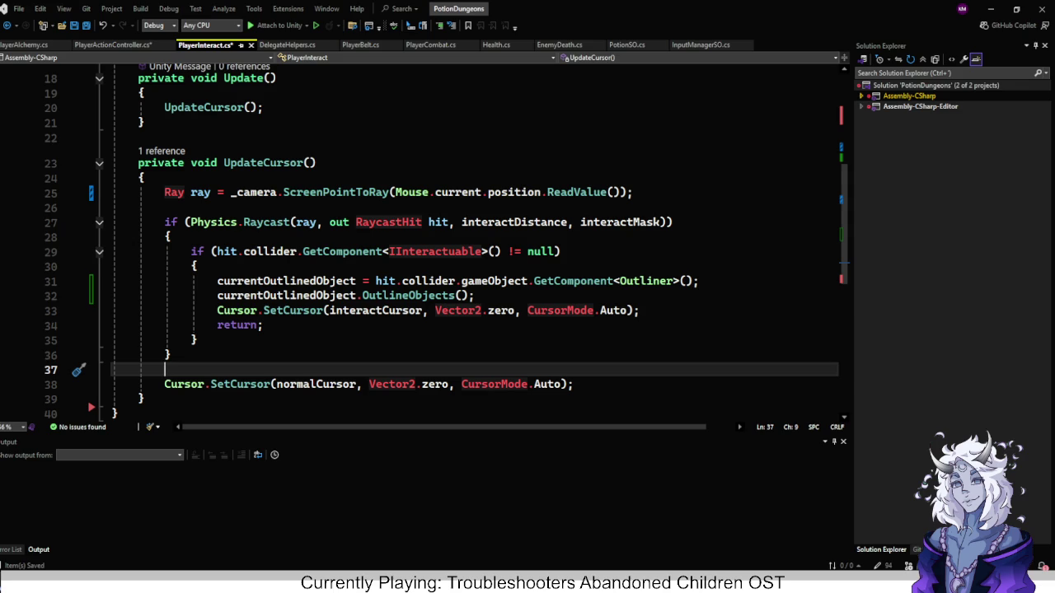
# After the raycast block, add 'currentOutlinedObject.DeOutlineObject();' and 'currentOutlinedObject = null;'.
pyautogui.write('if')
pyautogui.press('BackSpace')
pyautogui.press('BackSpace')
pyautogui.press('Return')
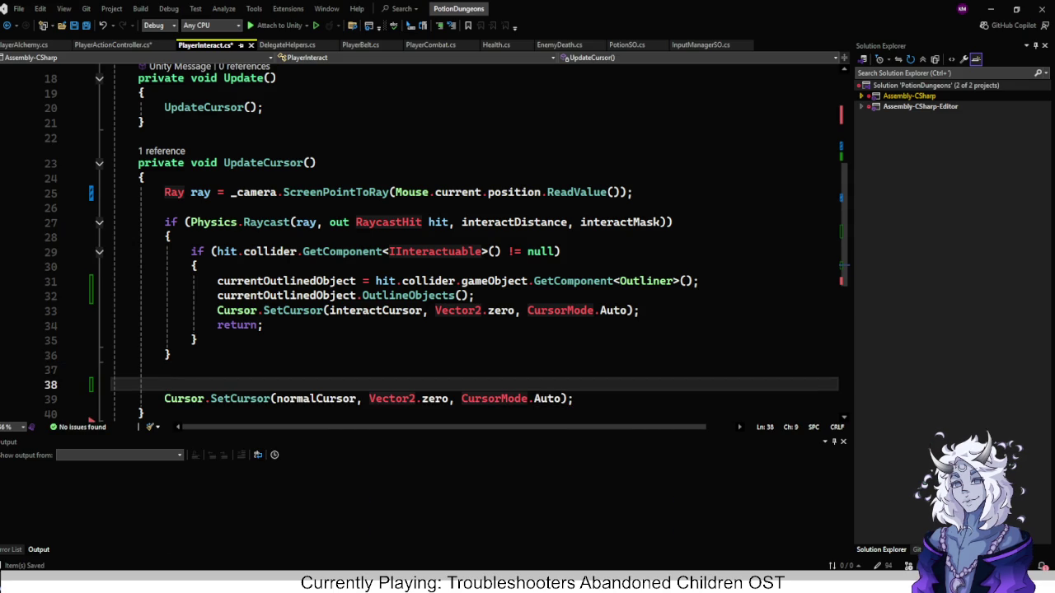
pyautogui.write('out')
pyautogui.press('BackSpace')
pyautogui.press('BackSpace')
pyautogui.press('BackSpace')
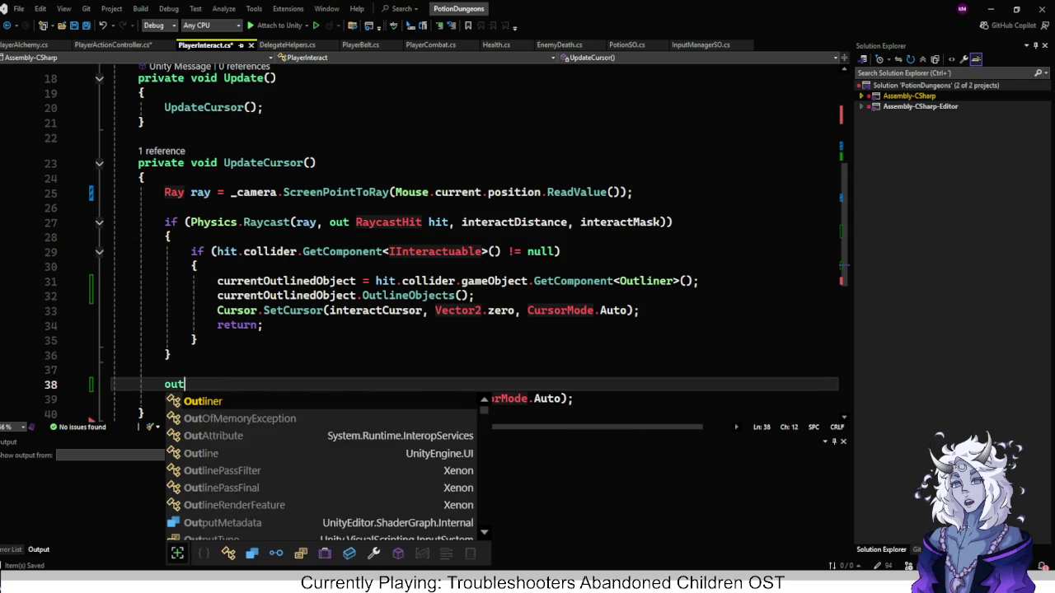
pyautogui.write('cur')
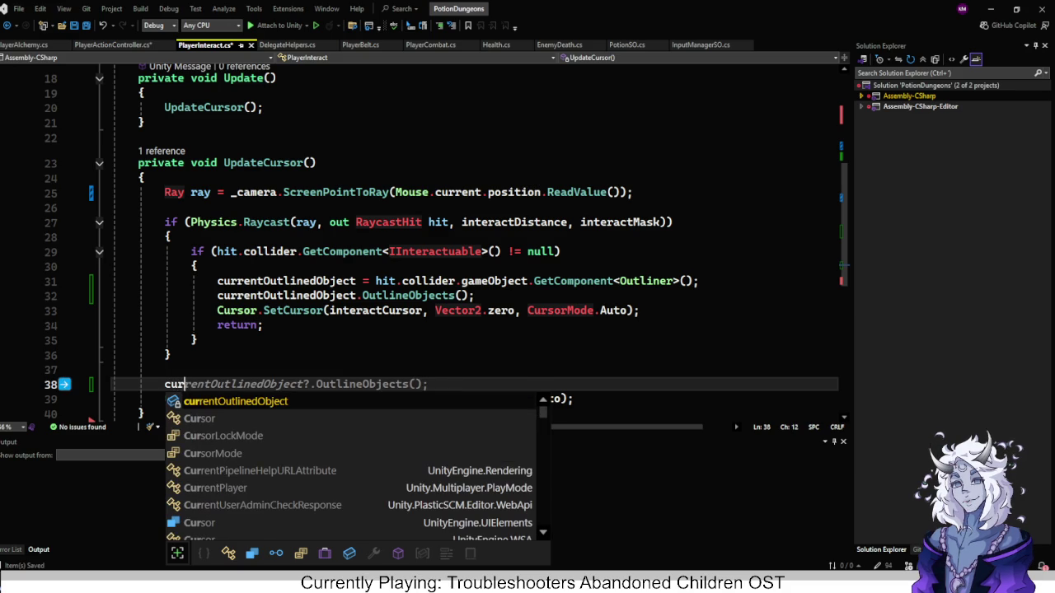
pyautogui.press('Tab')
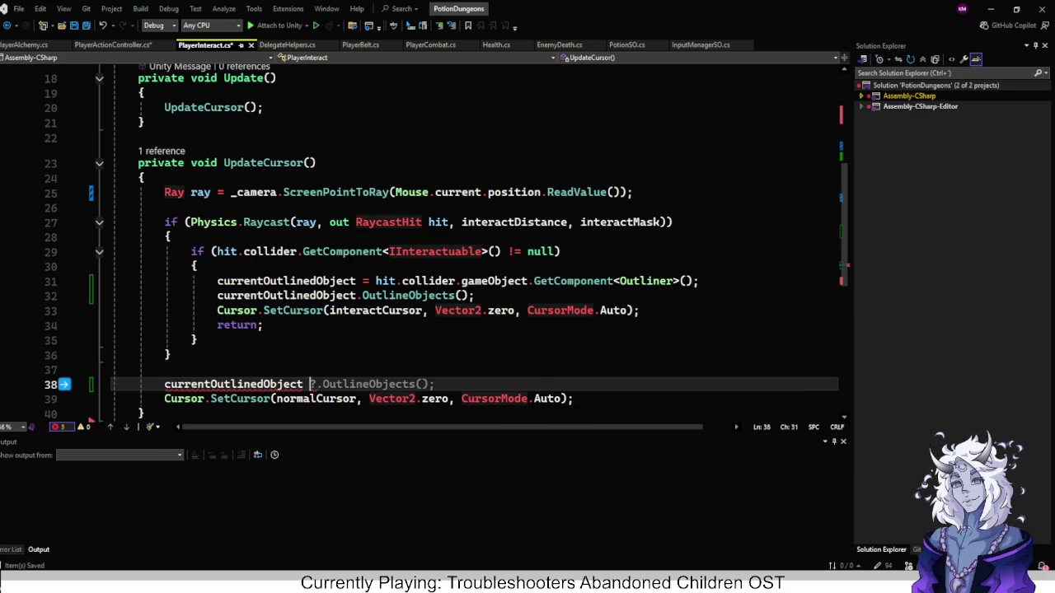
pyautogui.press('BackSpace')
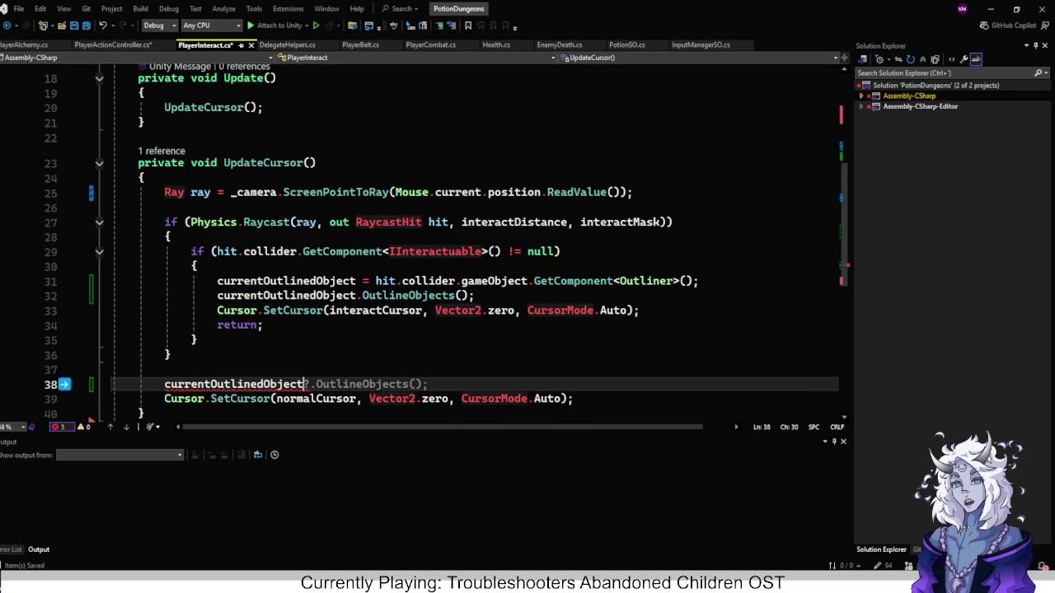
pyautogui.write('.de')
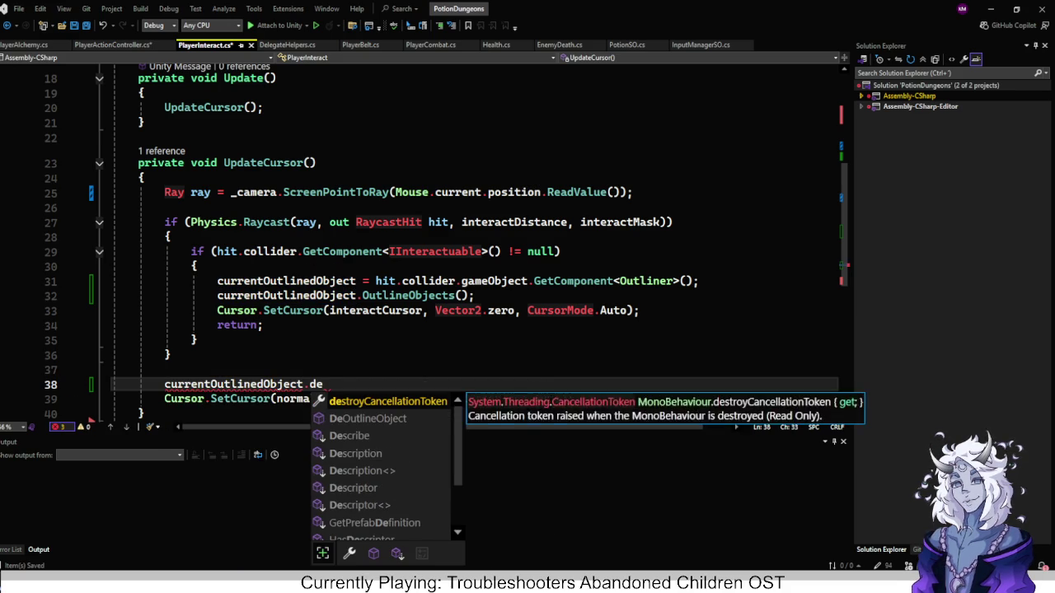
pyautogui.press('Down')
pyautogui.write('();')
pyautogui.press('Return')
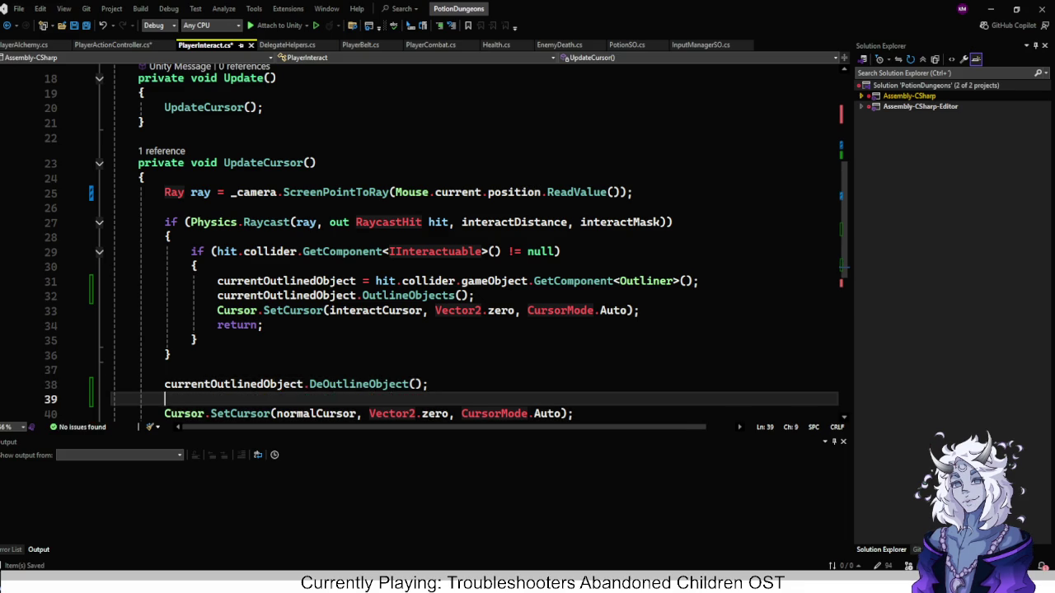
pyautogui.write('curren')
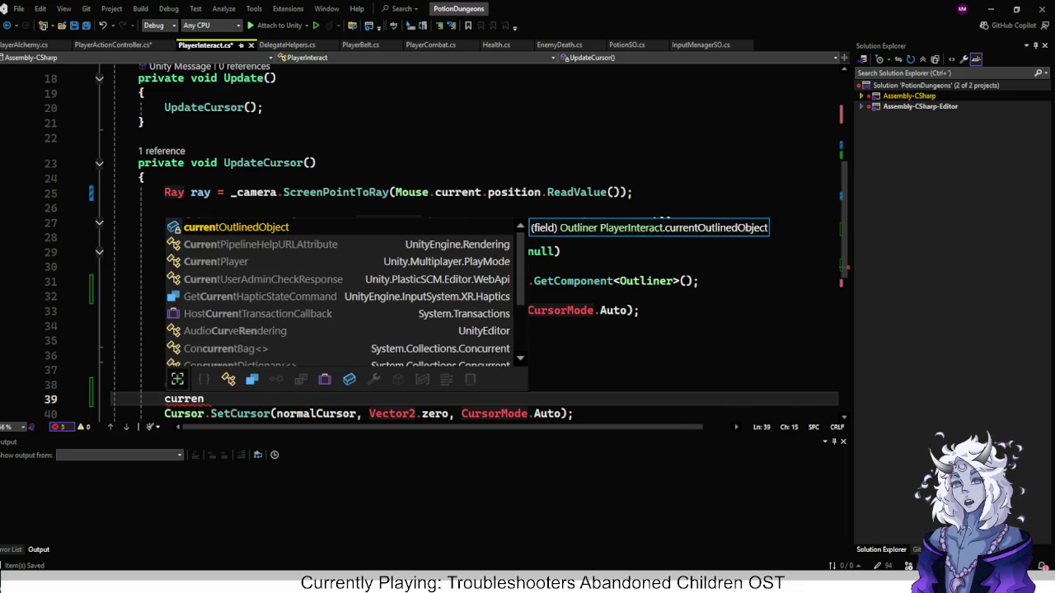
pyautogui.press('Tab')
pyautogui.write('.')
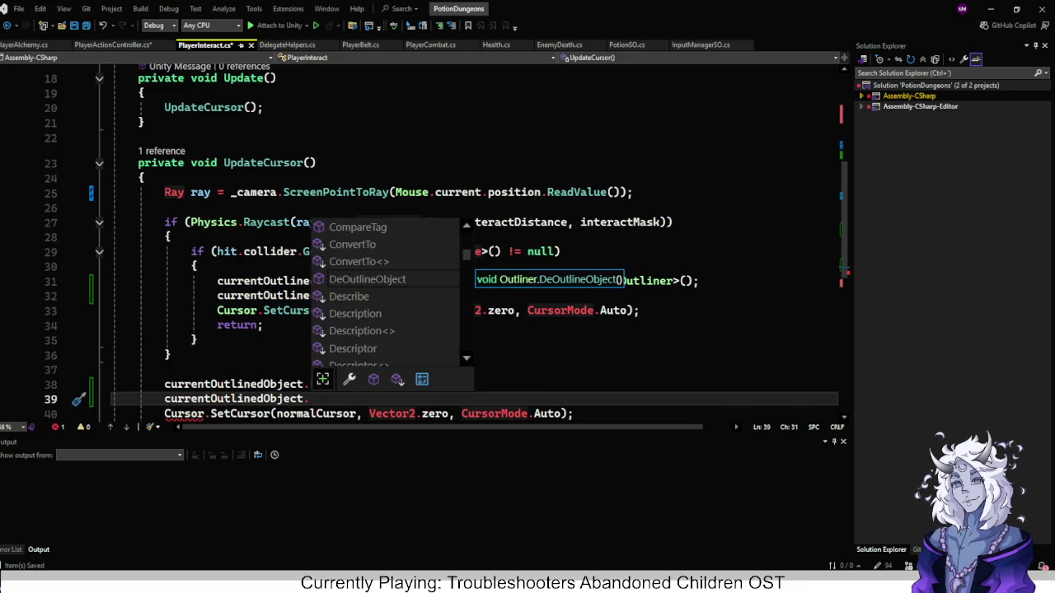
pyautogui.press('BackSpace')
pyautogui.write('= null;')
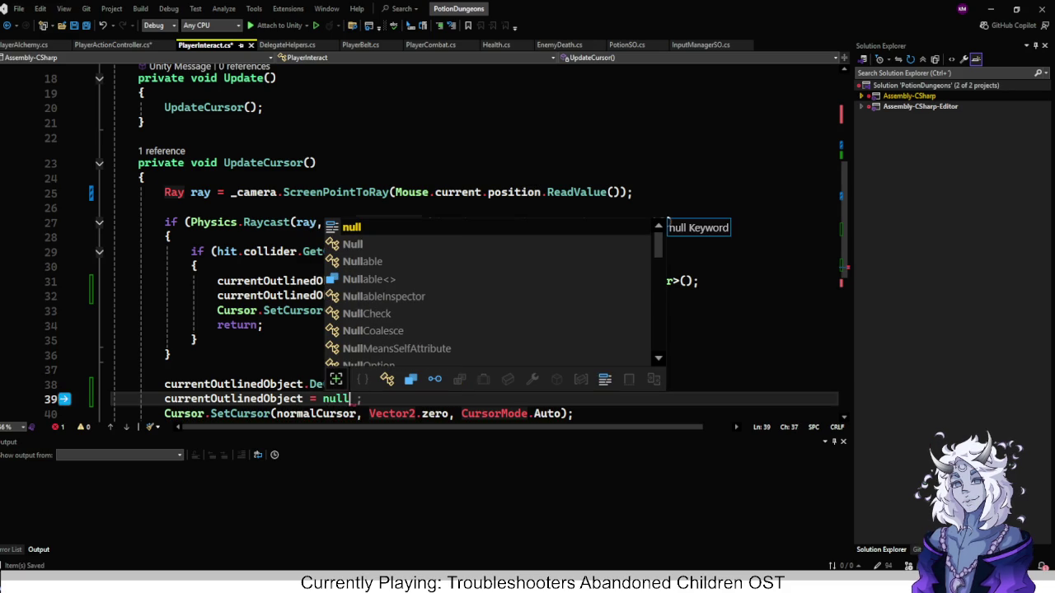
# Insert an 'if (currentOutlinedObject != null) {' check above those two lines.
pyautogui.click(165, 369)
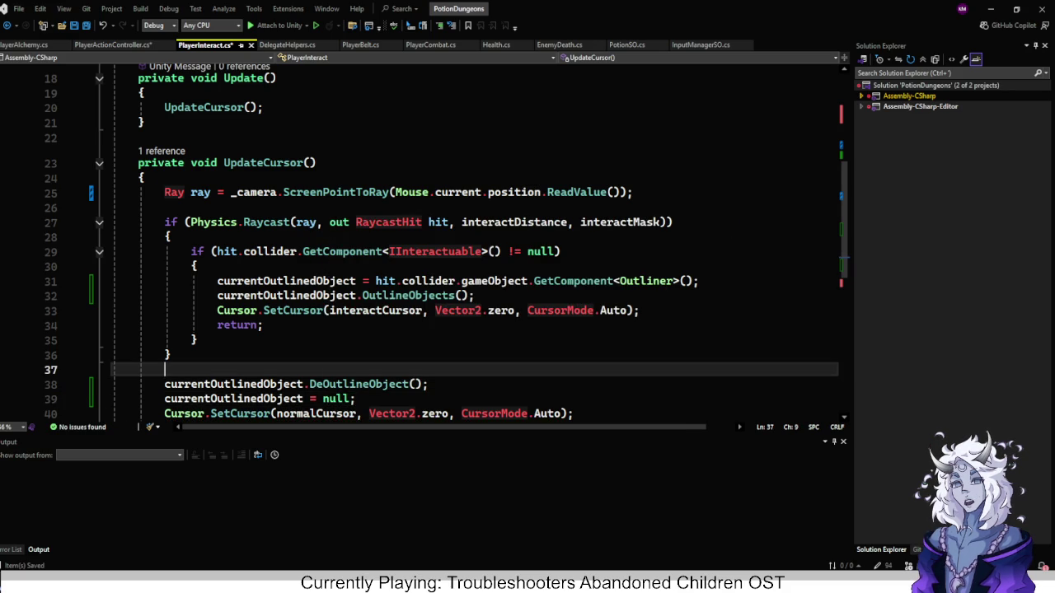
pyautogui.press('Return')
pyautogui.scroll(-1, 447, 243)
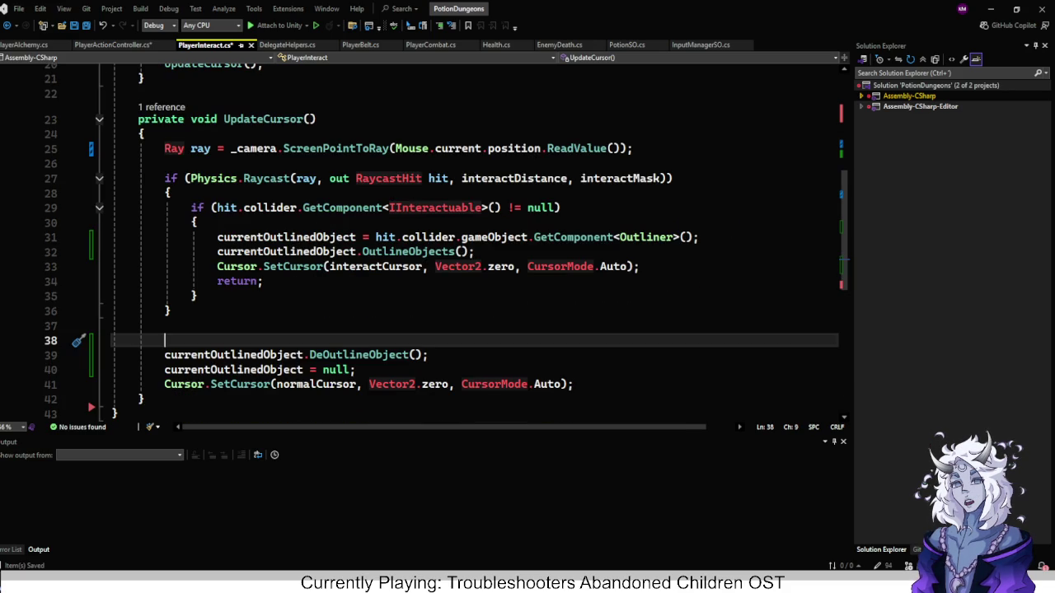
pyautogui.write('if(hit.collider.')
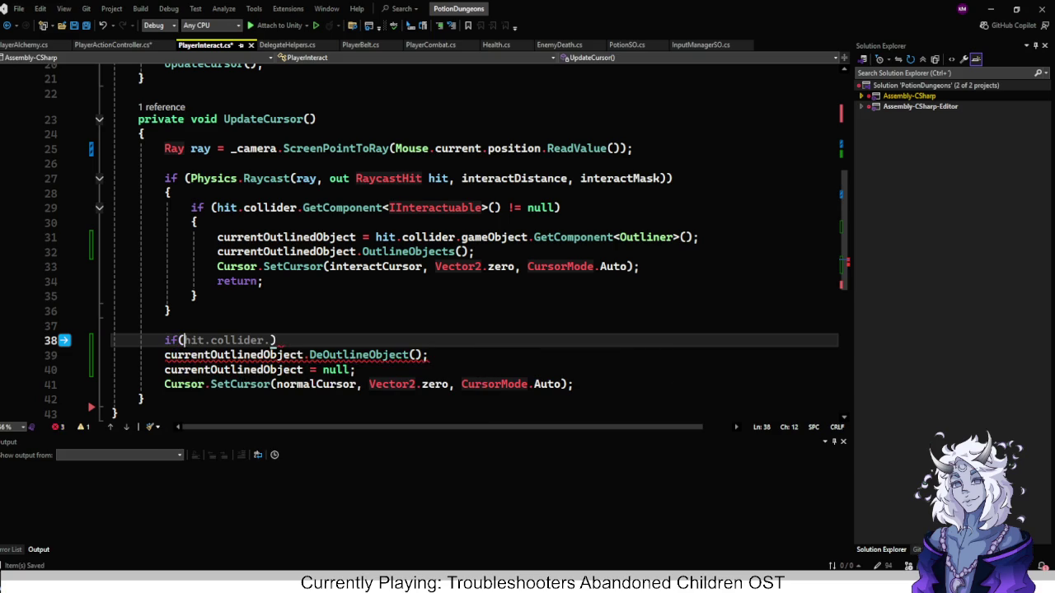
pyautogui.hotkey('shift', 'End')
pyautogui.write('cur')
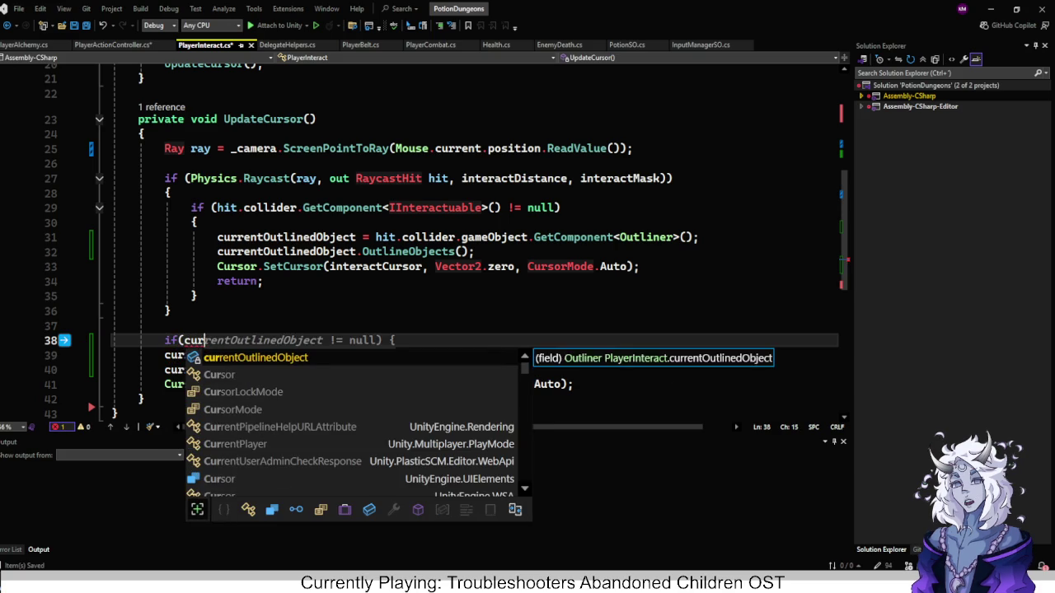
pyautogui.press('Tab')
pyautogui.press('Tab')
pyautogui.press('BackSpace')
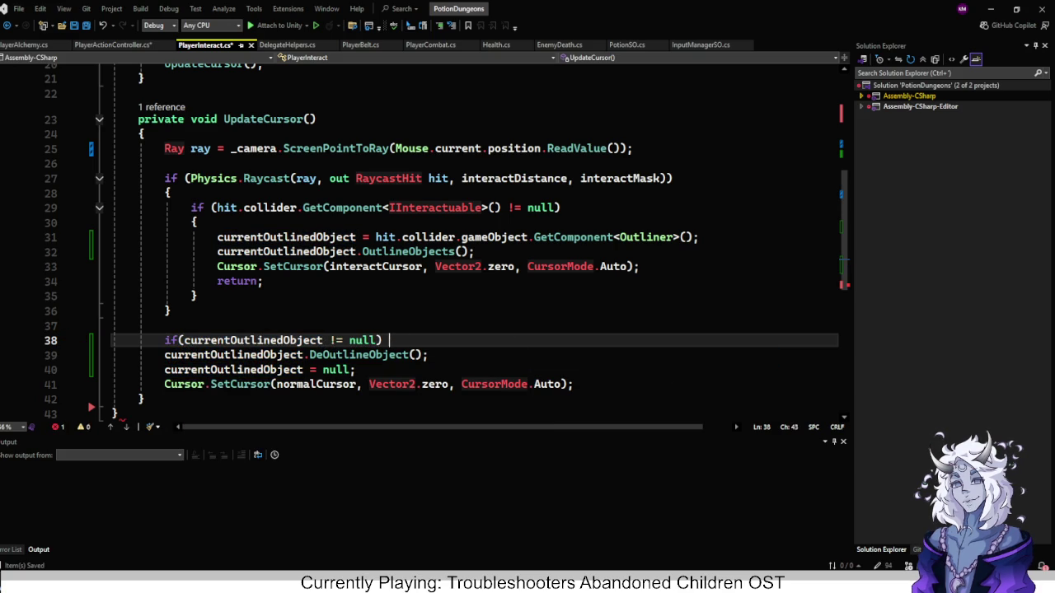
pyautogui.write('{')
pyautogui.press('Return')
# Move the de-outline and null-reset lines inside the null check and remove the stray blank line.
pyautogui.scroll(-1, 447, 246)
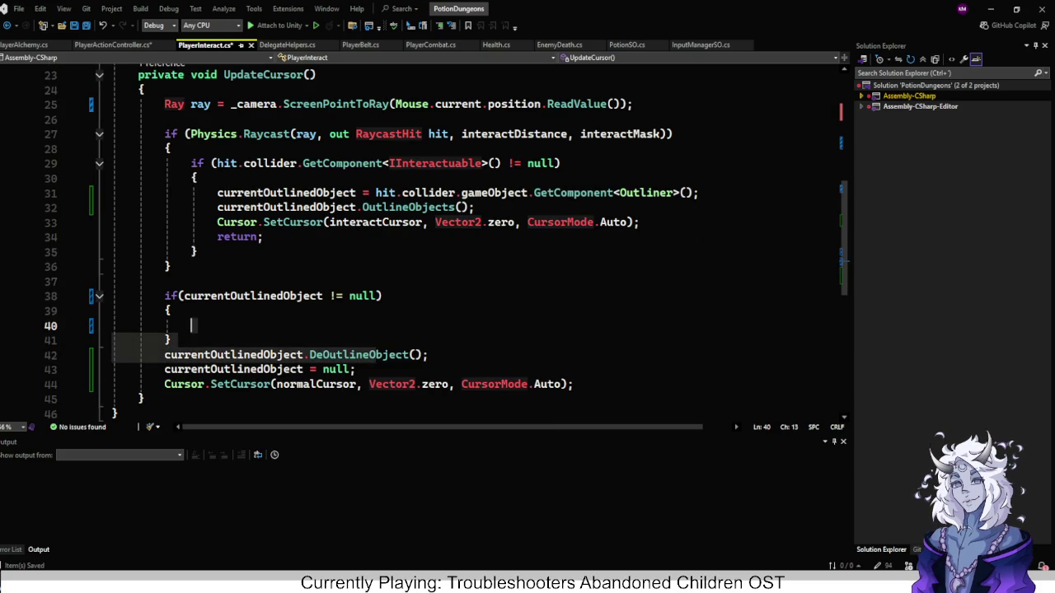
pyautogui.click(356, 370)
pyautogui.hotkey('shift', 'Up')
pyautogui.hotkey('shift', 'Home')
pyautogui.hotkey('ctrl', 'x')
pyautogui.press('Up')
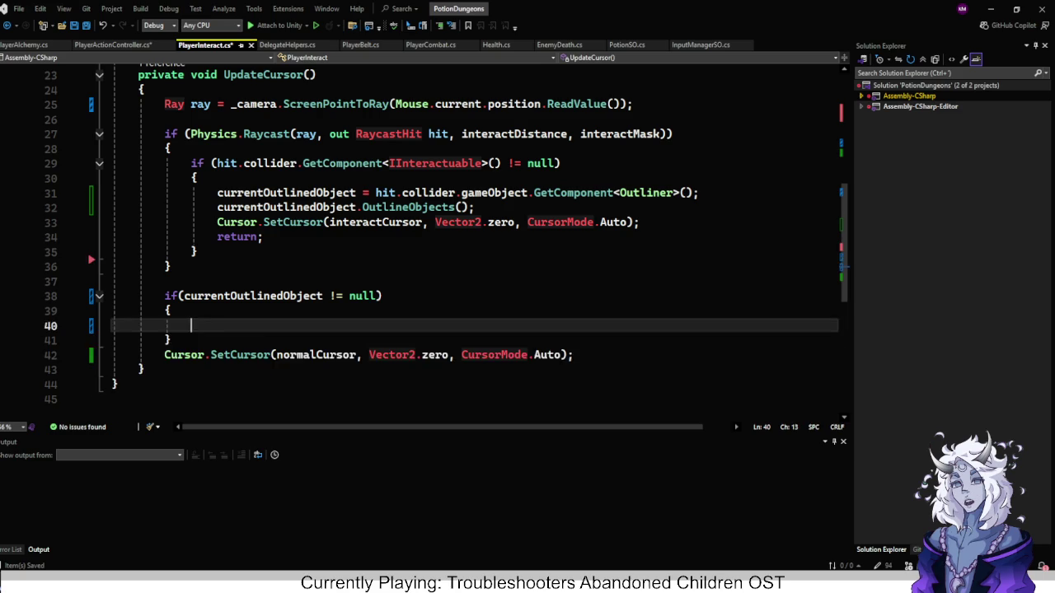
pyautogui.hotkey('ctrl', 'v')
pyautogui.press('Up')
pyautogui.press('Up')
pyautogui.press('Up')
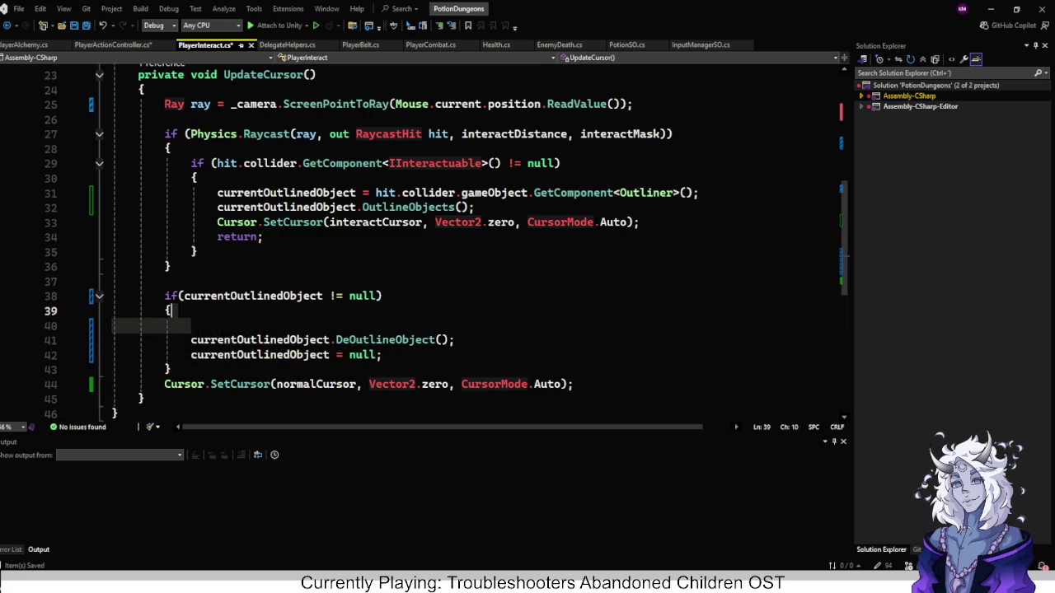
pyautogui.press('Delete')
pyautogui.scroll(1, 446, 243)
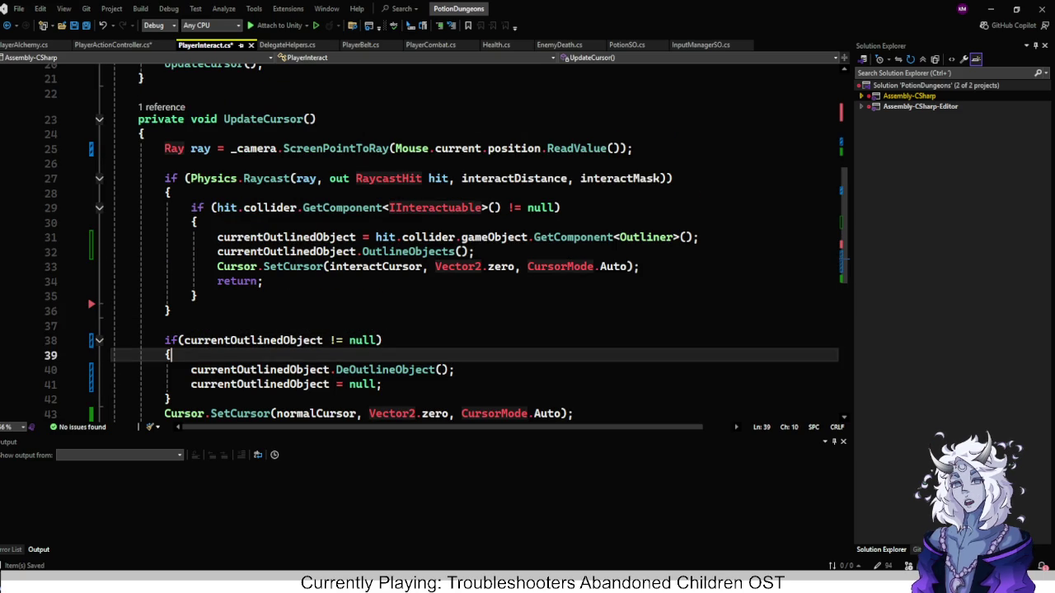
pyautogui.click(197, 222)
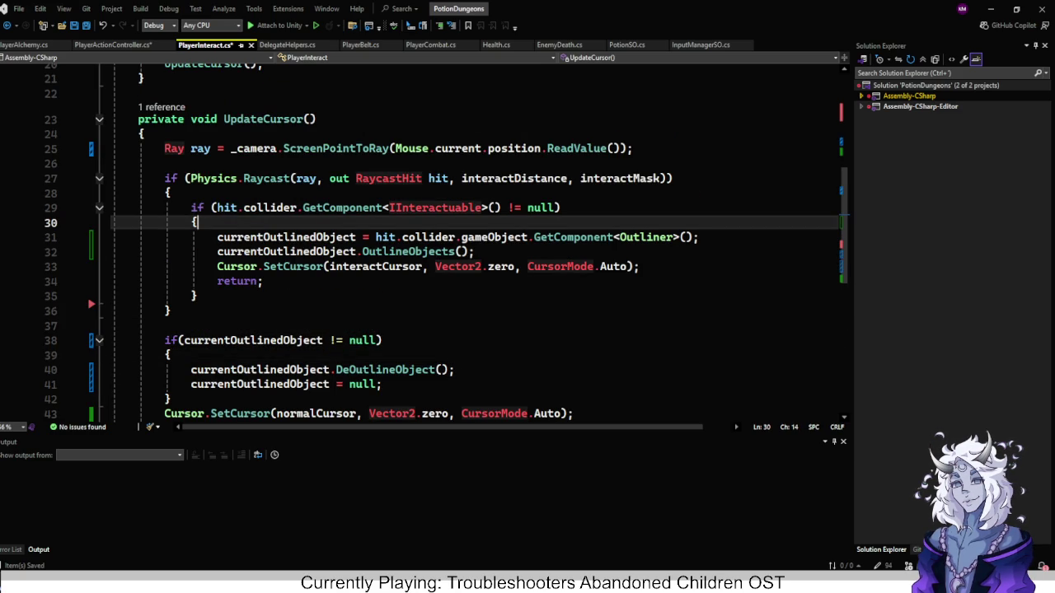
pyautogui.press('Return')
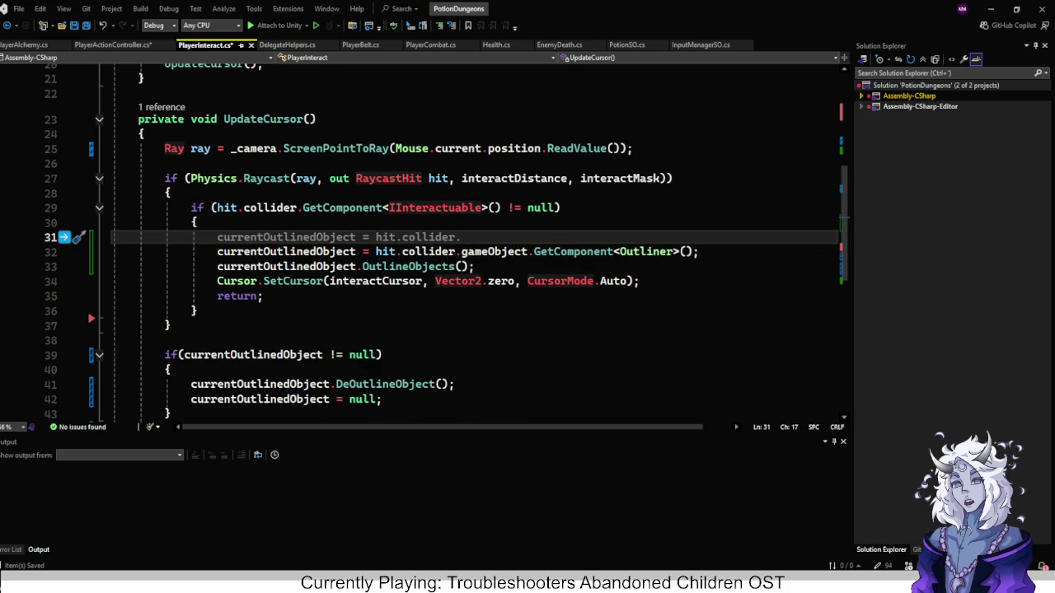
# Add an 'if (currentOutlinedObject == null)' block and move the Outliner assignment and OutlineObjects lines into it.
pyautogui.write('if')
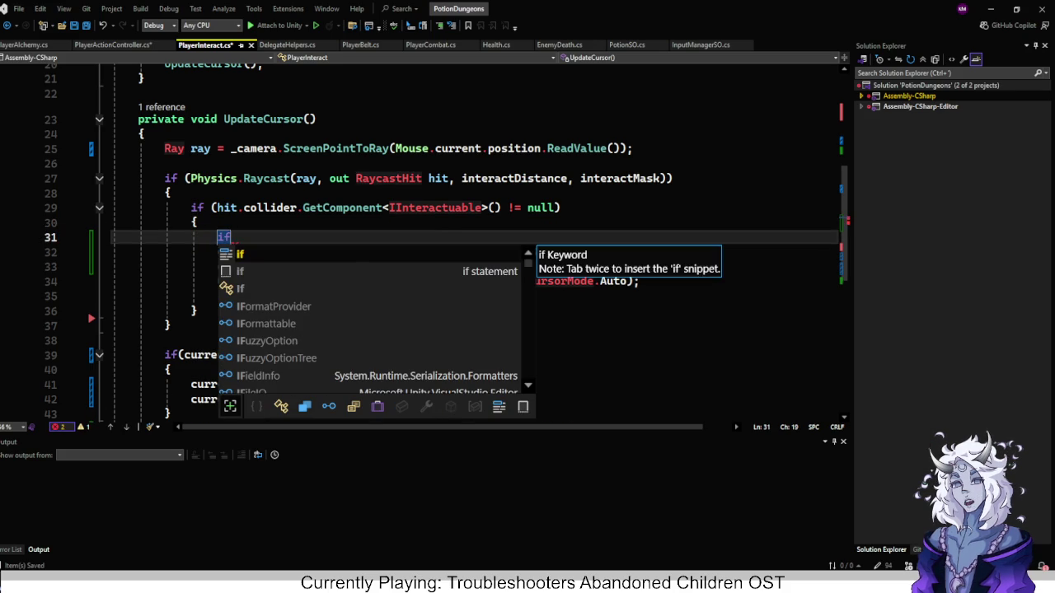
pyautogui.write('(cu')
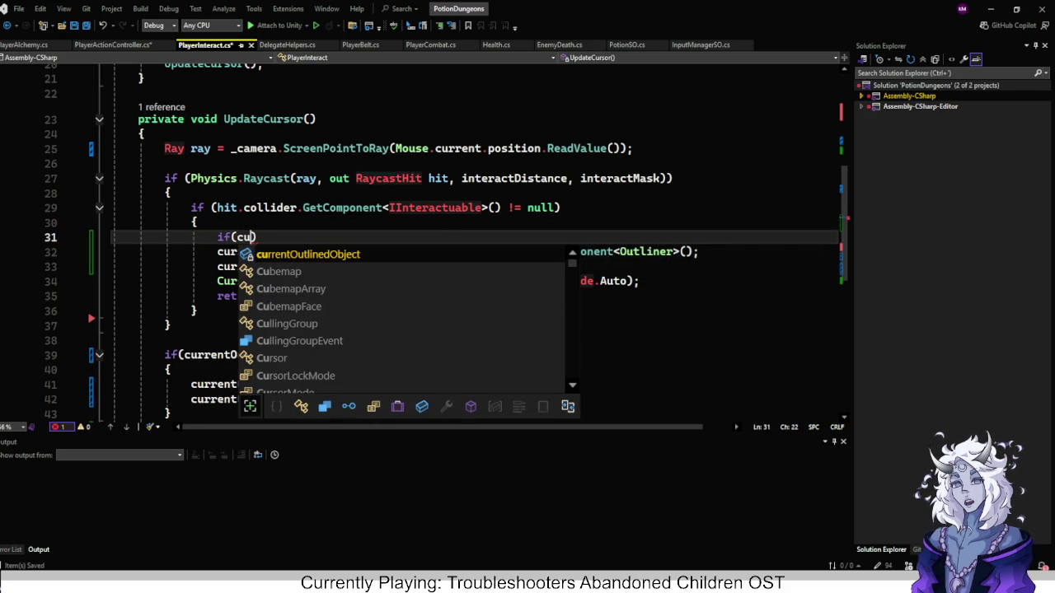
pyautogui.press('Tab')
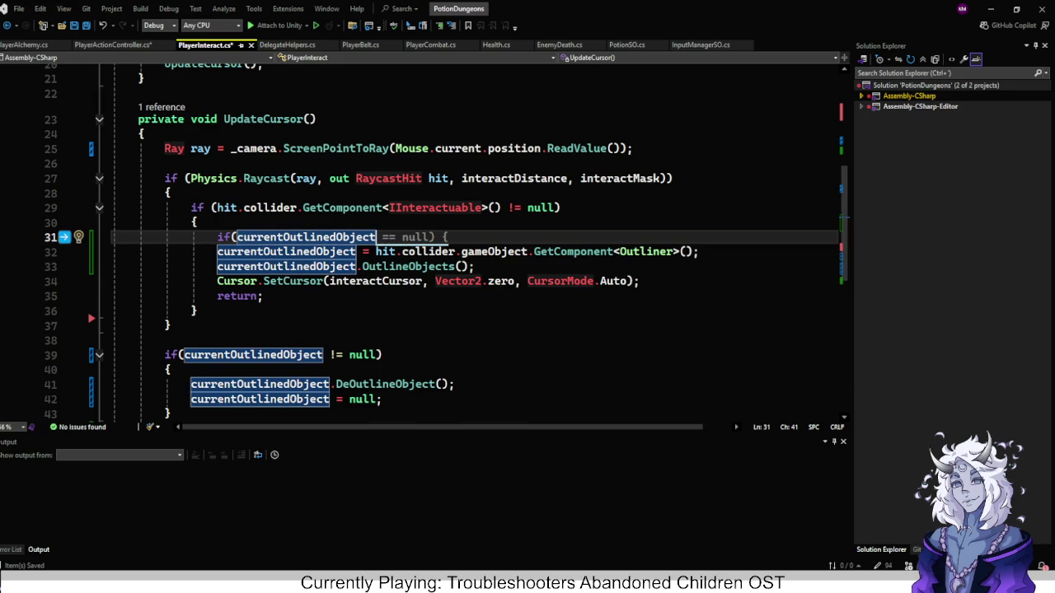
pyautogui.write(' == null) {')
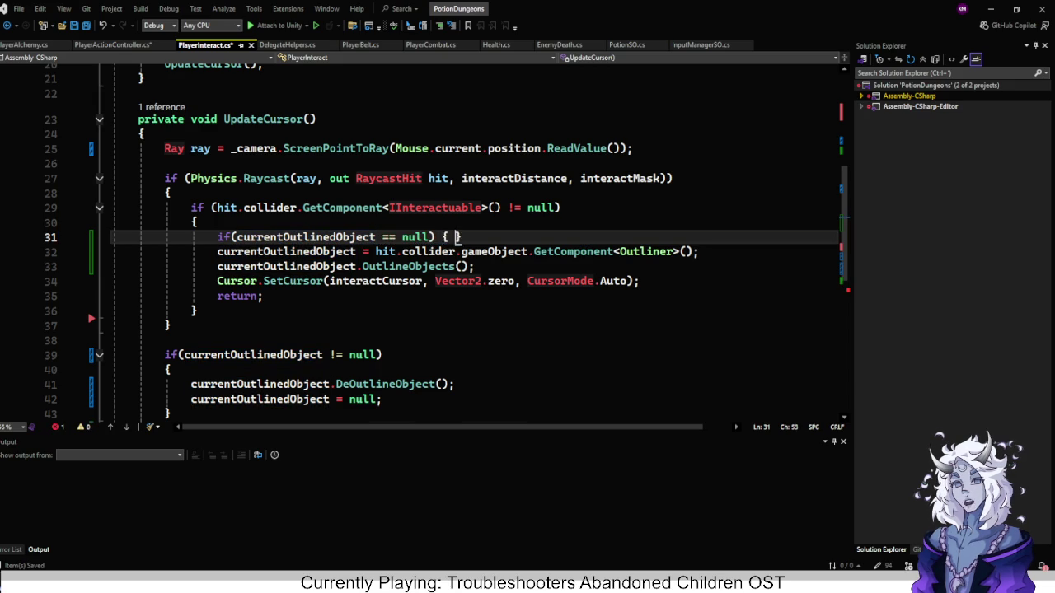
pyautogui.press('Return')
pyautogui.moveTo(474, 311)
pyautogui.mouseDown()
pyautogui.moveTo(252, 310)
pyautogui.moveTo(217, 295)
pyautogui.mouseUp()
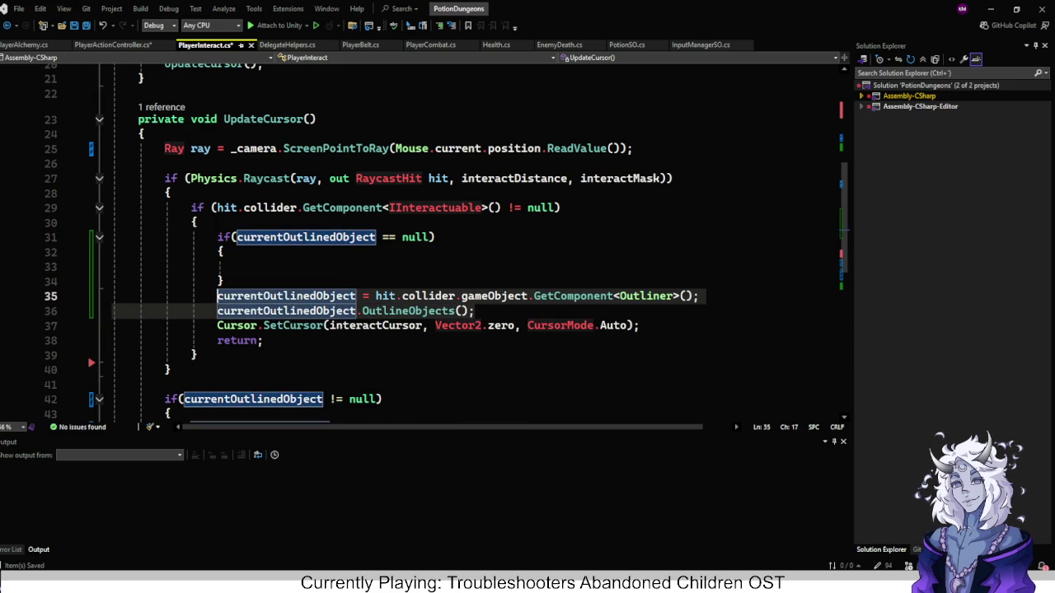
pyautogui.press('Delete')
pyautogui.click(224, 251)
pyautogui.press('Down')
pyautogui.hotkey('ctrl', 'v')
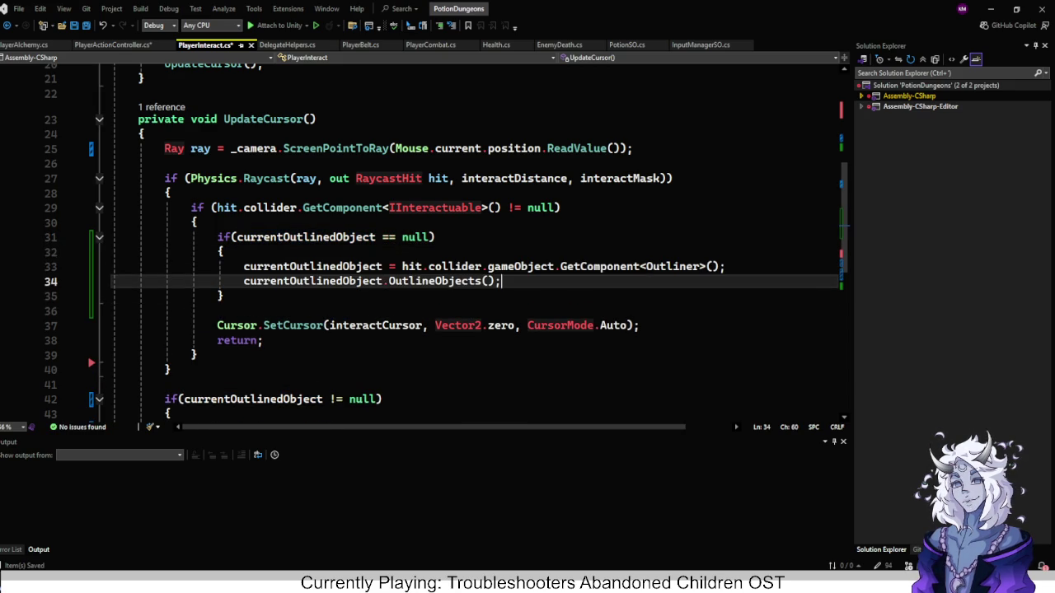
# Move the SetCursor call into the same null check, remove leftover blank lines, and return to Unity.
pyautogui.click(640, 326)
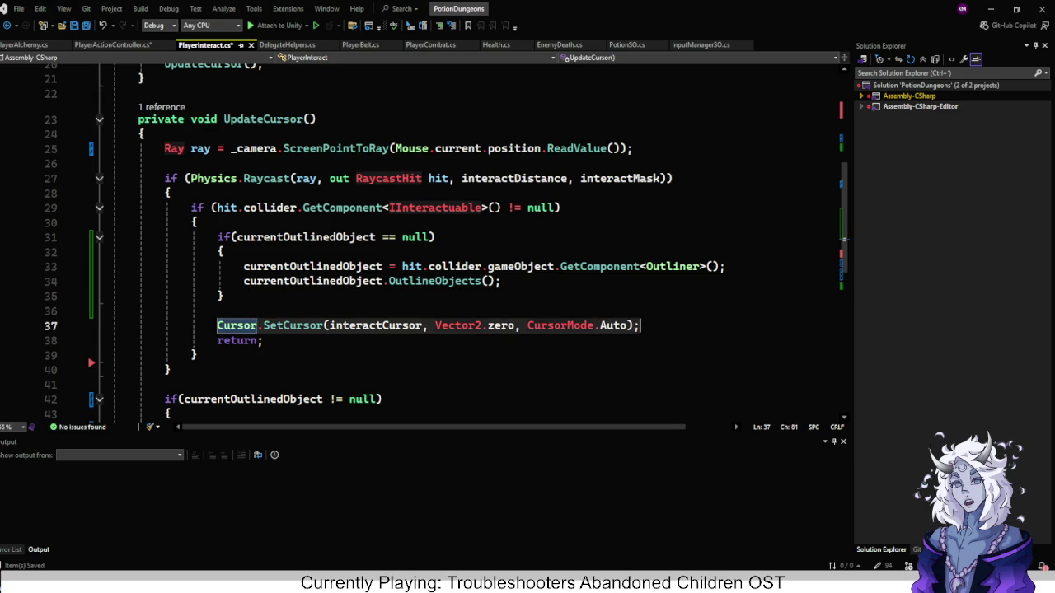
pyautogui.hotkey('shift', 'Home')
pyautogui.hotkey('ctrl', 'x')
pyautogui.click(501, 281)
pyautogui.press('Return')
pyautogui.hotkey('ctrl', 'v')
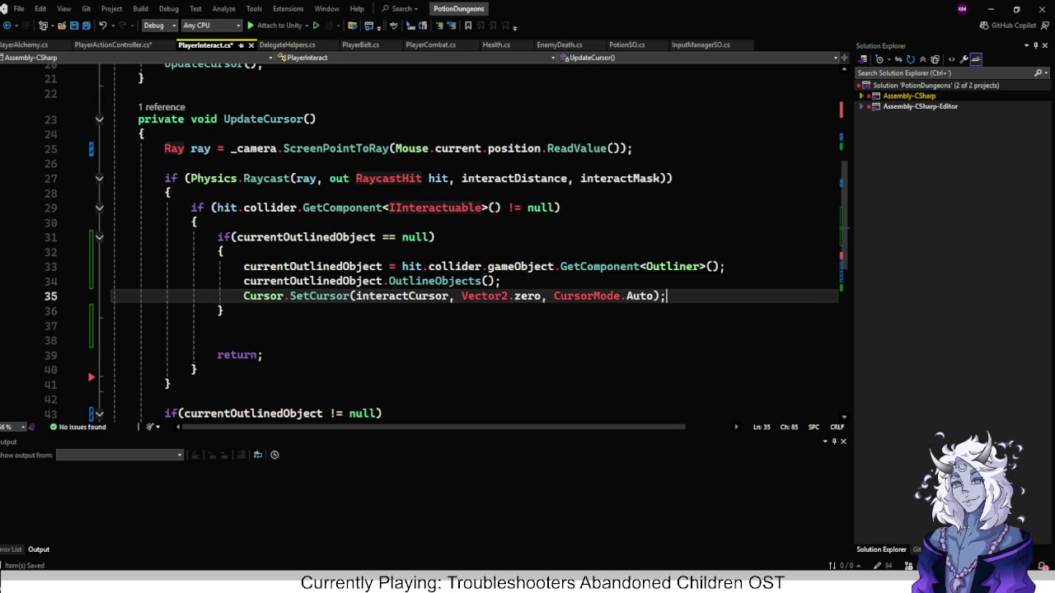
pyautogui.click(217, 325)
pyautogui.press('BackSpace')
pyautogui.press('BackSpace')
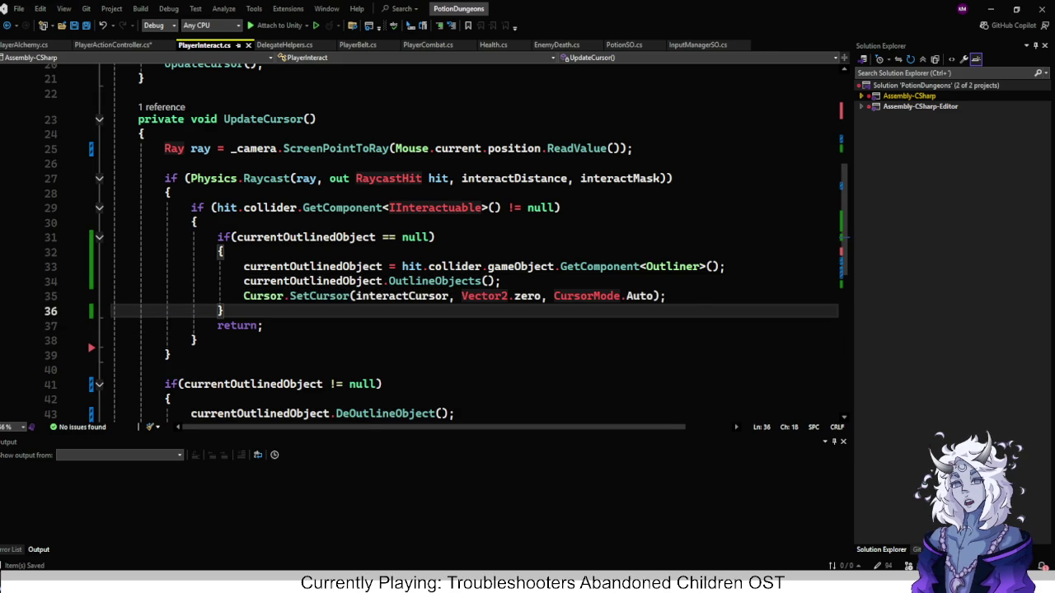
pyautogui.click(165, 369)
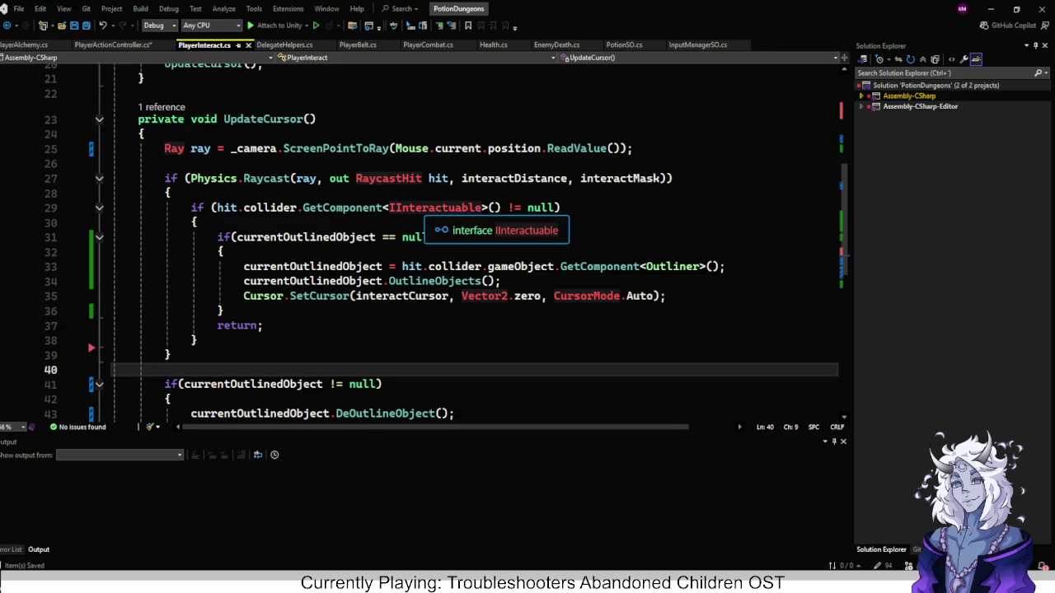
pyautogui.hotkey('alt', 'Tab')
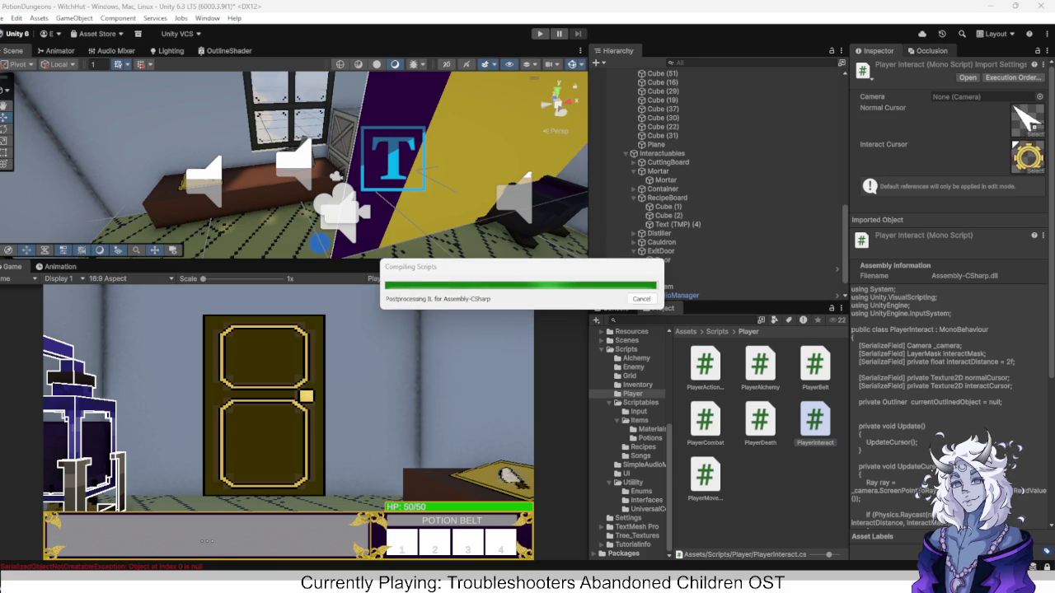
# After recompiling, view the Occlusion panel, then return to the Inspector showing PlayerInteract's fields.
pyautogui.click(931, 51)
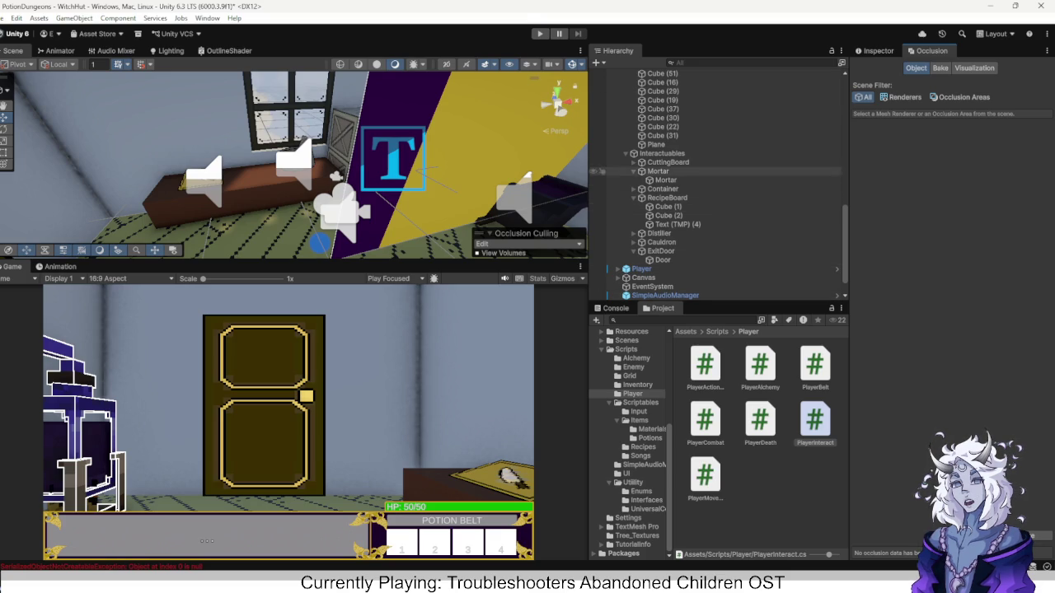
pyautogui.click(878, 50)
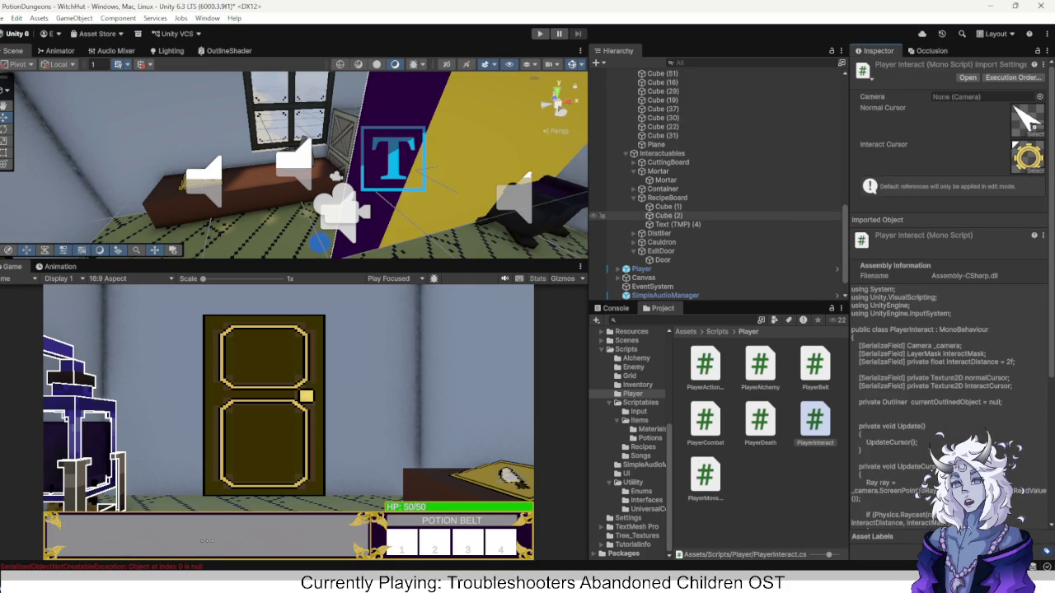
# Expand the Container and select its child cubes in the Hierarchy.
pyautogui.doubleClick(662, 188)
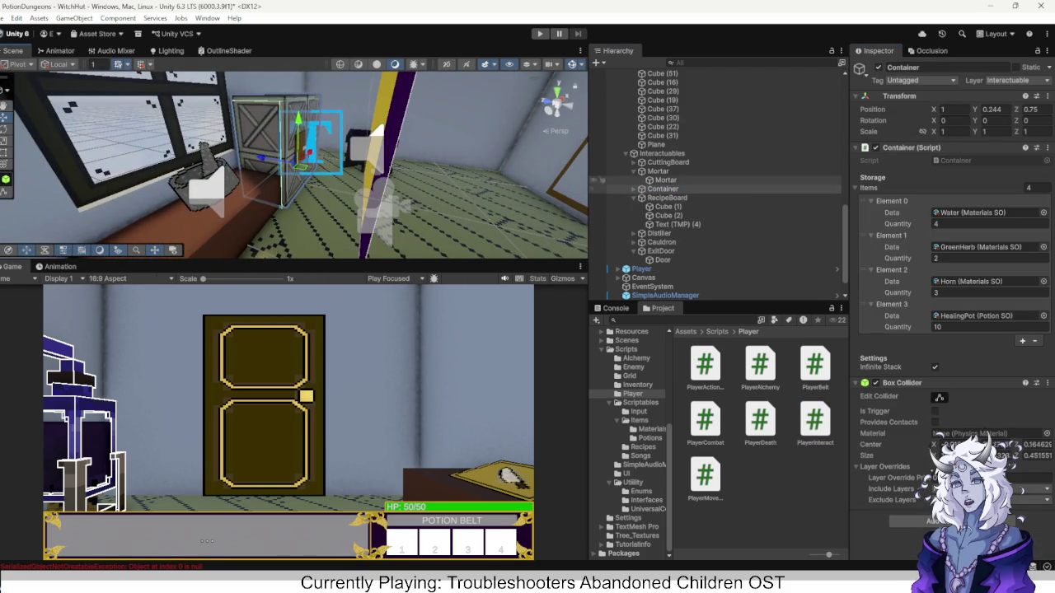
pyautogui.click(662, 189)
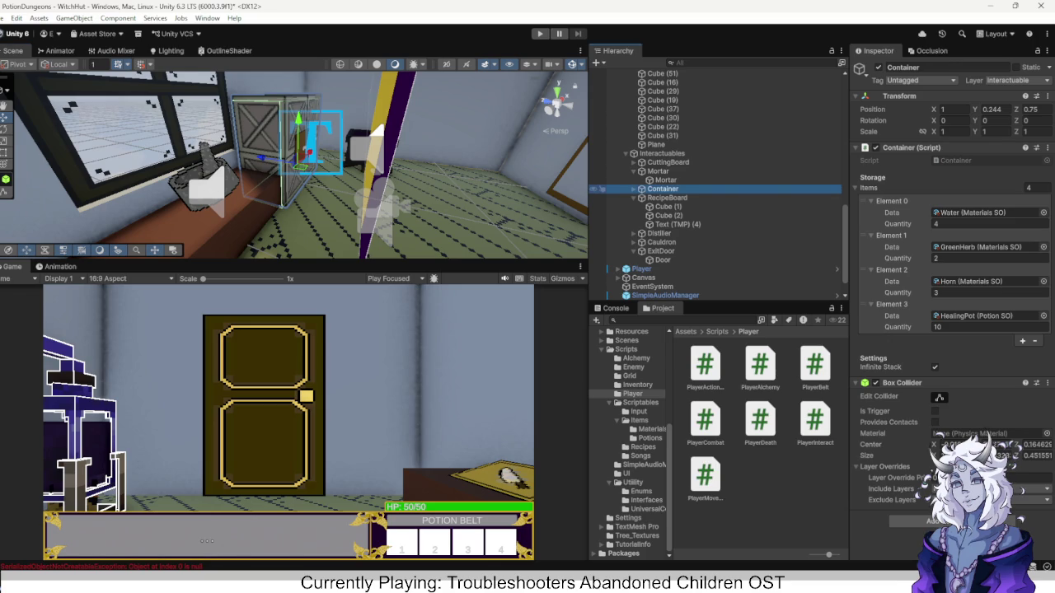
pyautogui.click(640, 189)
pyautogui.click(663, 198)
pyautogui.hotkey('shift', 'Down')
pyautogui.hotkey('shift', 'Down')
pyautogui.hotkey('shift', 'Down')
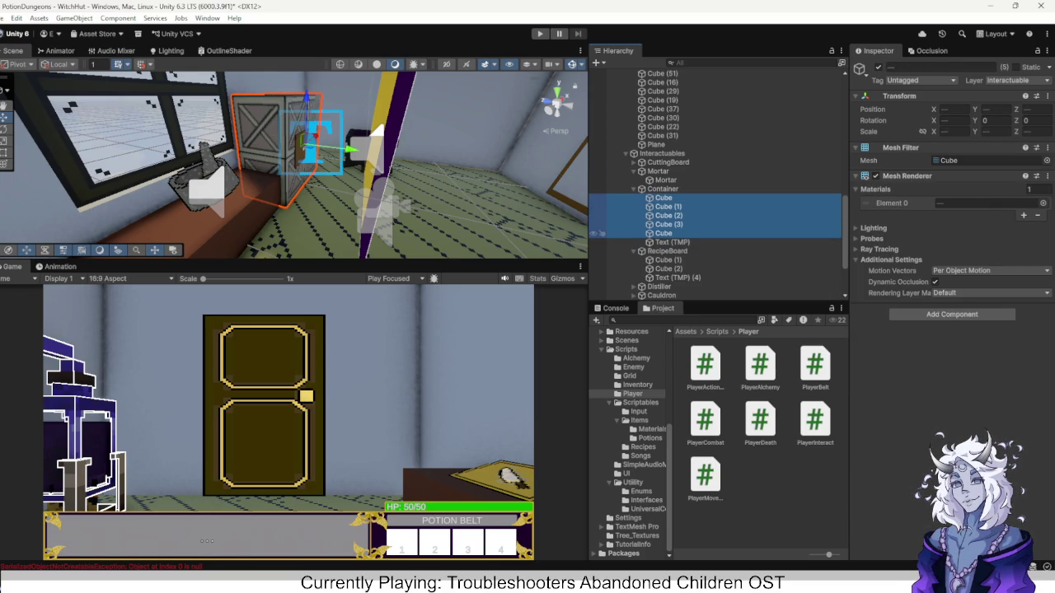
pyautogui.hotkey('shift', 'Up')
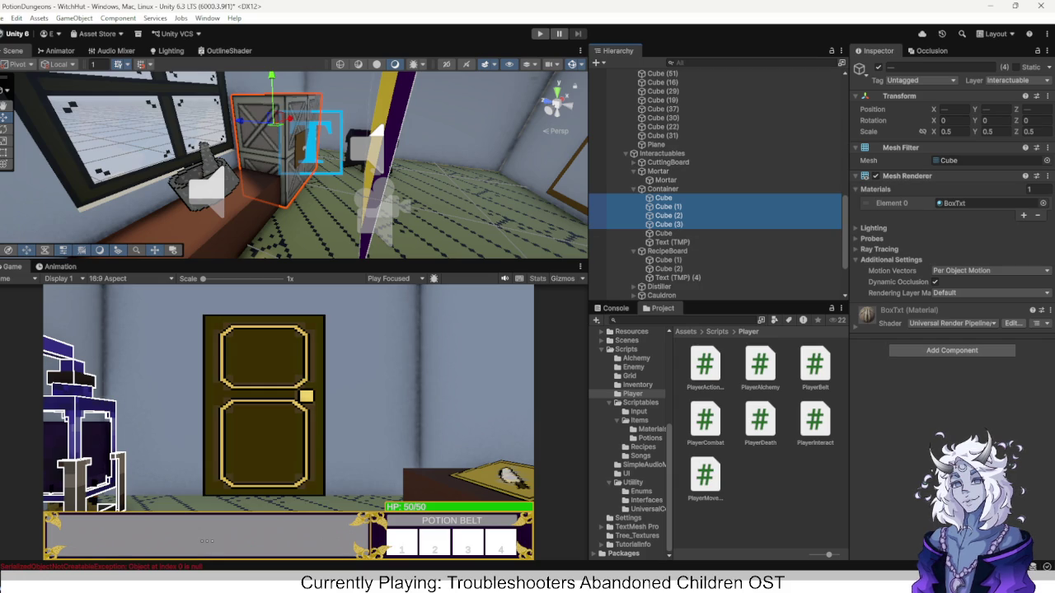
# Put the four selected Container cubes on the Outline layer.
pyautogui.click(956, 293)
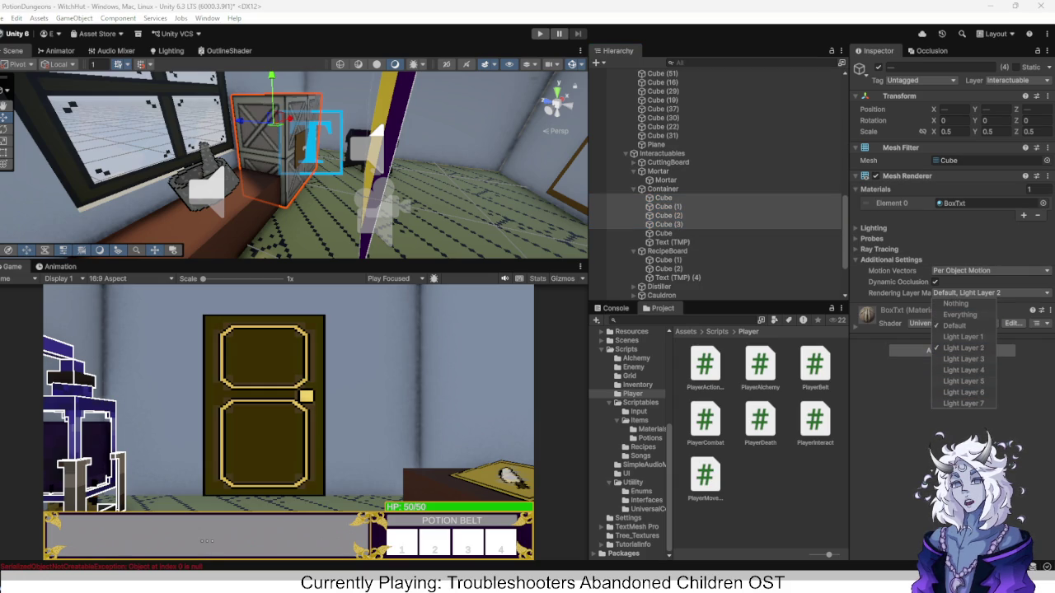
pyautogui.click(1017, 80)
pyautogui.click(989, 190)
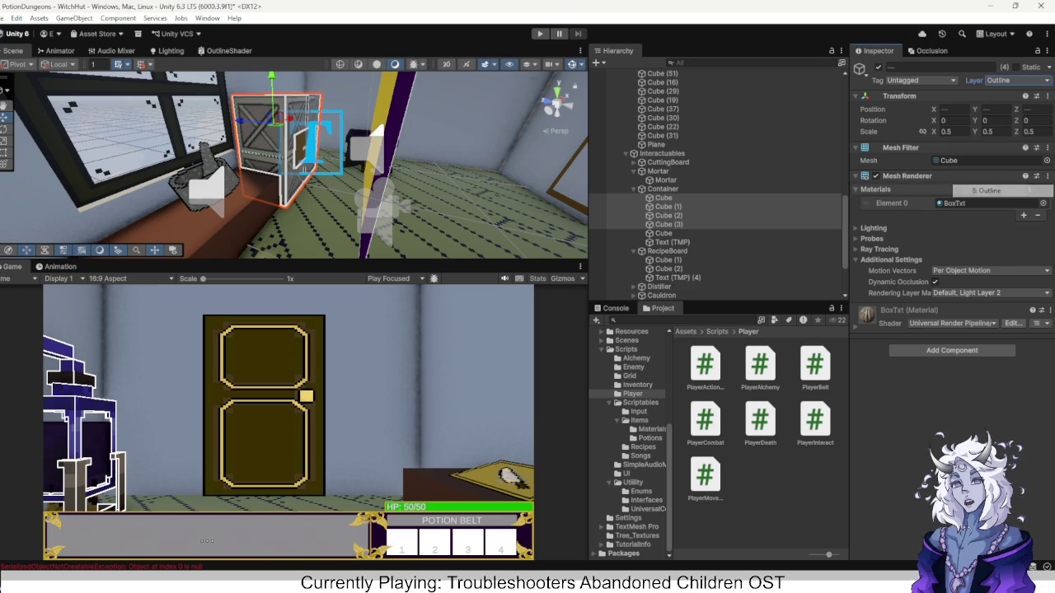
pyautogui.press('f')
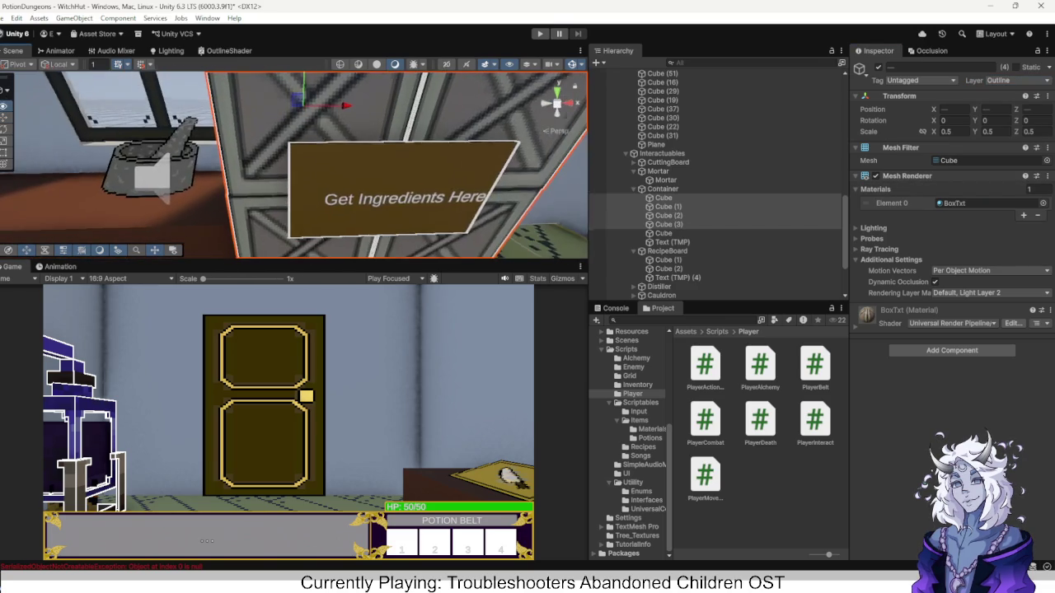
# Add the fifth cube and set all five Container cubes to the Interactable layer.
pyautogui.keyDown('shift'); pyautogui.click(663, 233); pyautogui.keyUp('shift')
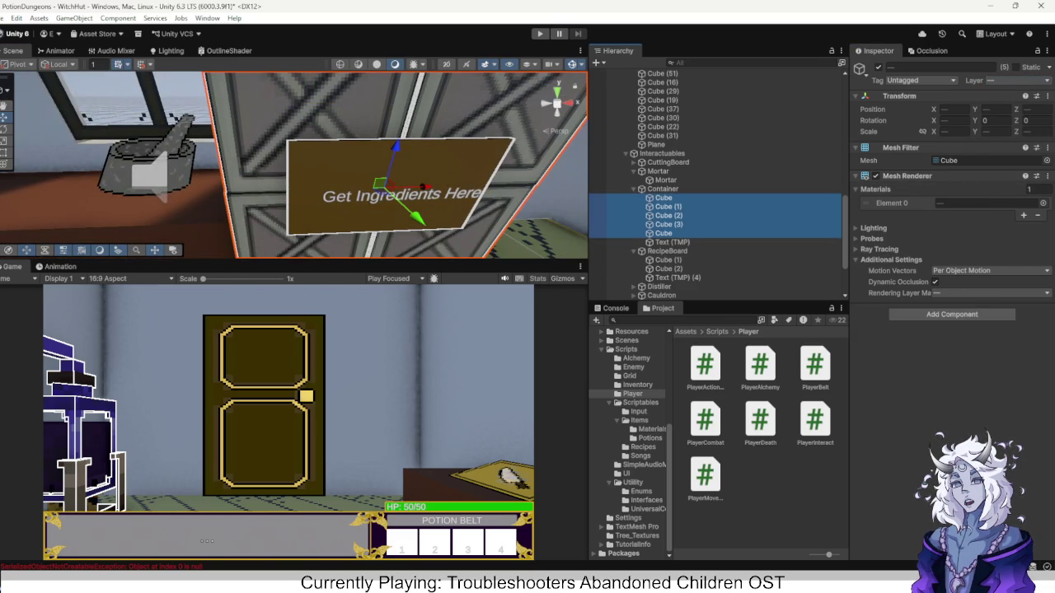
pyautogui.click(989, 292)
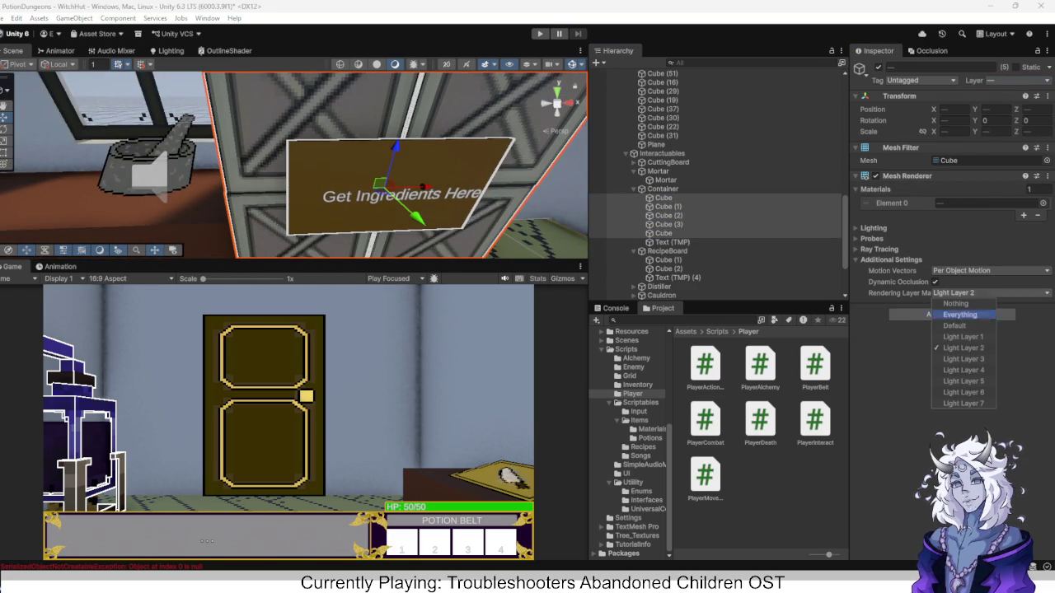
pyautogui.click(1013, 79)
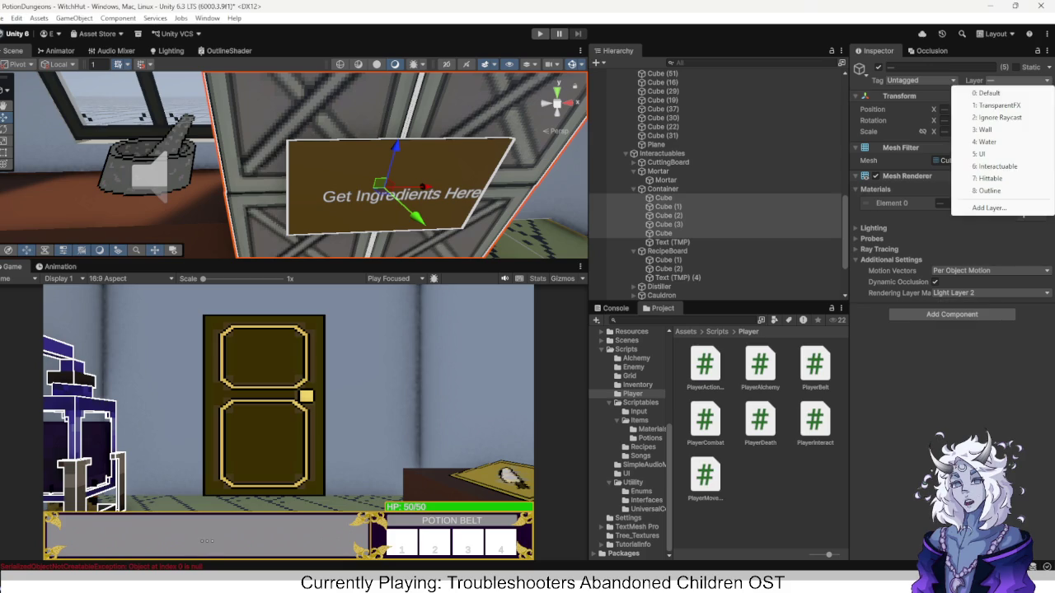
pyautogui.press('Escape')
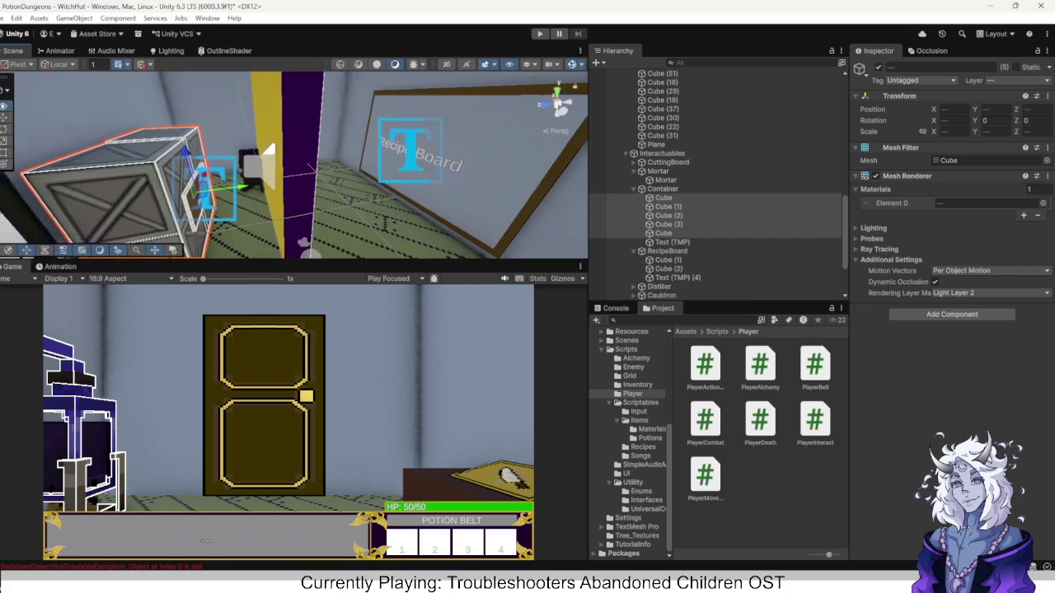
pyautogui.click(1018, 80)
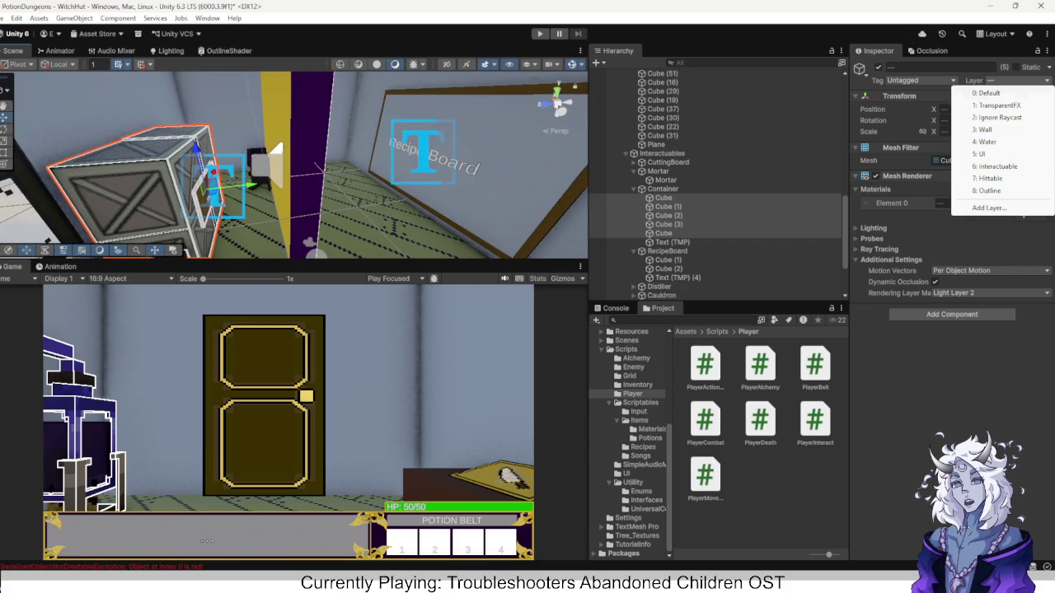
pyautogui.click(1001, 166)
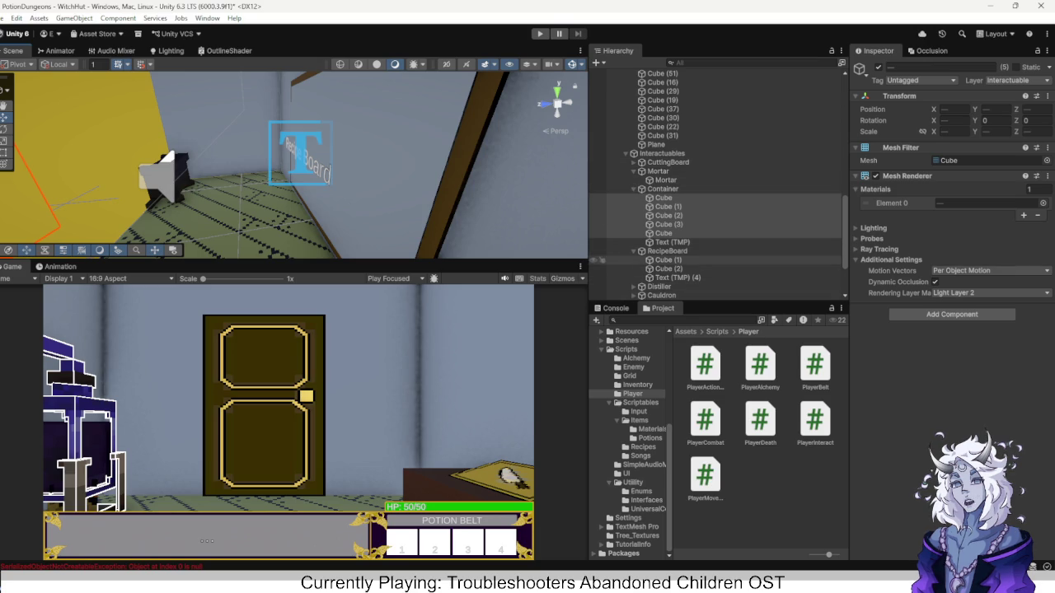
# Give RecipeBoard's Cube (1) and Cube (2) Light Layer 2 and the Outline layer.
pyautogui.click(667, 259)
pyautogui.keyDown('shift'); pyautogui.click(668, 269); pyautogui.keyUp('shift')
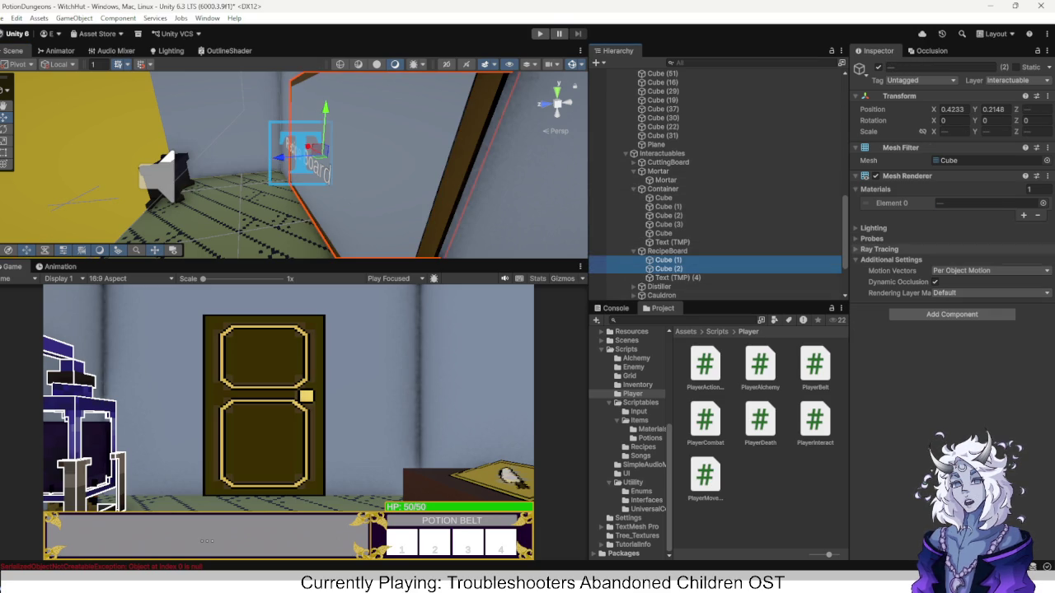
pyautogui.click(989, 293)
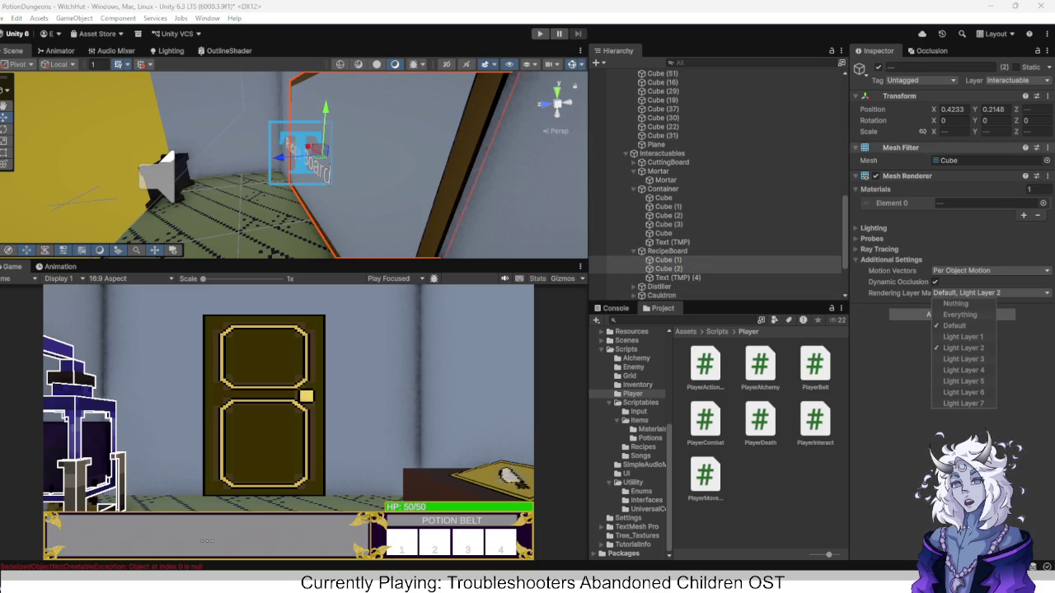
pyautogui.click(1016, 80)
pyautogui.click(981, 191)
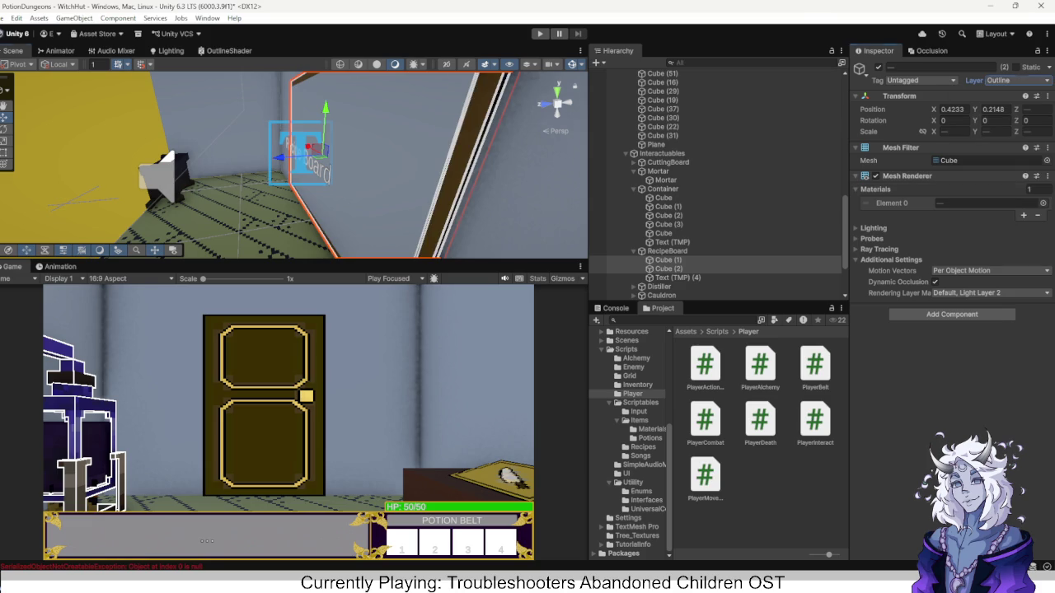
pyautogui.press('f')
pyautogui.moveTo(289, 165); pyautogui.dragTo(247, 177)
# Return both recipe-board cubes to the Interactable layer and frame the Mortar.
pyautogui.click(1015, 80)
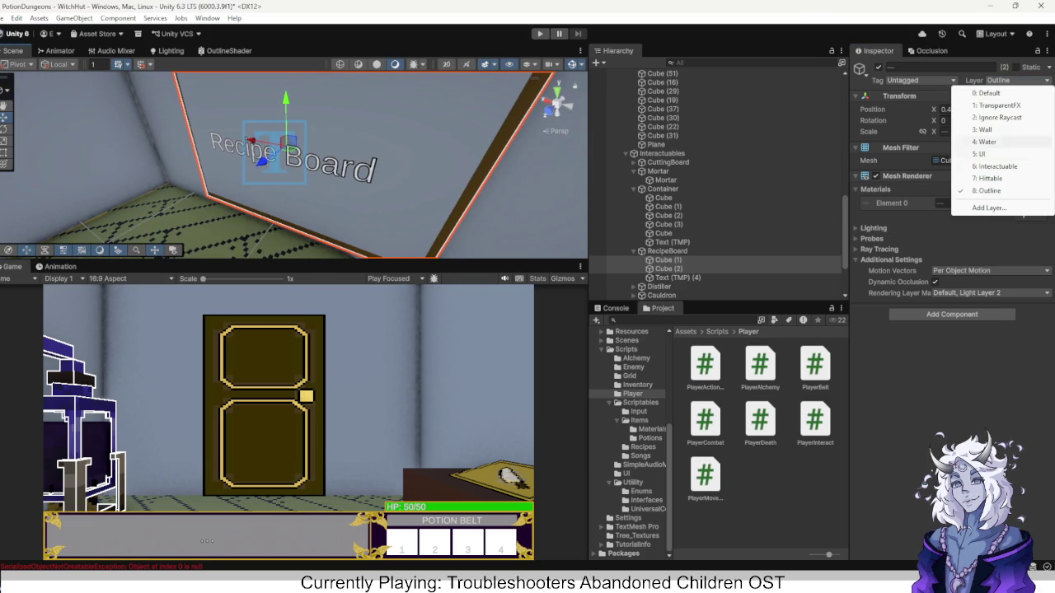
pyautogui.click(989, 190)
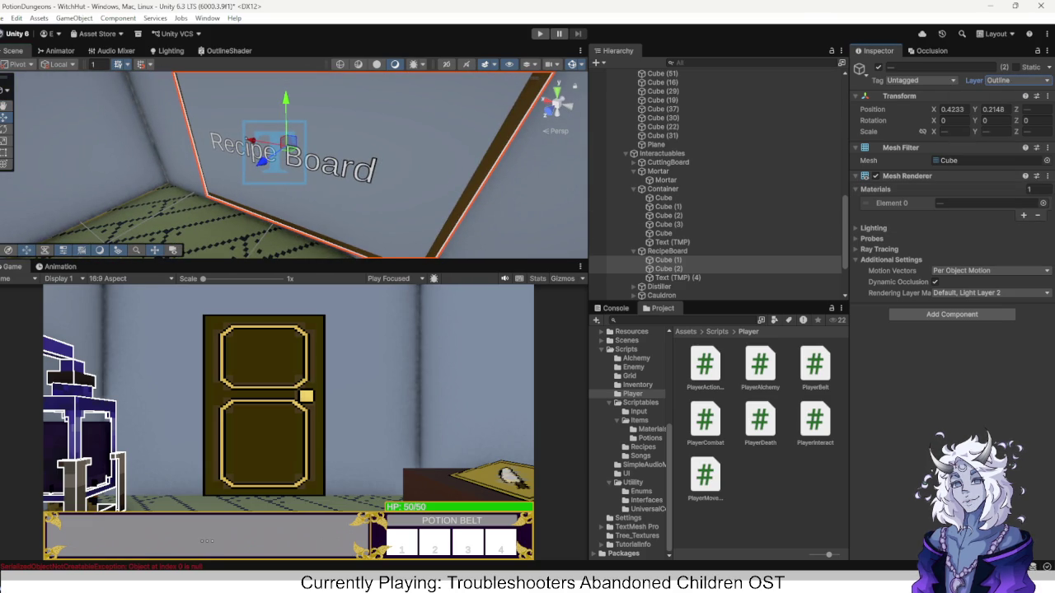
pyautogui.click(1015, 80)
pyautogui.click(989, 177)
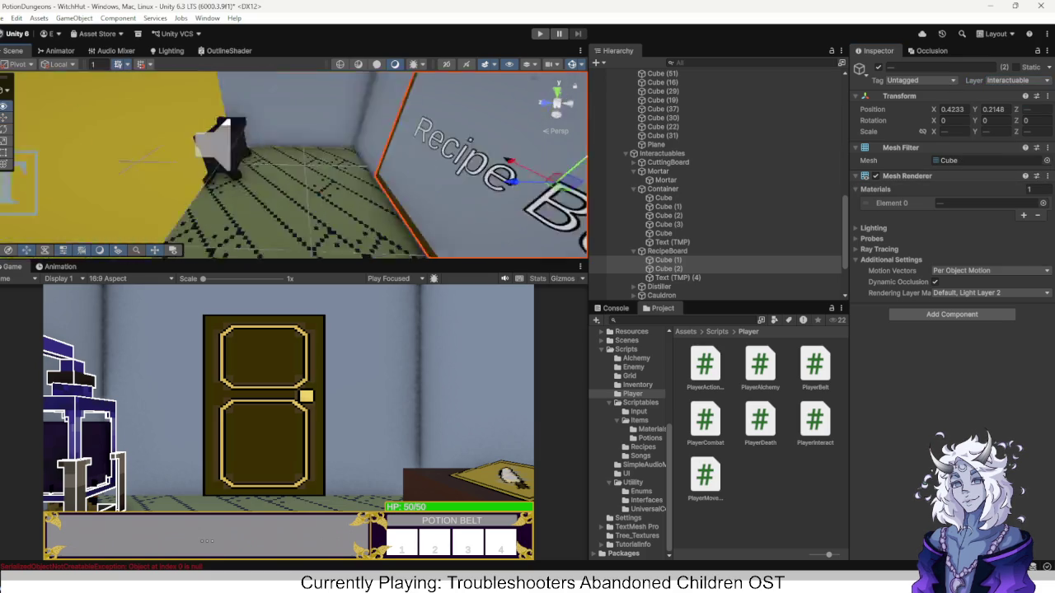
pyautogui.doubleClick(657, 171)
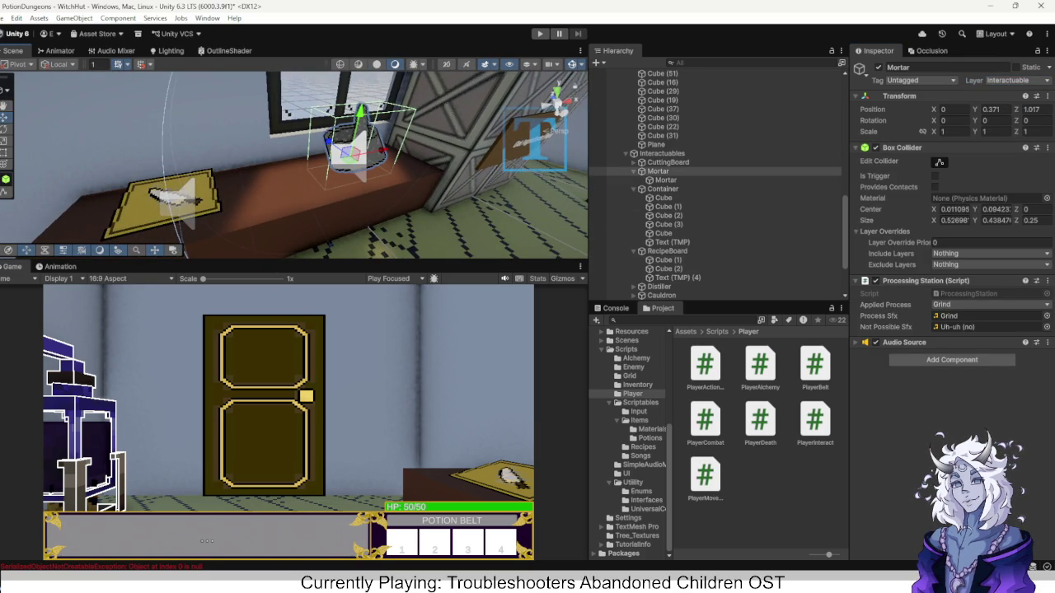
# Give the child Mortar sprite Light Layer 2 rendering and the 8: Outline layer.
pyautogui.click(665, 179)
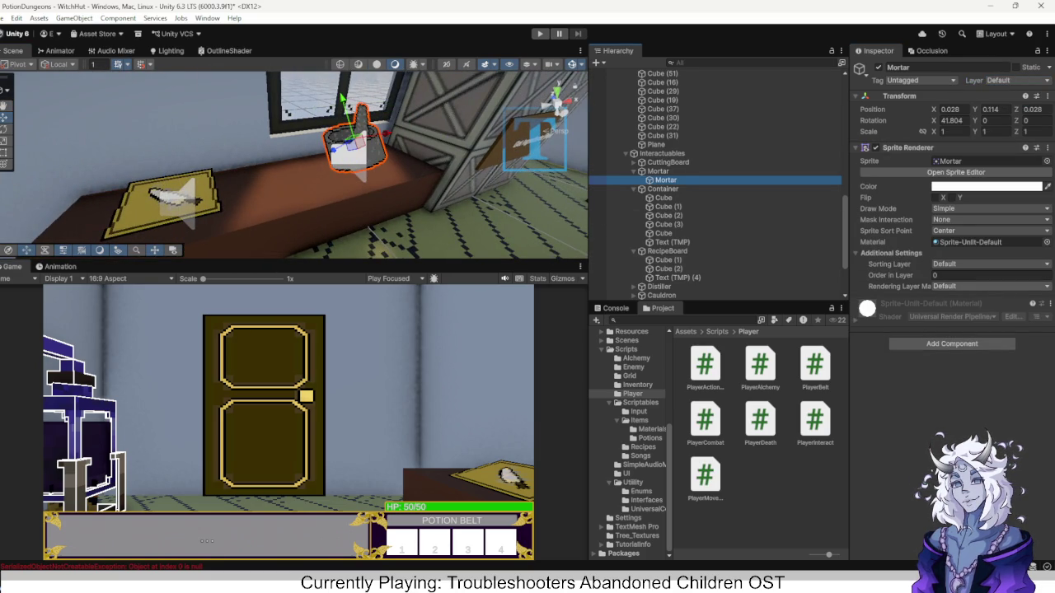
pyautogui.click(988, 286)
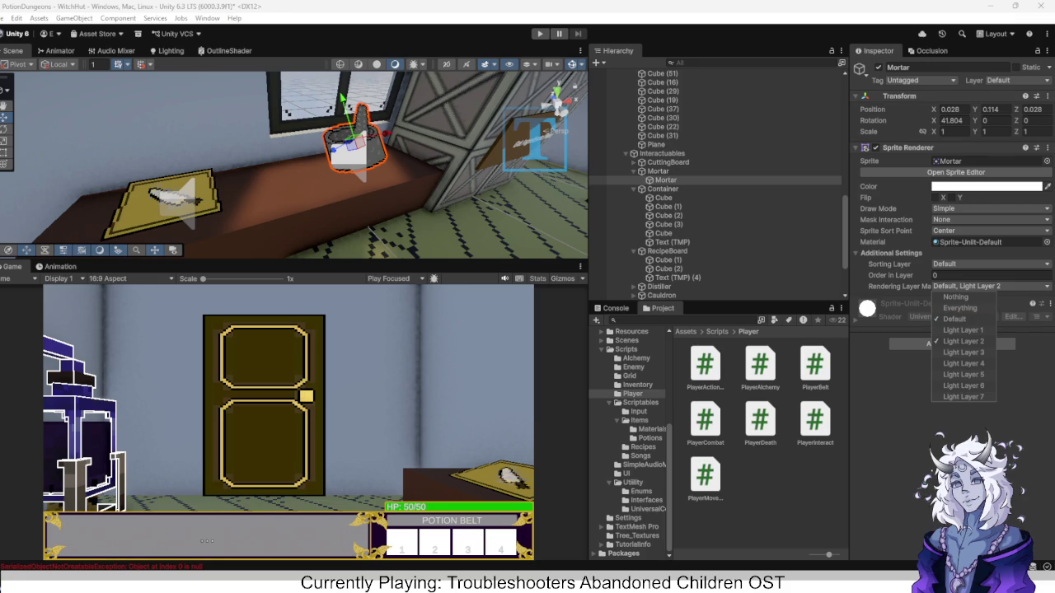
pyautogui.click(1018, 80)
pyautogui.click(989, 191)
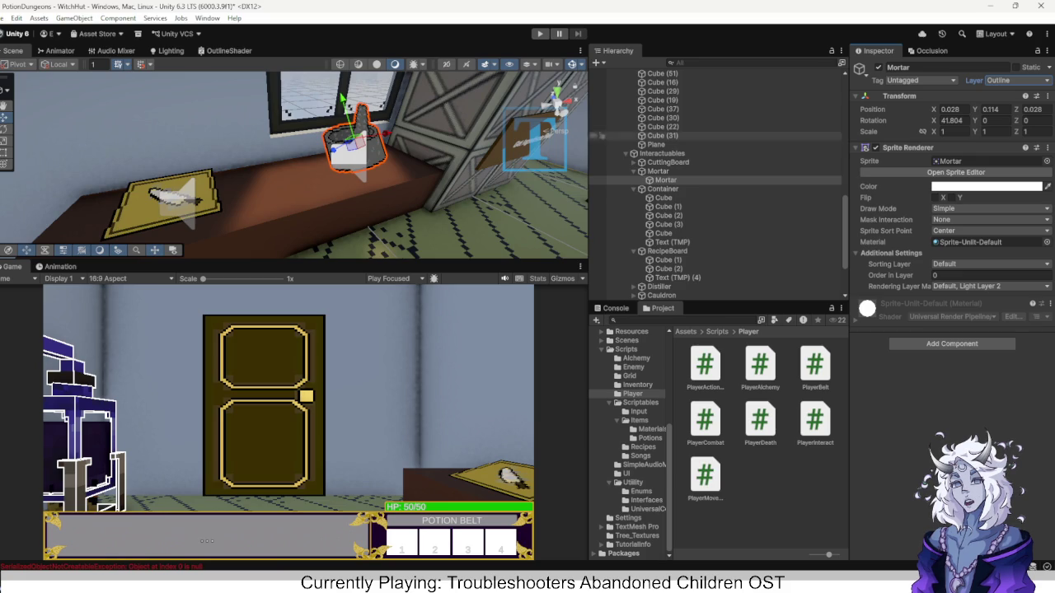
pyautogui.rightClick(678, 172)
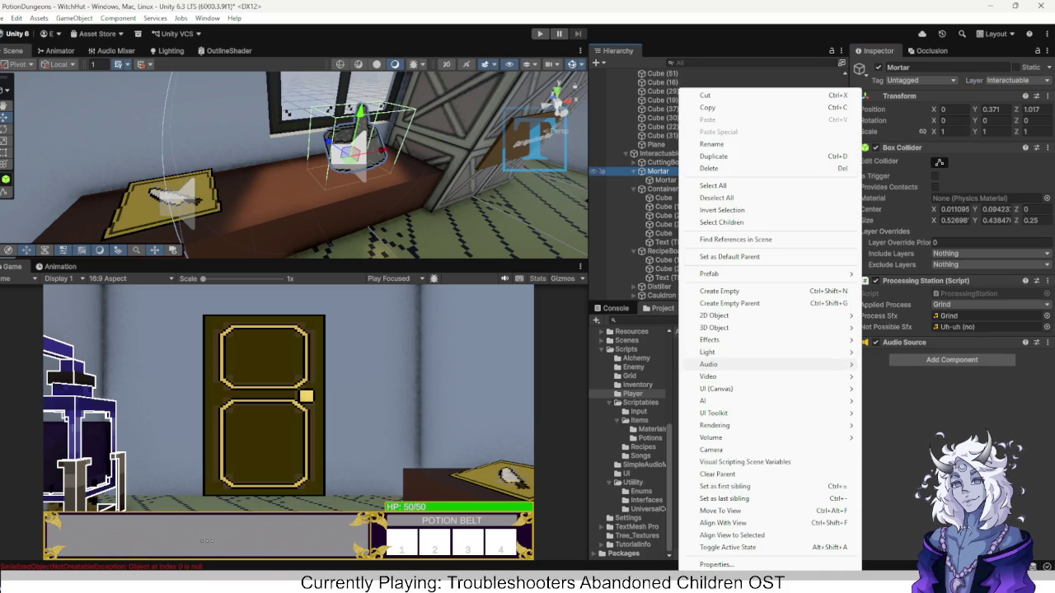
# Create a 3D Plane as a child of the Mortar object.
pyautogui.moveTo(741, 327)
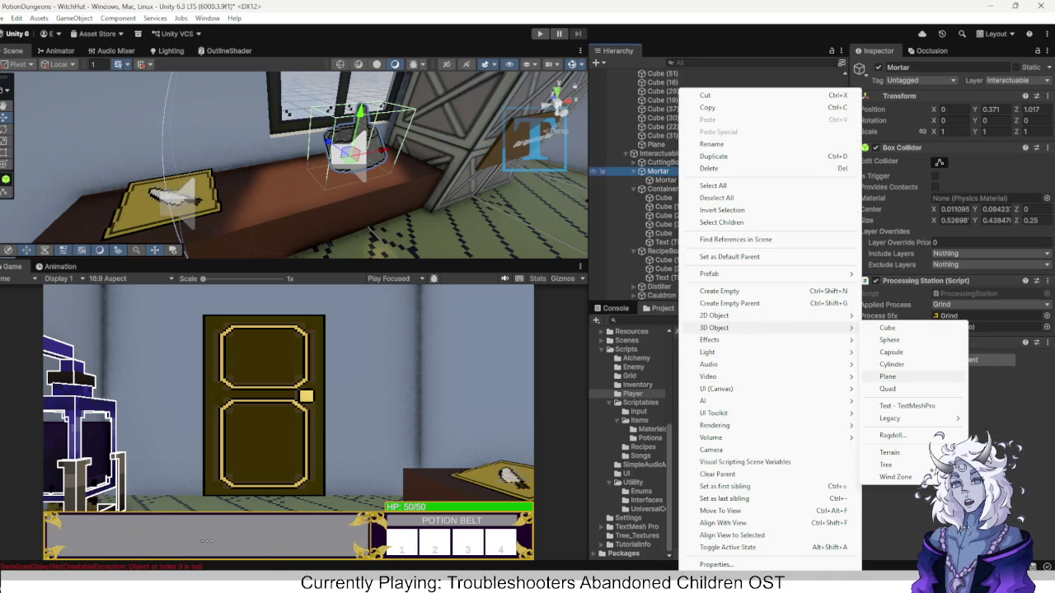
pyautogui.click(887, 376)
pyautogui.click(947, 131)
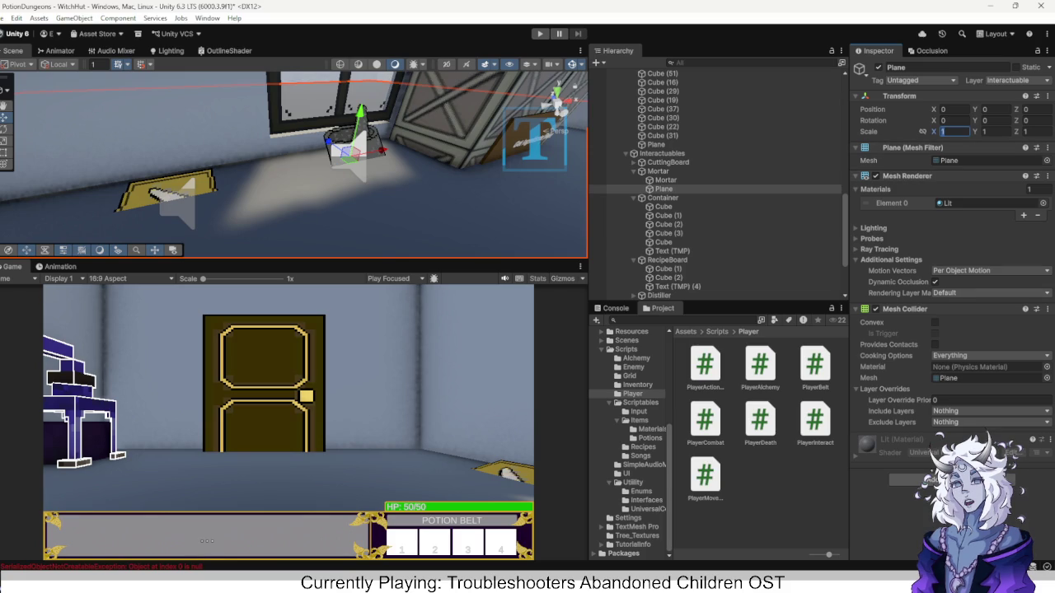
pyautogui.scroll(-2, 659, 220)
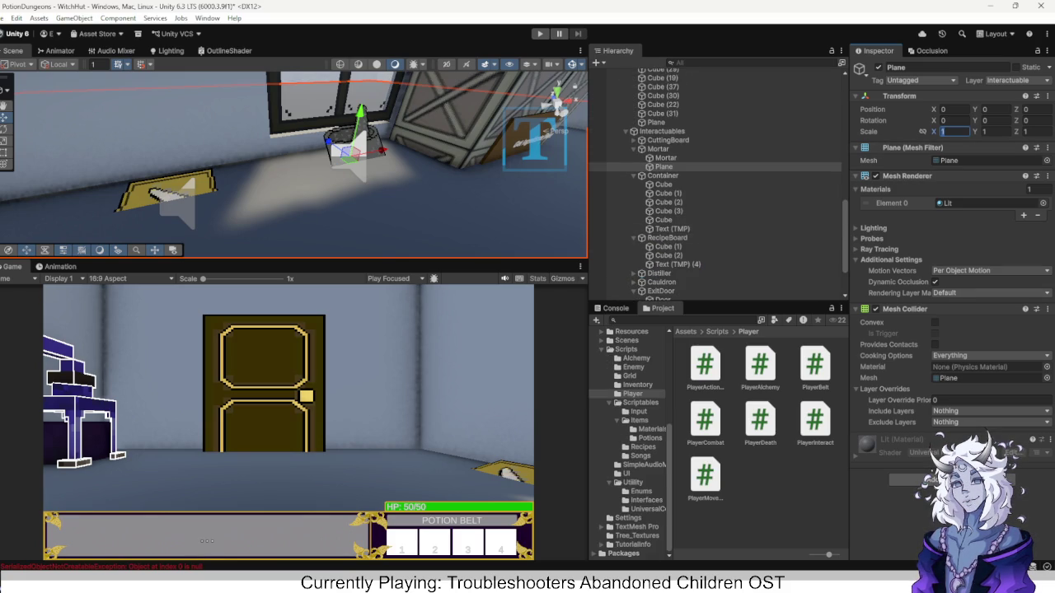
pyautogui.scroll(4, 630, 443)
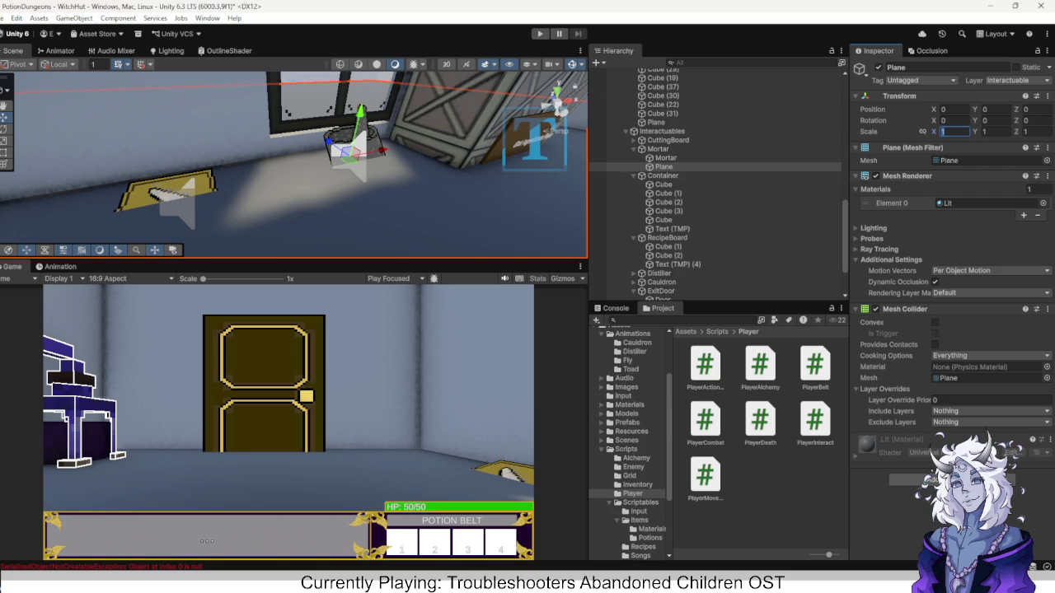
# Browse the Project to Images/Textures/Items/Decoration and reselect the new Plane under Mortar.
pyautogui.click(626, 386)
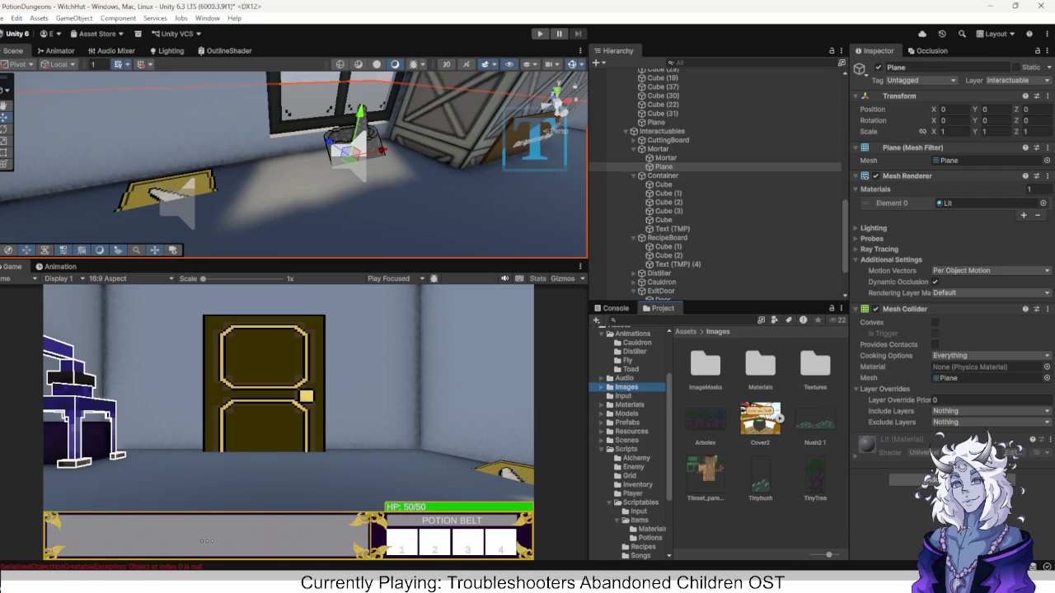
pyautogui.doubleClick(815, 366)
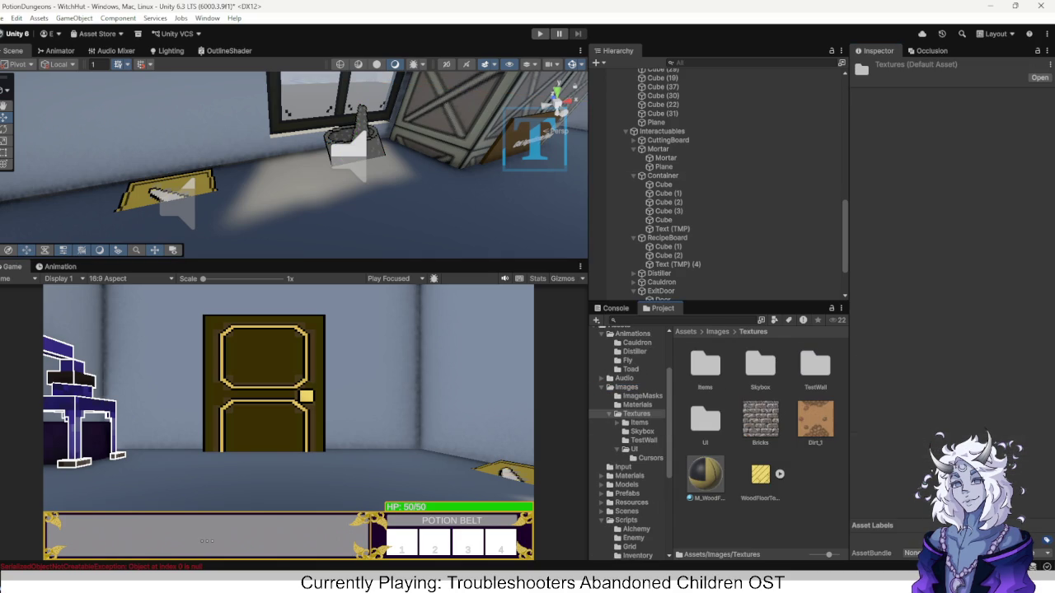
pyautogui.doubleClick(704, 366)
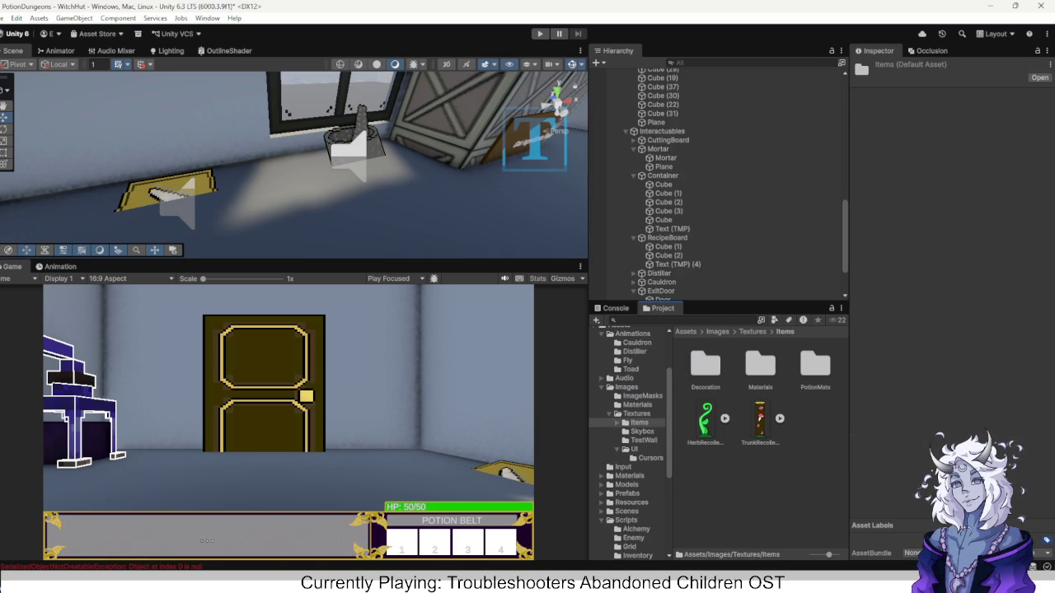
pyautogui.doubleClick(814, 364)
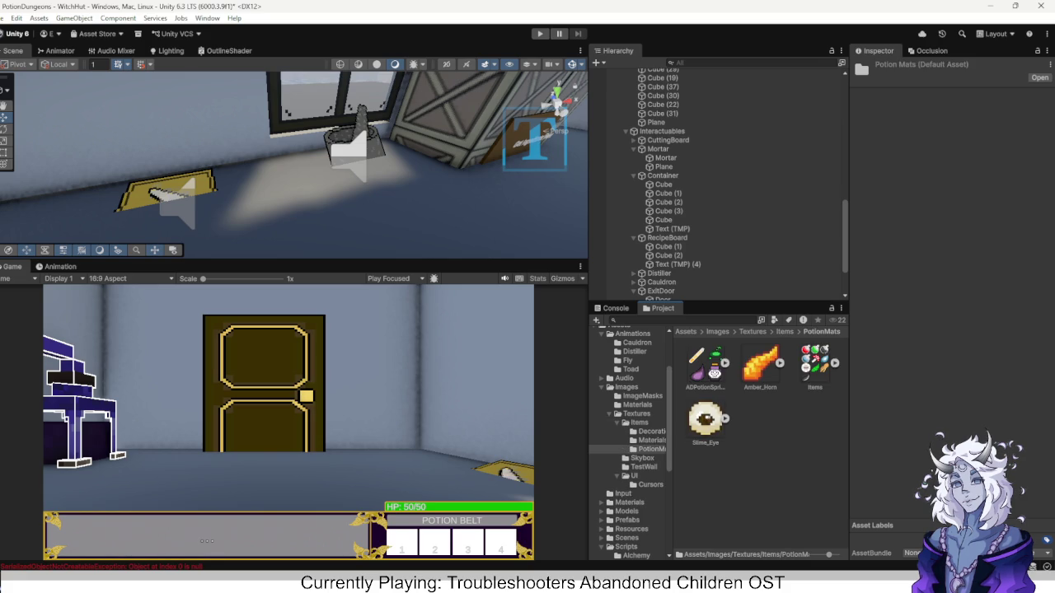
pyautogui.press('BackSpace')
pyautogui.press('Left')
pyautogui.press('Left')
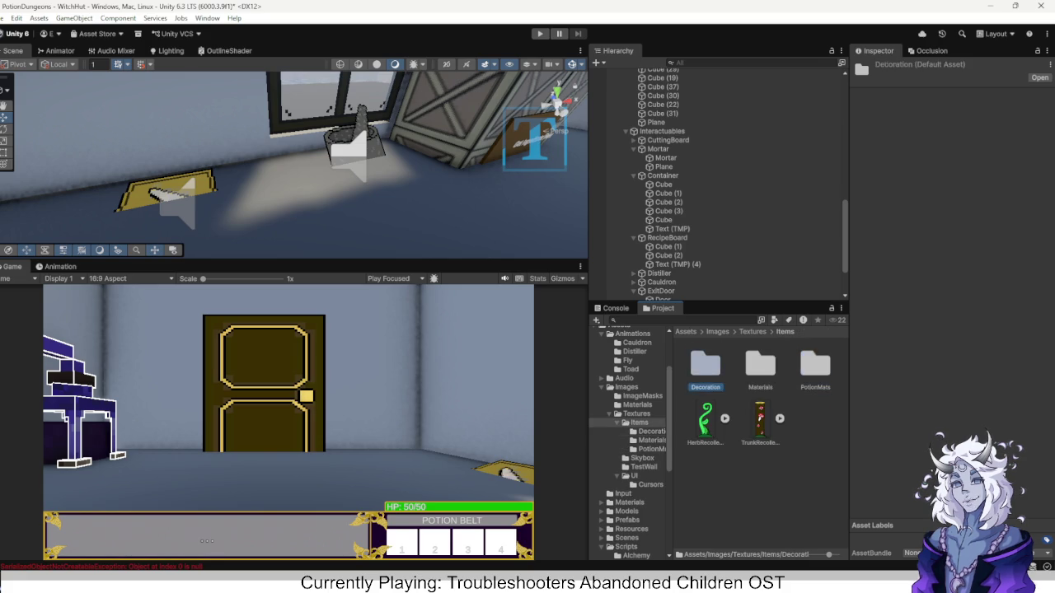
pyautogui.press('Return')
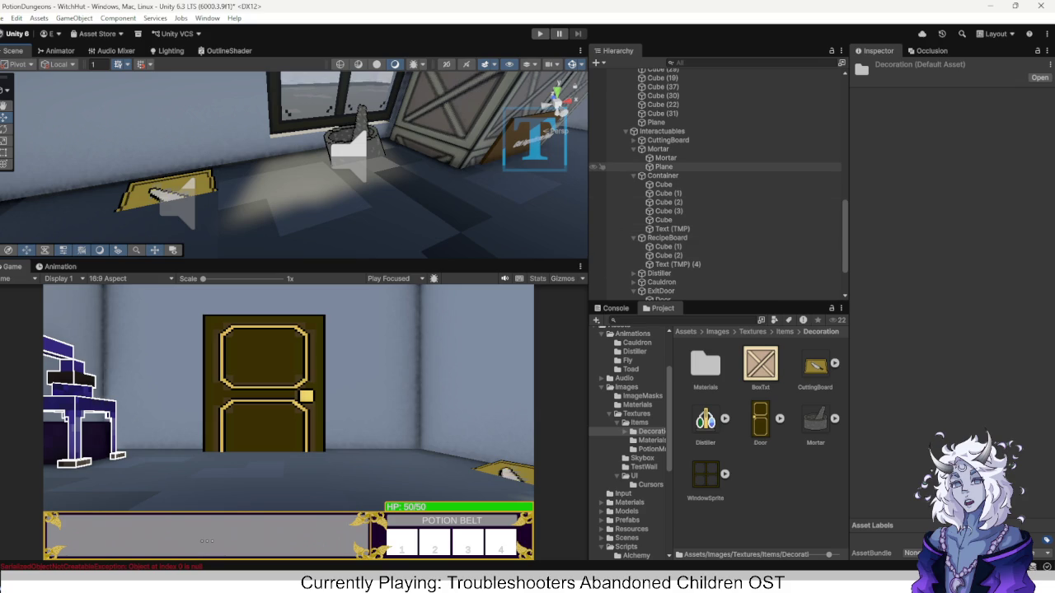
pyautogui.click(663, 167)
pyautogui.click(948, 131)
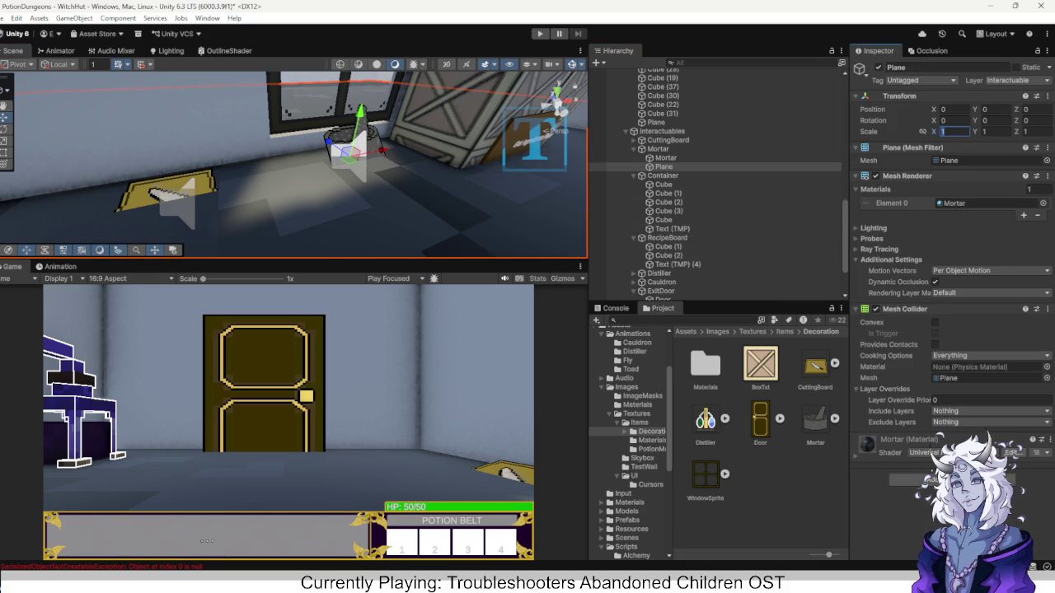
# Scale the Mortar plane to 0.05 on X, Y and Z, after first trying 0.1.
pyautogui.write('0.1')
pyautogui.press('Tab')
pyautogui.write('0.1')
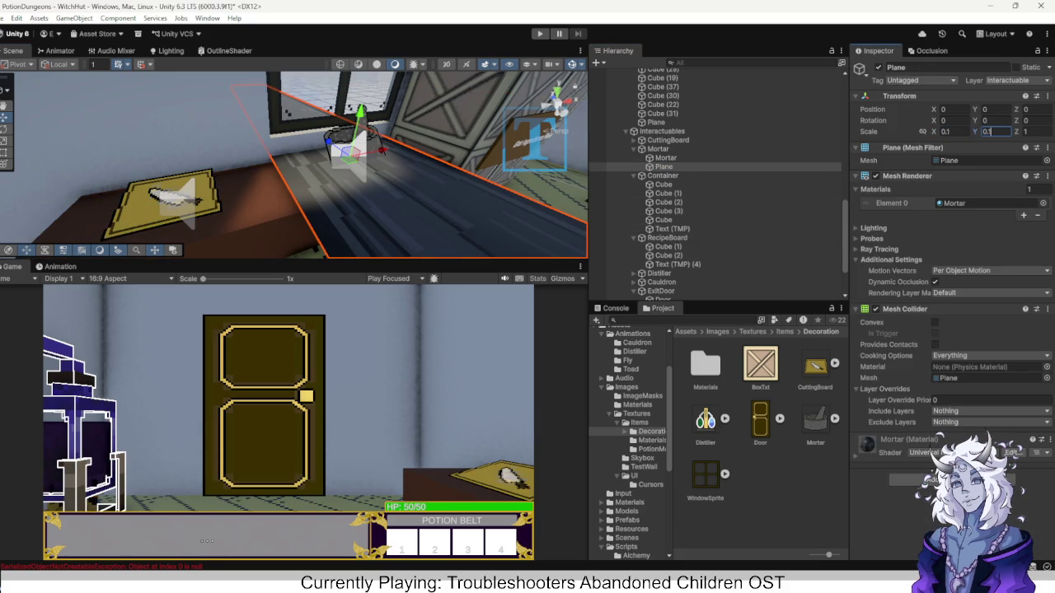
pyautogui.press('Tab')
pyautogui.write('0.1')
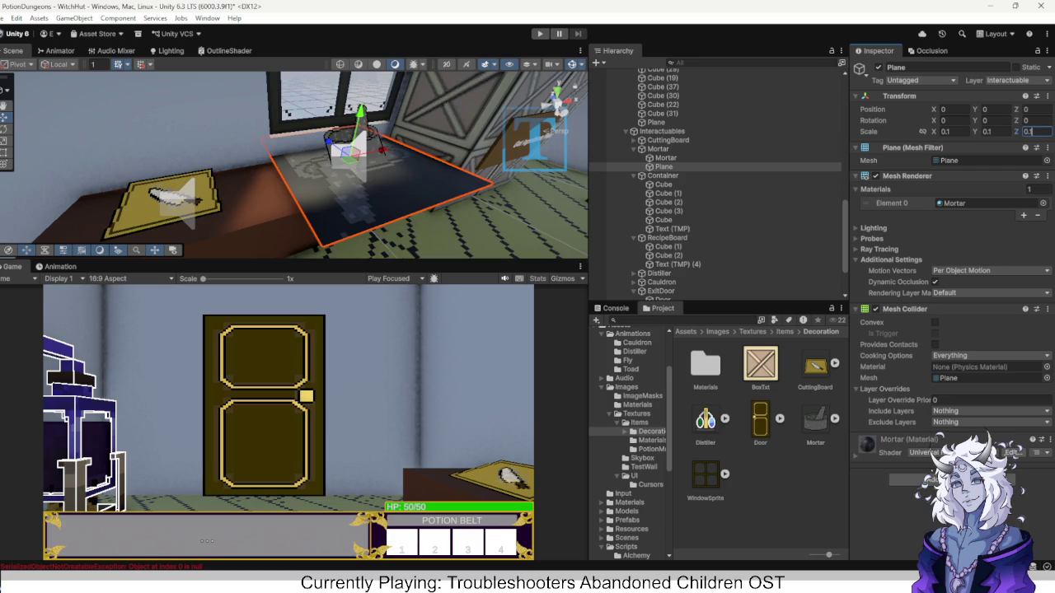
pyautogui.moveTo(296, 164)
pyautogui.mouseDown()
pyautogui.moveTo(231, 145)
pyautogui.moveTo(454, 218)
pyautogui.moveTo(412, 173)
pyautogui.moveTo(472, 122)
pyautogui.moveTo(279, 186)
pyautogui.mouseUp()
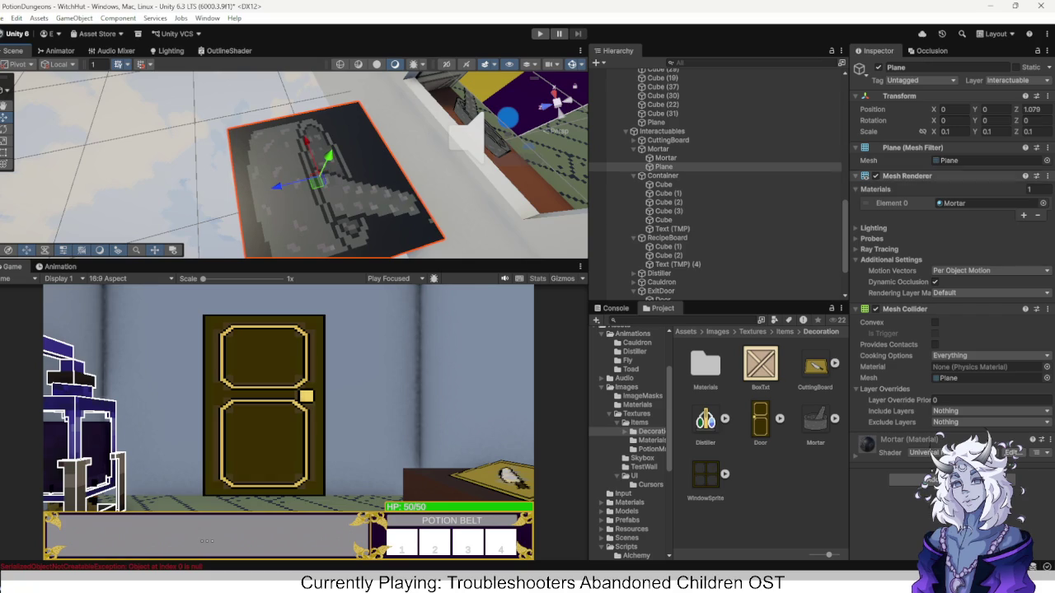
pyautogui.write('0.05')
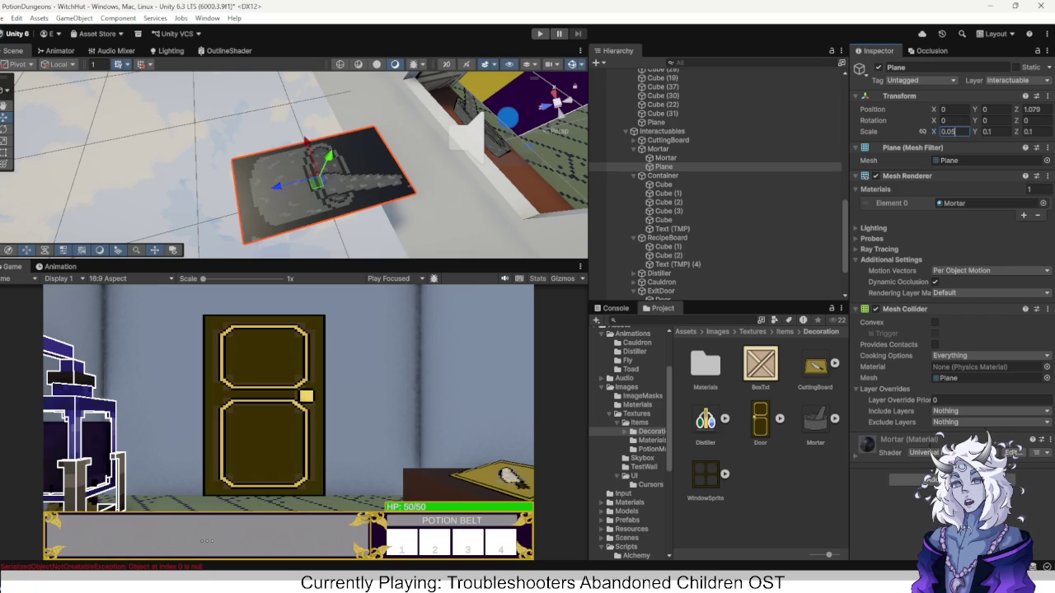
pyautogui.write('0.05')
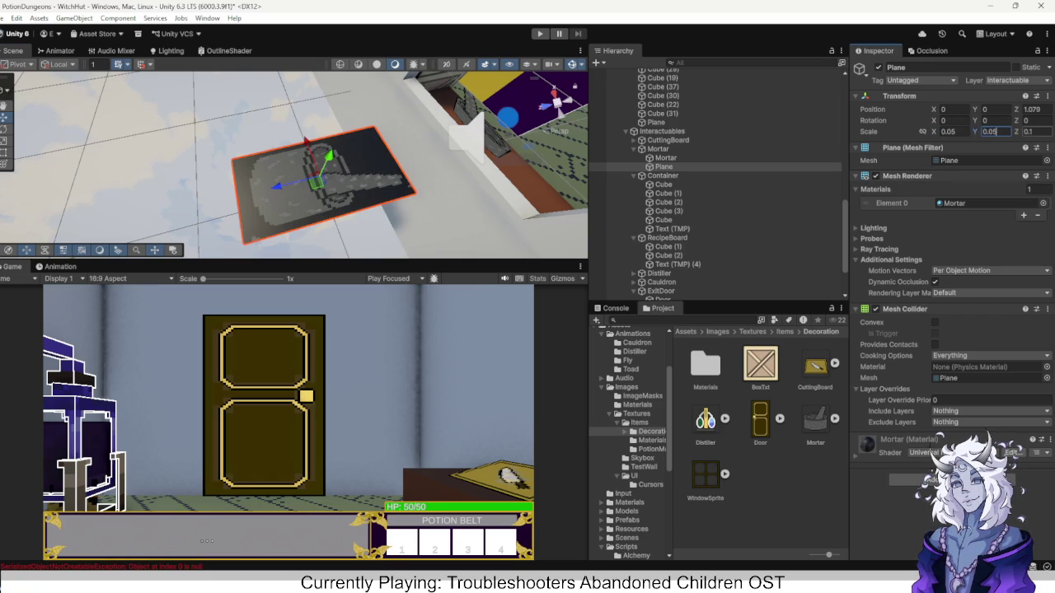
pyautogui.write('0.05')
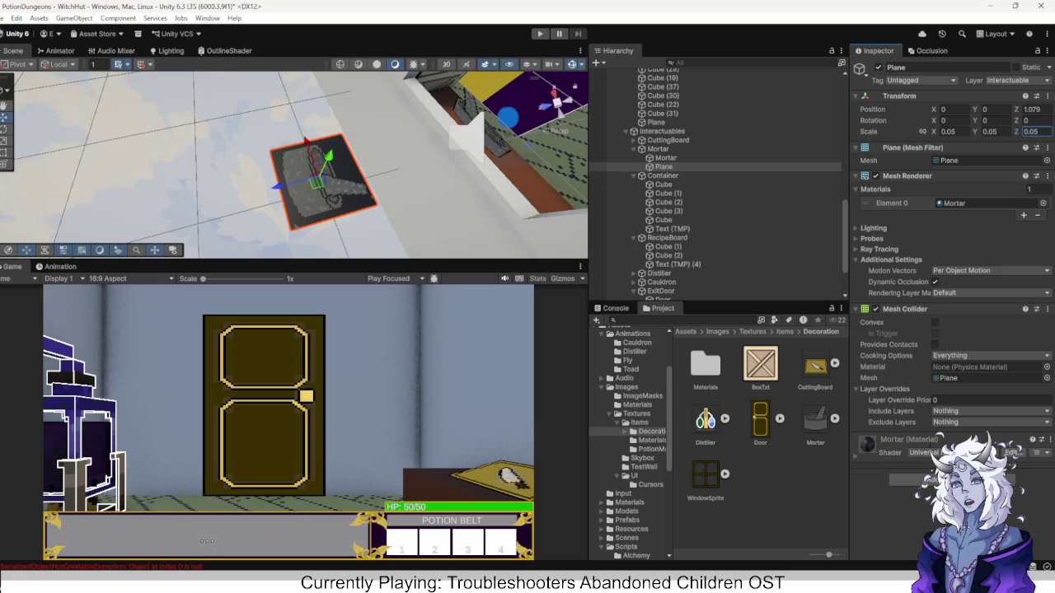
pyautogui.click(968, 292)
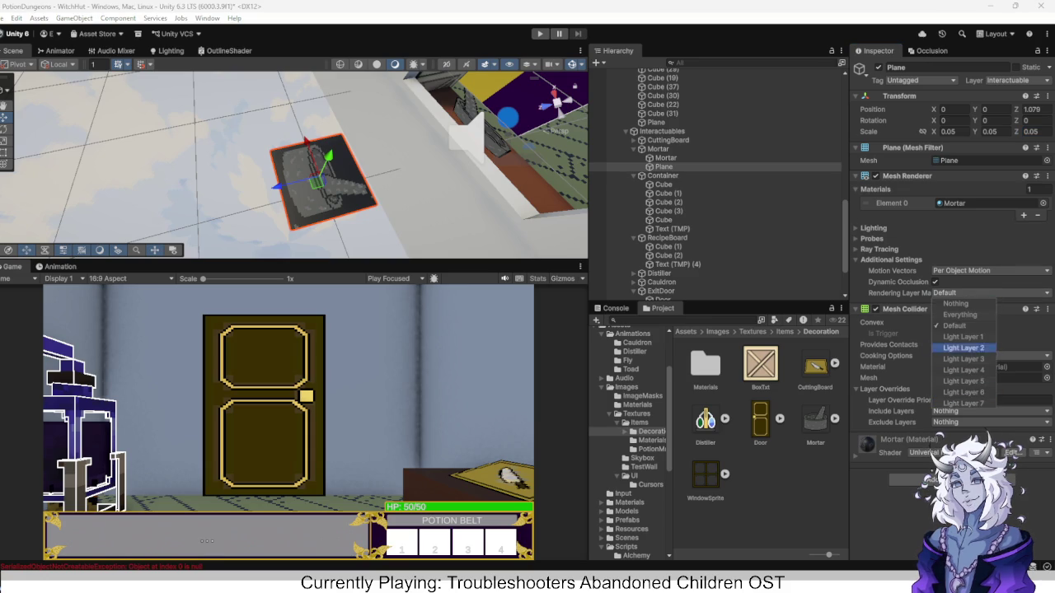
# Give the plane Light Layer 2 and the Outline layer, then select the Mortar material.
pyautogui.click(962, 348)
pyautogui.click(1010, 80)
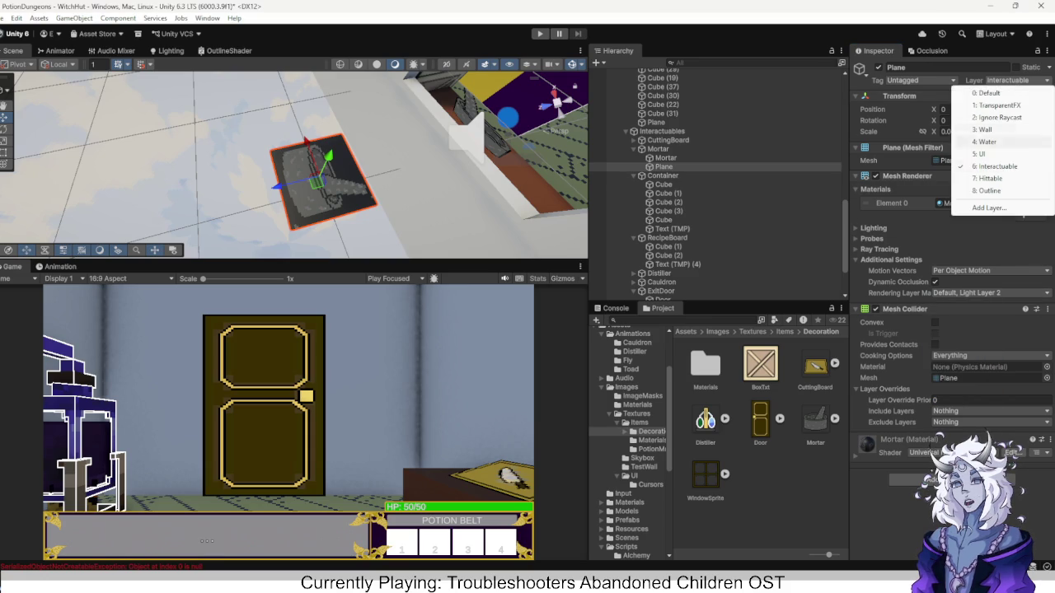
pyautogui.click(988, 190)
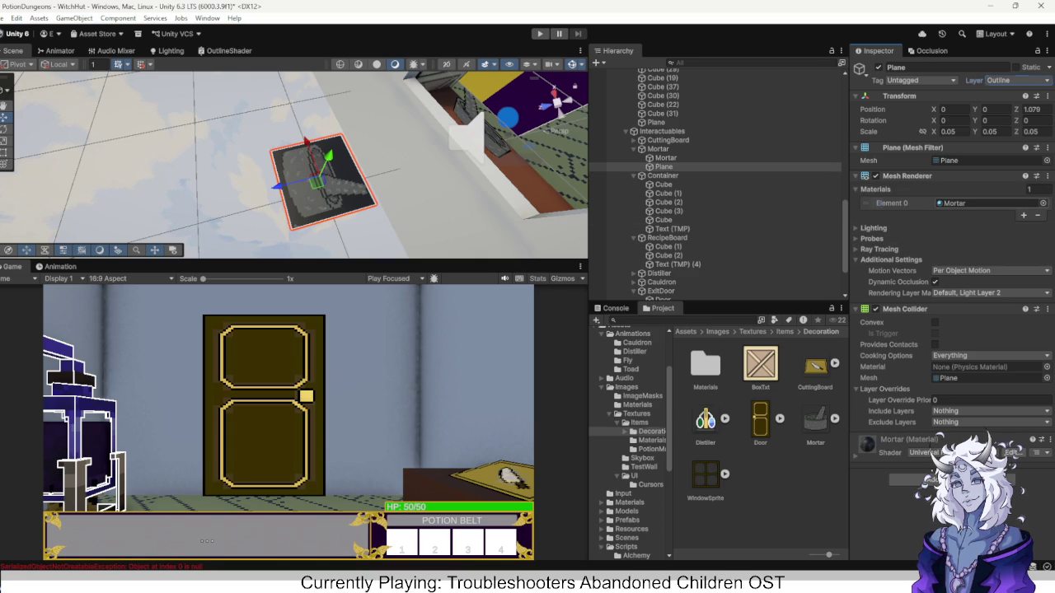
pyautogui.doubleClick(704, 367)
pyautogui.click(700, 362)
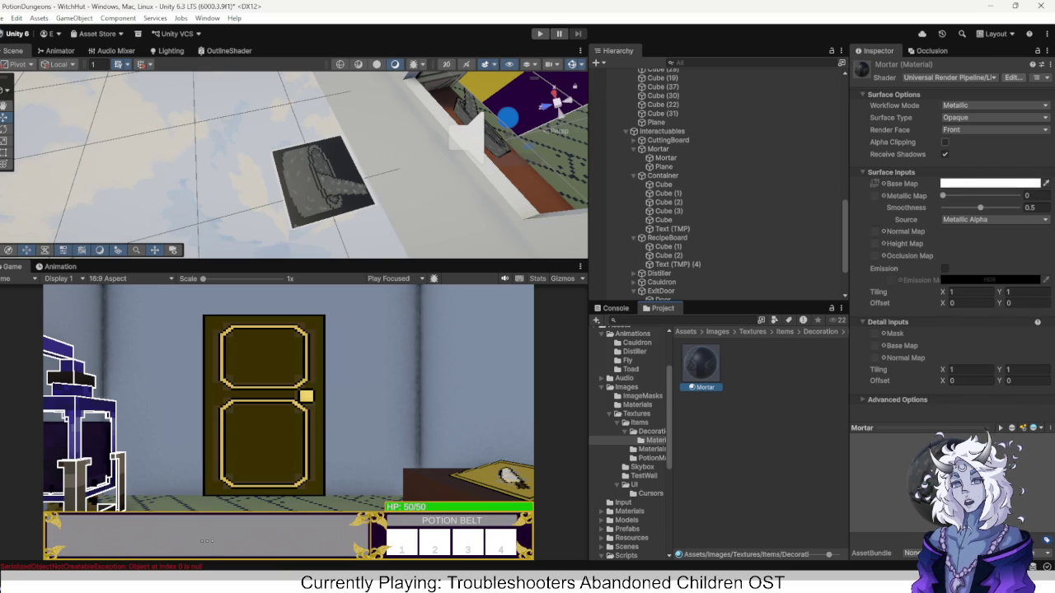
# Enable Alpha Clipping on the Mortar material and reselect the Mortar plane.
pyautogui.click(944, 142)
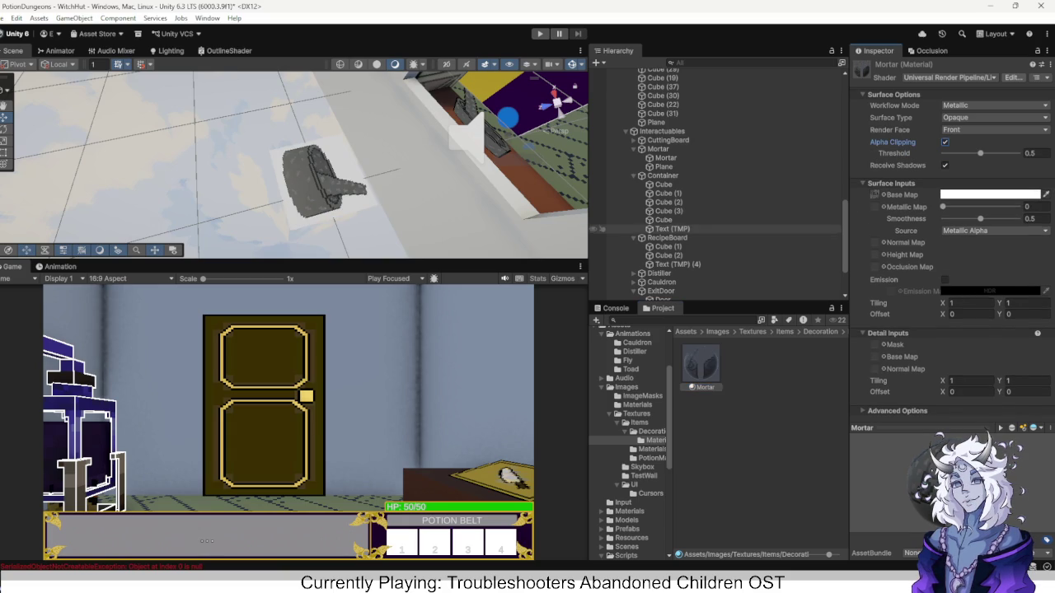
pyautogui.moveTo(395, 164); pyautogui.dragTo(313, 148)
pyautogui.press('f')
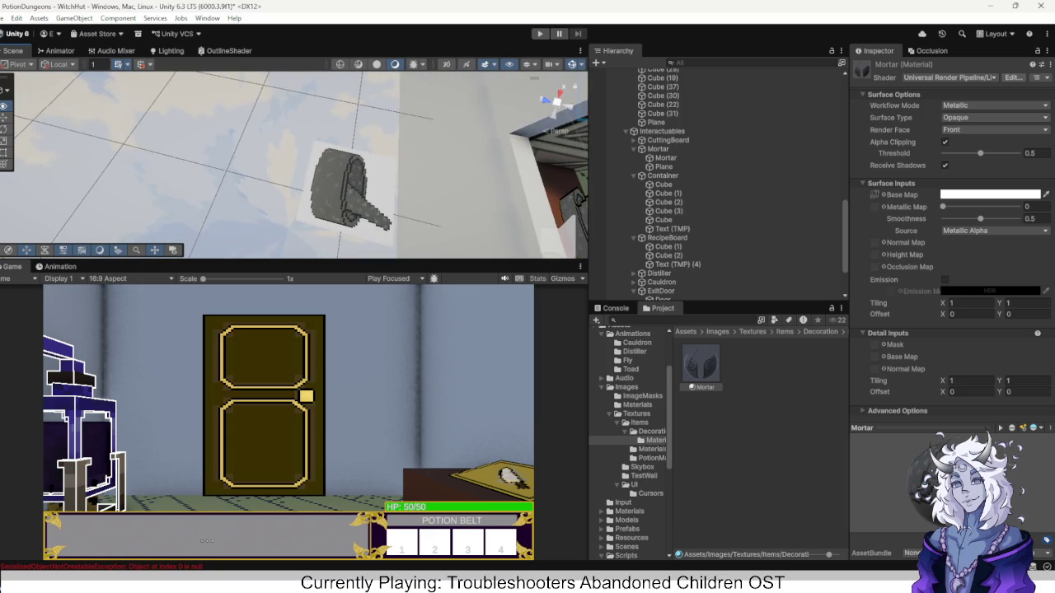
pyautogui.hotkey('shift', 'd')
pyautogui.click(663, 166)
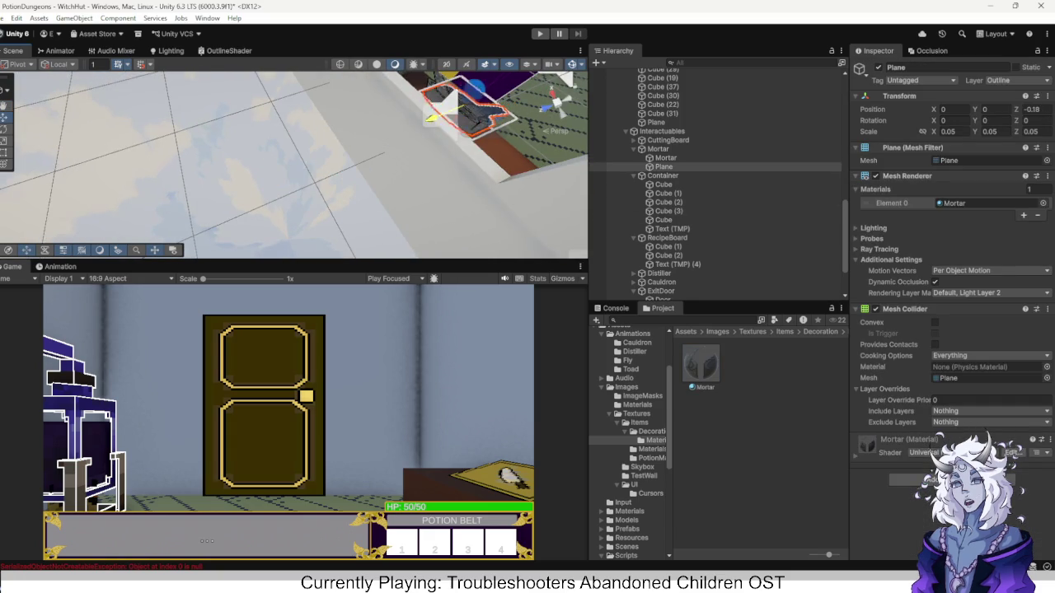
pyautogui.press('f')
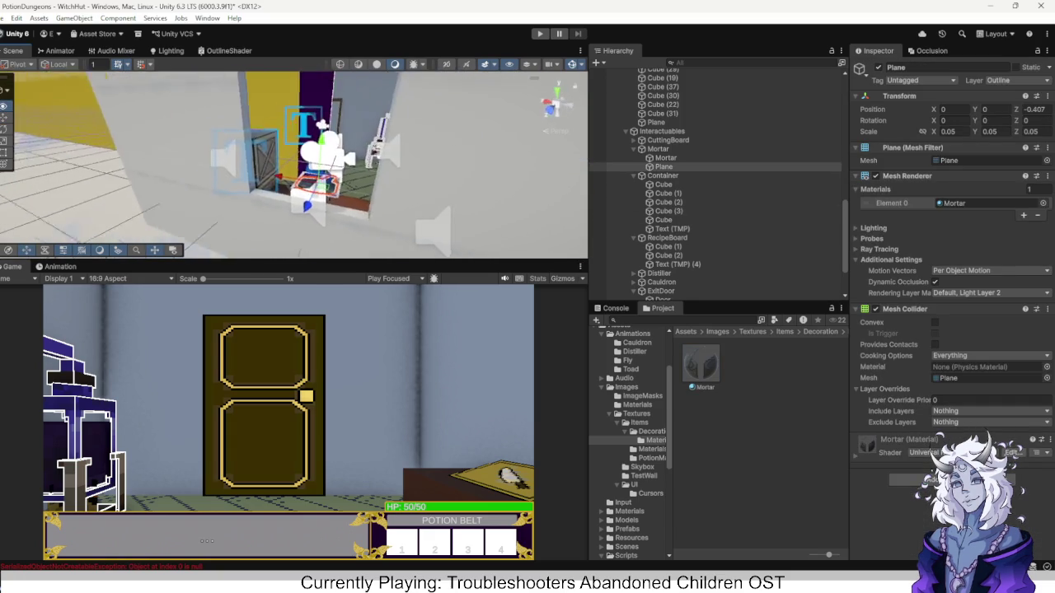
# Rotate the mortar plane to X 60, Y 180 and slide it onto the tabletop.
pyautogui.scroll(-5, 294, 165)
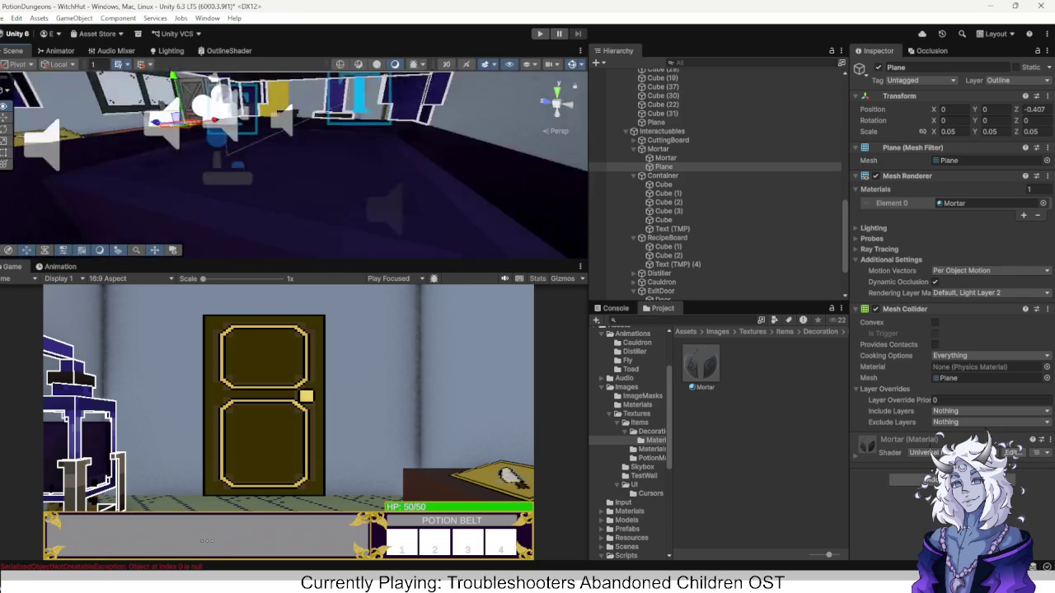
pyautogui.moveTo(329, 169); pyautogui.dragTo(375, 172)
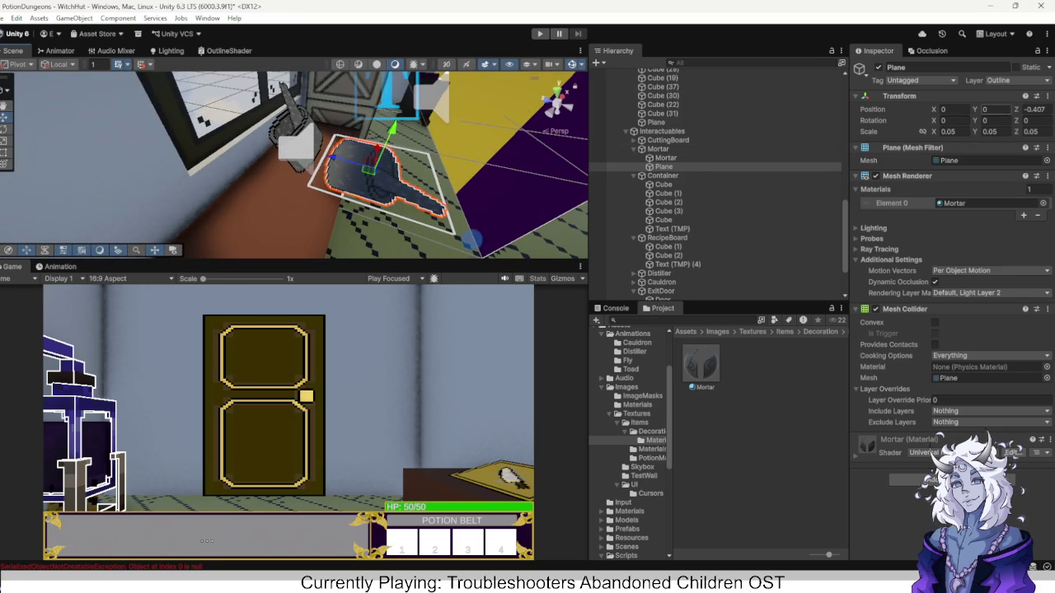
pyautogui.write('180')
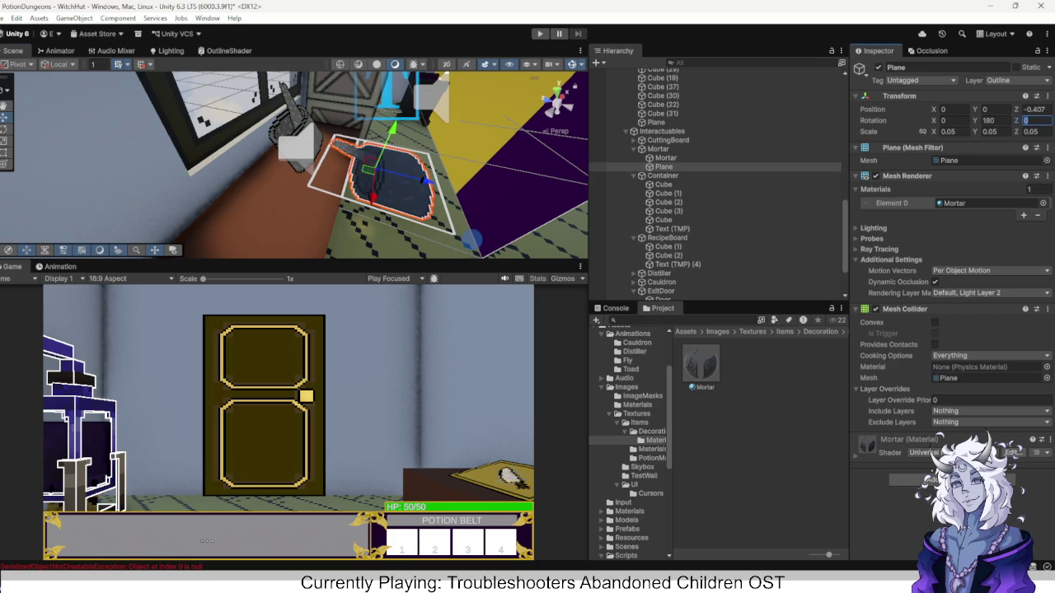
pyautogui.write('60')
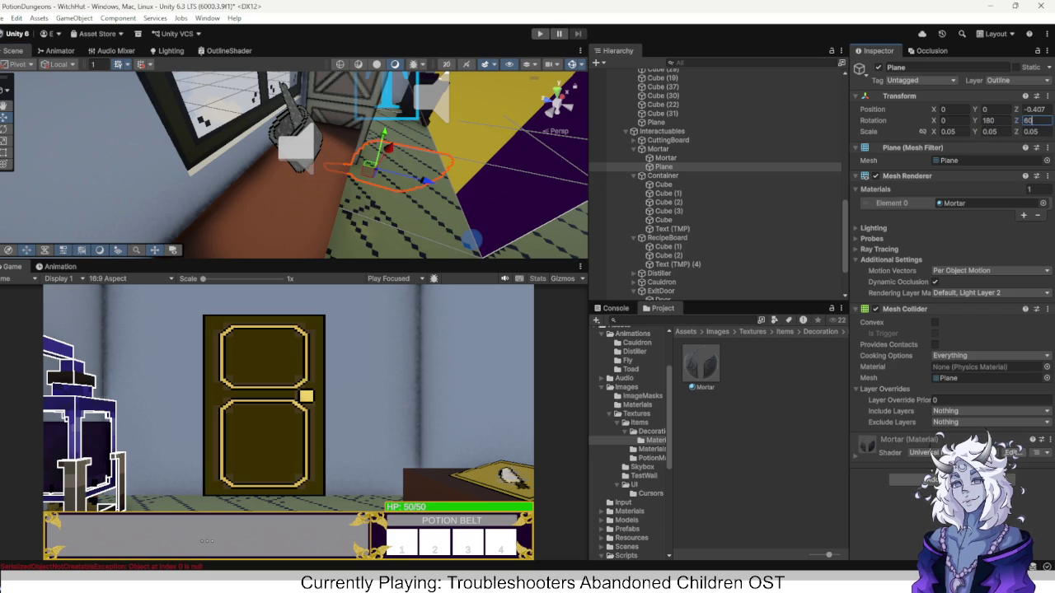
pyautogui.write('0')
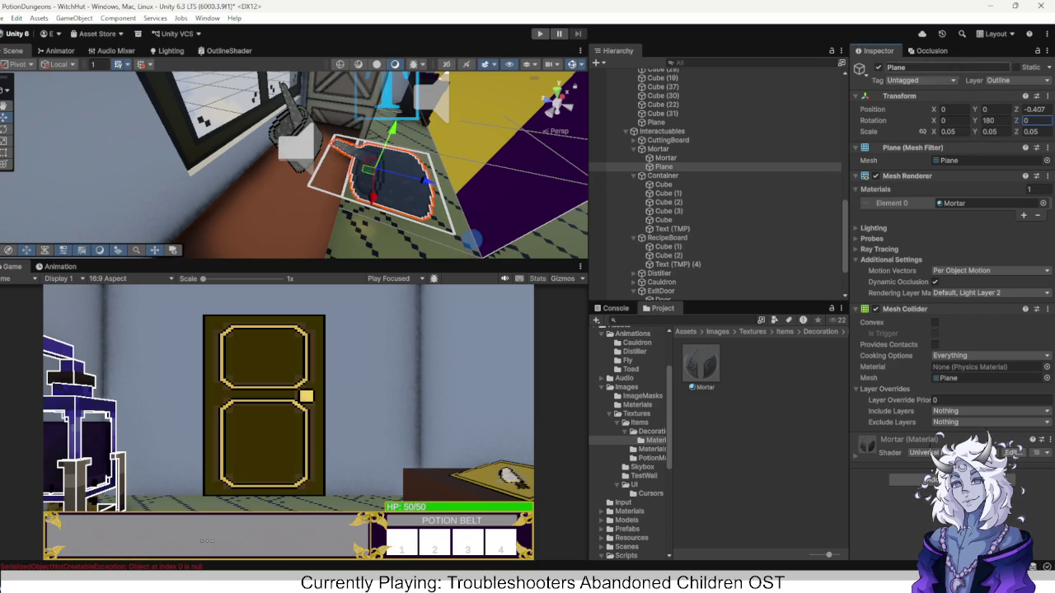
pyautogui.write('60')
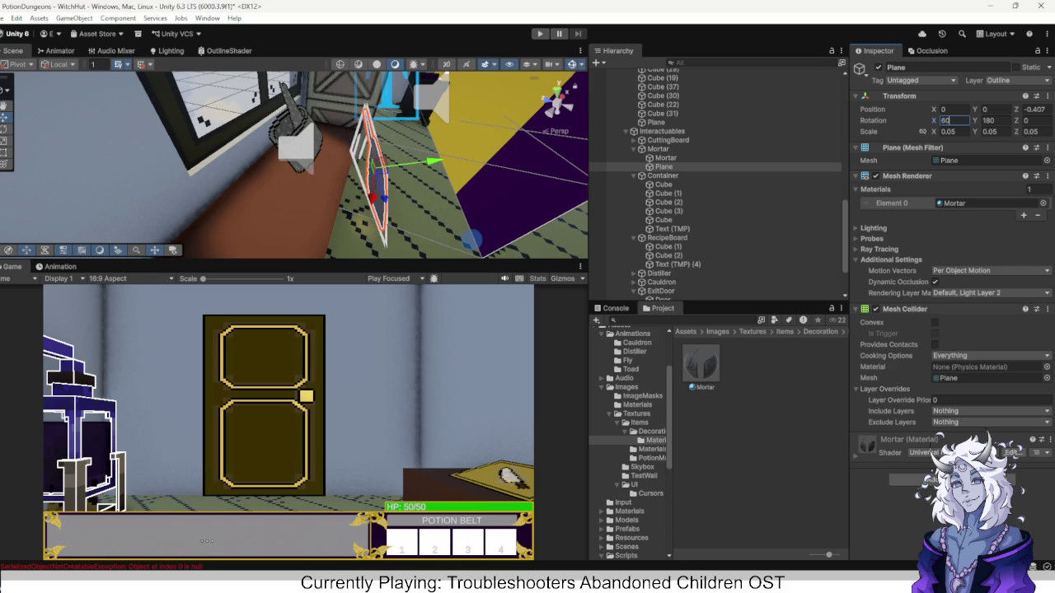
pyautogui.press('Return')
pyautogui.press('f')
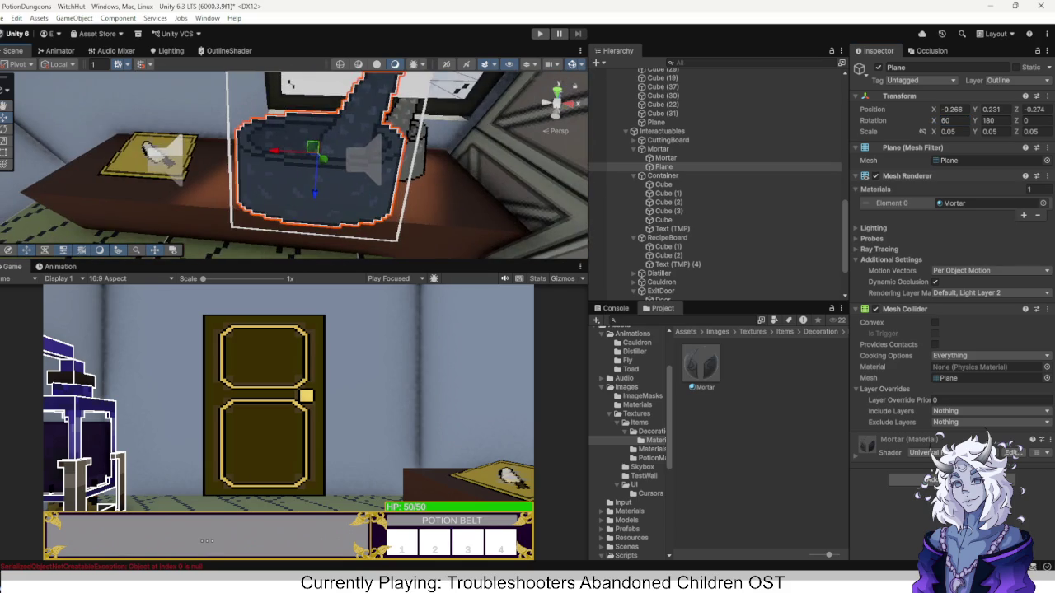
pyautogui.moveTo(313, 153)
pyautogui.mouseDown()
pyautogui.moveTo(422, 167)
pyautogui.moveTo(407, 148)
pyautogui.moveTo(330, 165)
pyautogui.moveTo(303, 153)
pyautogui.mouseUp()
pyautogui.press('f')
pyautogui.click(664, 157)
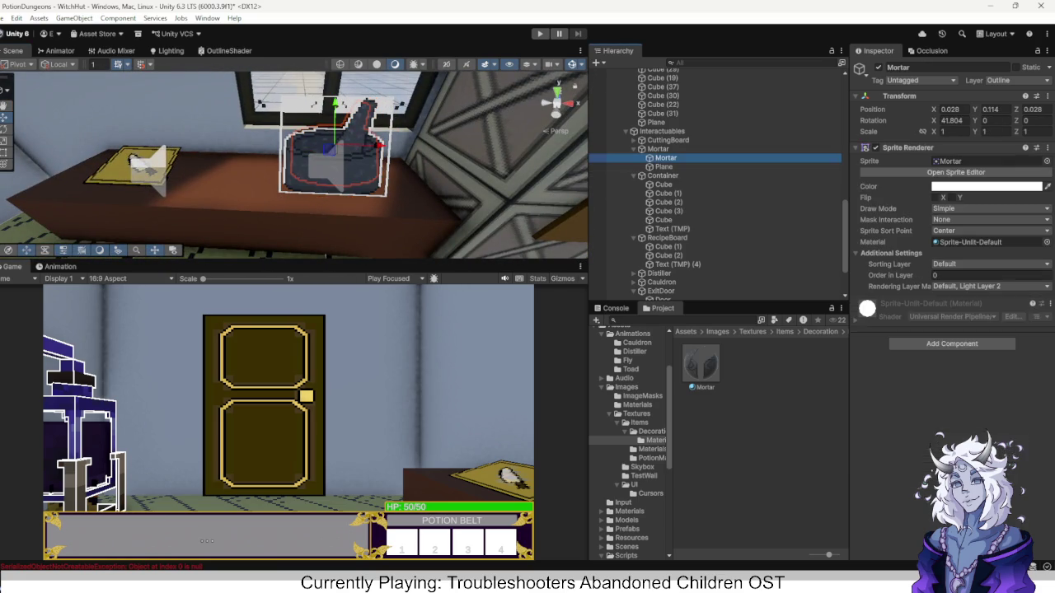
# Delete the old Mortar sprite, leaving only the Plane under Mortar.
pyautogui.press('Delete')
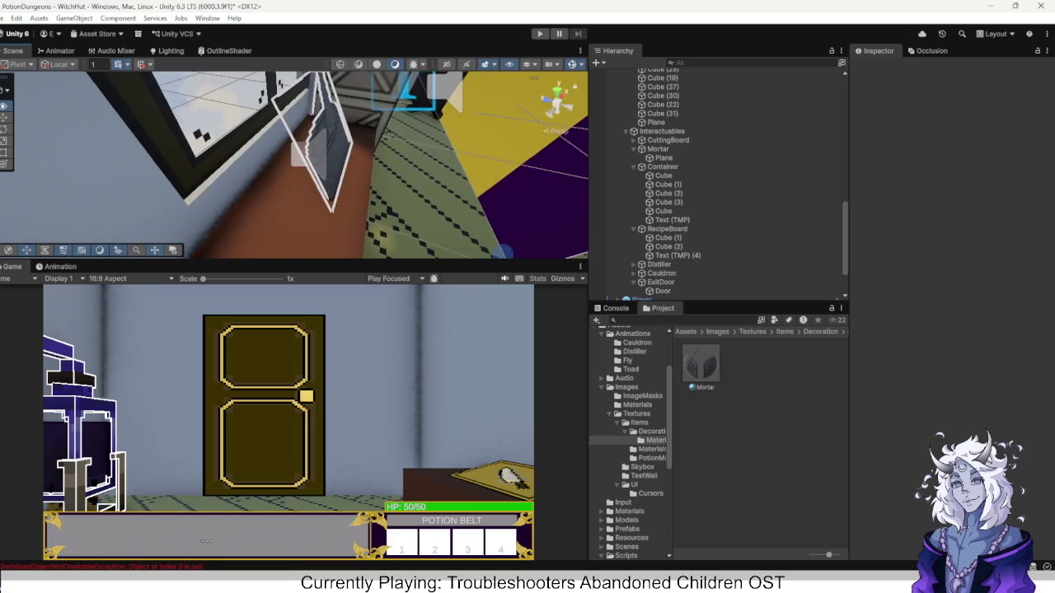
pyautogui.click(605, 158)
pyautogui.rightClick(606, 158)
pyautogui.click(601, 202)
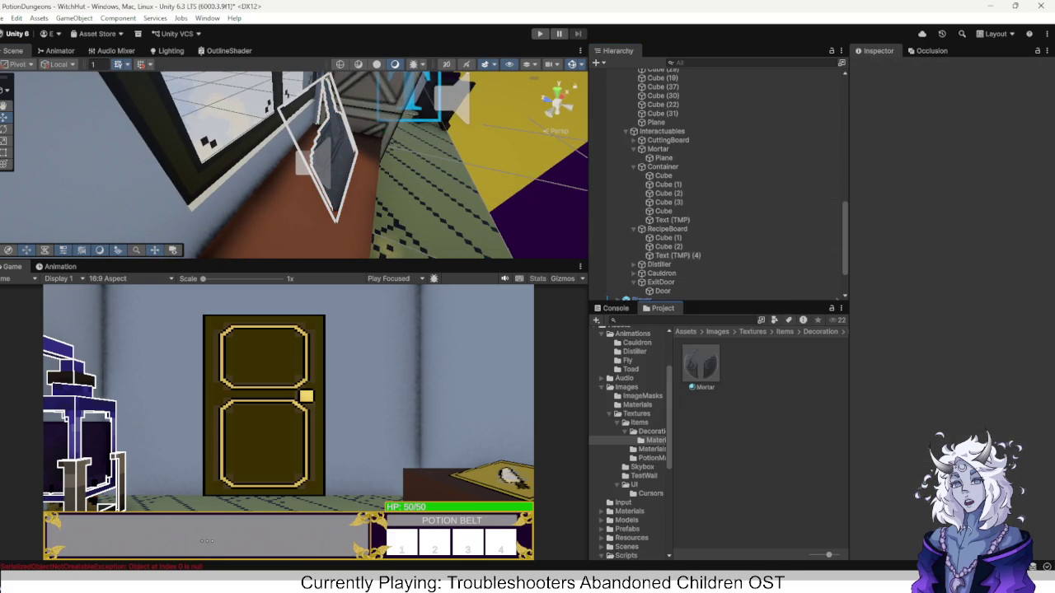
# Inspect the CuttingBoard, Cube (30) and Mortar objects in the Hierarchy.
pyautogui.click(169, 194)
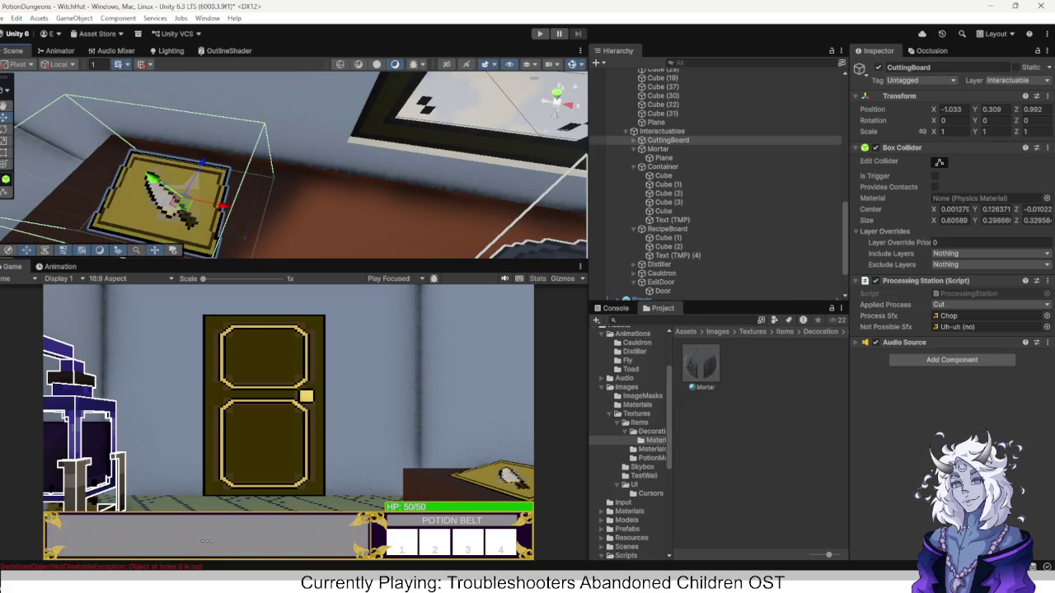
pyautogui.click(169, 194)
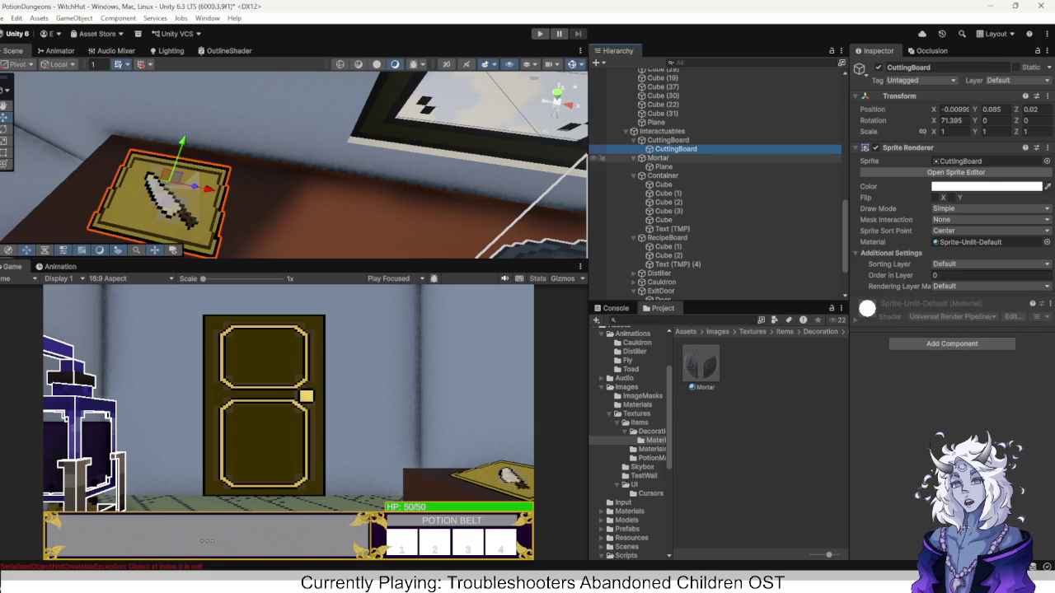
pyautogui.click(667, 140)
pyautogui.rightClick(663, 167)
pyautogui.press('Escape')
pyautogui.press('f')
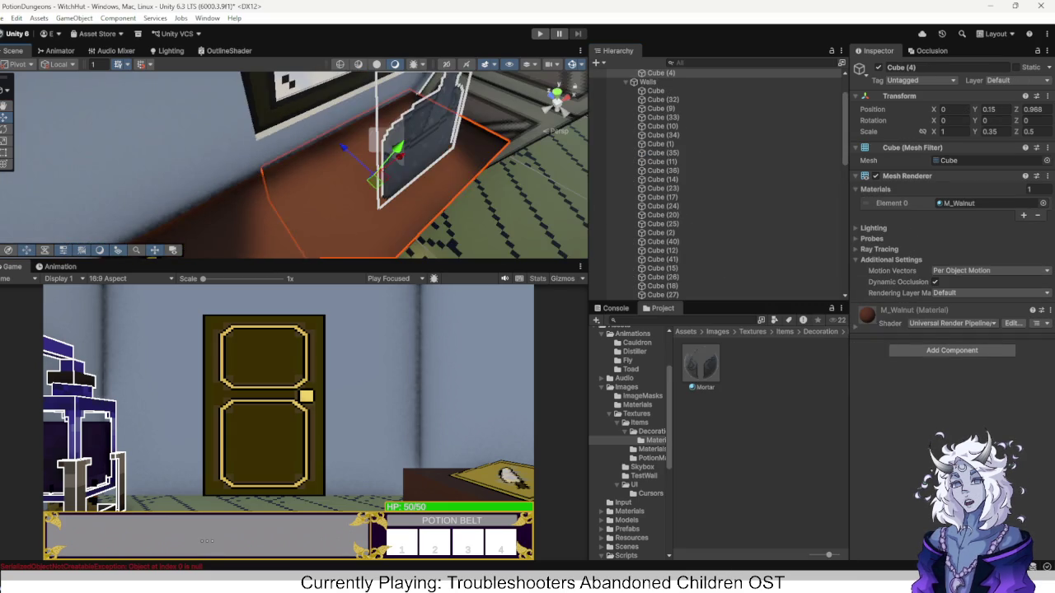
pyautogui.click(664, 224)
pyautogui.rightClick(663, 224)
pyautogui.press('Escape')
pyautogui.click(659, 286)
pyautogui.scroll(10, 655, 182)
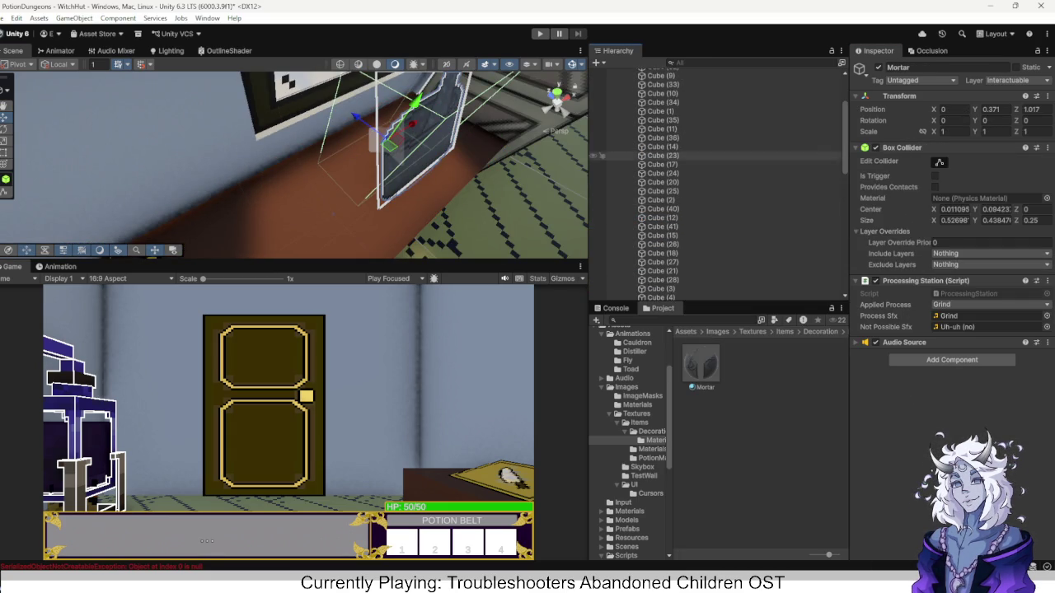
# Frame the CuttingBoard sprite, orbit to look down over the table, and select the mortar plane.
pyautogui.click(649, 135)
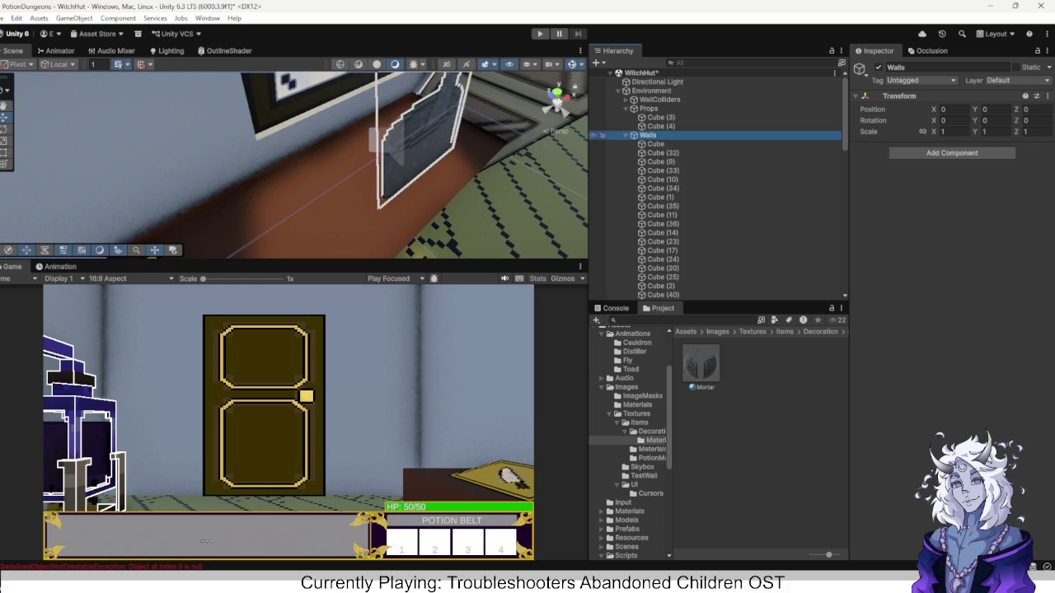
pyautogui.click(632, 135)
pyautogui.click(641, 152)
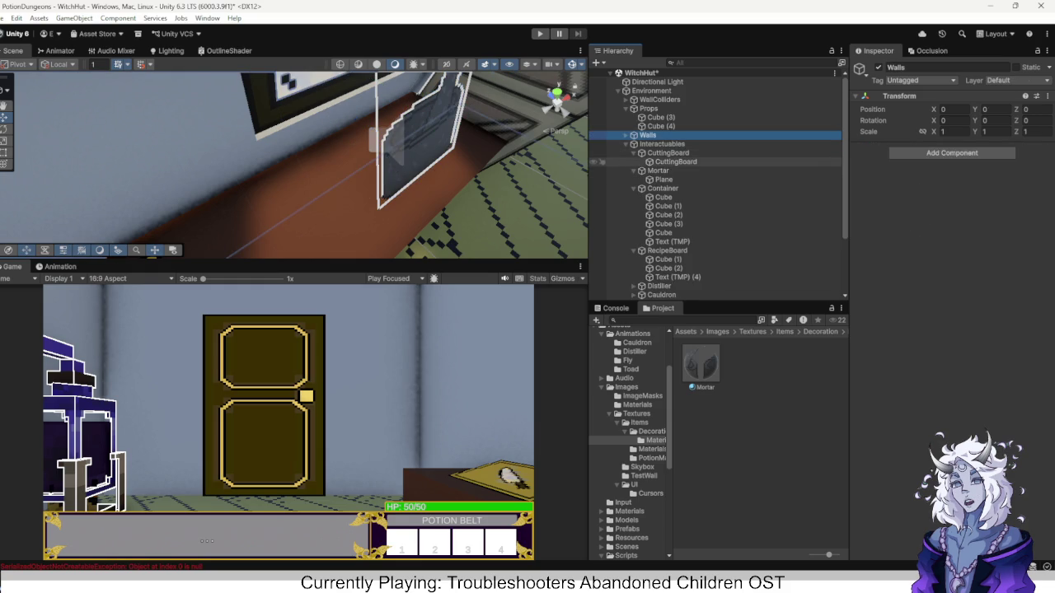
pyautogui.click(675, 161)
pyautogui.press('f')
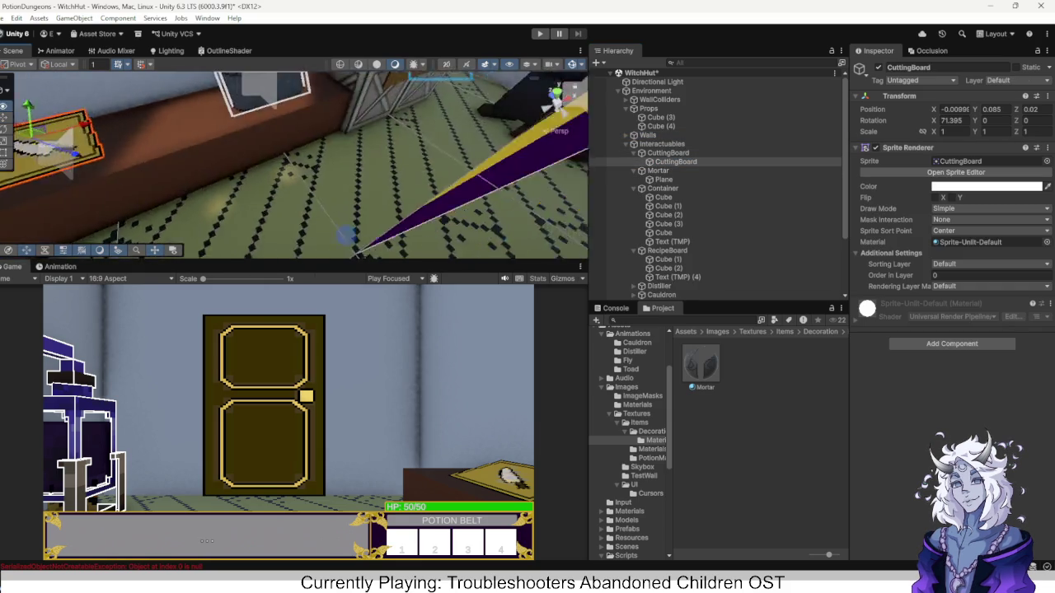
pyautogui.moveTo(297, 165); pyautogui.dragTo(595, 171)
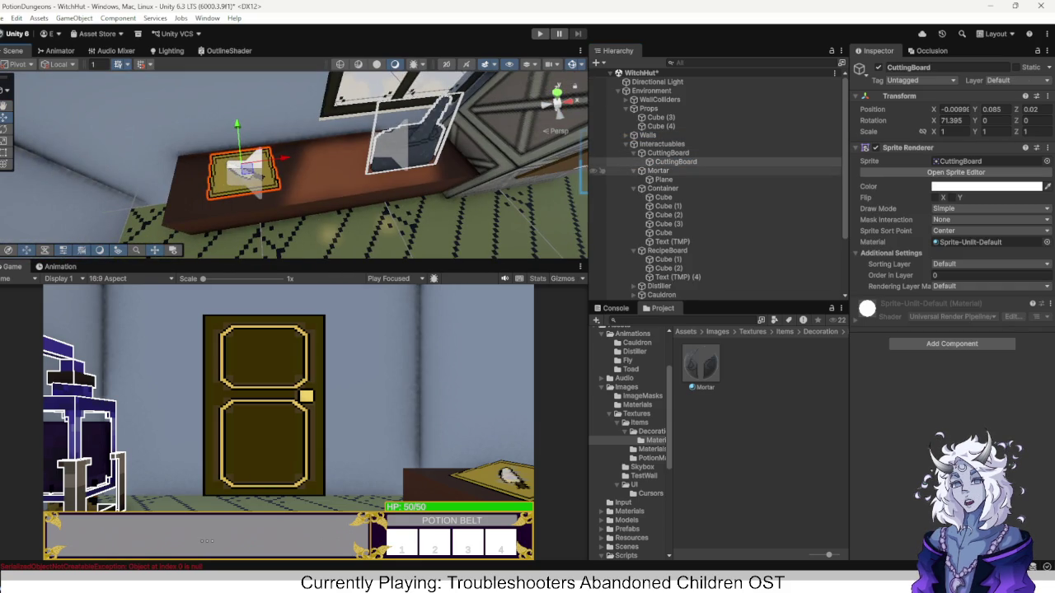
pyautogui.click(651, 179)
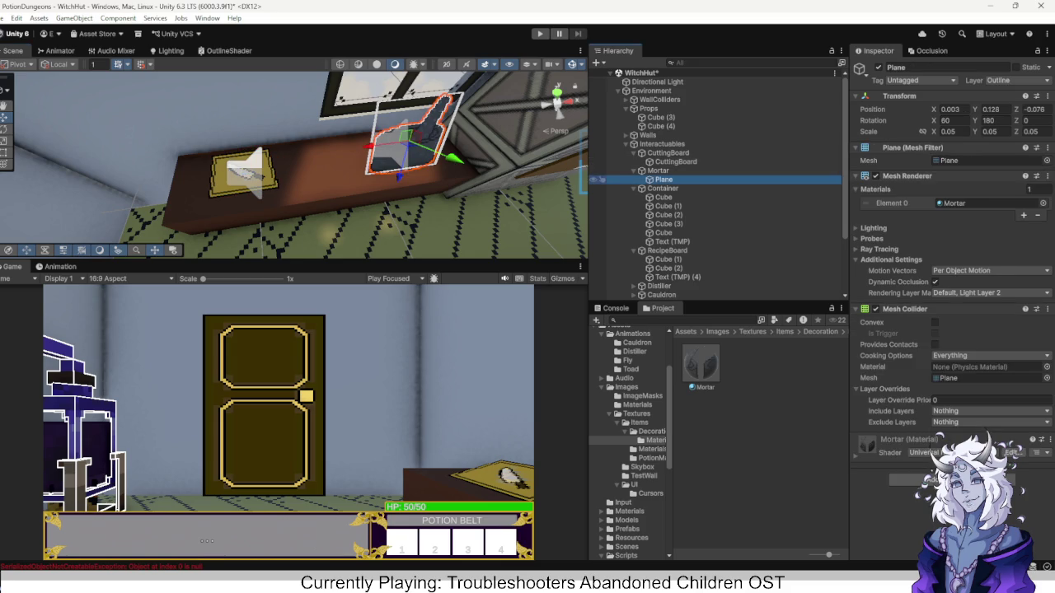
# Duplicate the mortar plane into CuttingBoard, place it on the board, and apply the CuttingBoard material.
pyautogui.hotkey('ctrl', 'd')
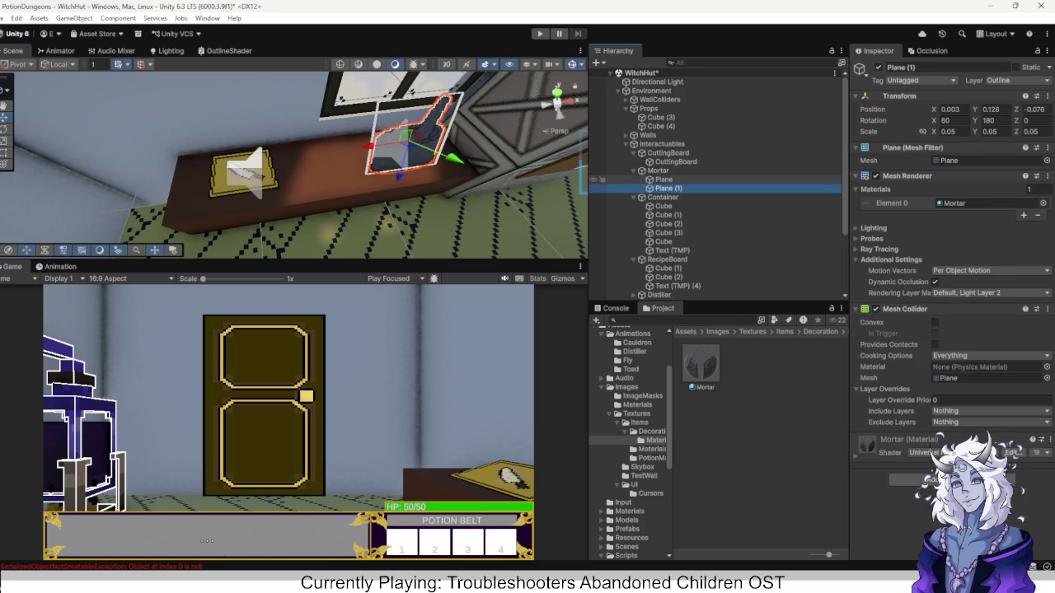
pyautogui.moveTo(660, 188); pyautogui.dragTo(663, 153)
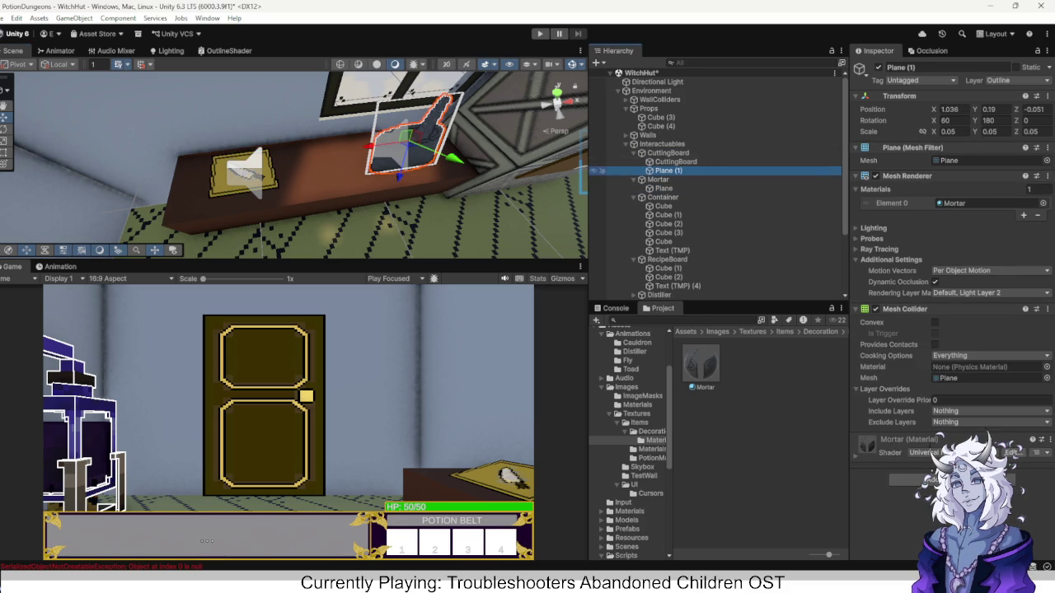
pyautogui.moveTo(372, 146)
pyautogui.mouseDown()
pyautogui.moveTo(176, 171)
pyautogui.moveTo(190, 170)
pyautogui.mouseUp()
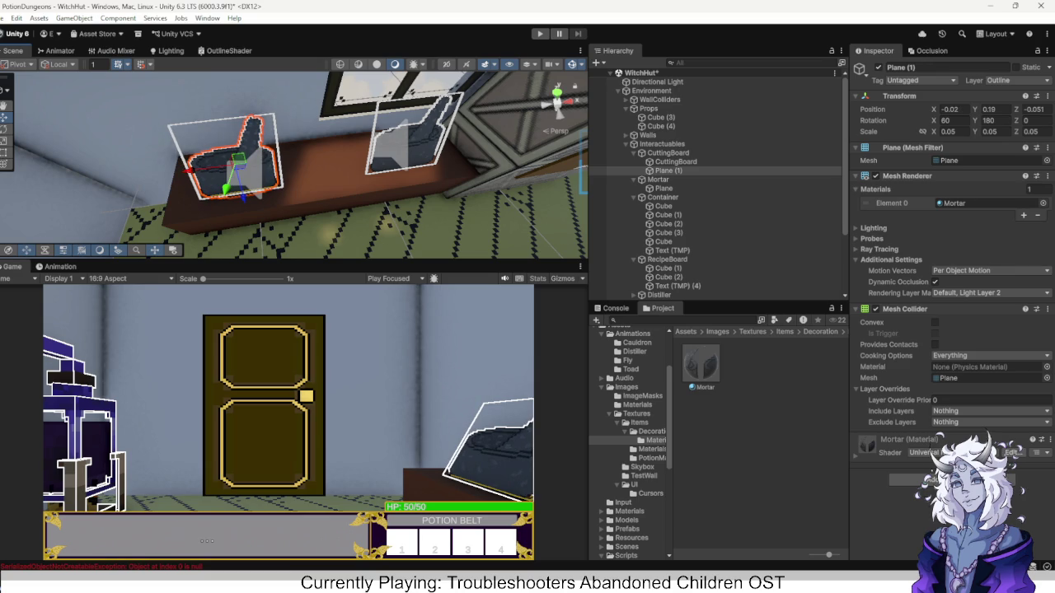
pyautogui.click(651, 431)
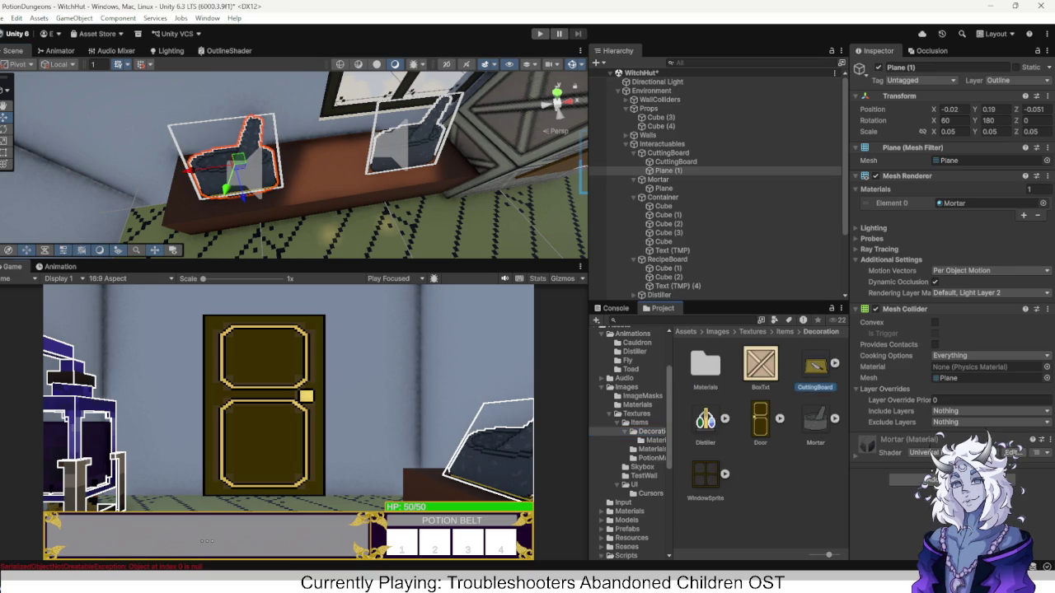
pyautogui.scroll(1, 634, 445)
pyautogui.moveTo(815, 371); pyautogui.dragTo(222, 156)
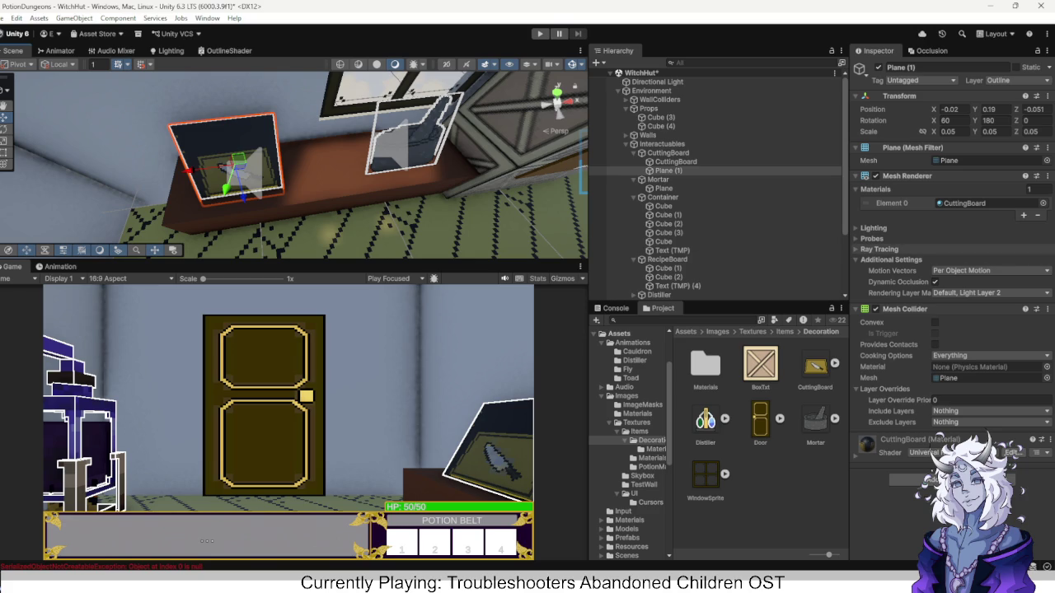
pyautogui.click(964, 203)
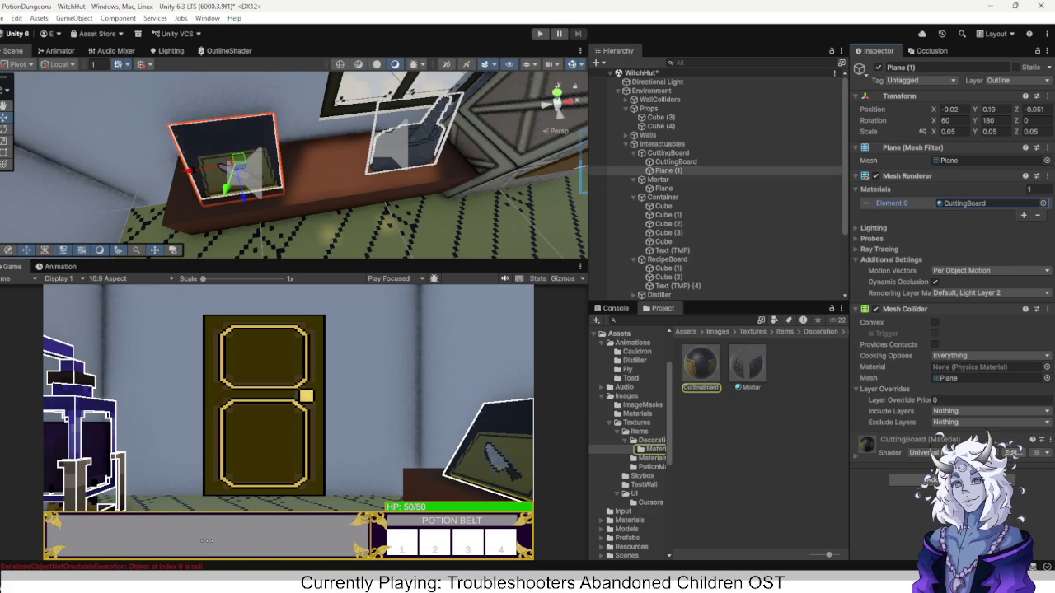
pyautogui.click(701, 362)
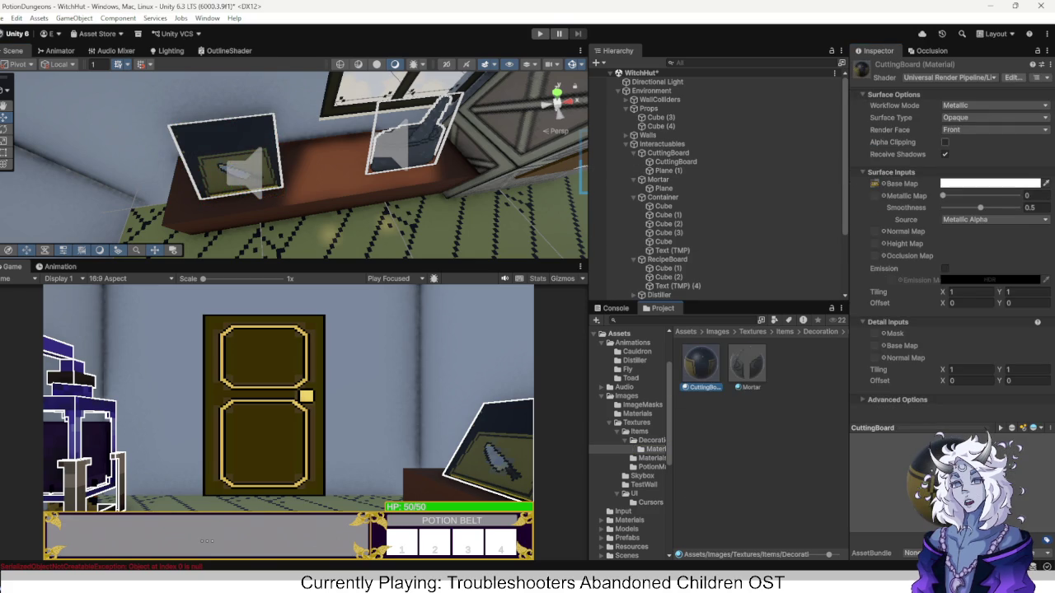
# Tick Alpha Clipping on the CuttingBoard material and delete the child CuttingBoard sprite, keeping Plane (1).
pyautogui.click(945, 142)
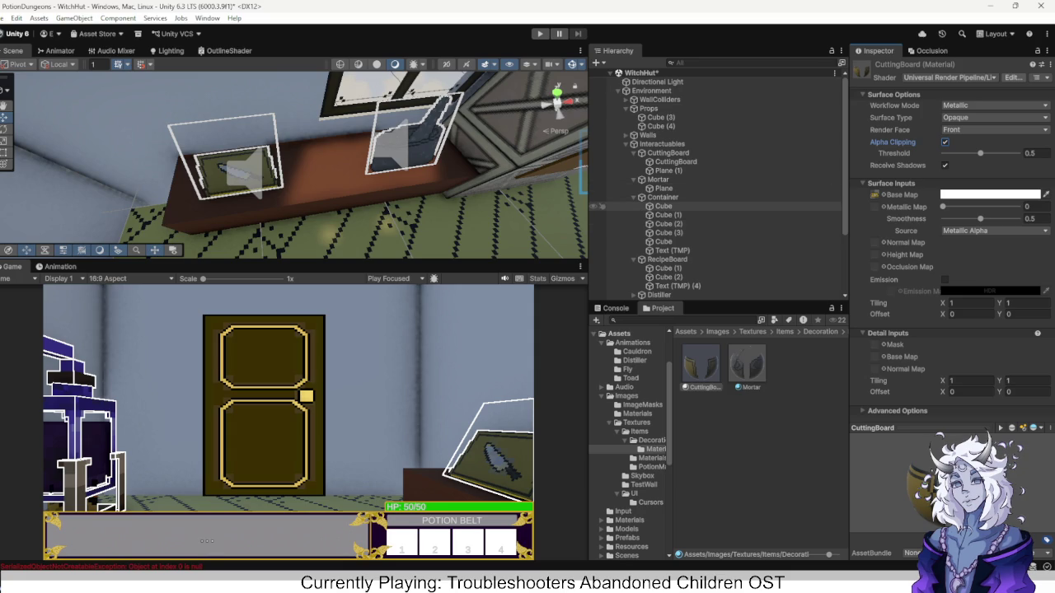
pyautogui.click(668, 170)
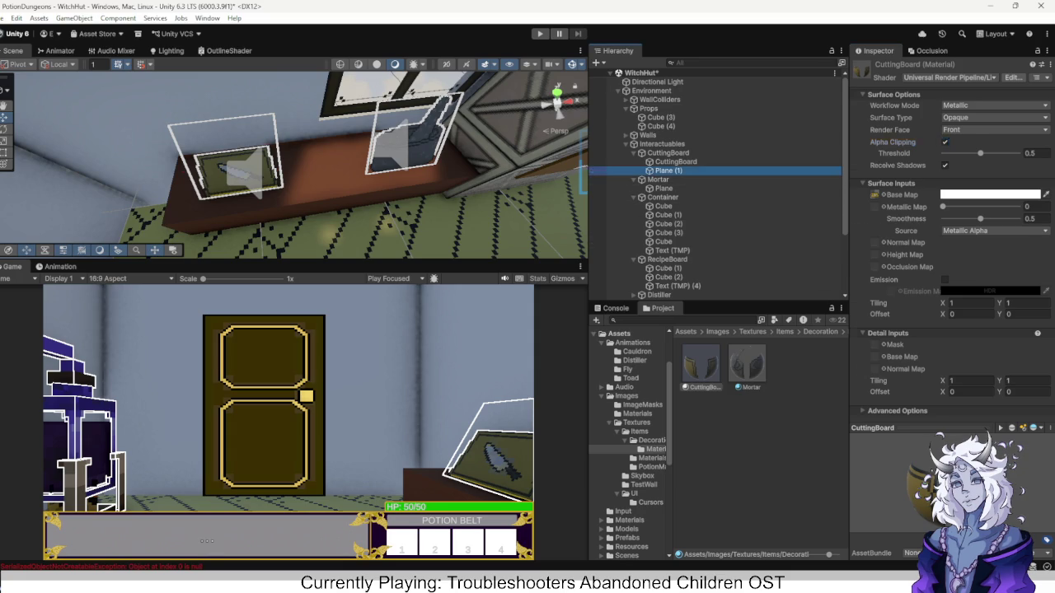
pyautogui.click(675, 162)
pyautogui.press('Delete')
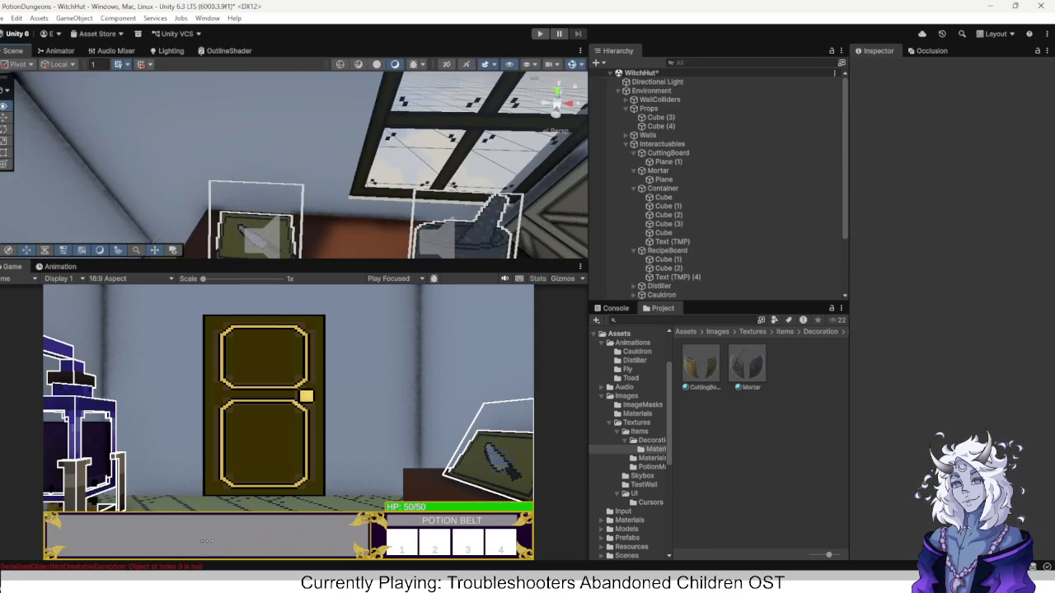
# Put both the mortar plane and the cutting-board plane on the Interactable layer.
pyautogui.click(663, 178)
pyautogui.keyDown('ctrl'); pyautogui.click(668, 162); pyautogui.keyUp('ctrl')
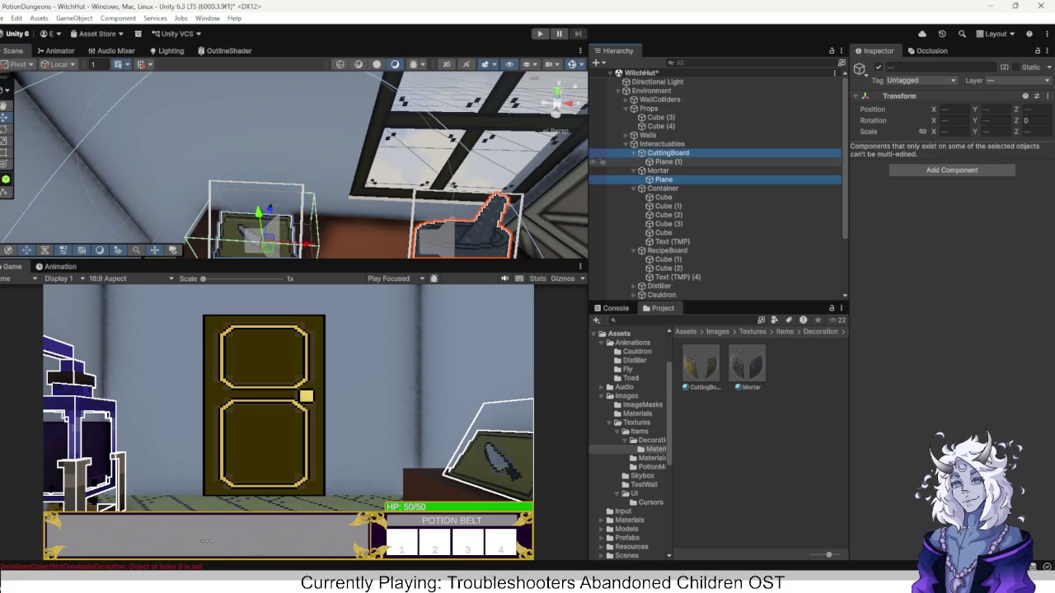
pyautogui.click(1019, 80)
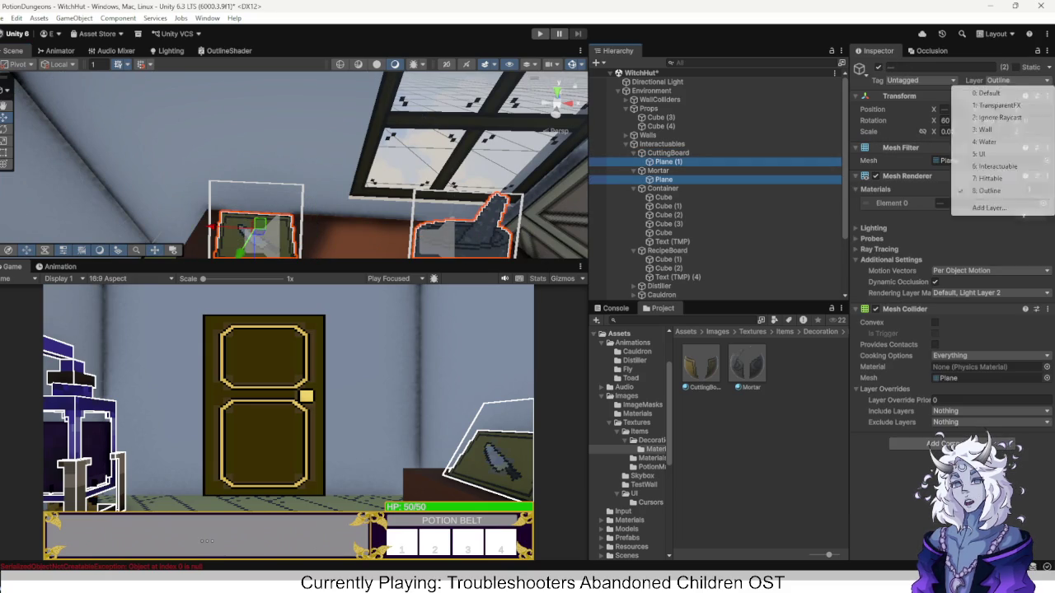
pyautogui.click(997, 165)
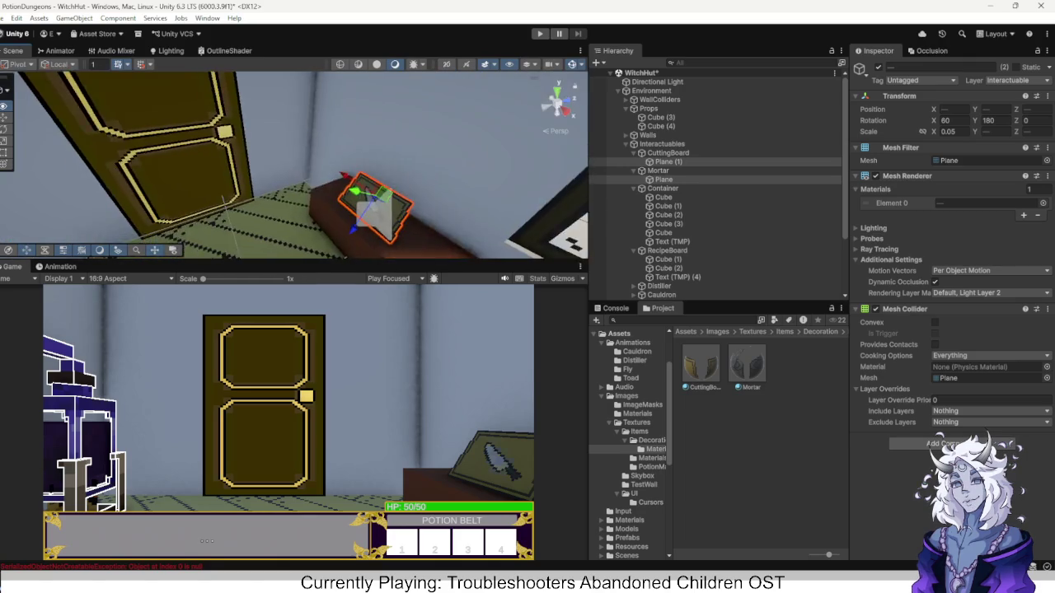
# Locate the exit door and select its ExitDoor > Door object in the Hierarchy.
pyautogui.click(177, 124)
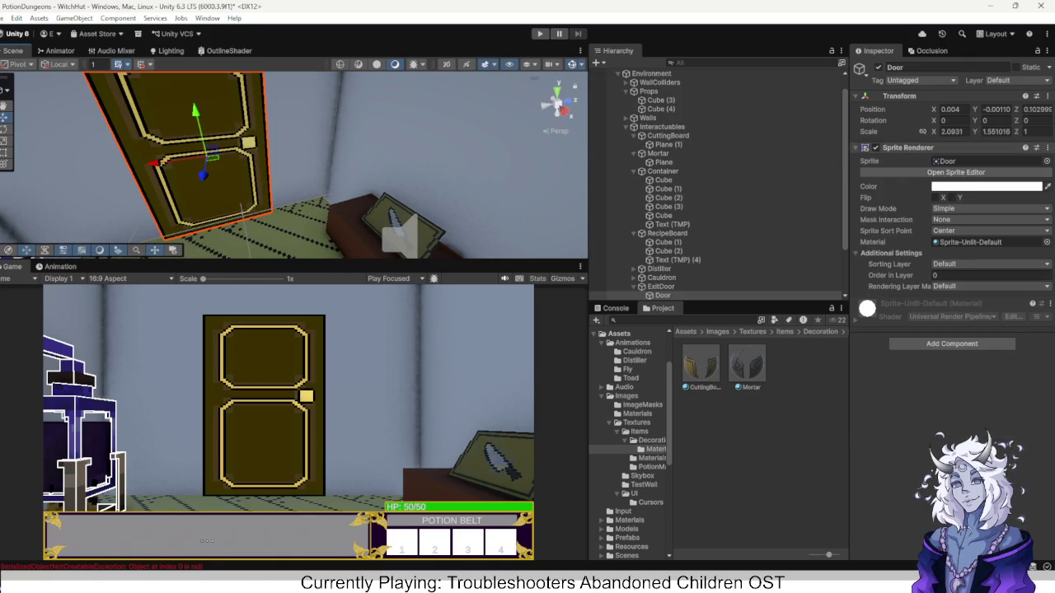
pyautogui.scroll(-2, 709, 206)
pyautogui.scroll(-2, 708, 206)
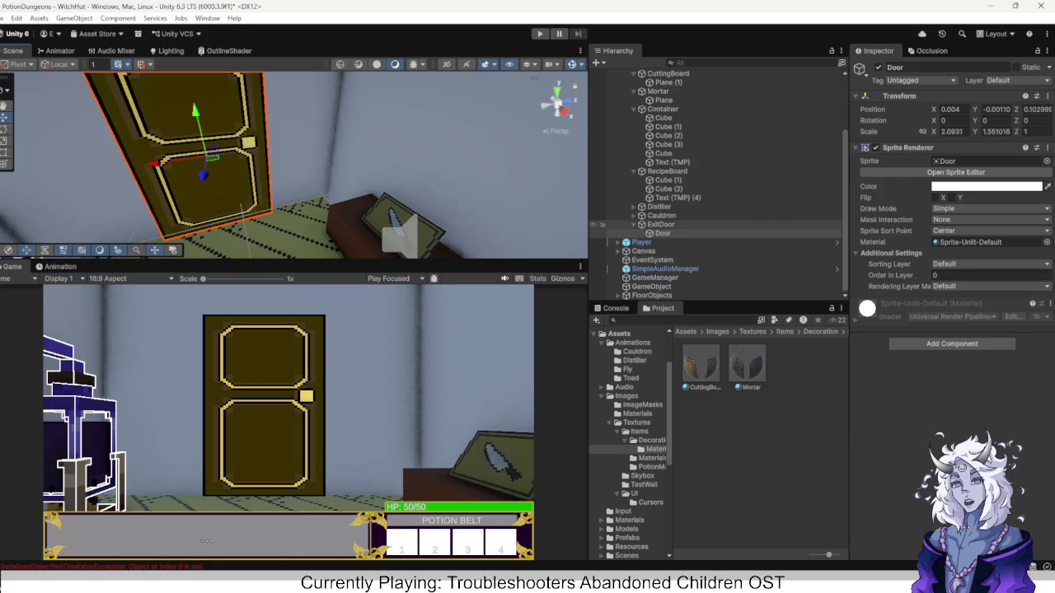
pyautogui.rightClick(643, 215)
pyautogui.press('Escape')
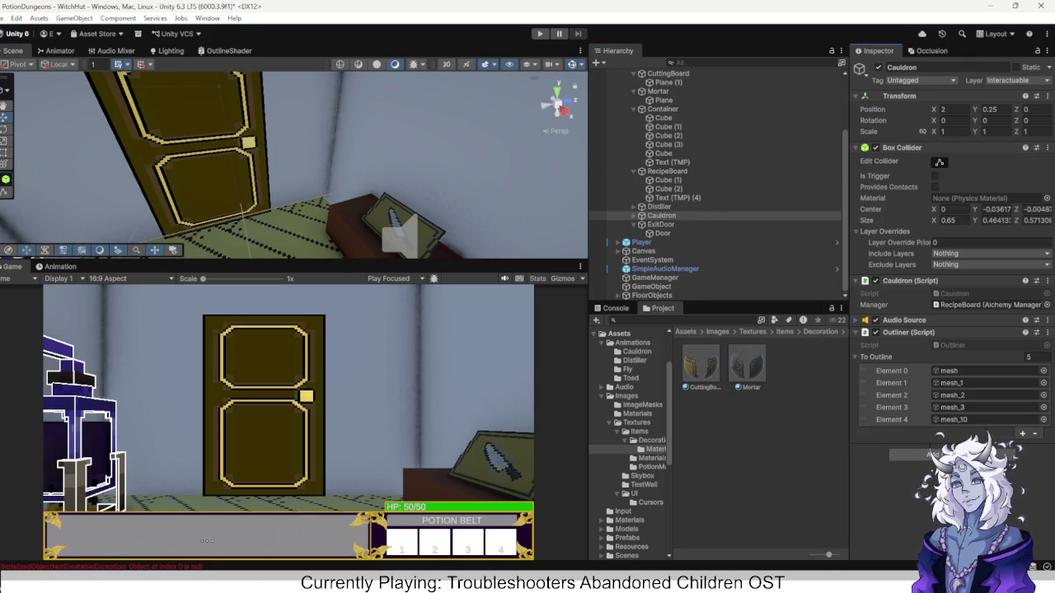
pyautogui.click(662, 234)
pyautogui.scroll(2, 708, 206)
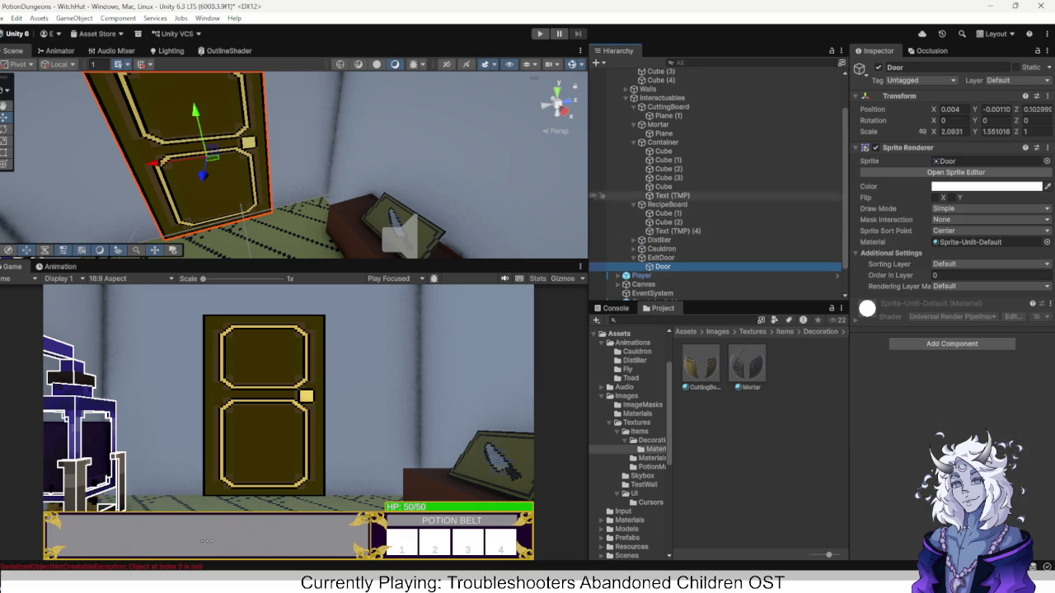
# Duplicate the mortar plane and rotate the copy to X 90, Y 90.
pyautogui.click(662, 133)
pyautogui.hotkey('ctrl', 'd')
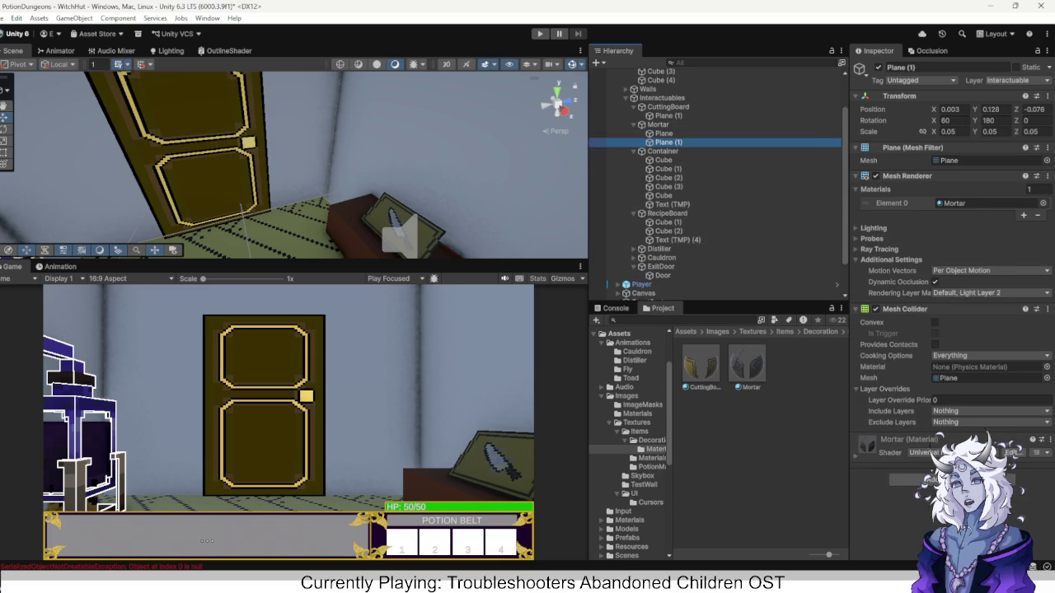
pyautogui.press('f')
pyautogui.moveTo(353, 159)
pyautogui.mouseDown()
pyautogui.moveTo(70, 124)
pyautogui.moveTo(120, 138)
pyautogui.mouseUp()
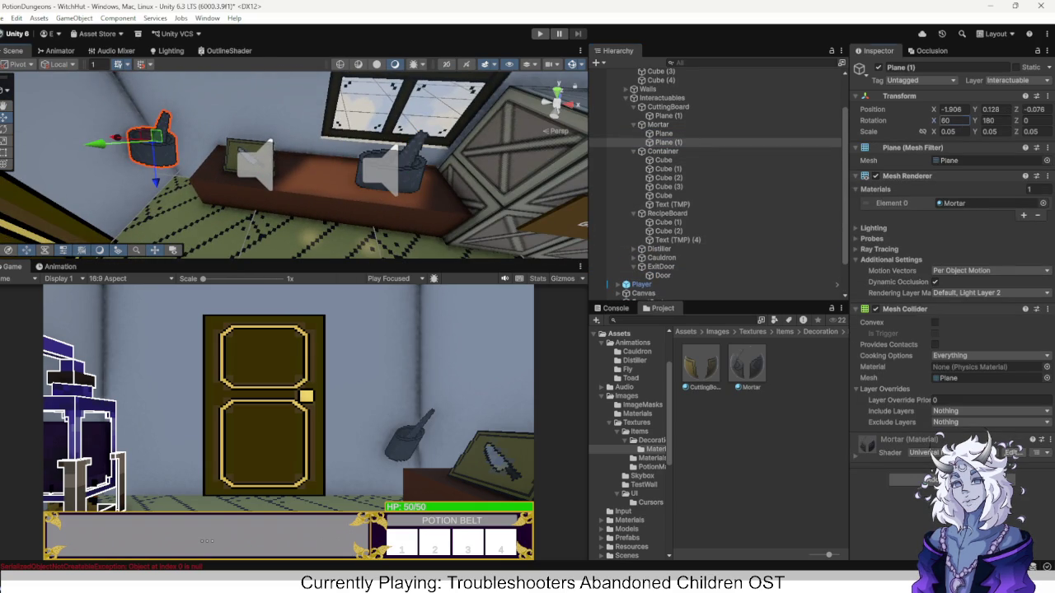
pyautogui.write('0')
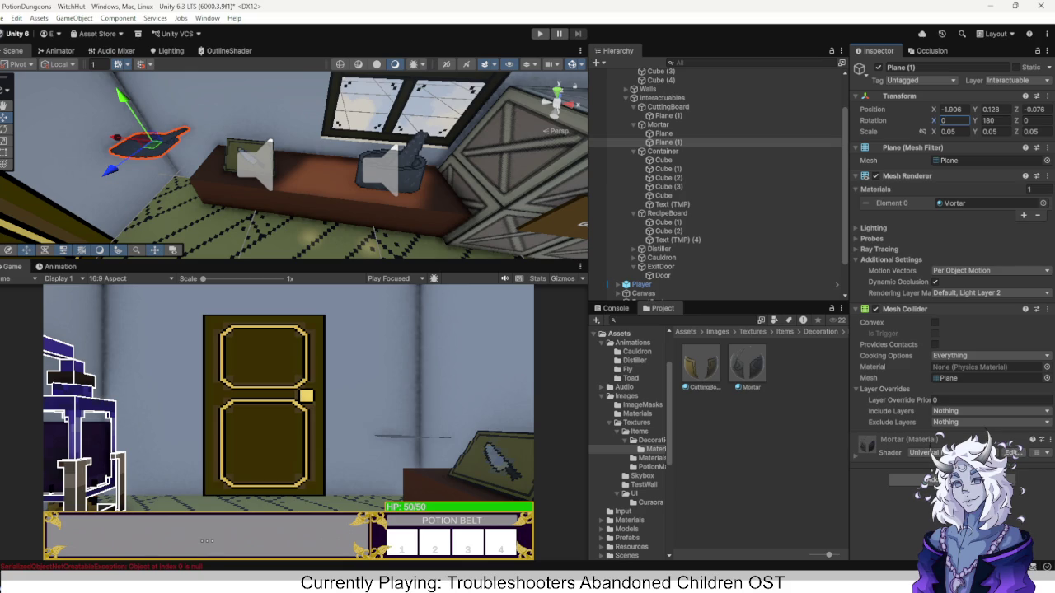
pyautogui.write('90')
pyautogui.press('Return')
# Move the rotated mortar copy flat onto the exit door.
pyautogui.press('f')
pyautogui.moveTo(317, 148)
pyautogui.mouseDown()
pyautogui.moveTo(217, 157)
pyautogui.moveTo(211, 168)
pyautogui.mouseUp()
pyautogui.write('90')
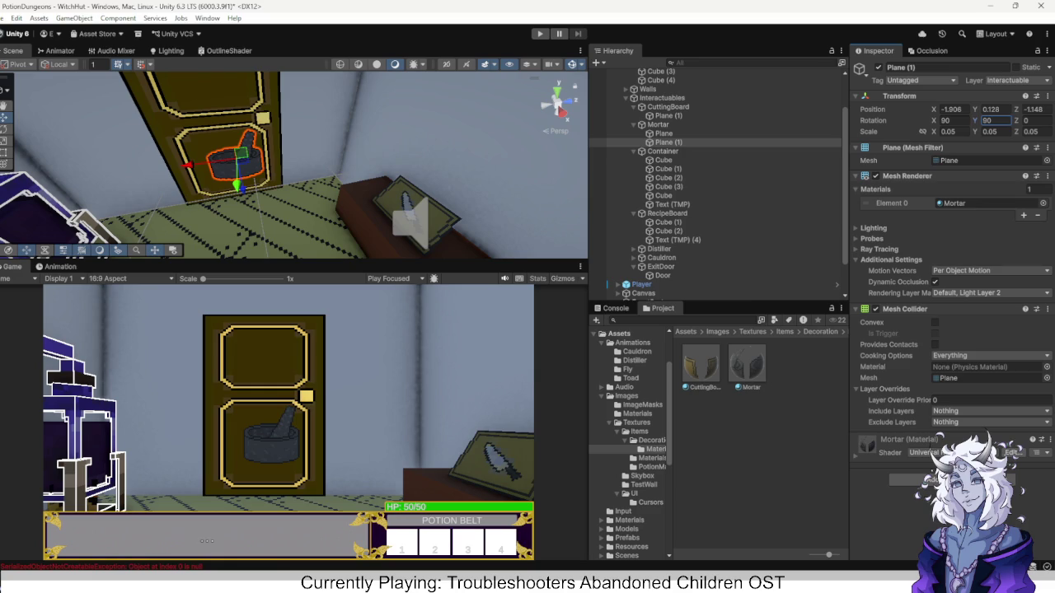
pyautogui.moveTo(240, 155); pyautogui.dragTo(222, 156)
# Browse to the Decoration textures folder and reselect the mortar icon plane on the door.
pyautogui.click(639, 431)
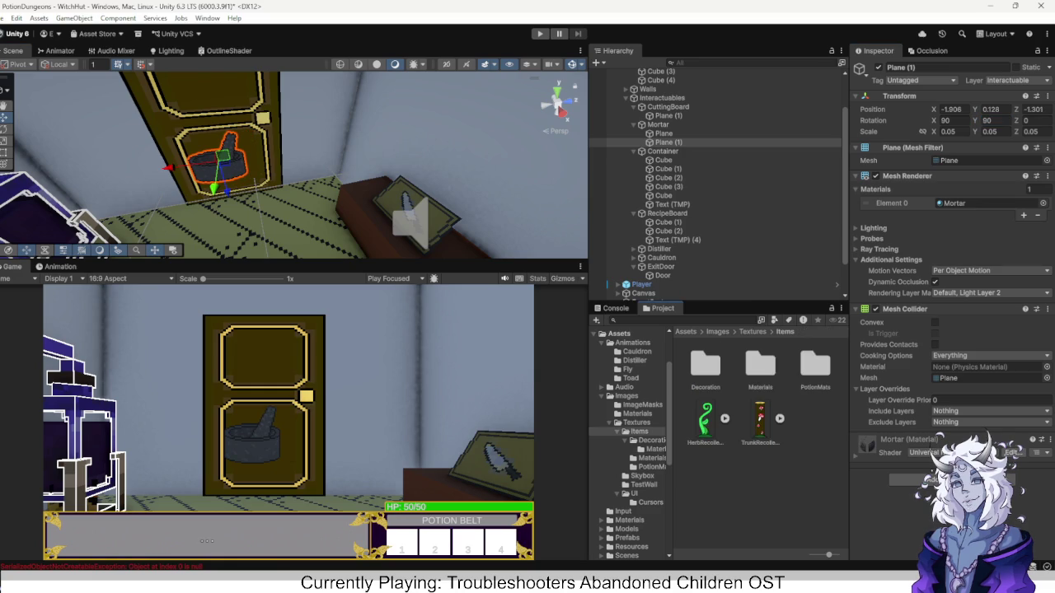
pyautogui.doubleClick(706, 366)
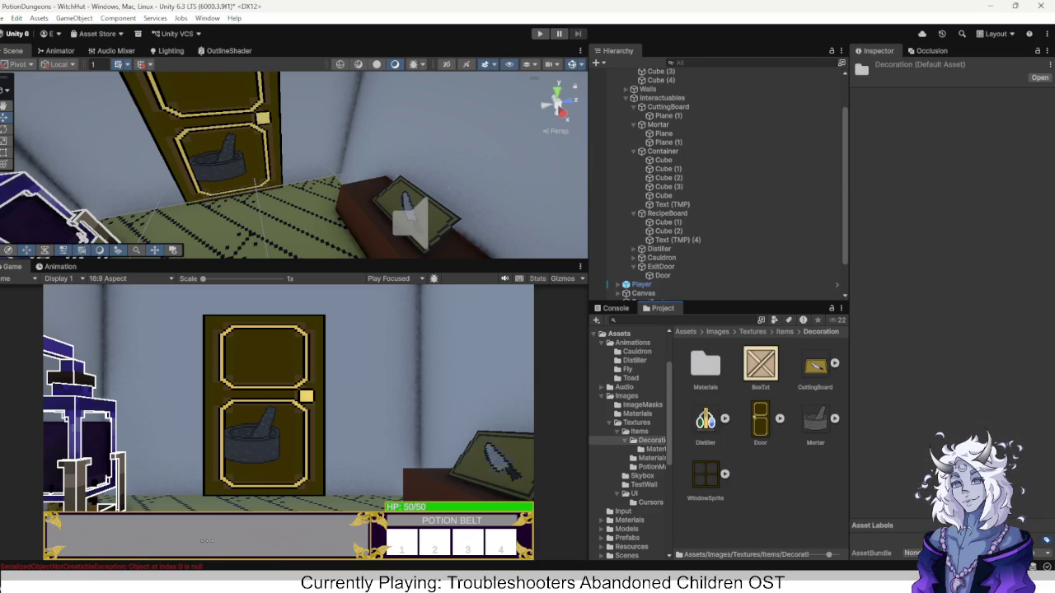
pyautogui.click(259, 152)
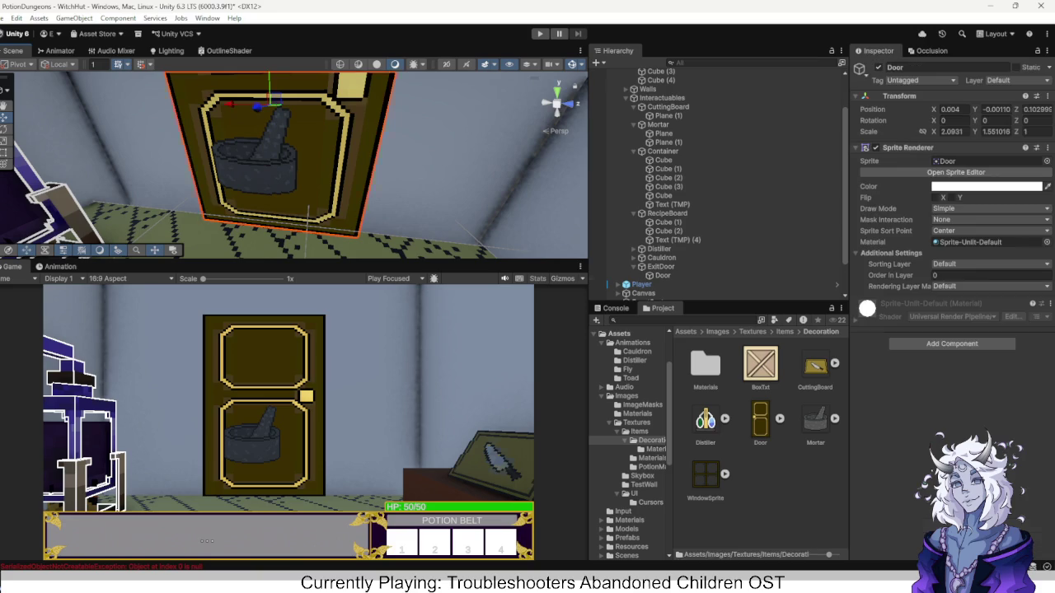
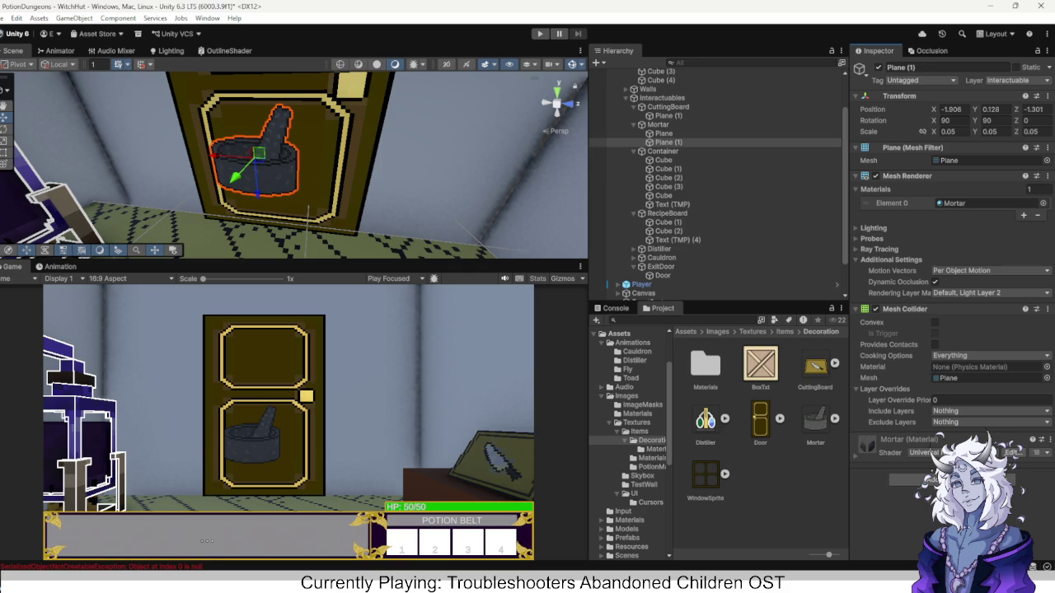
# Give Mortar's extra plane, Plane (1), the Door material.
pyautogui.press('Up')
pyautogui.press('Up')
pyautogui.press('Down')
pyautogui.press('Down')
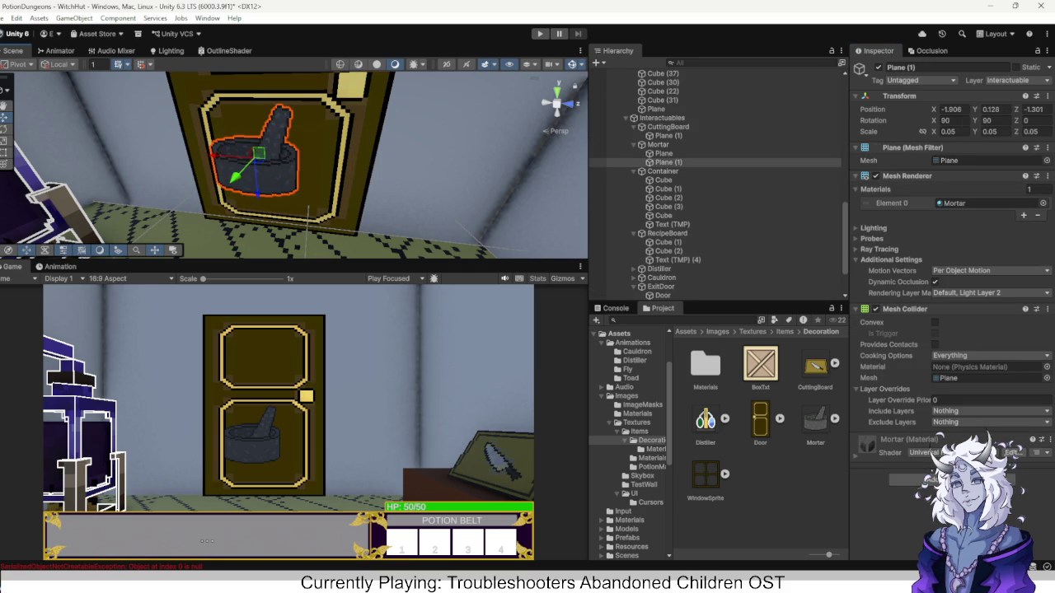
pyautogui.moveTo(294, 165)
pyautogui.mouseDown()
pyautogui.moveTo(325, 169)
pyautogui.moveTo(330, 198)
pyautogui.mouseUp()
pyautogui.press('f')
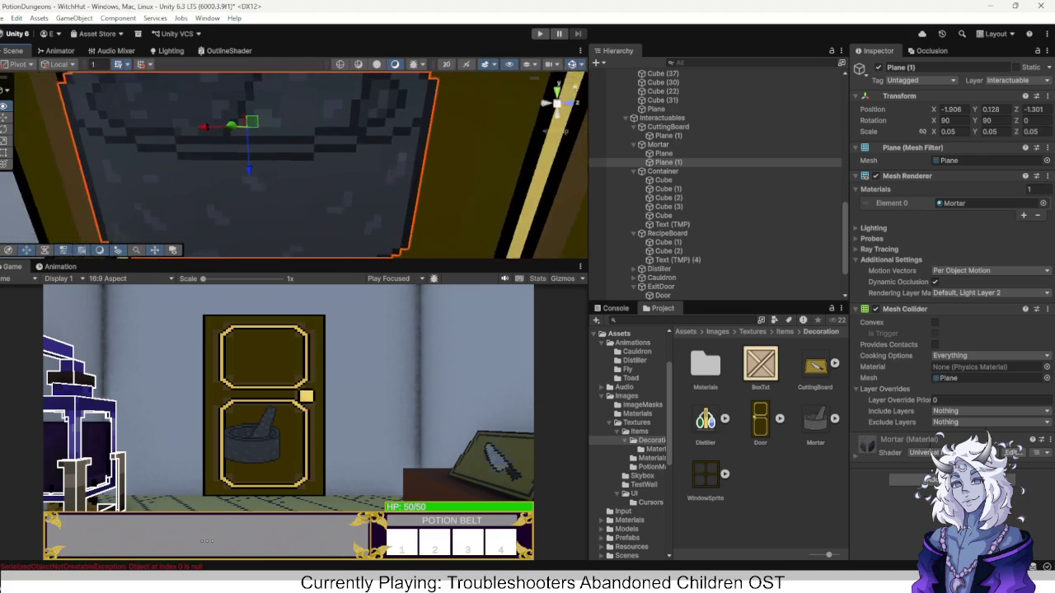
pyautogui.moveTo(760, 420)
pyautogui.mouseDown()
pyautogui.moveTo(494, 206)
pyautogui.moveTo(288, 165)
pyautogui.mouseUp()
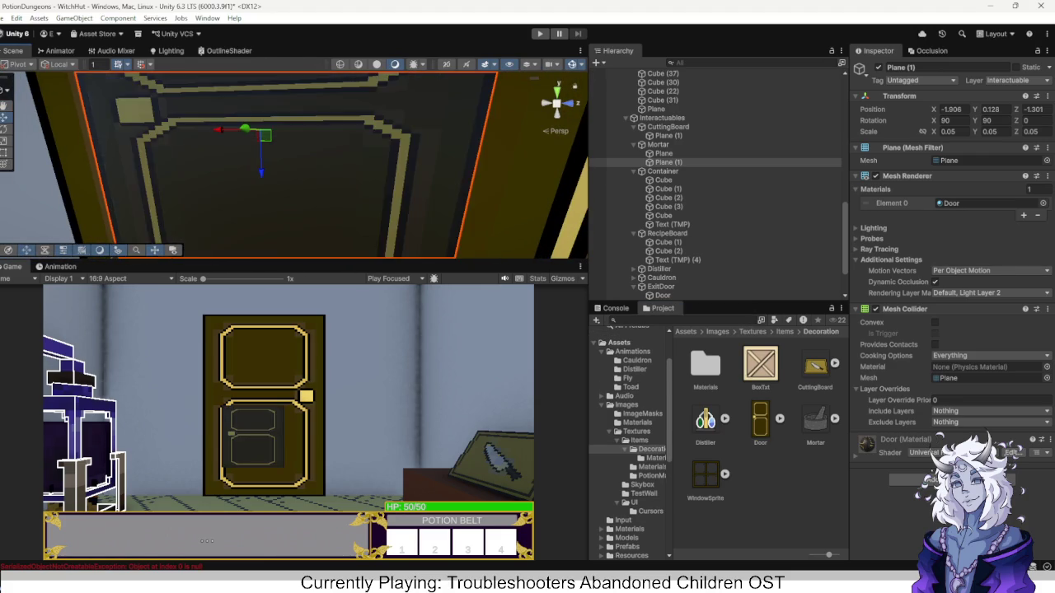
# Scale Plane (1) to 0.1 × 1 × 0.15.
pyautogui.scroll(-4, 288, 165)
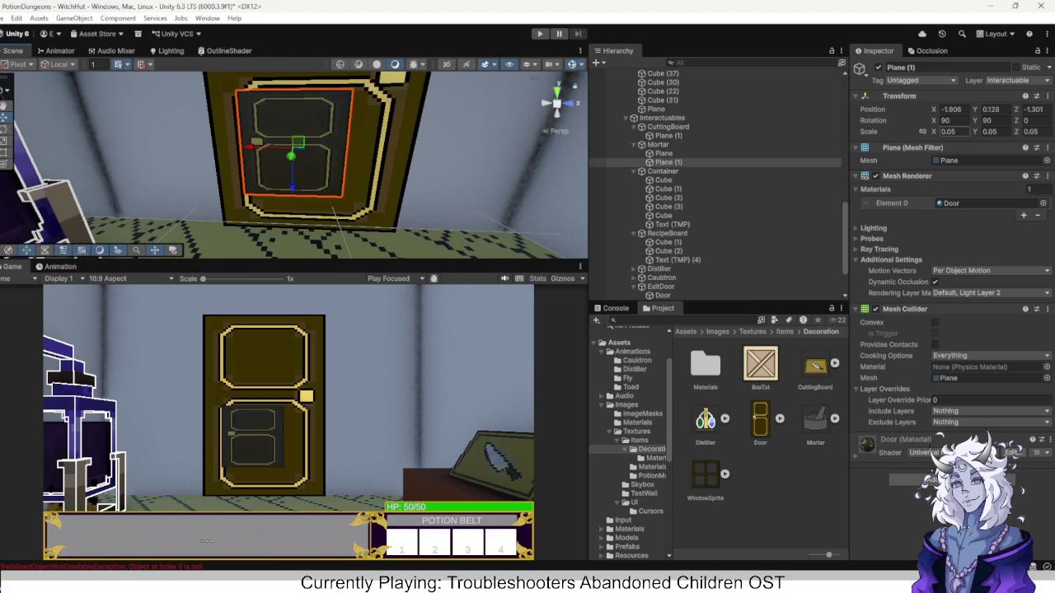
pyautogui.write('1')
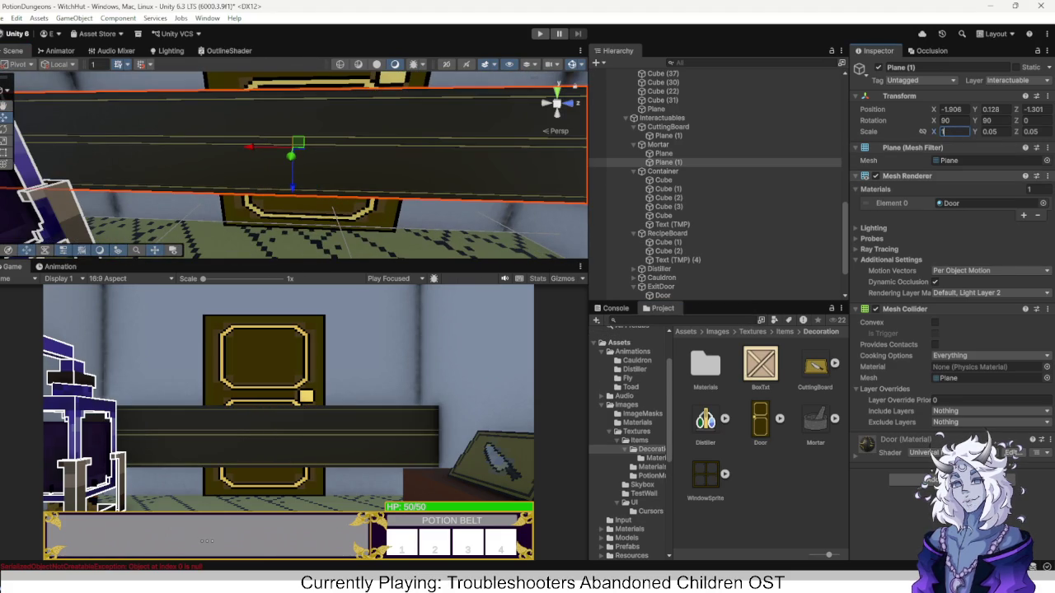
pyautogui.press('BackSpace')
pyautogui.write('0.5')
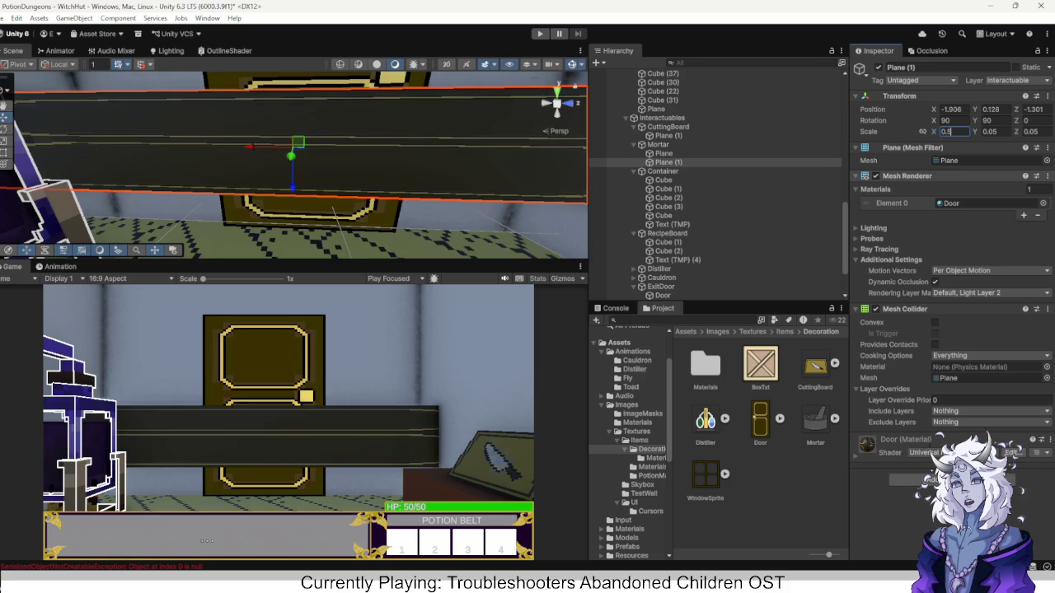
pyautogui.press('BackSpace')
pyautogui.press('BackSpace')
pyautogui.write('.1')
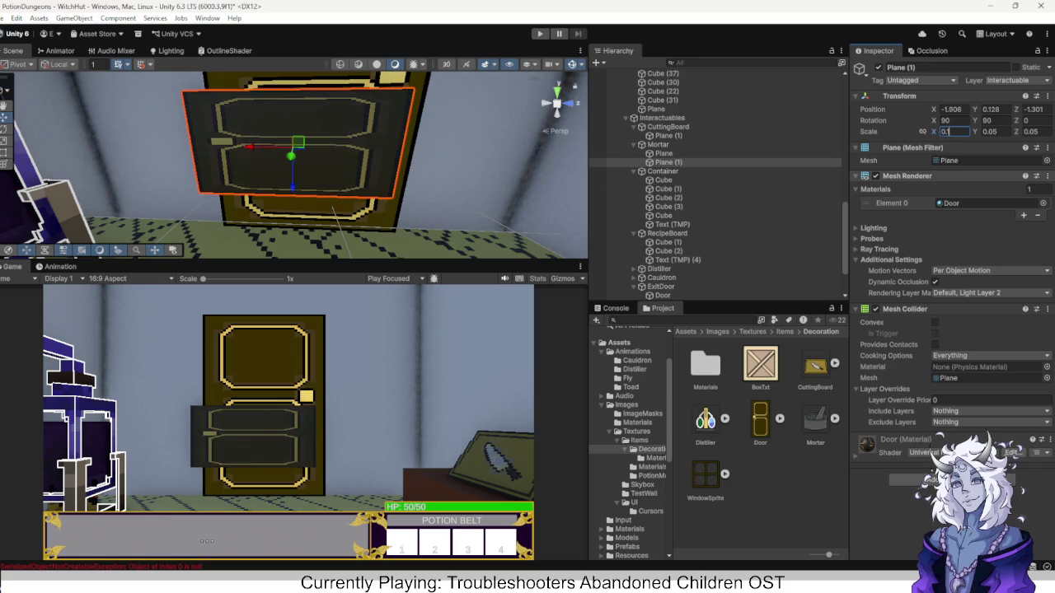
pyautogui.press('Tab')
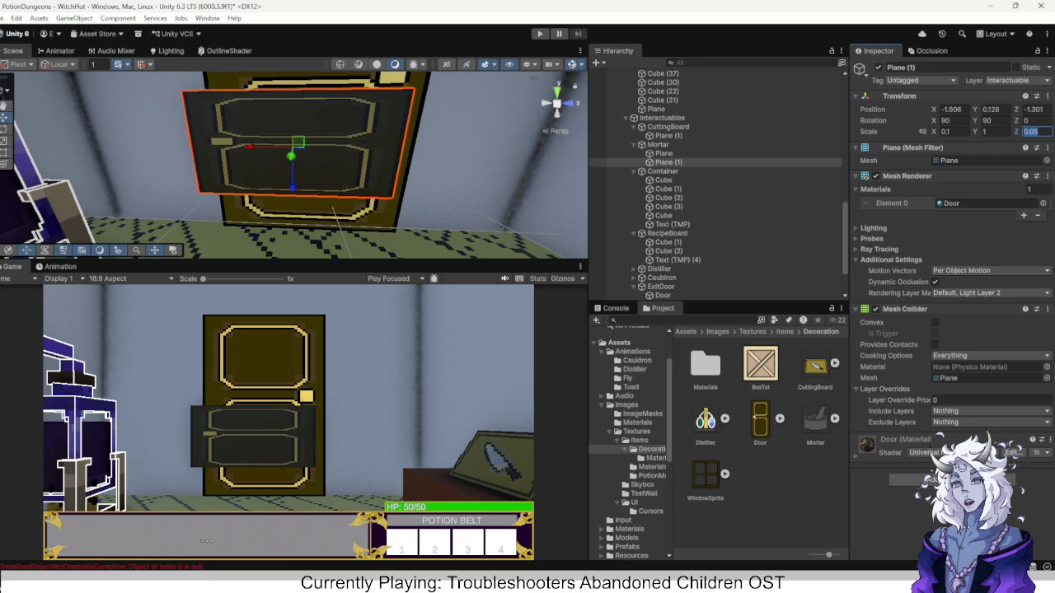
pyautogui.write('301')
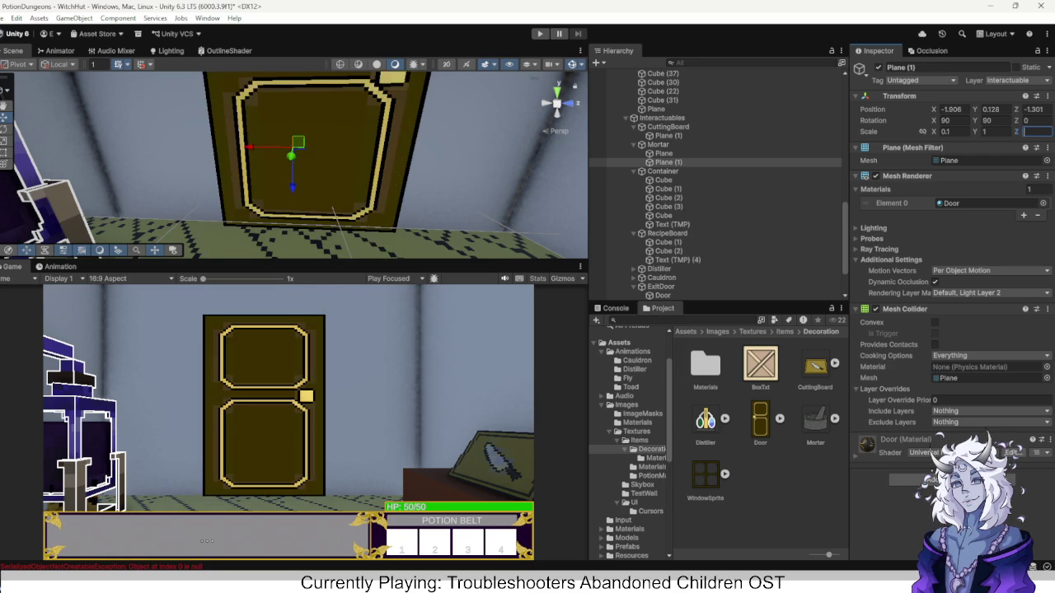
pyautogui.press('Return')
pyautogui.write('0.5')
pyautogui.moveTo(296, 165); pyautogui.dragTo(247, 181)
pyautogui.moveTo(247, 244); pyautogui.dragTo(238, 246)
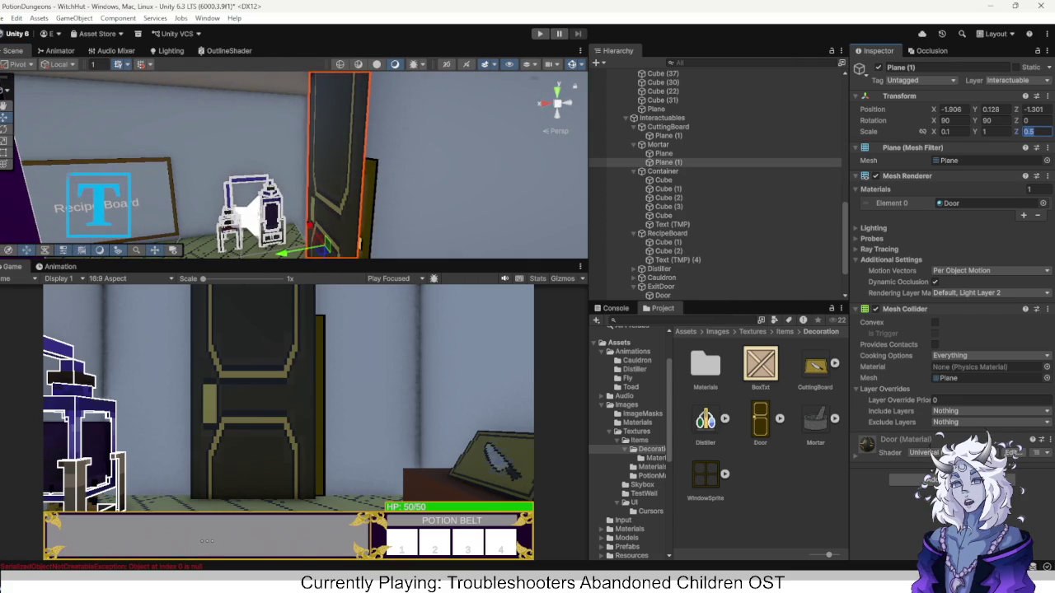
pyautogui.write('0.15')
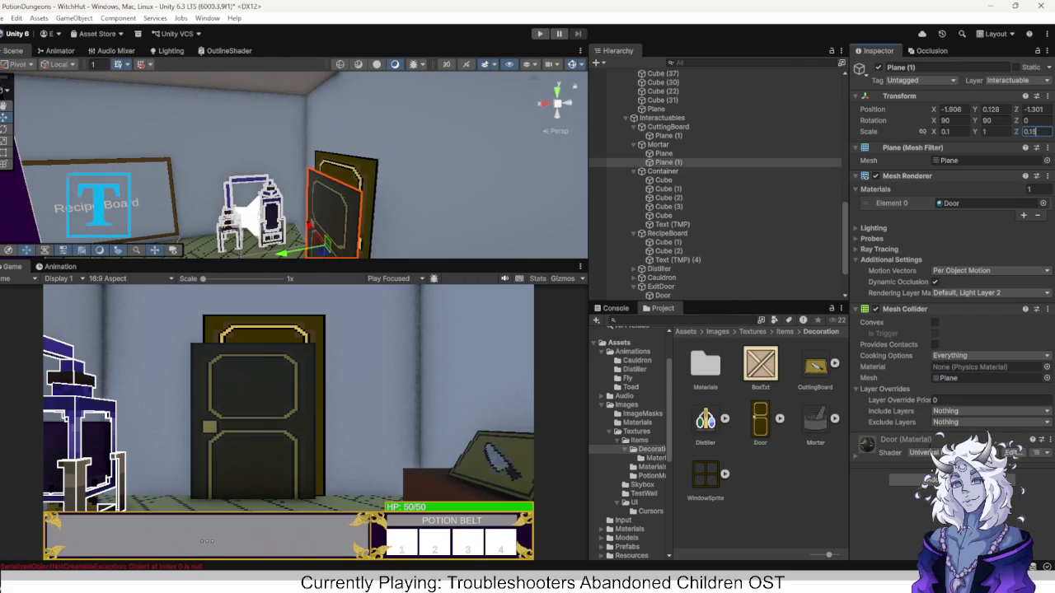
# Raise the door panel up the wall and parent it under ExitDoor.
pyautogui.moveTo(237, 245); pyautogui.dragTo(247, 206)
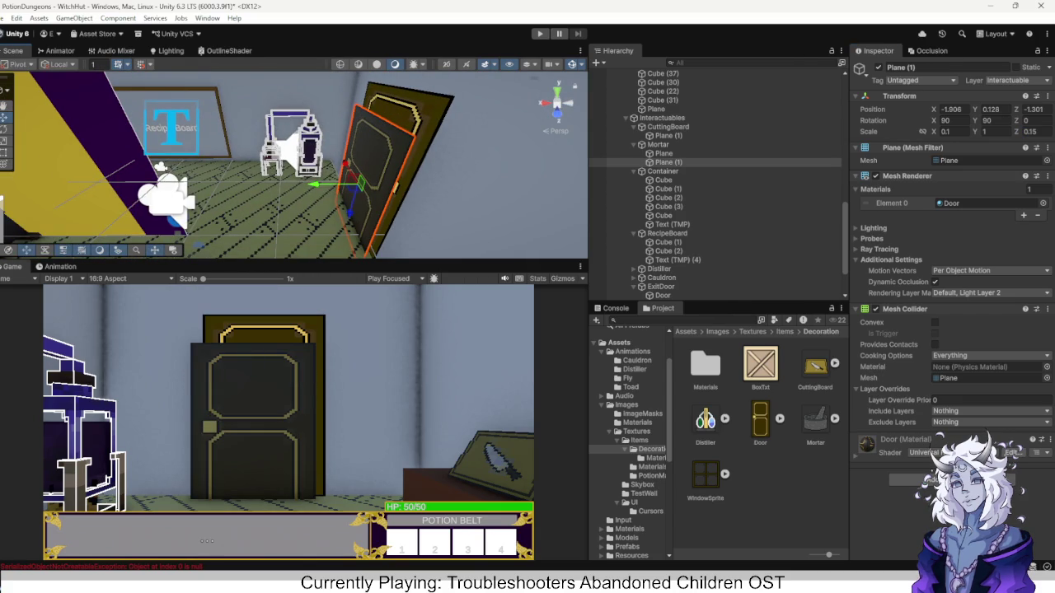
pyautogui.moveTo(360, 183)
pyautogui.mouseDown()
pyautogui.moveTo(366, 163)
pyautogui.moveTo(358, 183)
pyautogui.moveTo(365, 171)
pyautogui.moveTo(327, 173)
pyautogui.mouseUp()
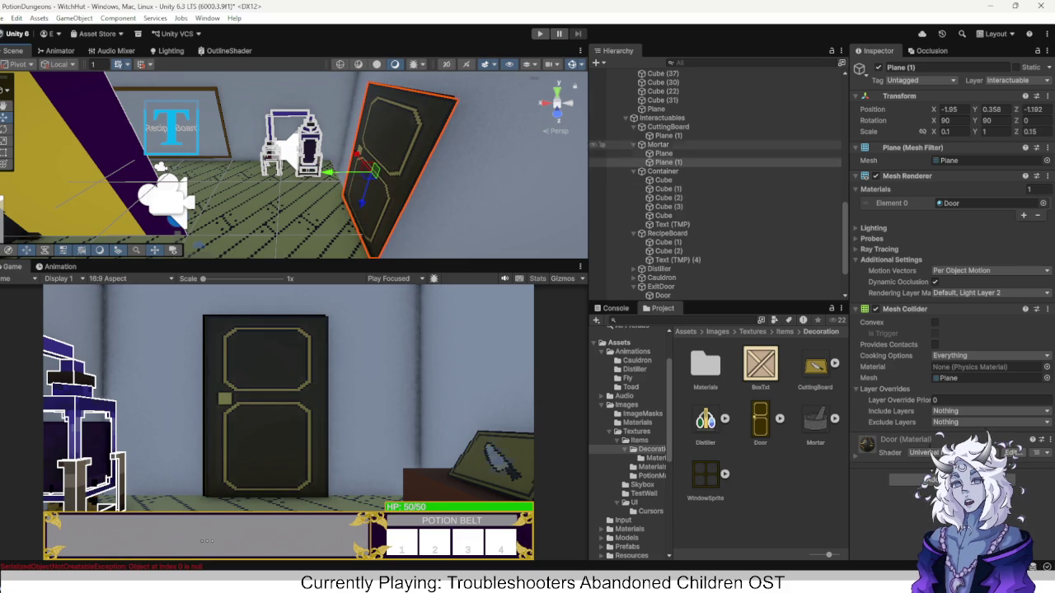
pyautogui.moveTo(668, 163)
pyautogui.mouseDown()
pyautogui.moveTo(659, 282)
pyautogui.moveTo(597, 287)
pyautogui.mouseUp()
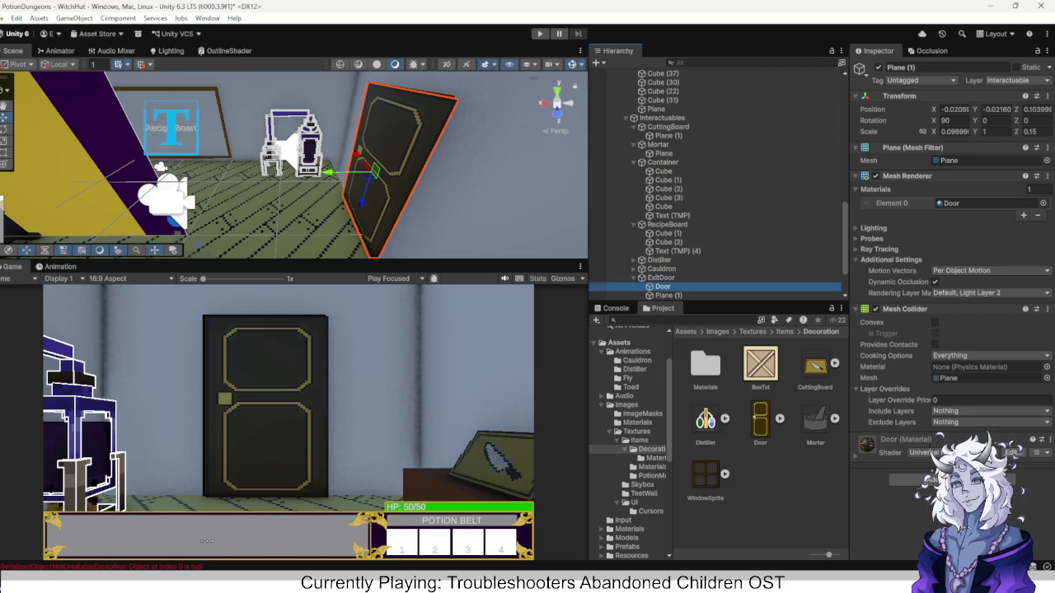
# Remove ExitDoor's old Door child and check Plane (1)'s Rendering Layer Mask, leaving it unchanged.
pyautogui.click(598, 286)
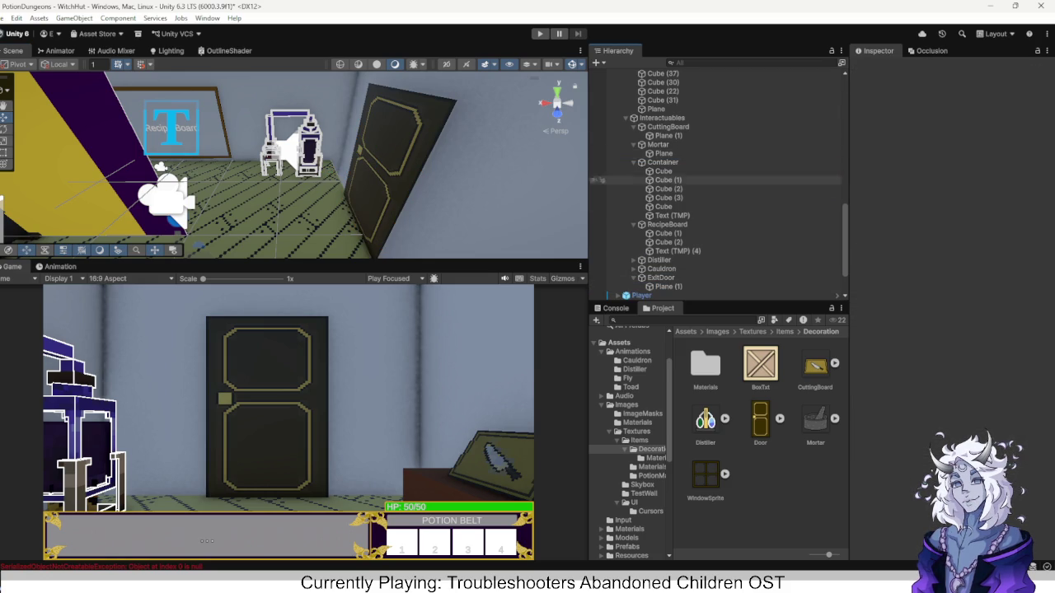
pyautogui.click(660, 277)
pyautogui.click(598, 286)
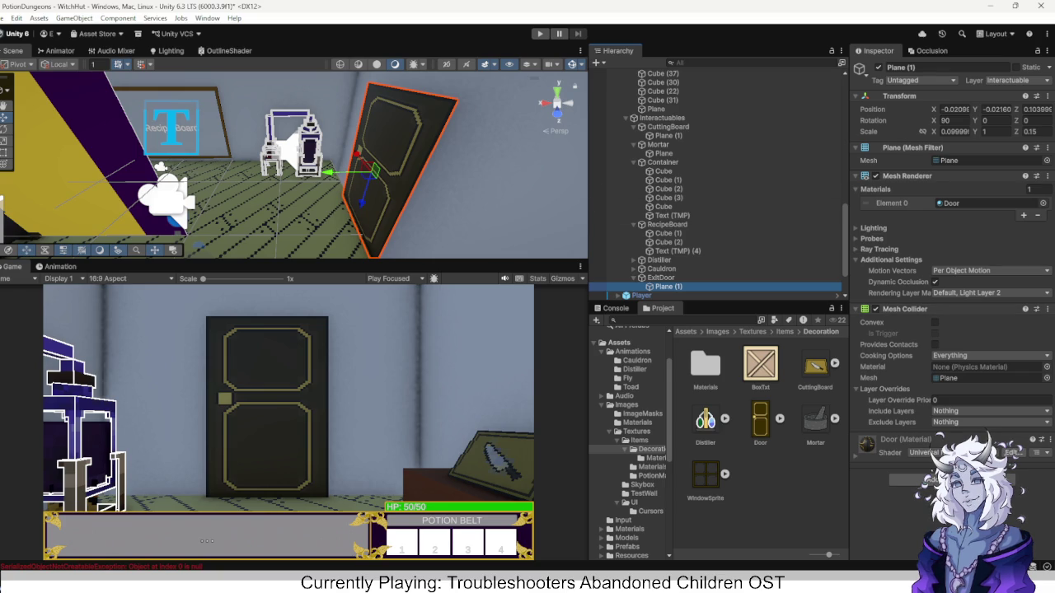
pyautogui.click(968, 293)
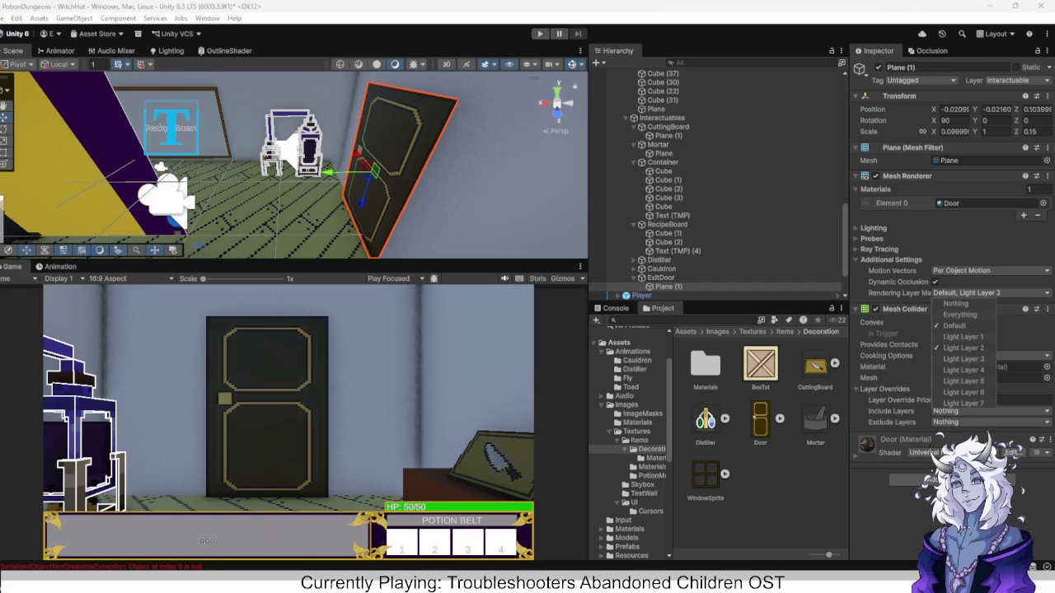
pyautogui.press('Escape')
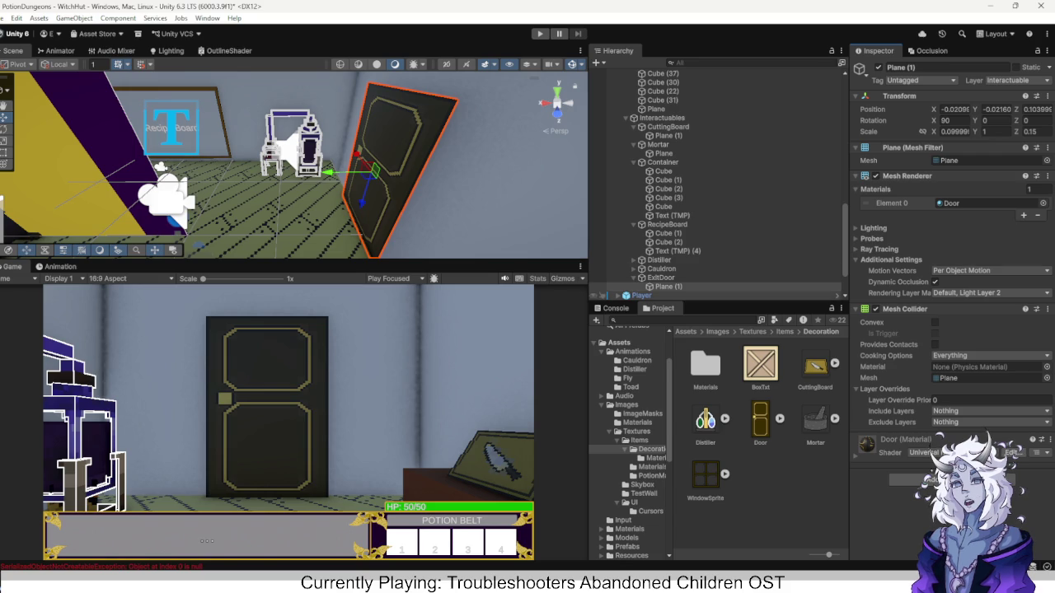
pyautogui.click(659, 277)
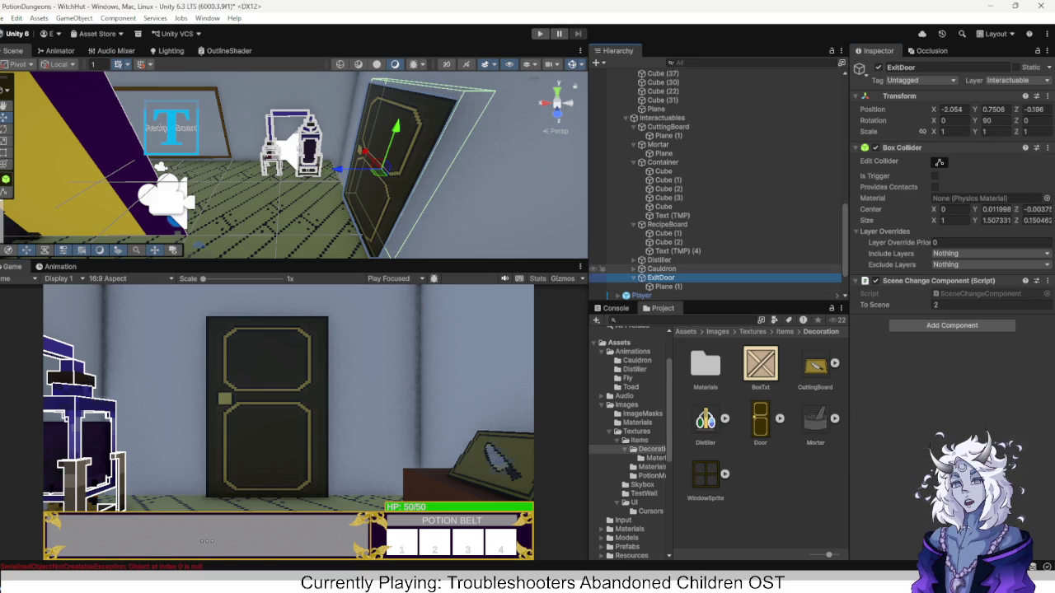
# Add the cutting board's plane to its Outliner To Outline list.
pyautogui.click(660, 268)
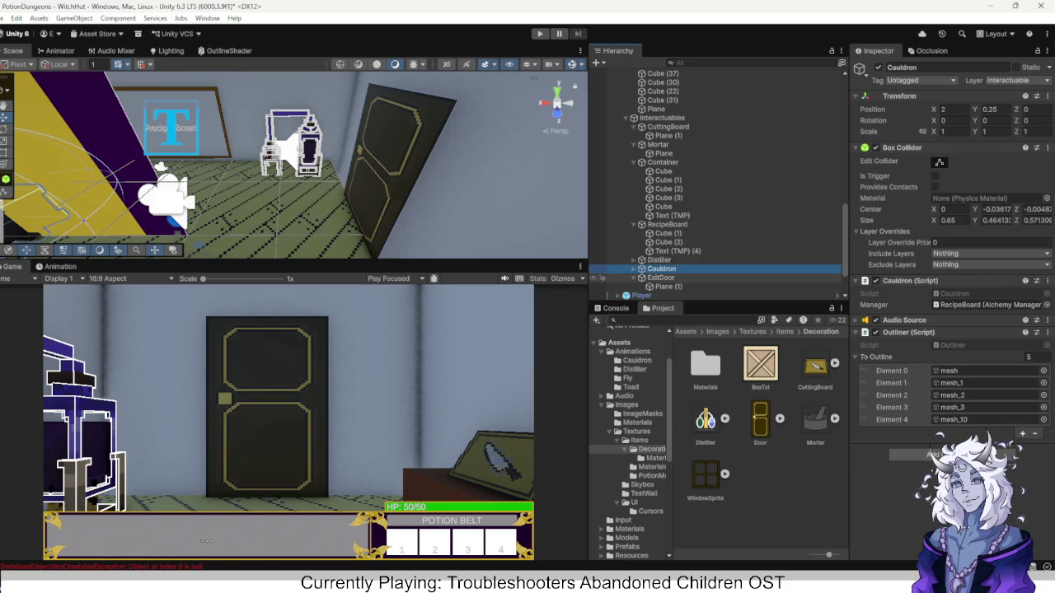
pyautogui.click(660, 277)
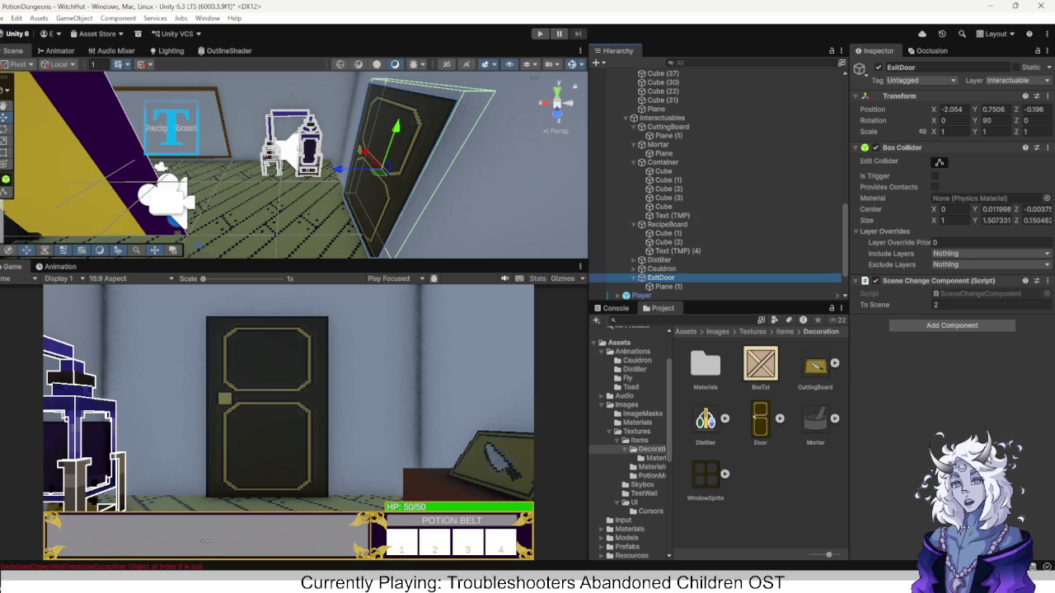
pyautogui.scroll(-5, 631, 449)
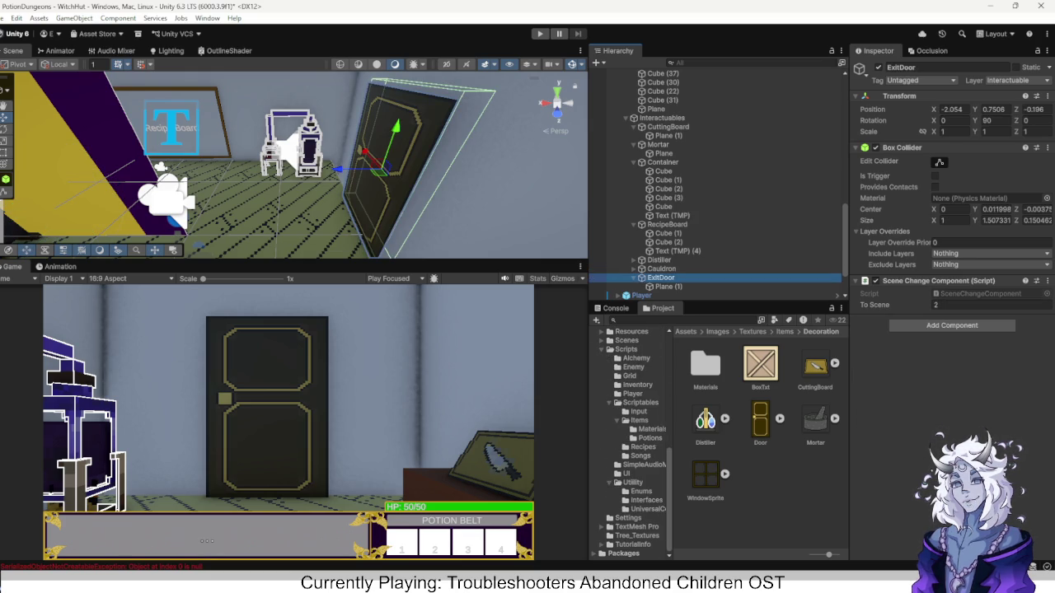
pyautogui.click(633, 482)
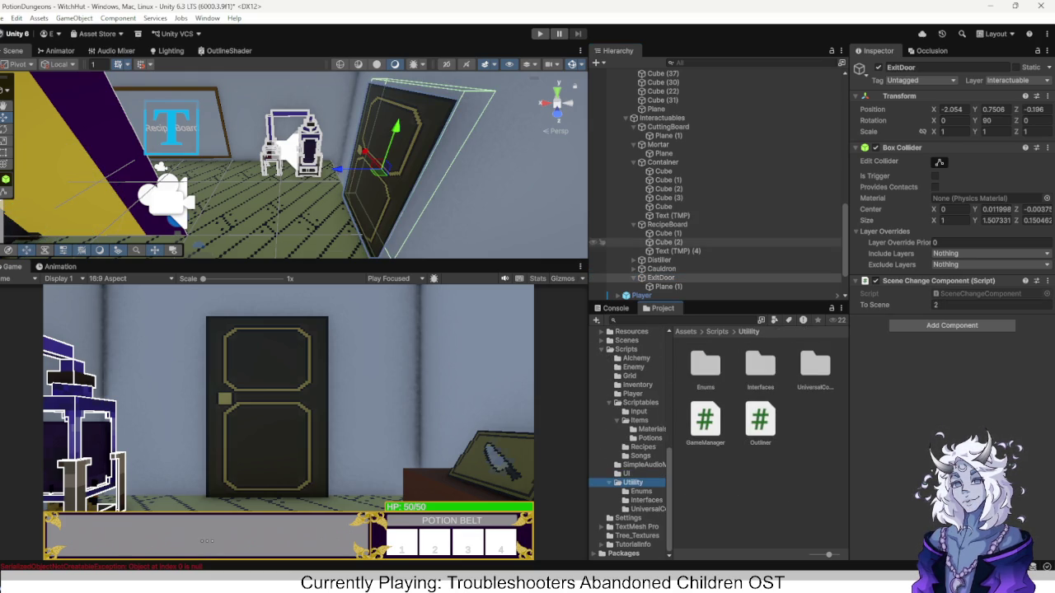
pyautogui.keyDown('ctrl'); pyautogui.click(658, 260); pyautogui.keyUp('ctrl')
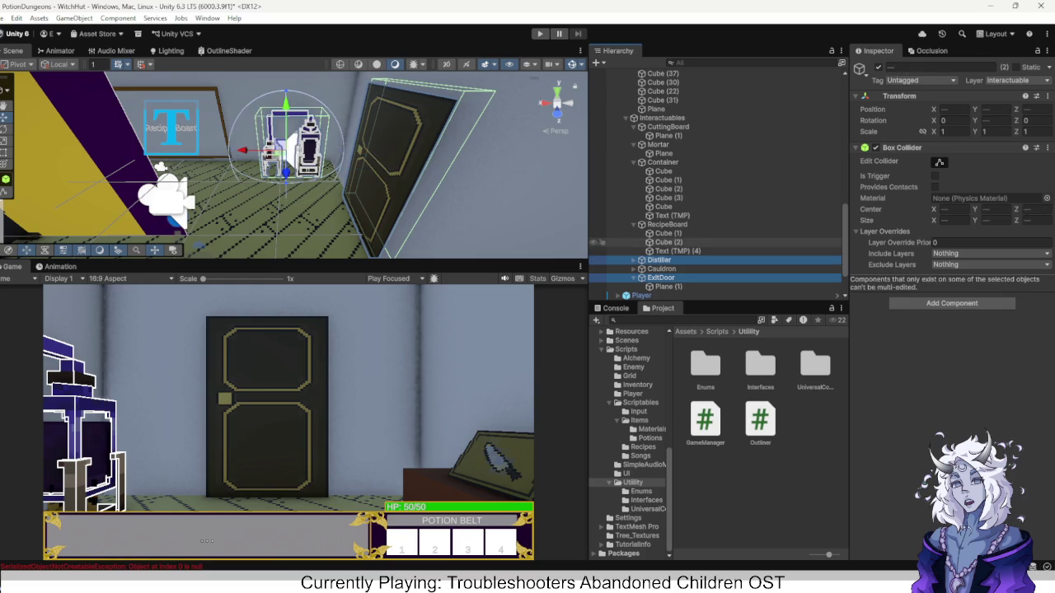
pyautogui.keyDown('ctrl'); pyautogui.click(667, 224); pyautogui.keyUp('ctrl')
pyautogui.keyDown('ctrl'); pyautogui.click(662, 163); pyautogui.keyUp('ctrl')
pyautogui.keyDown('ctrl'); pyautogui.click(657, 145); pyautogui.keyUp('ctrl')
pyautogui.click(667, 127)
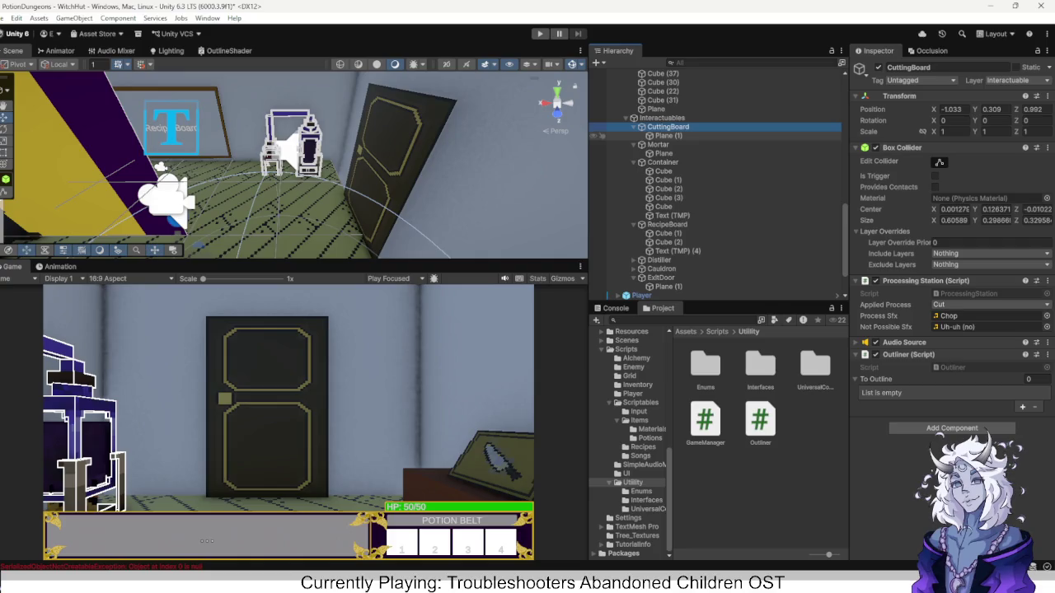
pyautogui.moveTo(668, 135)
pyautogui.mouseDown()
pyautogui.moveTo(783, 264)
pyautogui.moveTo(947, 379)
pyautogui.mouseUp()
# Add the mortar's plane to the mortar's To Outline list.
pyautogui.click(668, 135)
pyautogui.click(658, 144)
pyautogui.click(663, 154)
pyautogui.moveTo(664, 154); pyautogui.dragTo(947, 392)
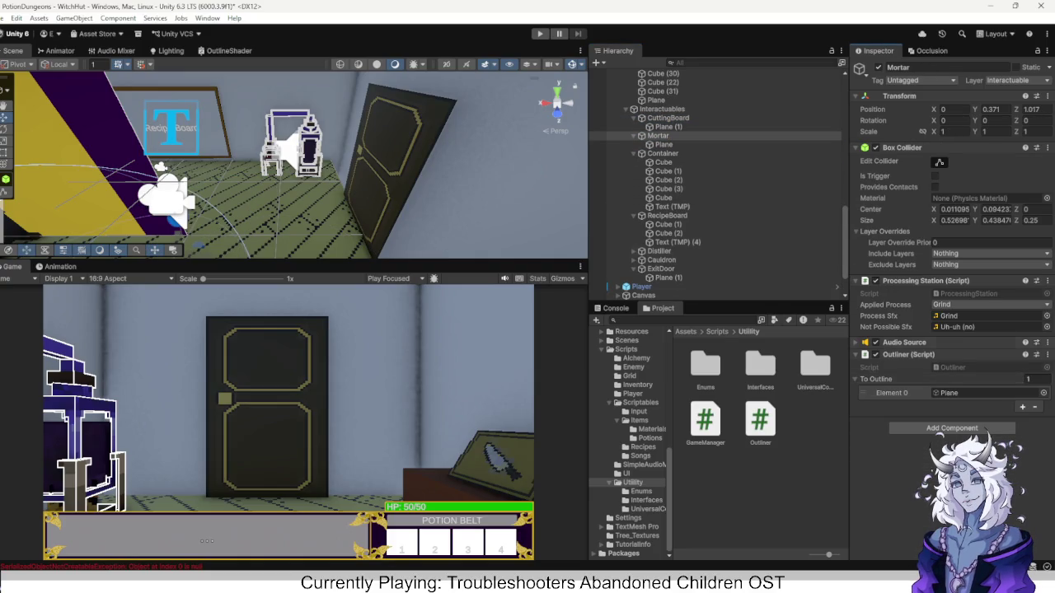
# Add Container's five child cubes to its To Outline list.
pyautogui.click(662, 154)
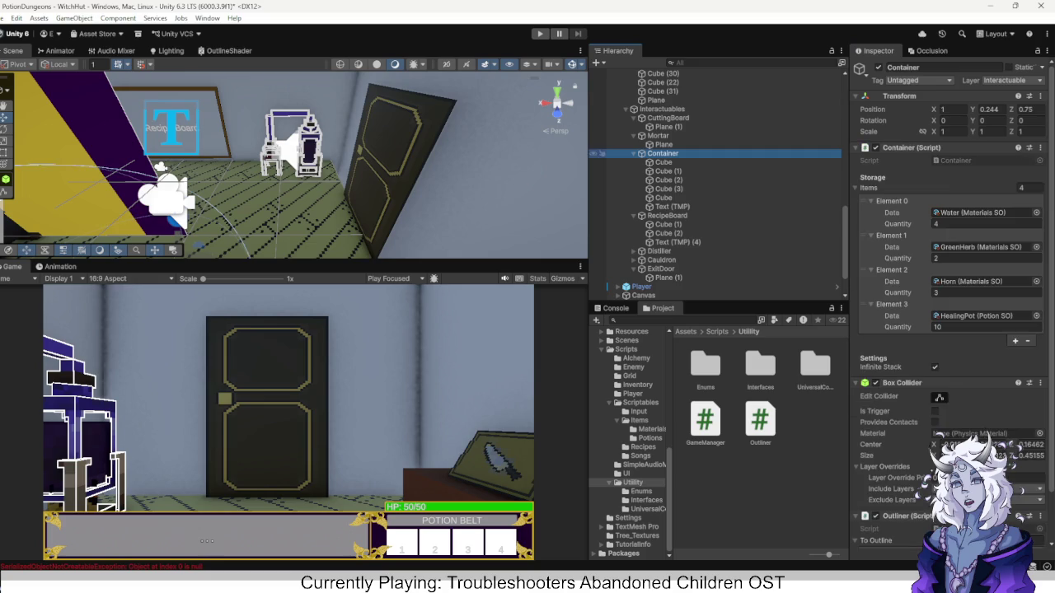
pyautogui.scroll(-2, 940, 434)
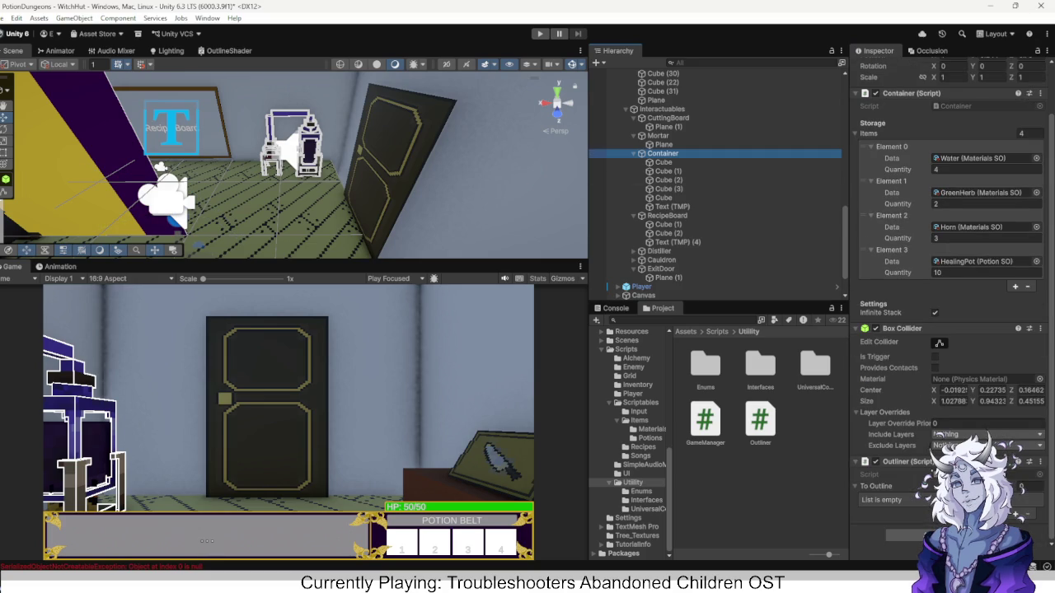
pyautogui.scroll(2, 947, 239)
pyautogui.click(947, 247)
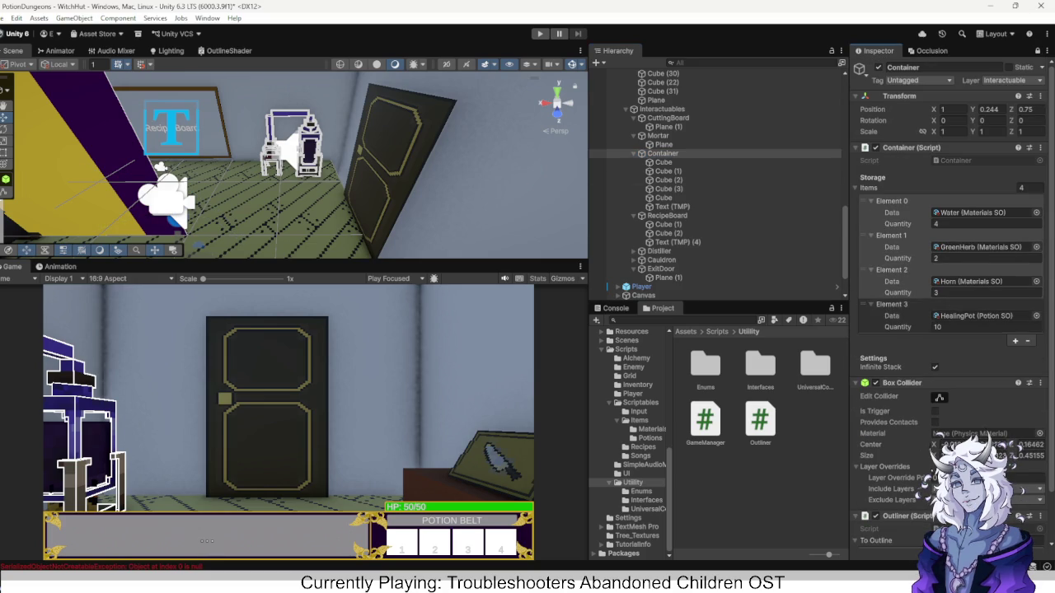
pyautogui.click(948, 148)
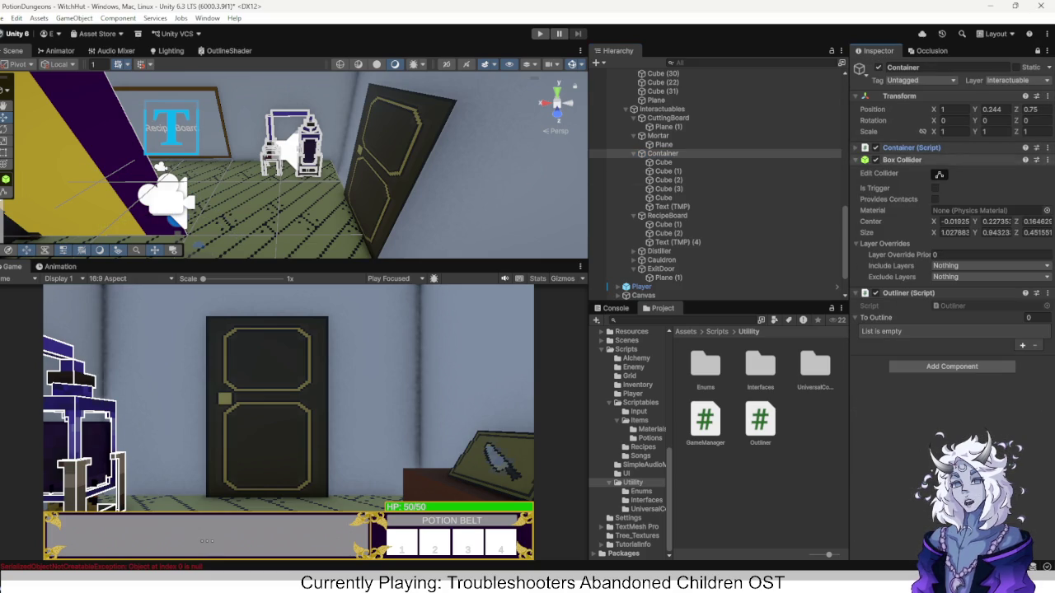
pyautogui.click(948, 159)
pyautogui.click(659, 162)
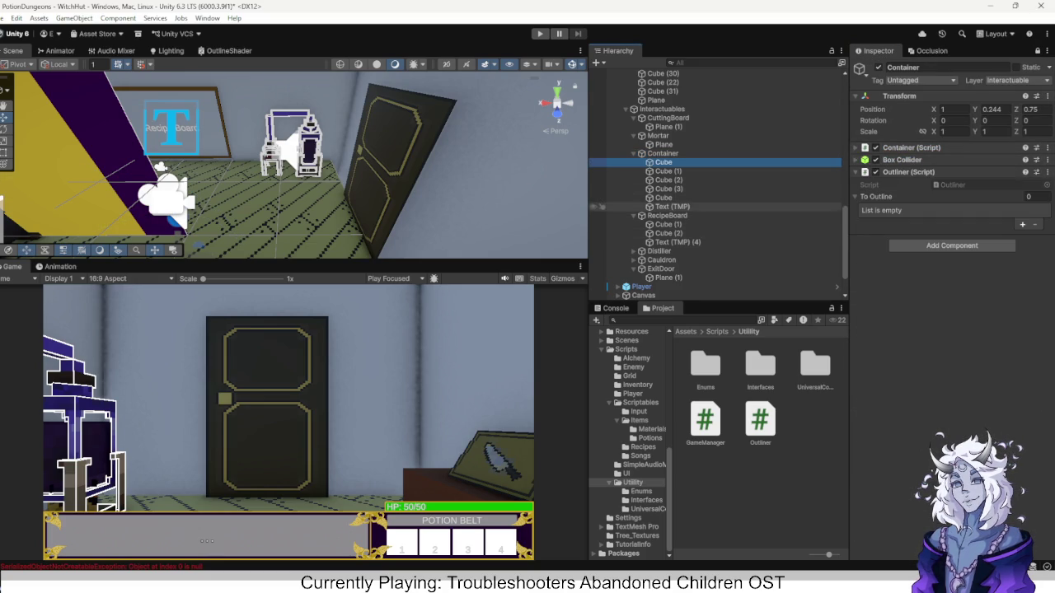
pyautogui.keyDown('shift'); pyautogui.click(663, 198); pyautogui.keyUp('shift')
pyautogui.moveTo(663, 179); pyautogui.dragTo(877, 197)
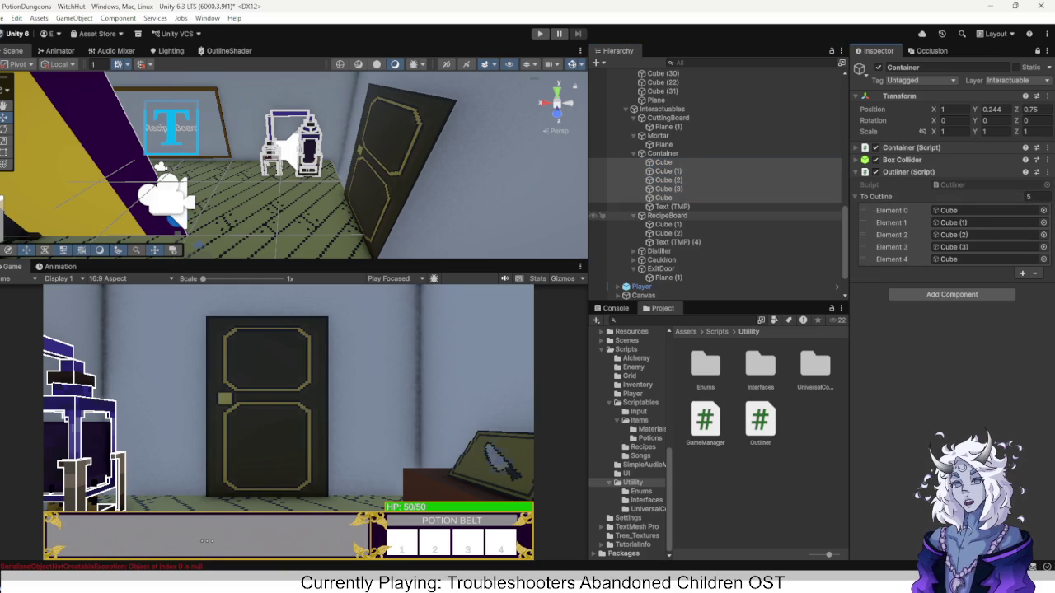
# Add RecipeBoard's Cube (1) and Cube (2) to its To Outline list.
pyautogui.click(667, 215)
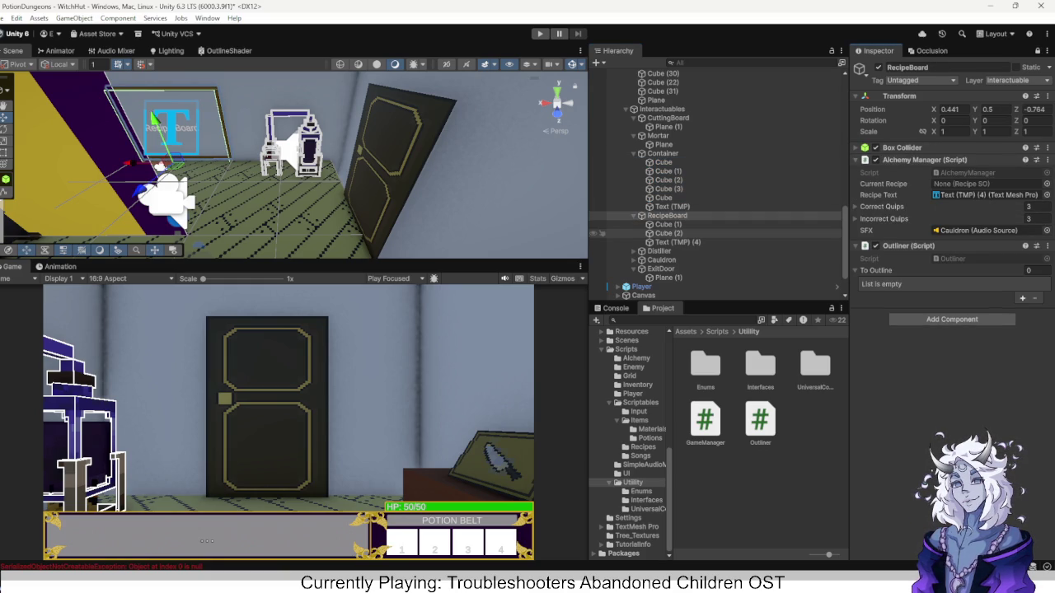
pyautogui.click(668, 224)
pyautogui.keyDown('shift'); pyautogui.click(667, 233); pyautogui.keyUp('shift')
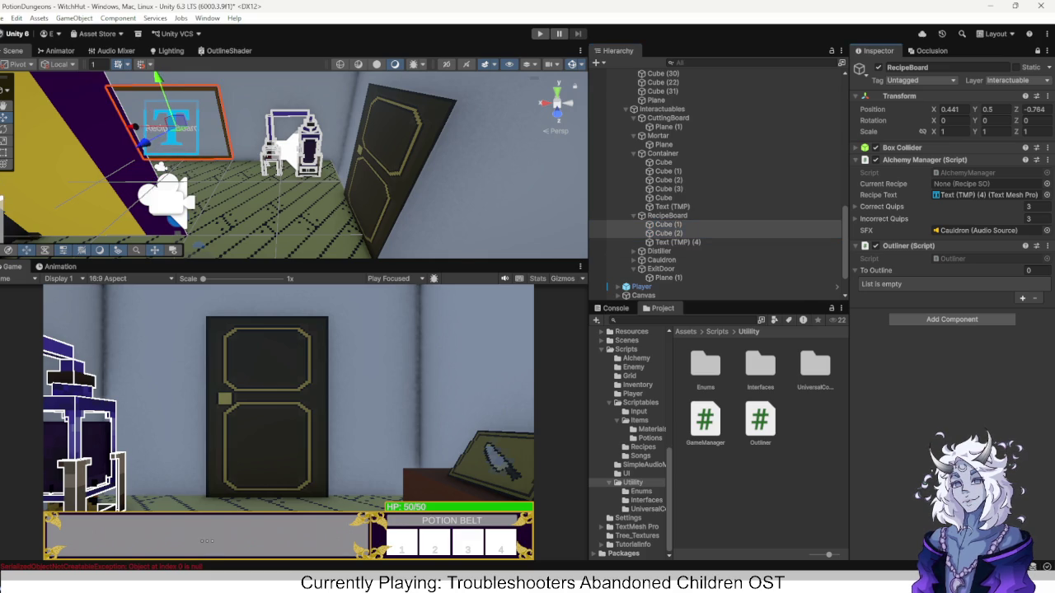
pyautogui.moveTo(667, 229); pyautogui.dragTo(877, 270)
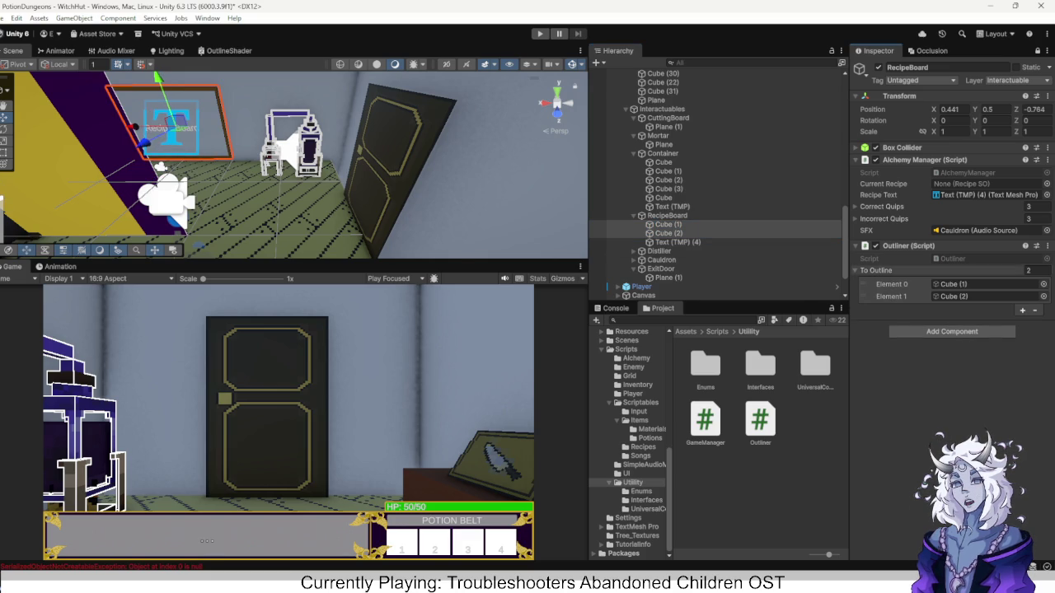
# Unpack the Distiller's brewing stand prefab completely.
pyautogui.click(1036, 50)
pyautogui.scroll(-2, 708, 207)
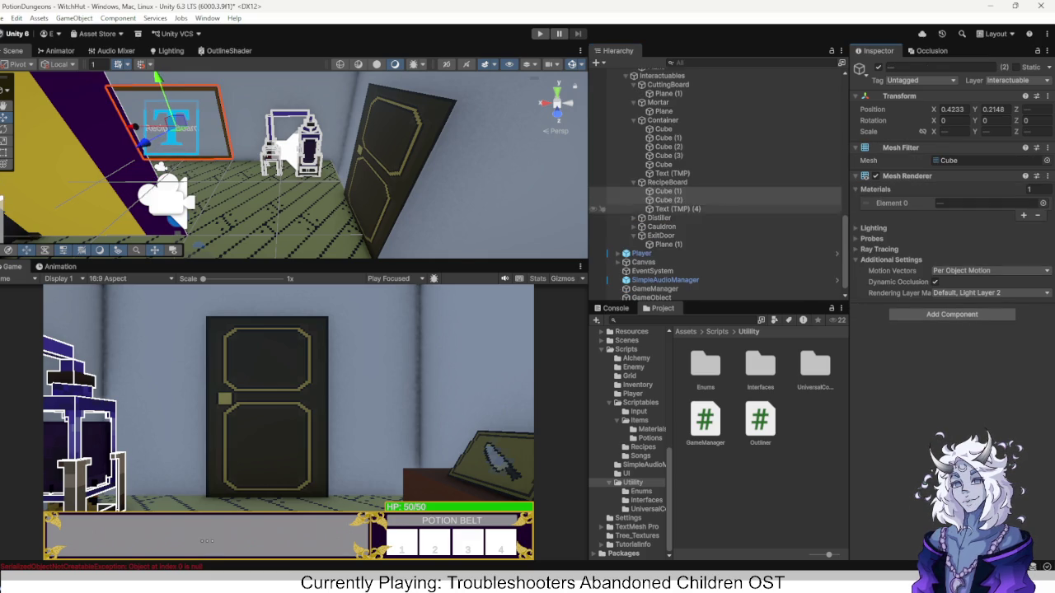
pyautogui.click(659, 218)
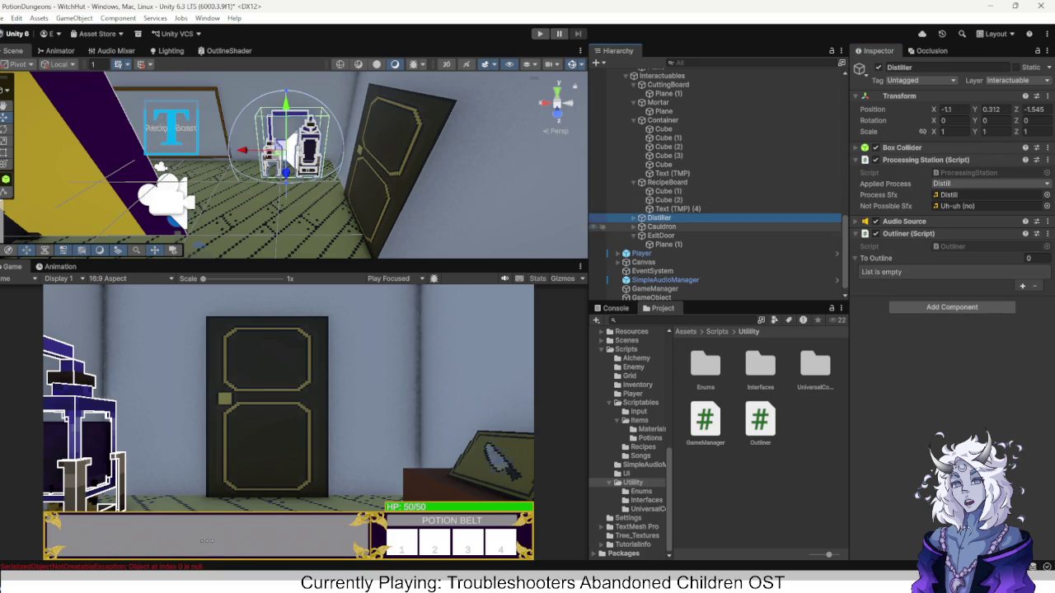
pyautogui.click(633, 218)
pyautogui.click(649, 226)
pyautogui.scroll(-1, 651, 214)
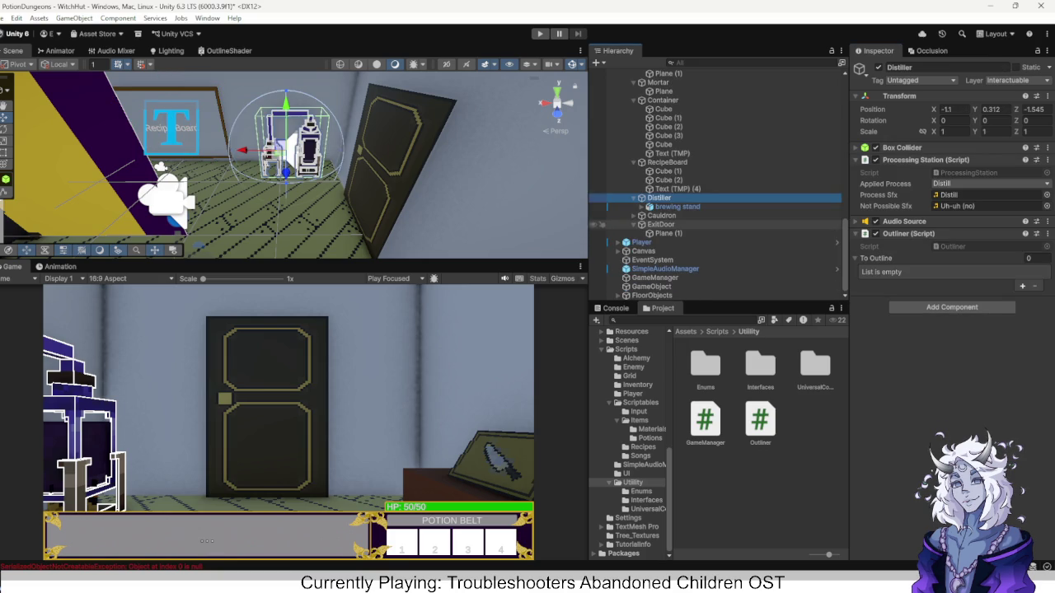
pyautogui.rightClick(670, 207)
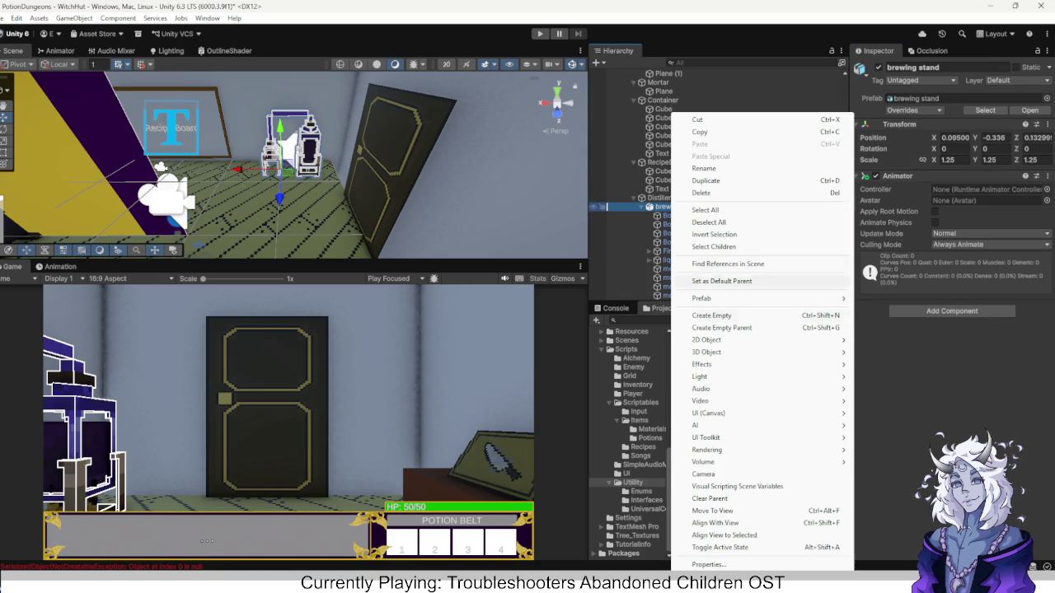
pyautogui.moveTo(741, 299)
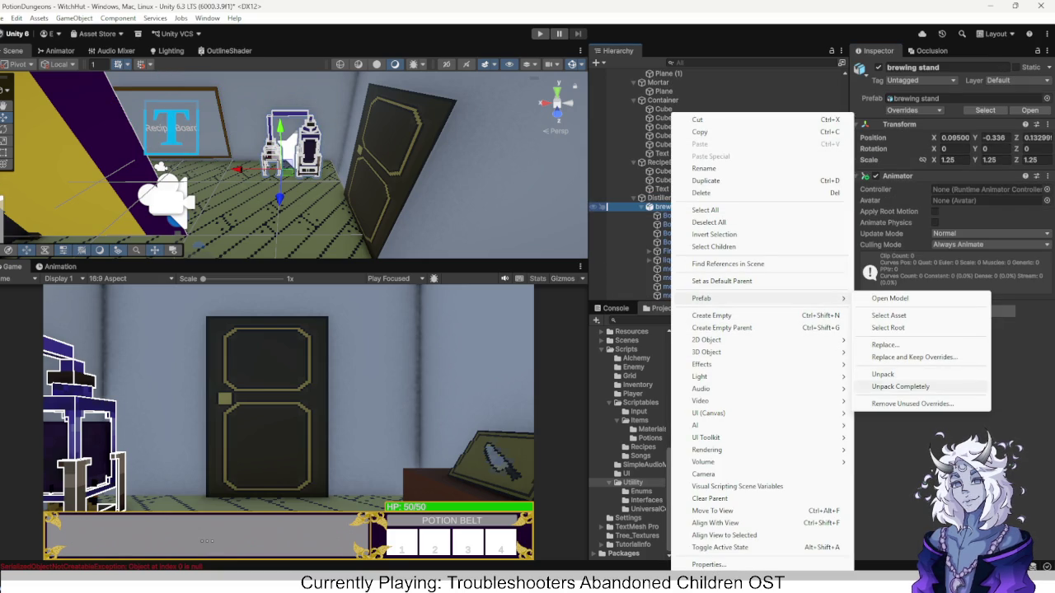
pyautogui.click(906, 387)
# Add the Distiller's child meshes, Bottom through Bottom_5 and mesh through mesh_7, to its To Outline list.
pyautogui.scroll(-3, 651, 218)
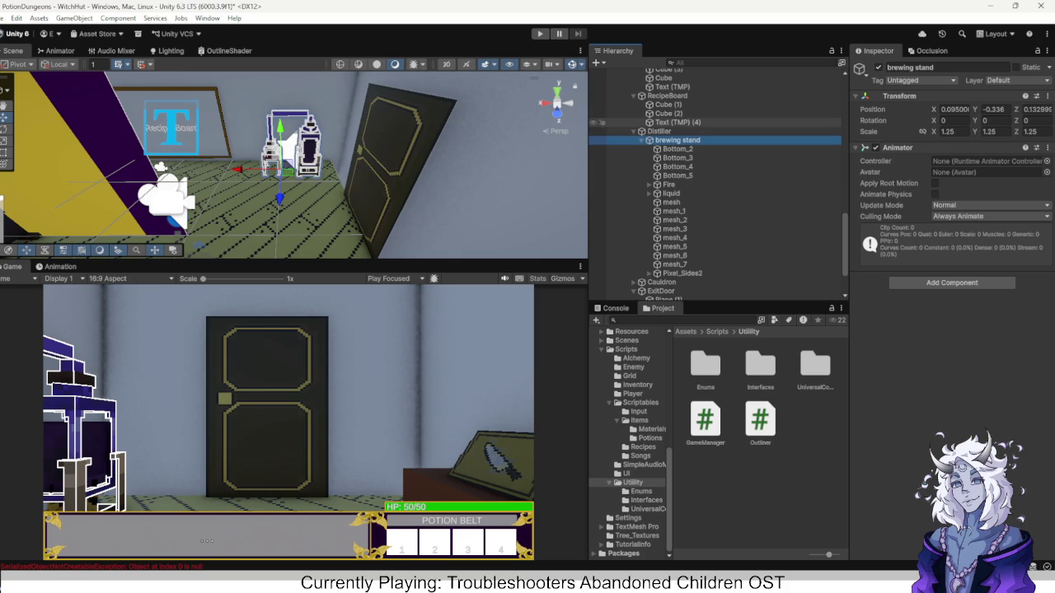
pyautogui.click(659, 131)
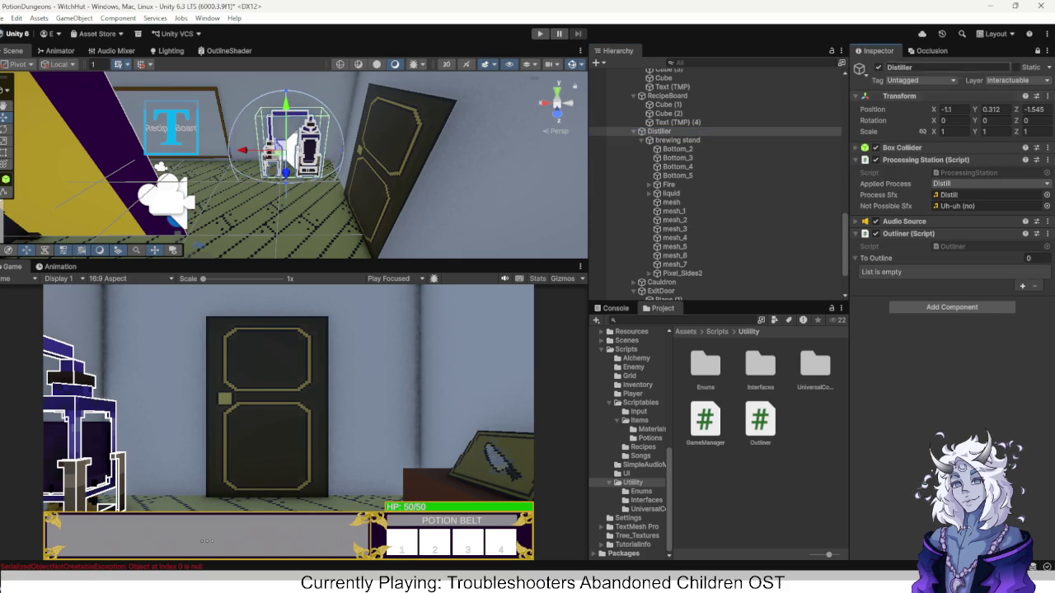
pyautogui.scroll(-2, 716, 185)
pyautogui.click(648, 240)
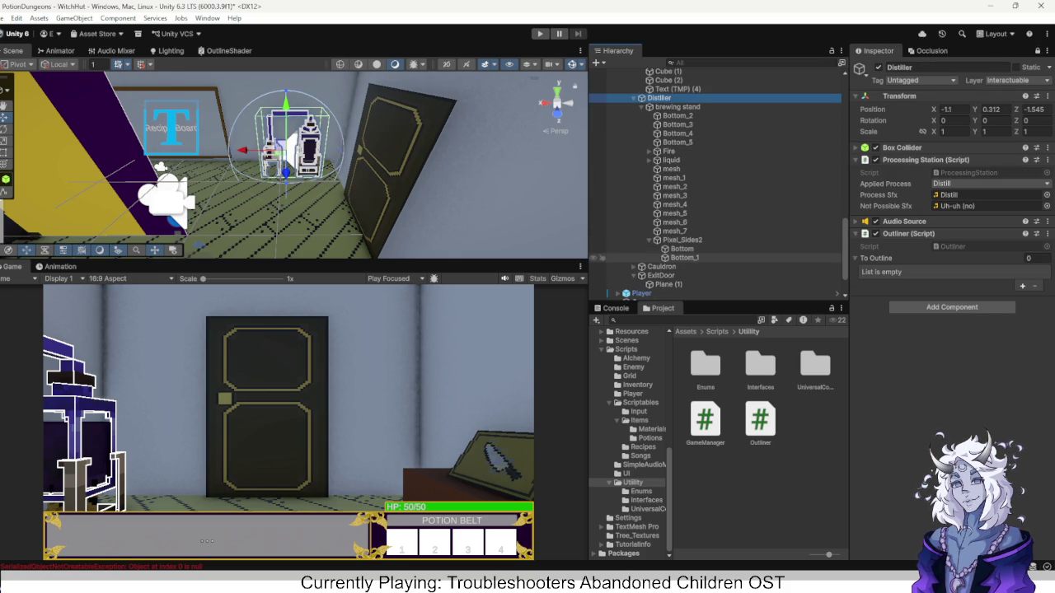
pyautogui.keyDown('ctrl'); pyautogui.click(684, 258); pyautogui.keyUp('ctrl')
pyautogui.keyDown('ctrl'); pyautogui.click(681, 248); pyautogui.keyUp('ctrl')
pyautogui.keyDown('ctrl'); pyautogui.click(675, 231); pyautogui.keyUp('ctrl')
pyautogui.keyDown('ctrl'); pyautogui.click(675, 223); pyautogui.keyUp('ctrl')
pyautogui.keyDown('ctrl'); pyautogui.click(675, 213); pyautogui.keyUp('ctrl')
pyautogui.keyDown('ctrl'); pyautogui.click(675, 196); pyautogui.keyUp('ctrl')
pyautogui.keyDown('ctrl'); pyautogui.click(675, 204); pyautogui.keyUp('ctrl')
pyautogui.keyDown('ctrl'); pyautogui.click(675, 187); pyautogui.keyUp('ctrl')
pyautogui.keyDown('ctrl'); pyautogui.click(675, 178); pyautogui.keyUp('ctrl')
pyautogui.keyDown('ctrl'); pyautogui.click(671, 169); pyautogui.keyUp('ctrl')
pyautogui.keyDown('ctrl'); pyautogui.click(677, 142); pyautogui.keyUp('ctrl')
pyautogui.keyDown('ctrl'); pyautogui.click(677, 133); pyautogui.keyUp('ctrl')
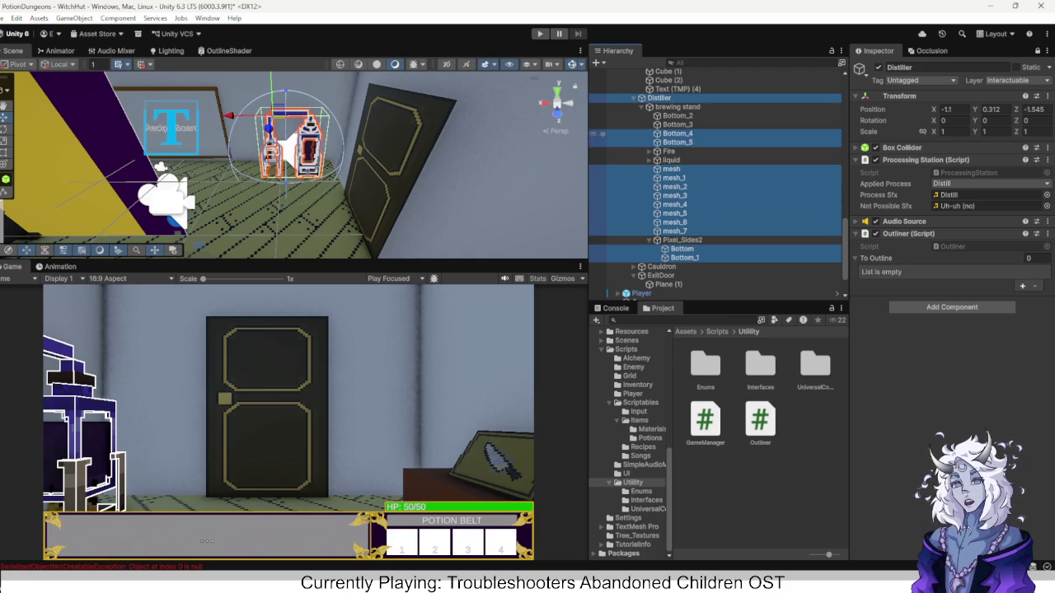
pyautogui.keyDown('ctrl'); pyautogui.click(677, 124); pyautogui.keyUp('ctrl')
pyautogui.keyDown('ctrl'); pyautogui.click(678, 116); pyautogui.keyUp('ctrl')
pyautogui.moveTo(677, 133); pyautogui.dragTo(898, 258)
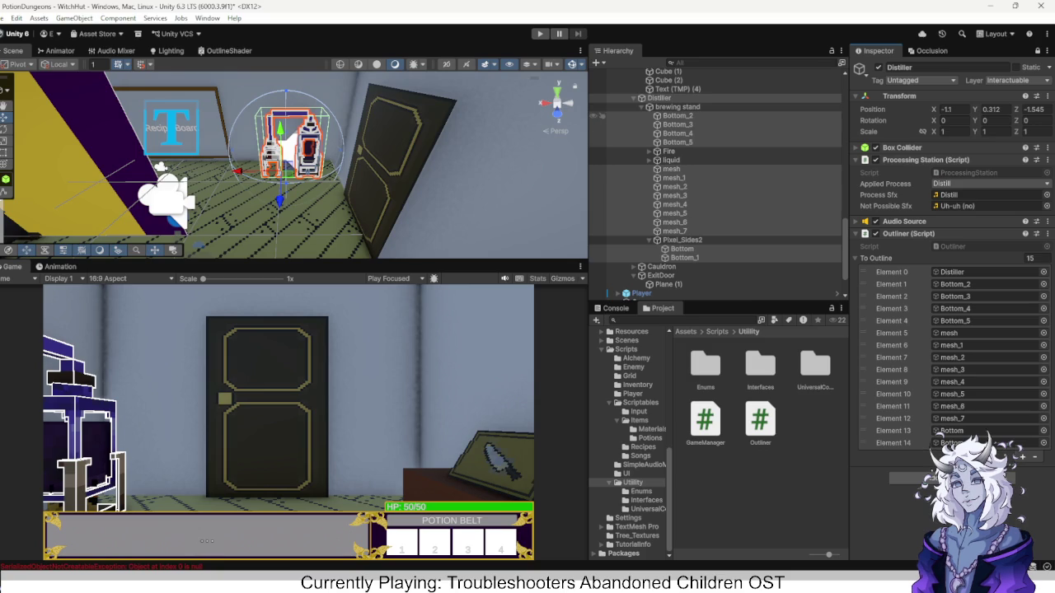
# Delete the Distiller entry itself from its To Outline list.
pyautogui.click(891, 272)
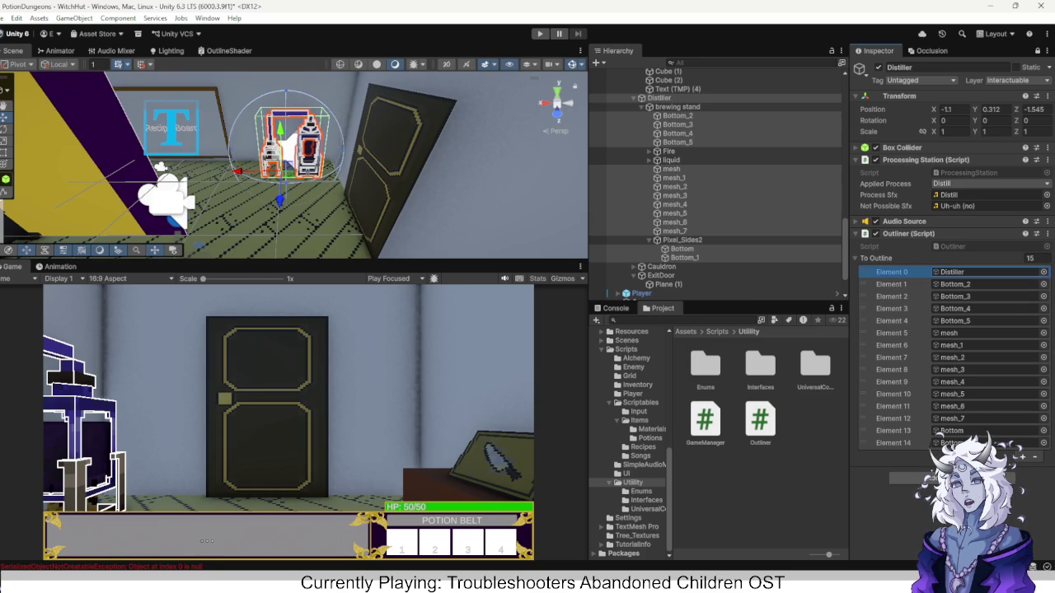
pyautogui.press('Delete')
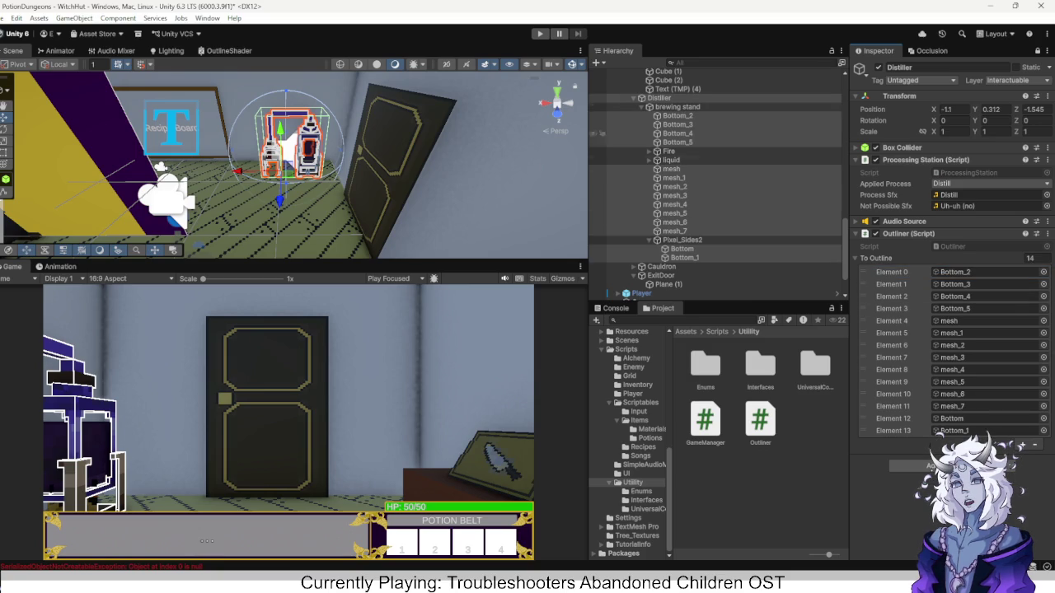
pyautogui.click(659, 98)
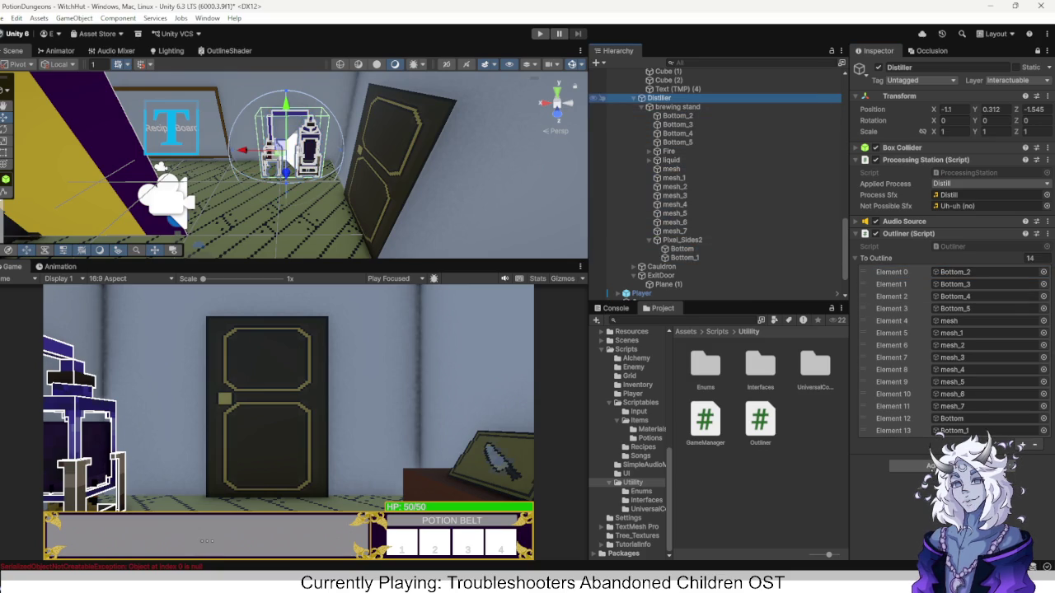
pyautogui.click(921, 80)
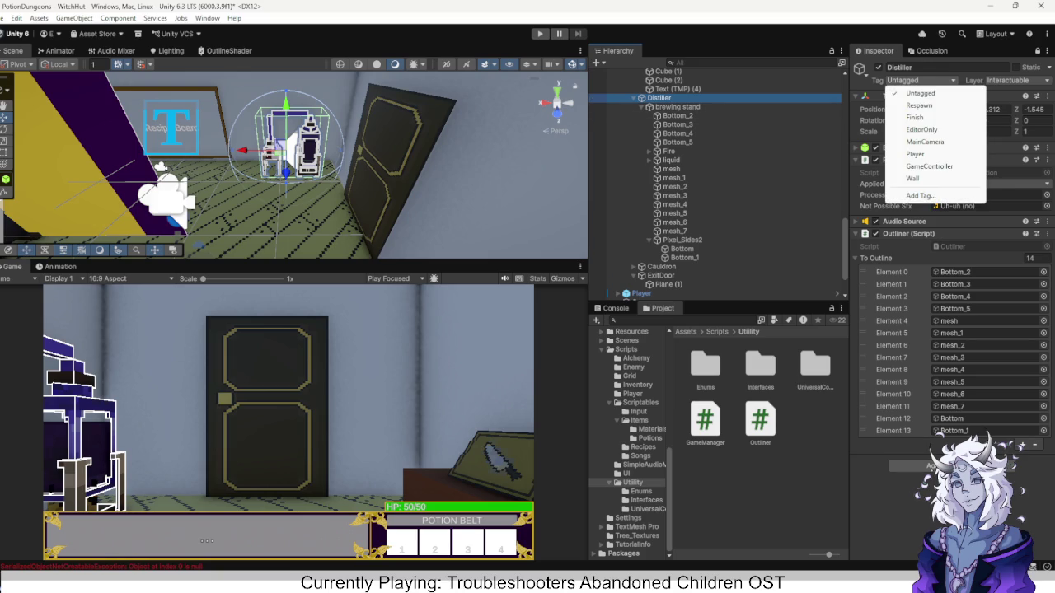
# Confirm the Distiller stays on the Interactable layer and view the Cauldron's properties.
pyautogui.click(1009, 80)
pyautogui.click(1009, 80)
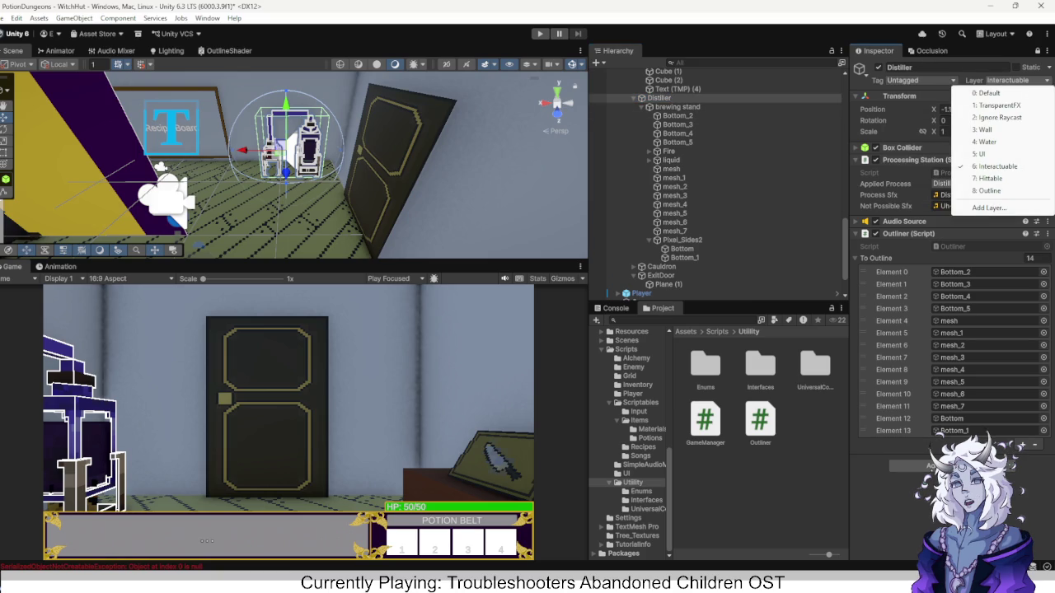
pyautogui.press('Escape')
pyautogui.scroll(-2, 741, 165)
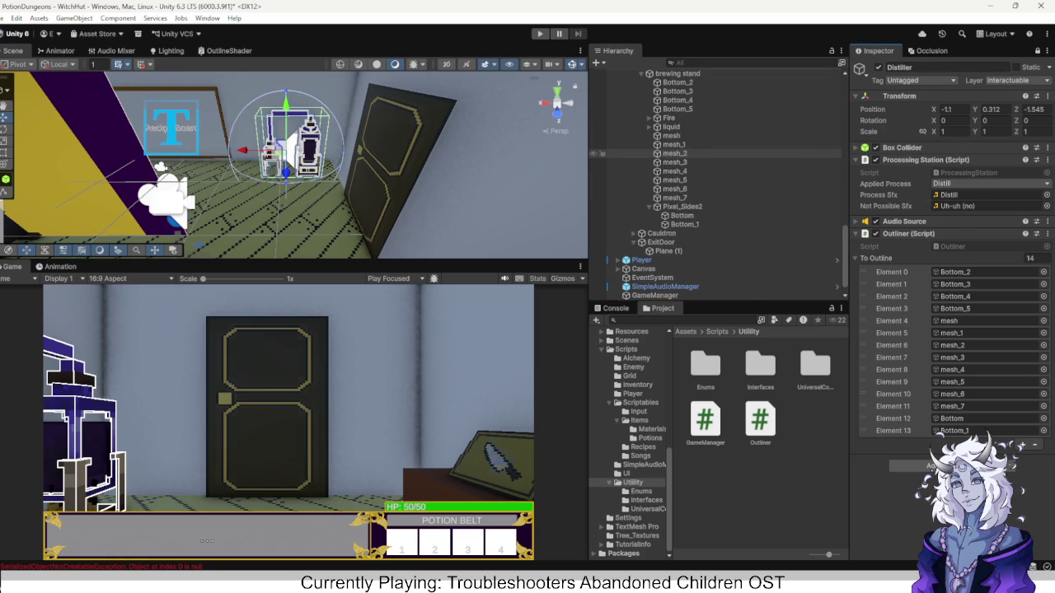
pyautogui.click(661, 233)
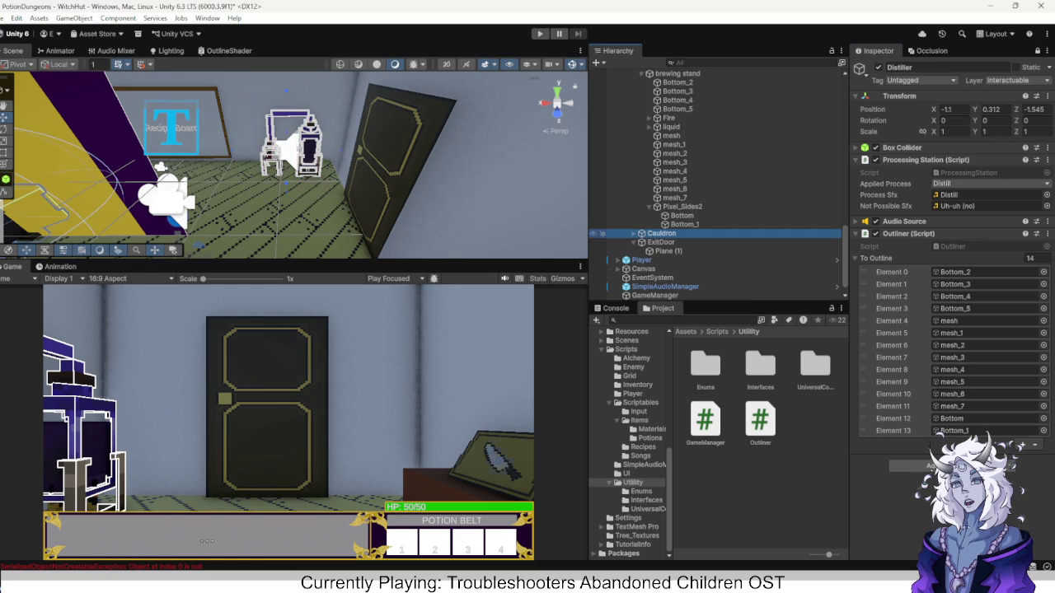
pyautogui.scroll(-1, 717, 181)
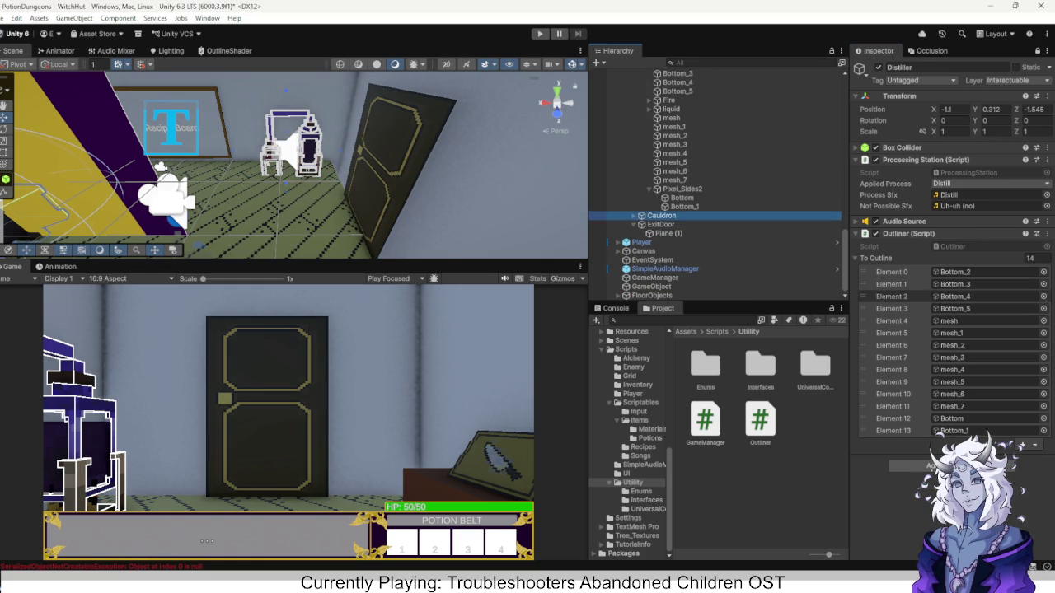
pyautogui.click(1036, 51)
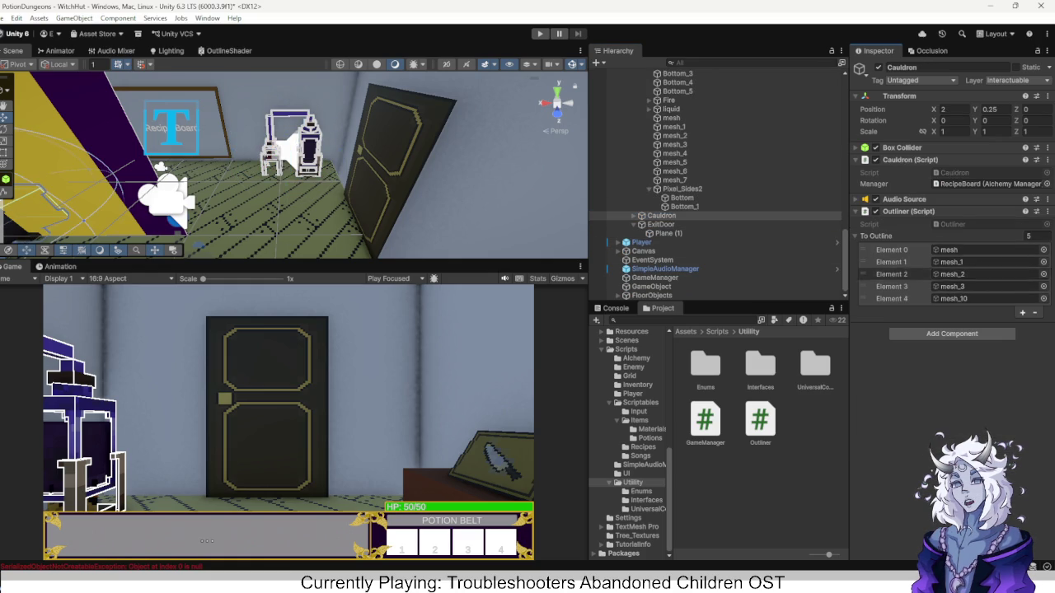
# Add Plane (1) to ExitDoor's To Outline list and enter play mode.
pyautogui.click(660, 224)
pyautogui.moveTo(668, 233); pyautogui.dragTo(948, 223)
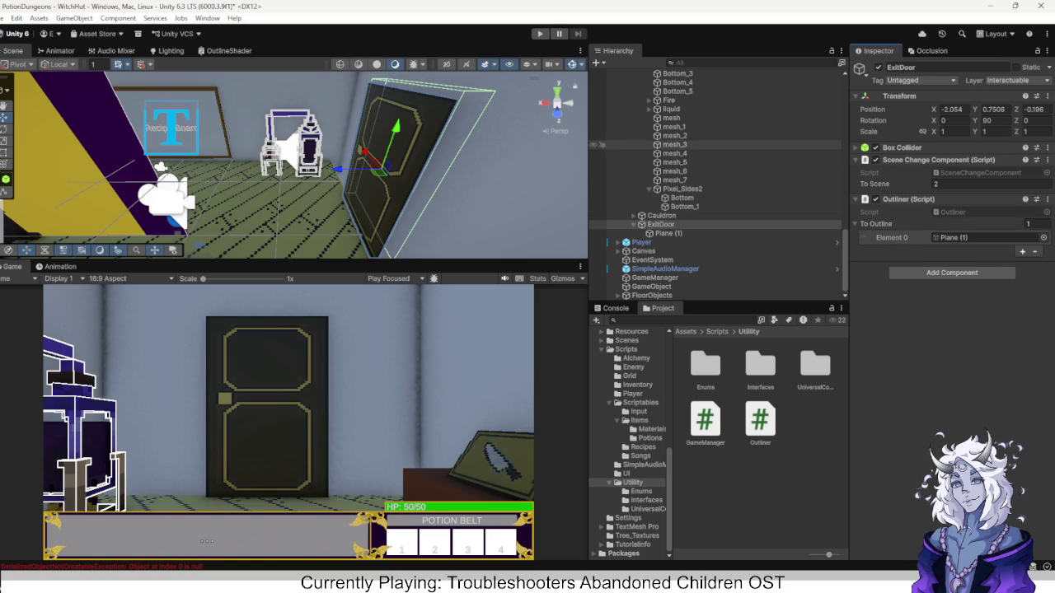
pyautogui.moveTo(780, 589)
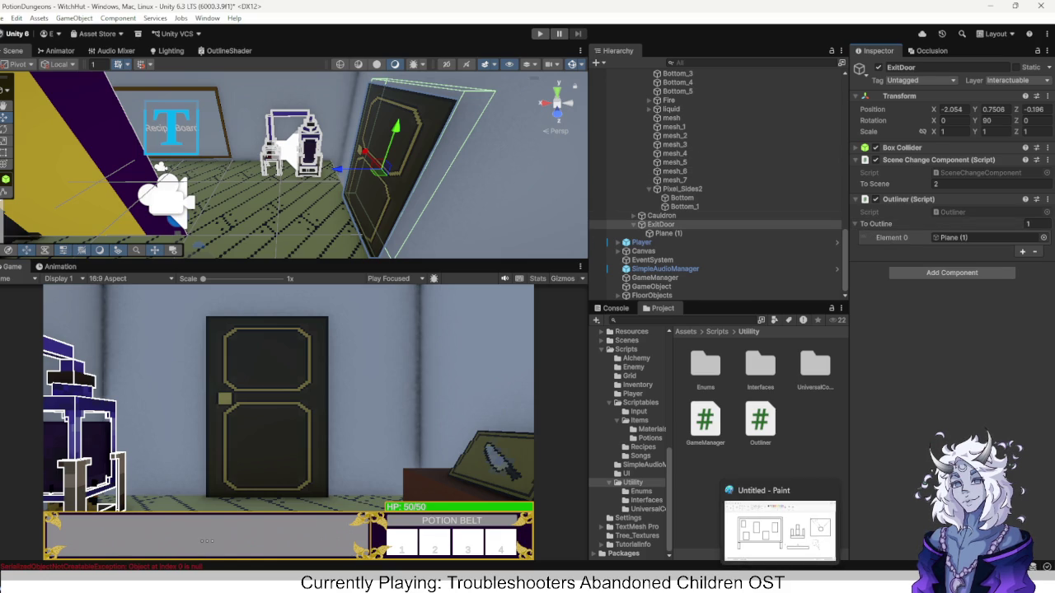
pyautogui.hotkey('ctrl', 'p')
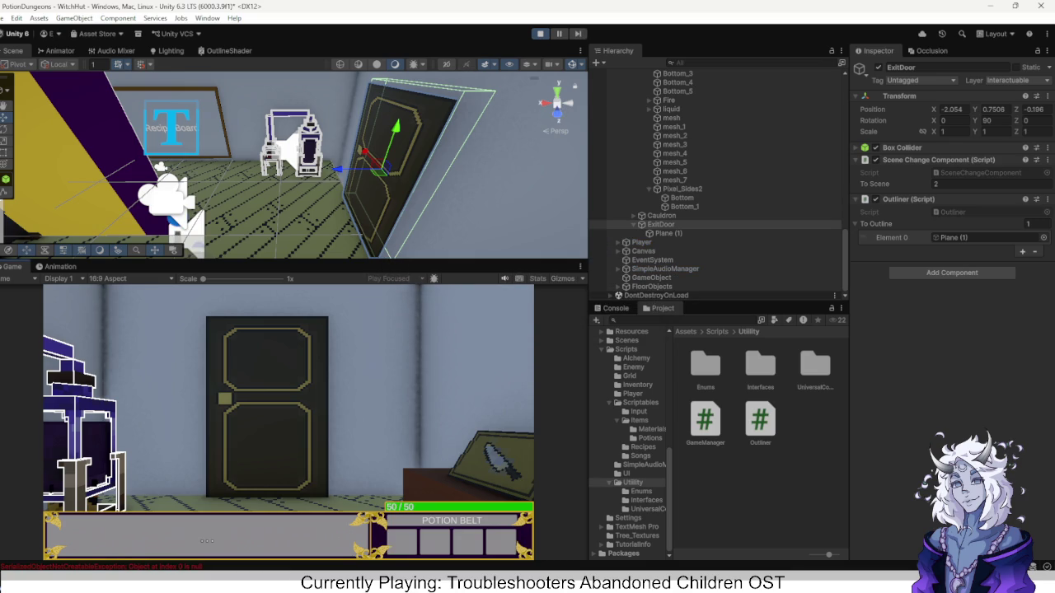
# Walk toward the door, read the MissingReferenceException in the console, and stop the game.
pyautogui.press('w')
pyautogui.press('d')
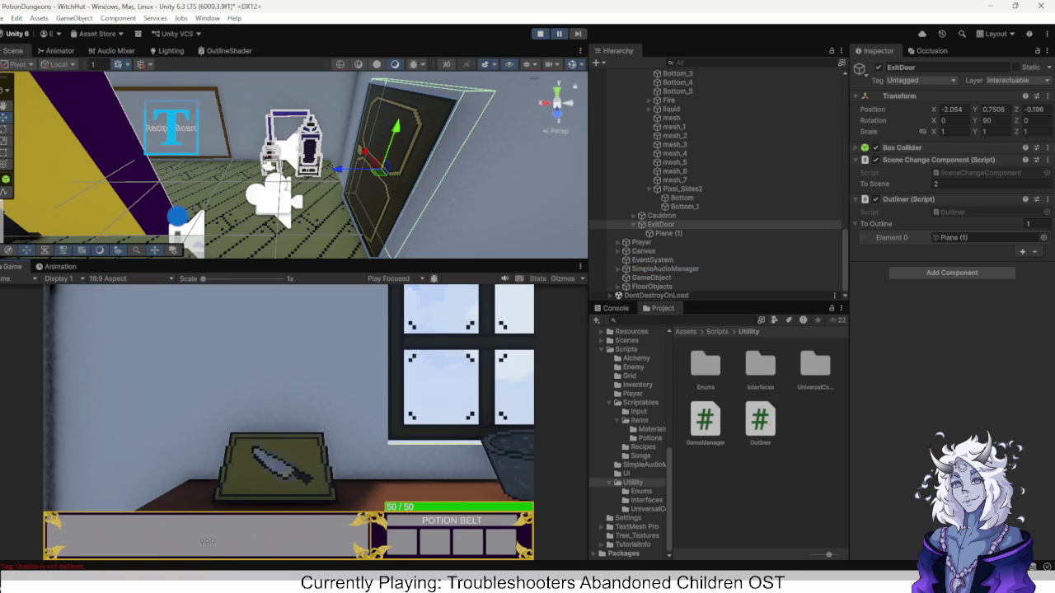
pyautogui.hotkey('ctrl', 'shift', 'c')
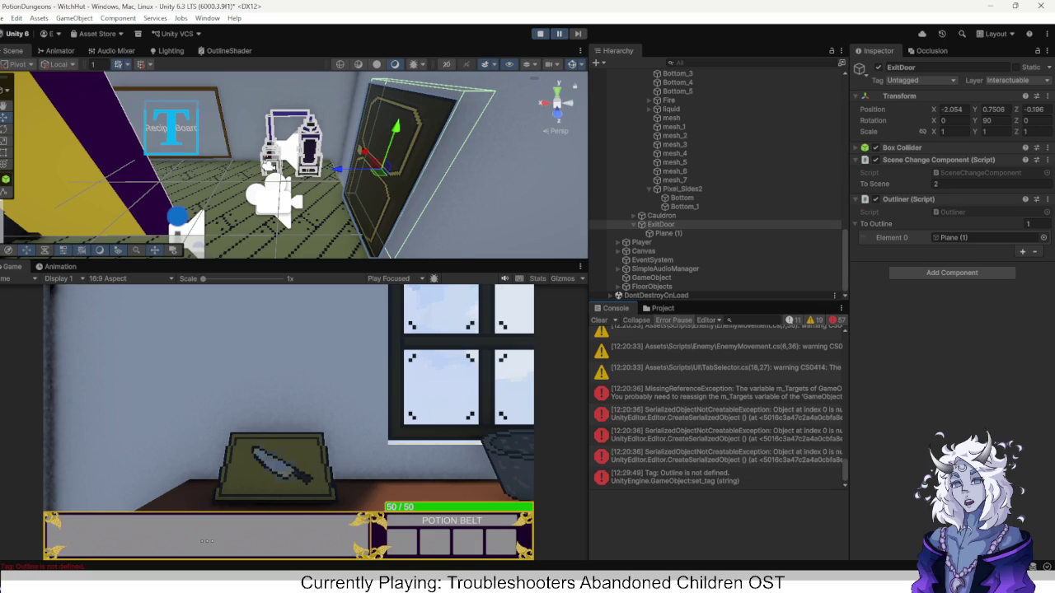
pyautogui.click(717, 392)
pyautogui.click(539, 33)
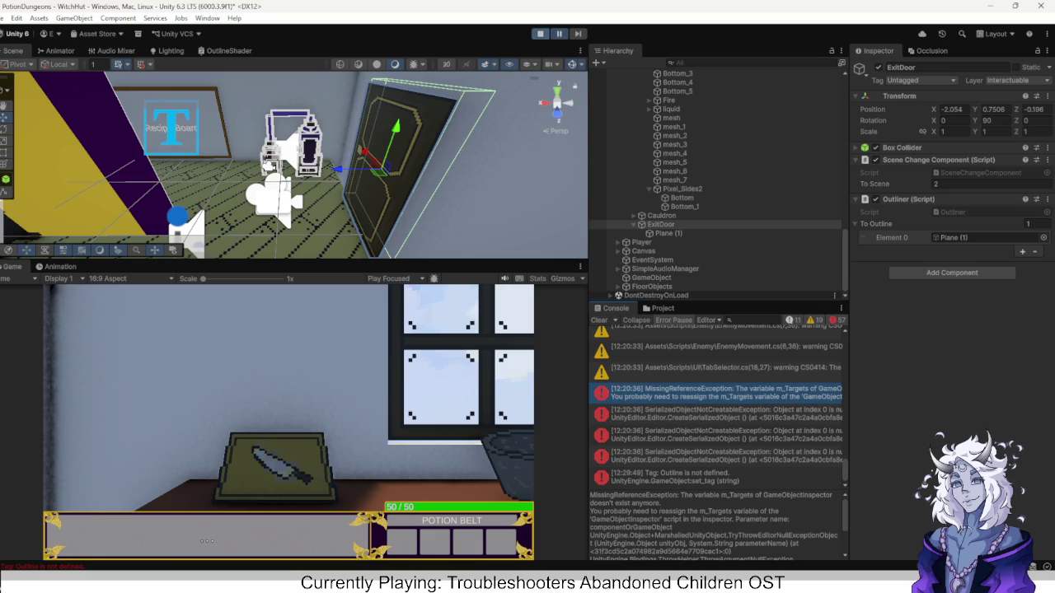
# Leave ExitDoor's layer unchanged and confirm the door's Plane (1) is on Interactable.
pyautogui.click(1007, 80)
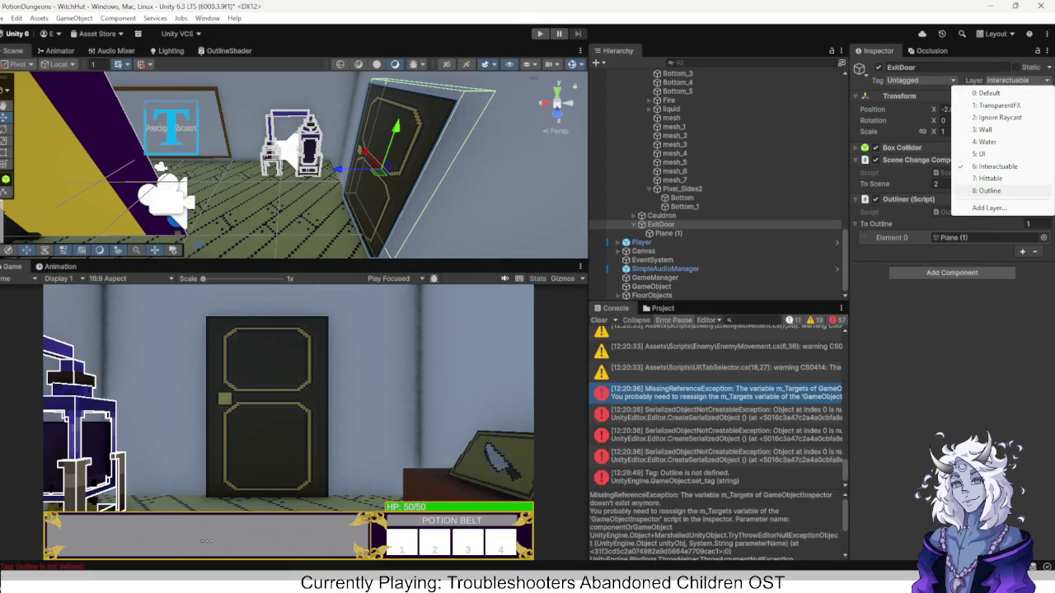
pyautogui.click(989, 190)
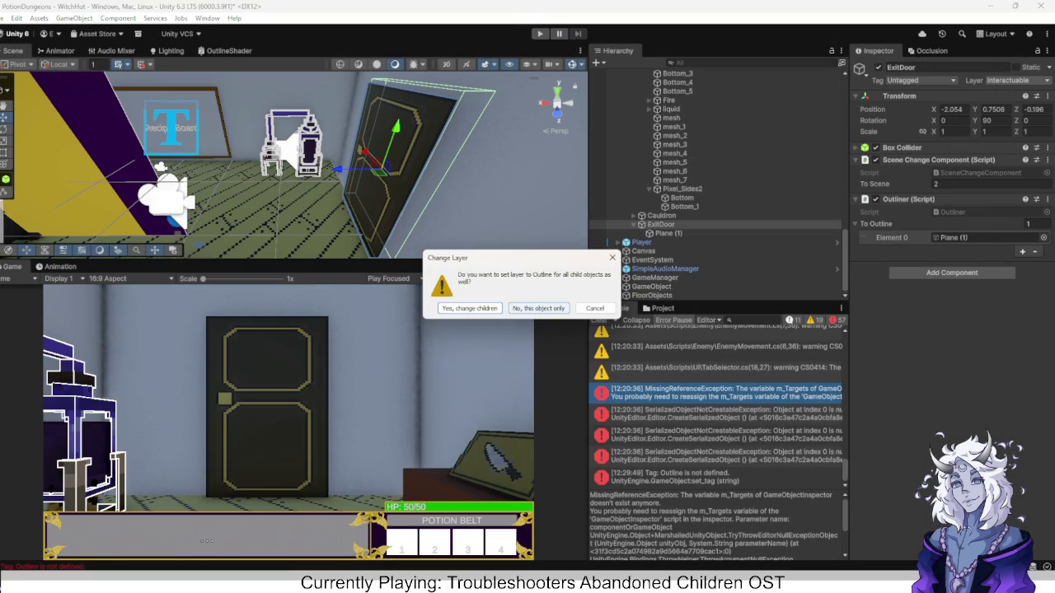
pyautogui.click(595, 308)
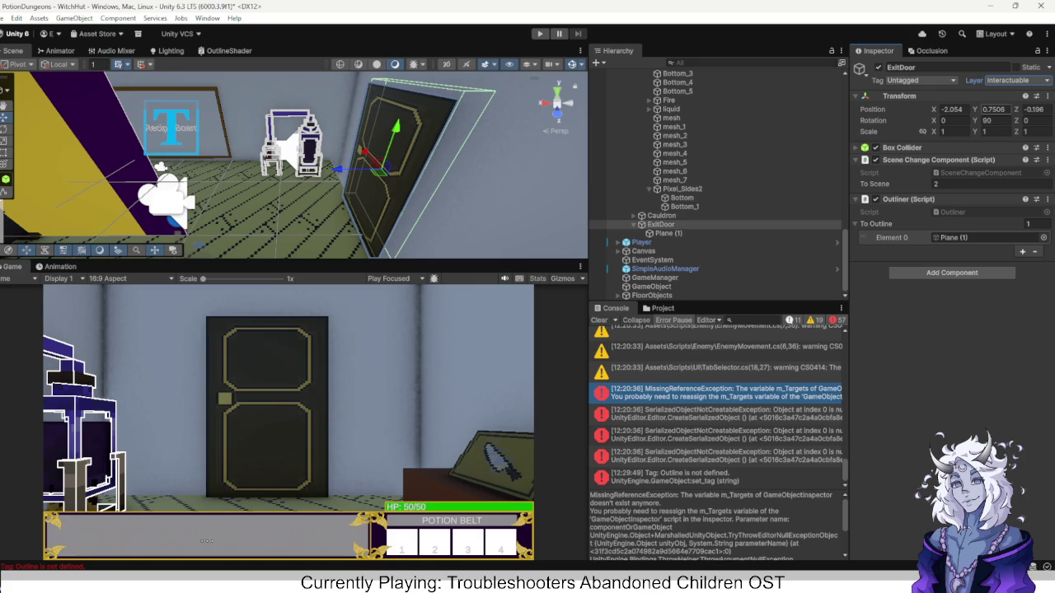
pyautogui.click(668, 234)
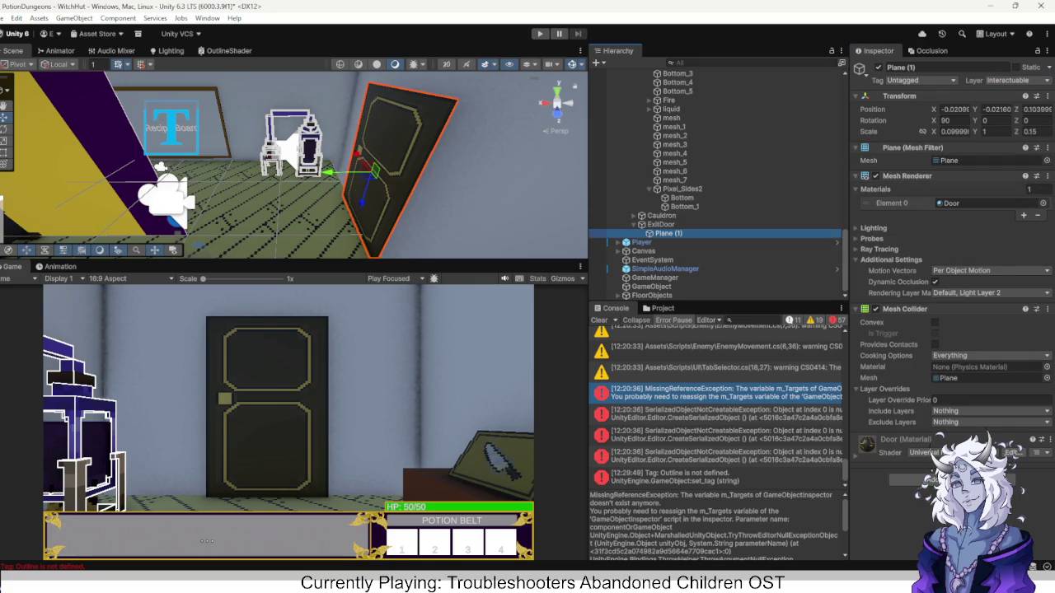
pyautogui.click(1009, 80)
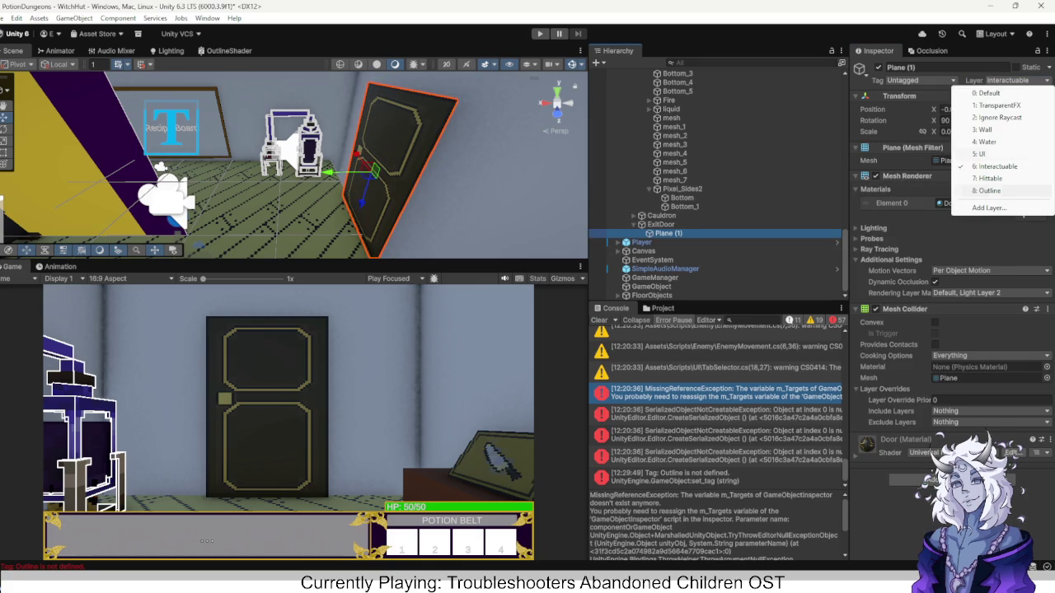
pyautogui.press('Escape')
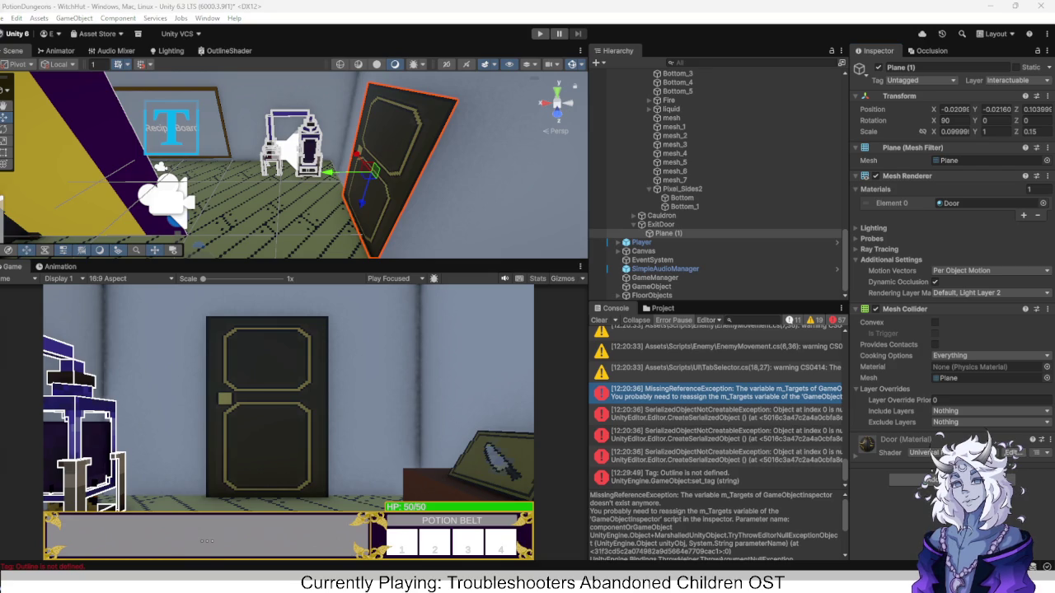
pyautogui.hotkey('alt', 'Tab')
# Save PlayerActionController.cs.
pyautogui.scroll(6, 486, 247)
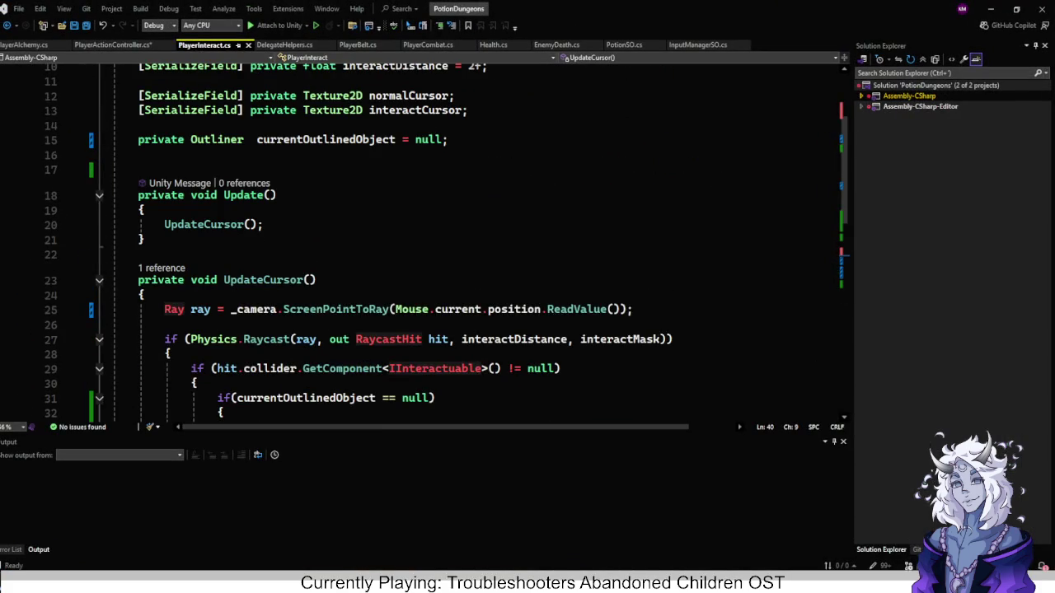
pyautogui.scroll(-2, 487, 247)
pyautogui.scroll(-3, 404, 280)
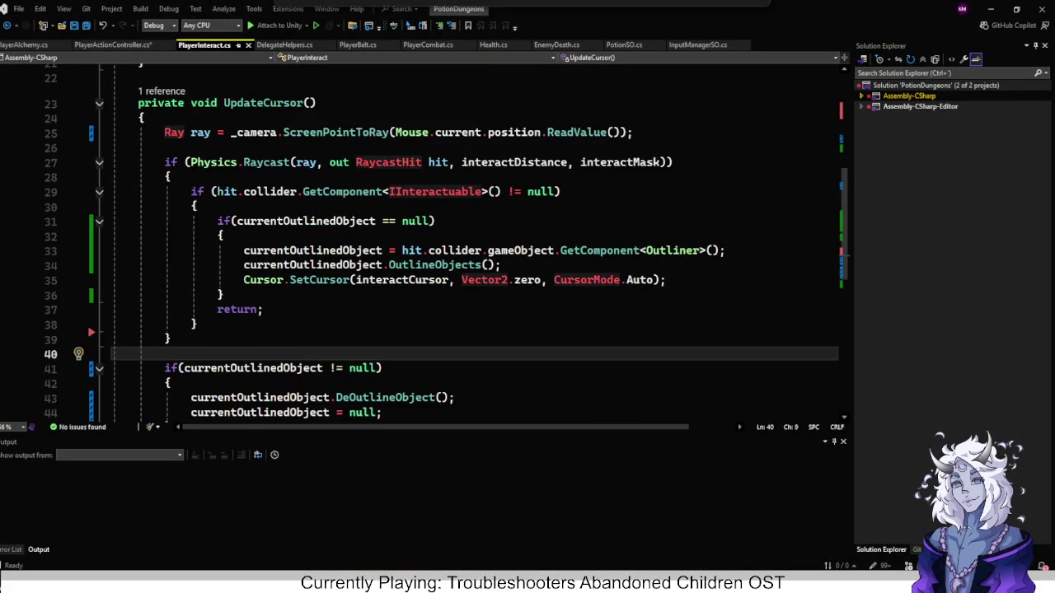
pyautogui.scroll(1, 403, 280)
pyautogui.click(113, 45)
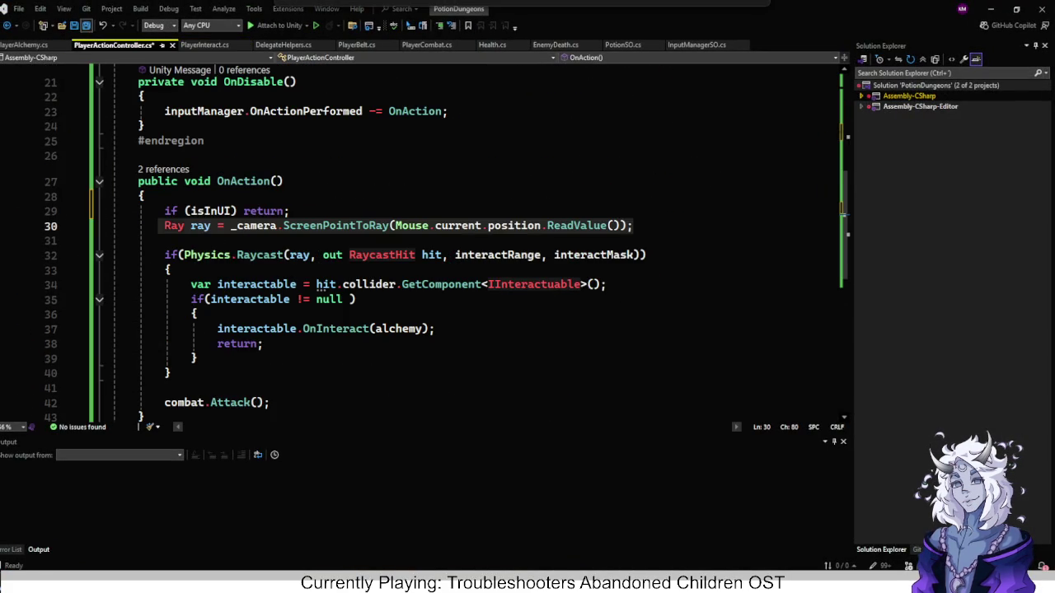
pyautogui.click(86, 25)
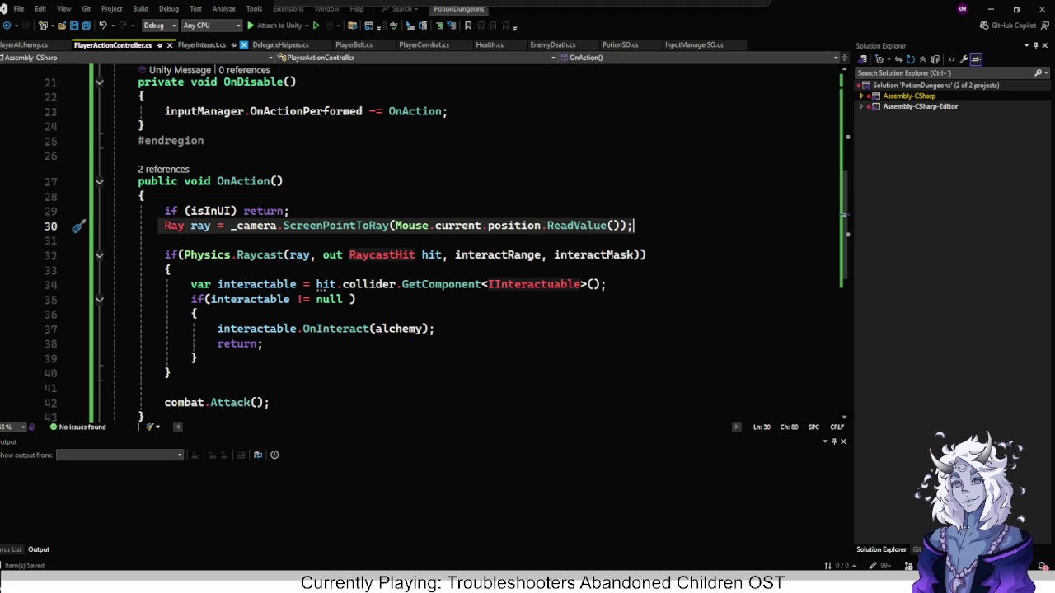
# Close the unneeded script tabs (PlayerInteract, Health, PotionSO and others) and pin PlayerActionController.cs.
pyautogui.click(243, 45)
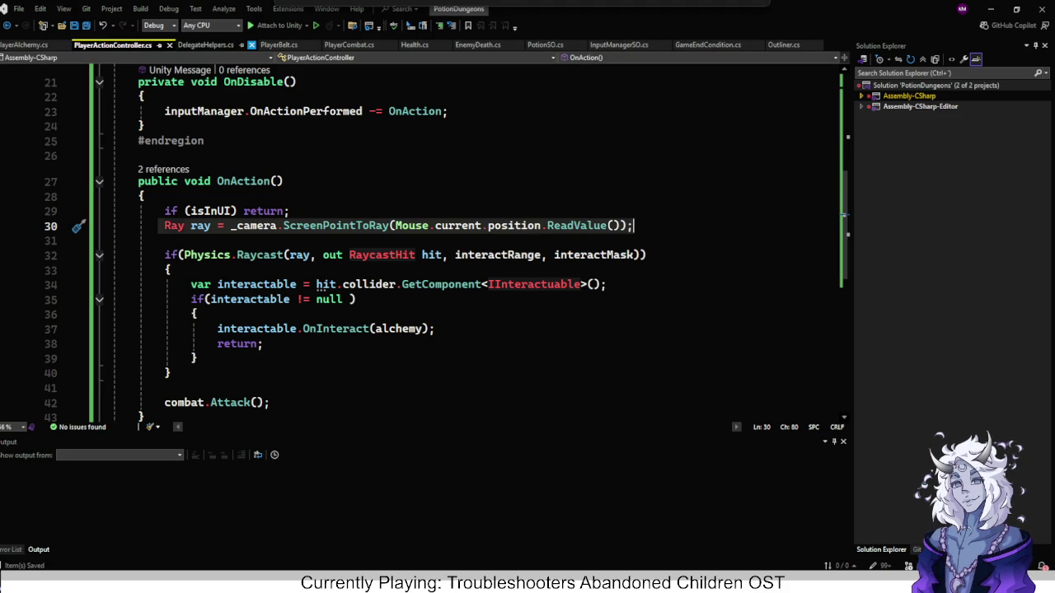
pyautogui.click(244, 44)
pyautogui.click(241, 44)
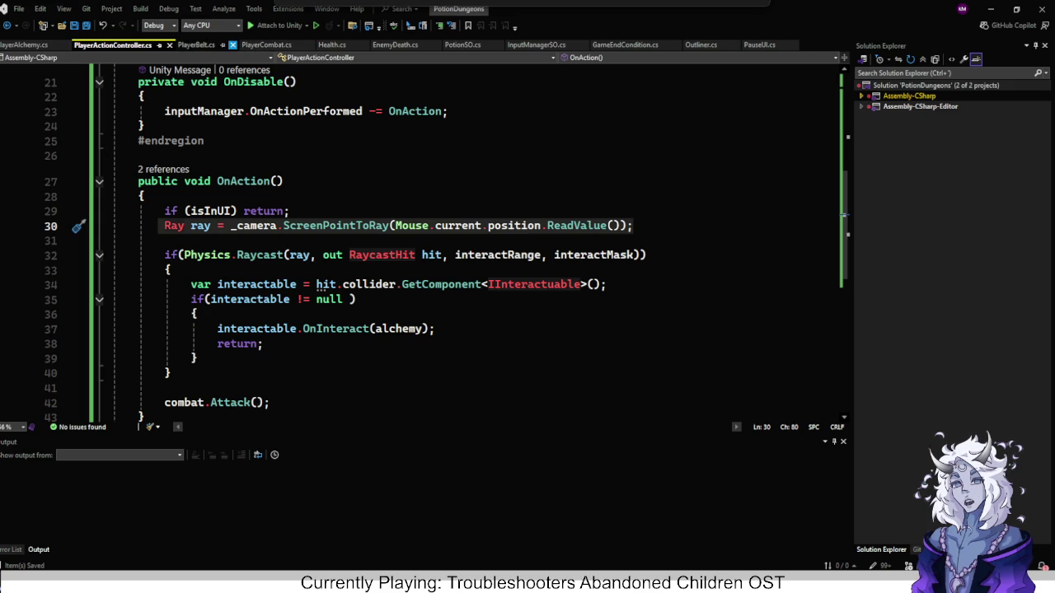
pyautogui.click(244, 45)
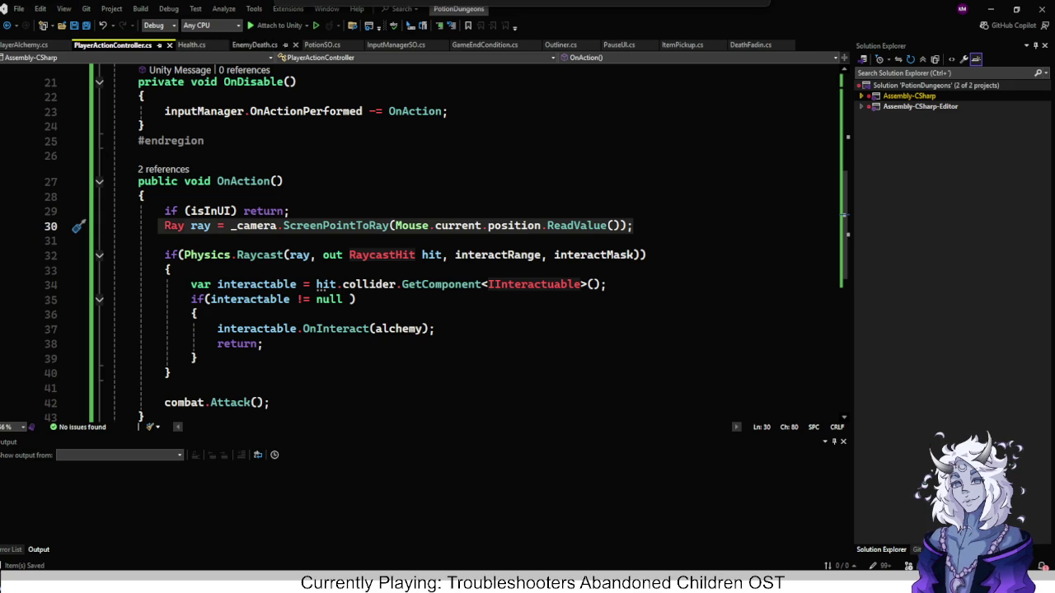
pyautogui.click(239, 44)
pyautogui.click(230, 45)
pyautogui.click(225, 45)
pyautogui.click(254, 44)
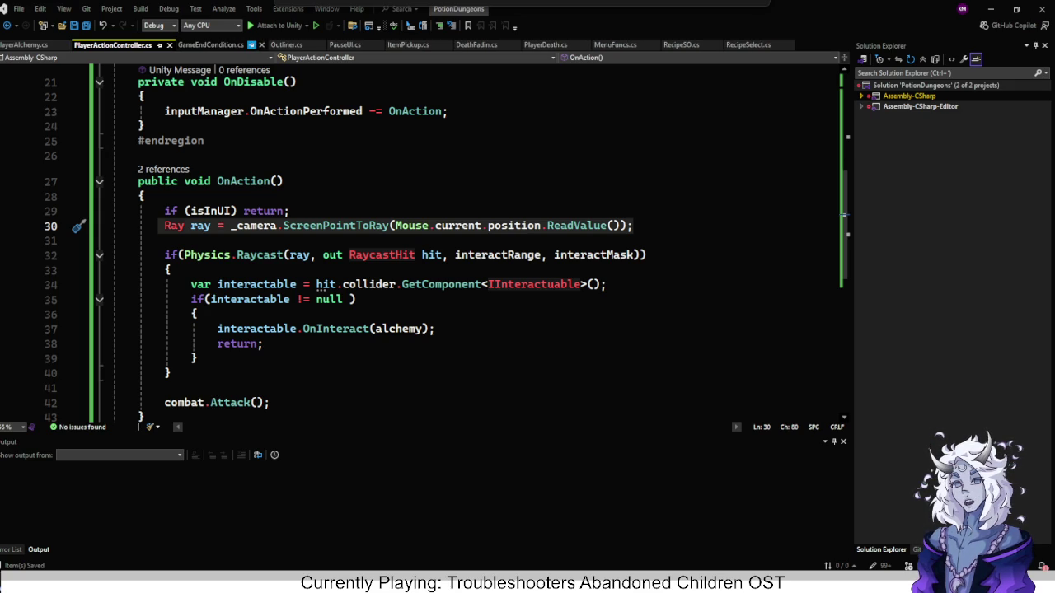
pyautogui.click(262, 44)
pyautogui.click(222, 45)
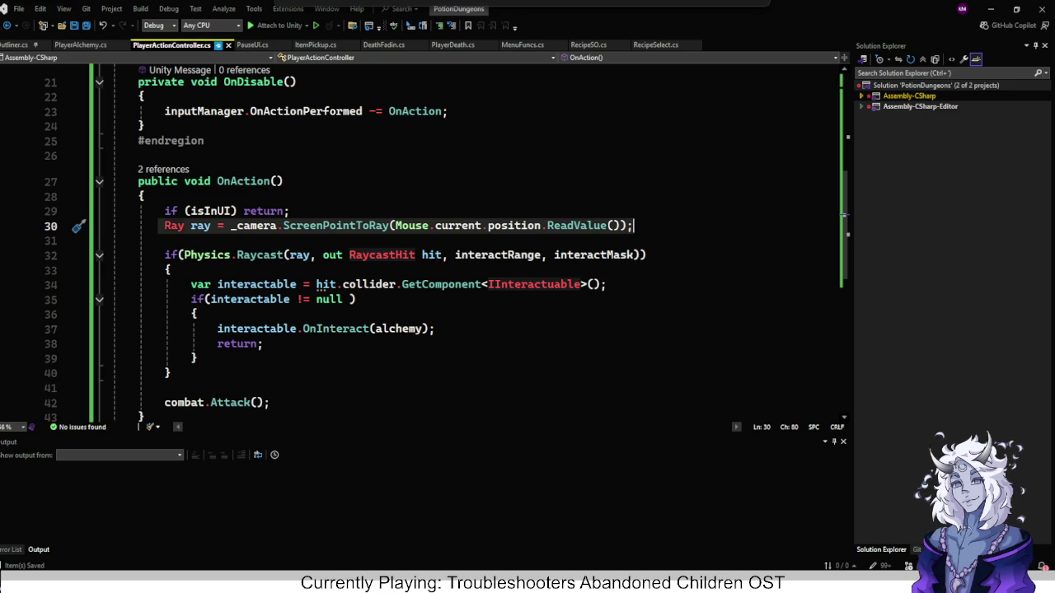
pyautogui.click(219, 45)
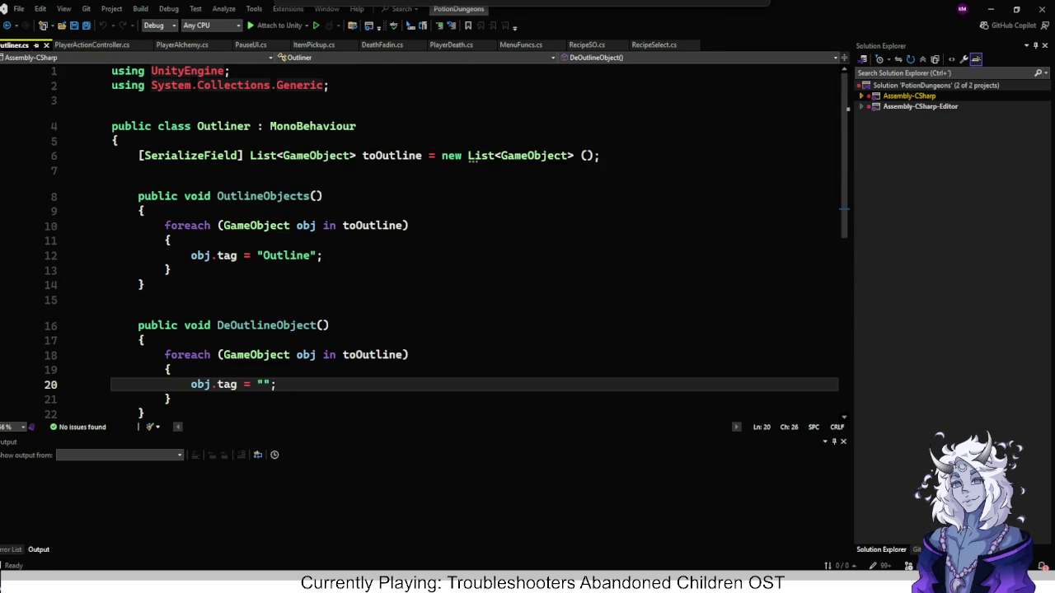
# Review Outliner.cs's Outline tag line, then go to Unity's Layer > Add Layer settings.
pyautogui.scroll(-2, 445, 239)
pyautogui.scroll(1, 475, 247)
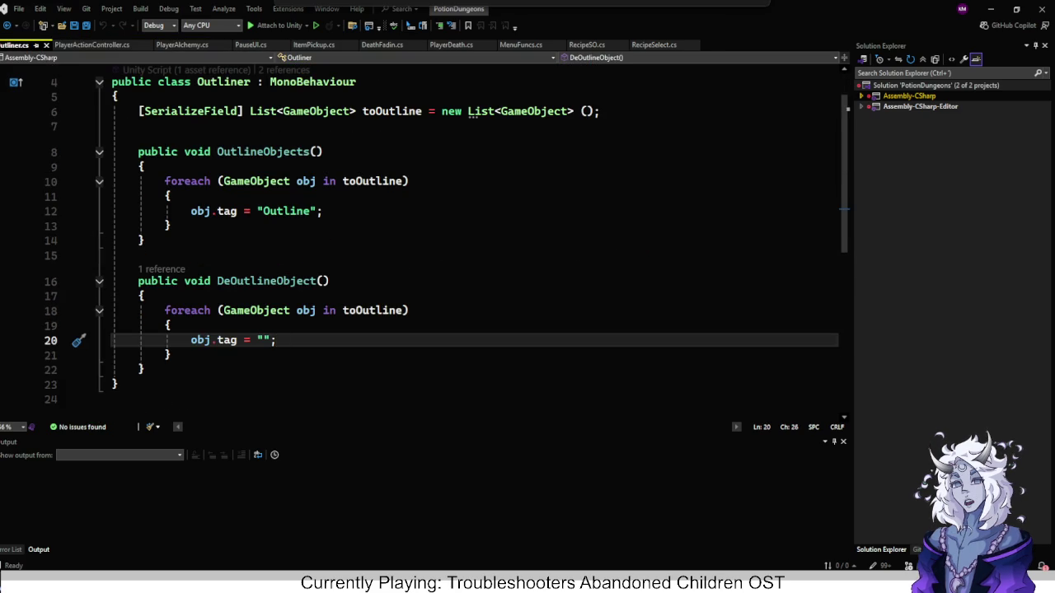
pyautogui.click(322, 211)
pyautogui.click(277, 211)
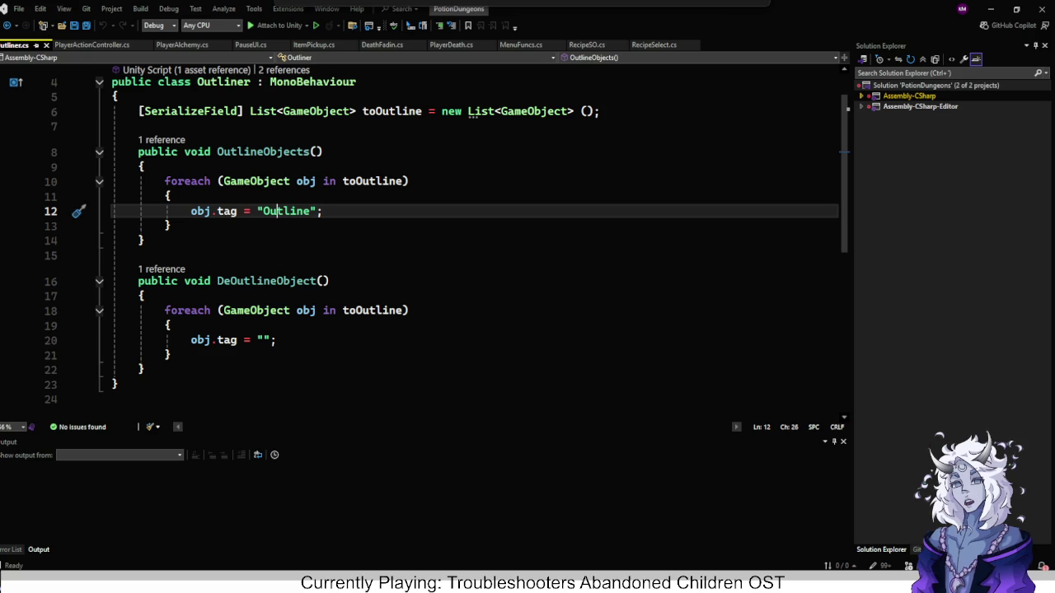
pyautogui.hotkey('alt', 'Tab')
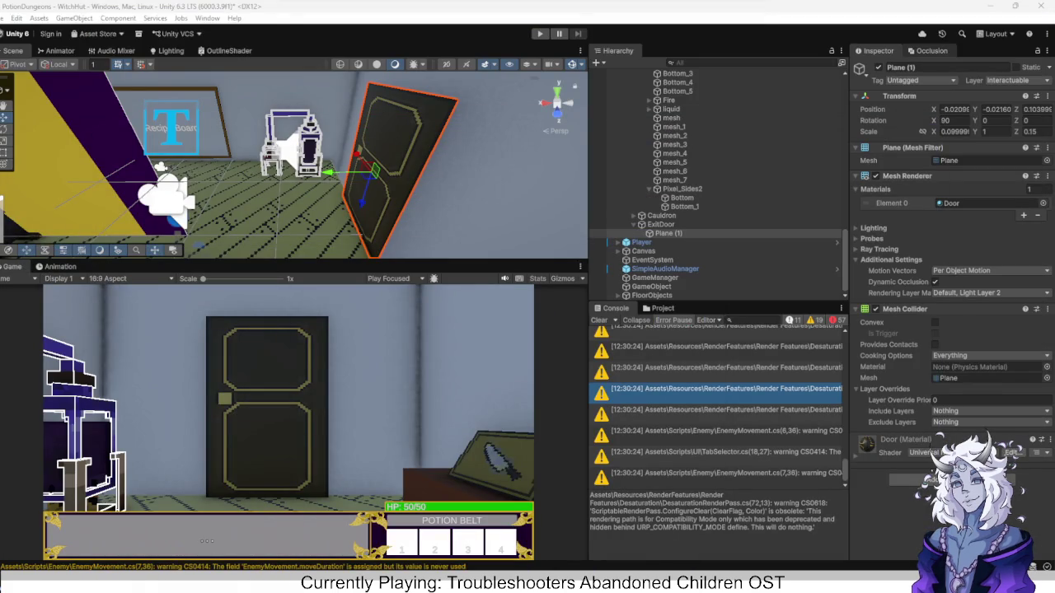
pyautogui.click(1010, 80)
pyautogui.click(989, 207)
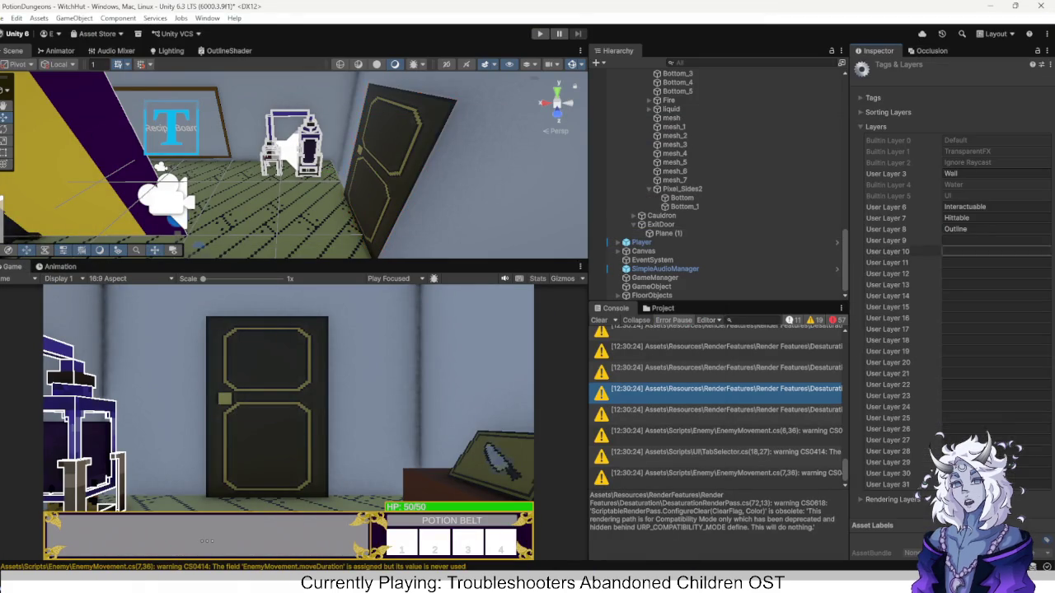
# Keep User Layer 8's name as Outline in Tags & Layers.
pyautogui.click(968, 228)
pyautogui.hotkey('ctrl', 'a')
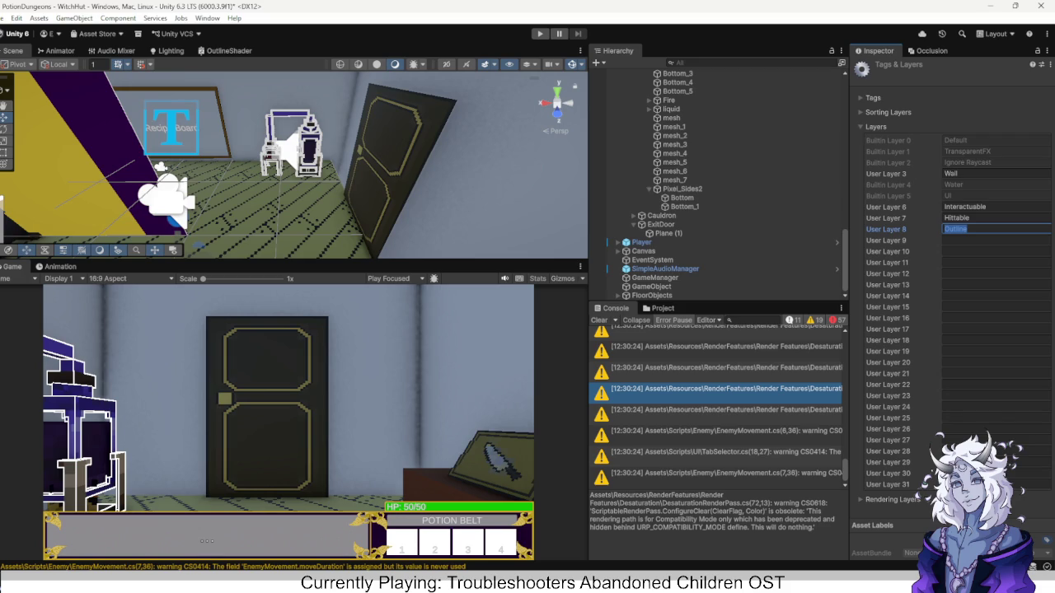
pyautogui.press('Return')
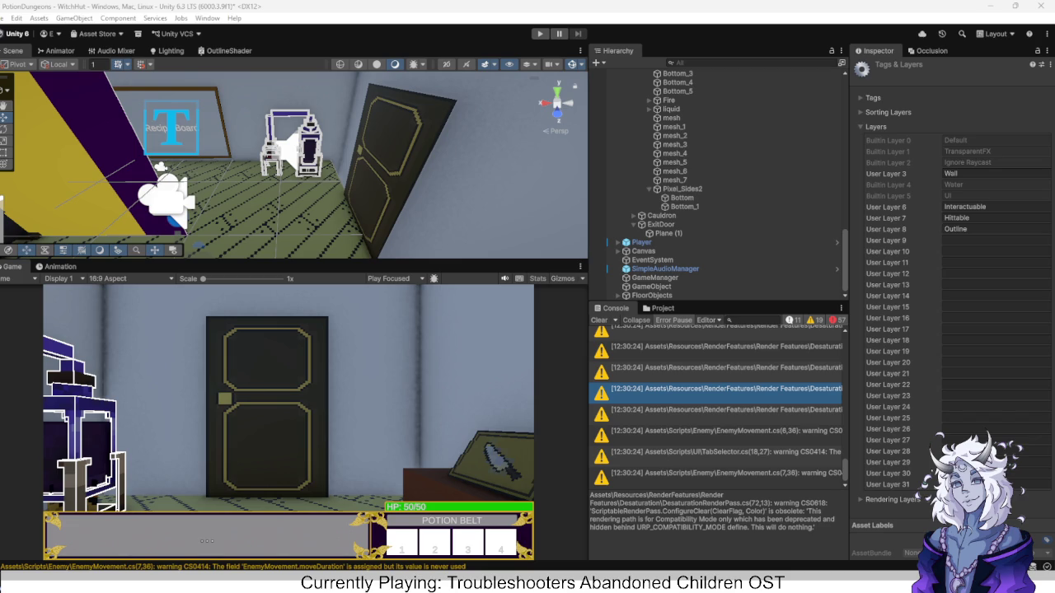
pyautogui.hotkey('alt', 'Tab')
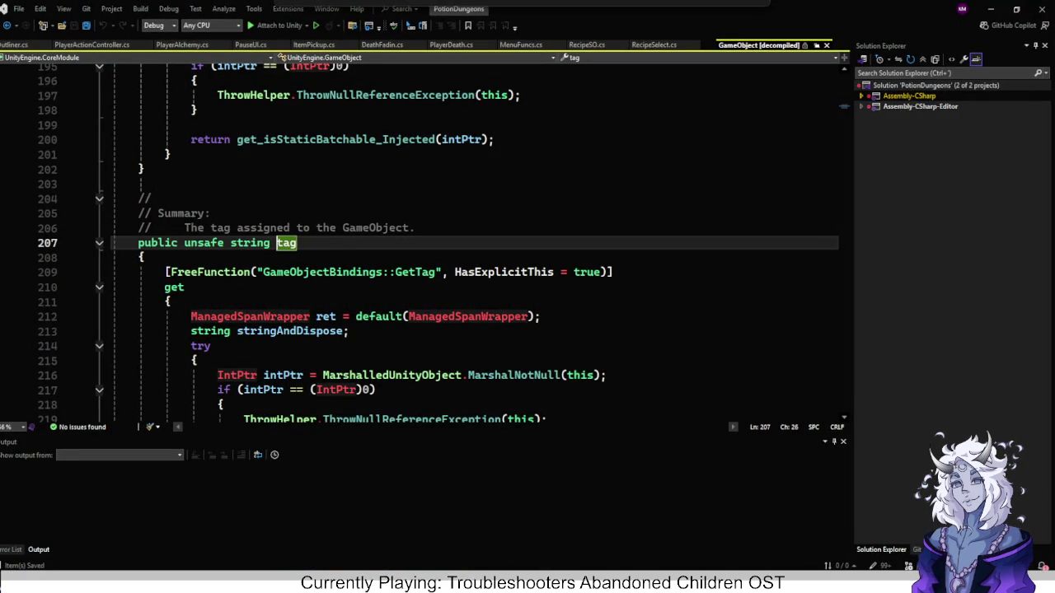
# Read the decompiled GameObject source around the IntPtr try block using Quick Info popups.
pyautogui.scroll(-3, 438, 243)
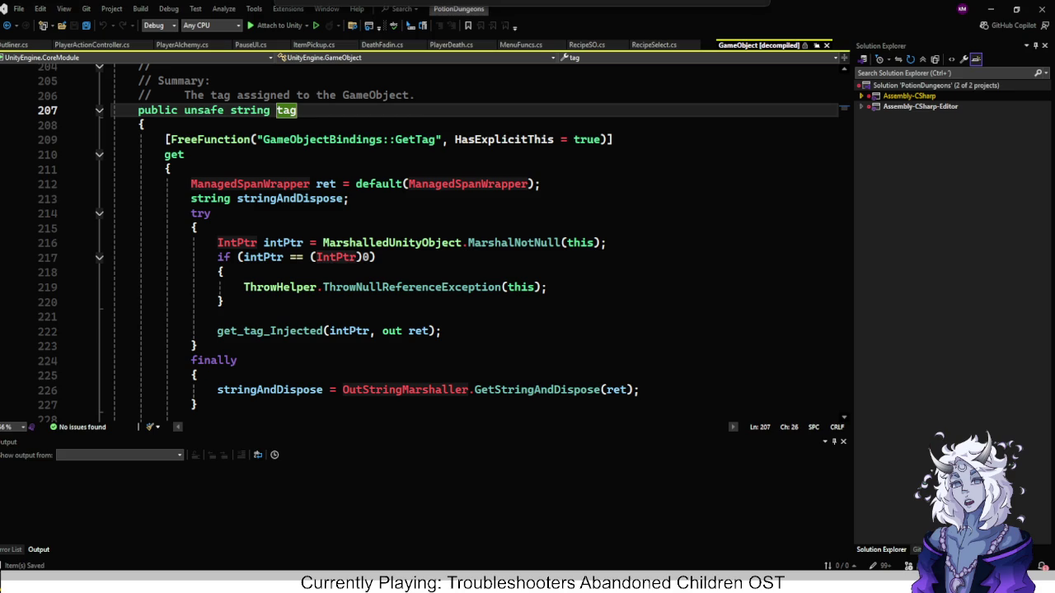
pyautogui.scroll(-2, 428, 243)
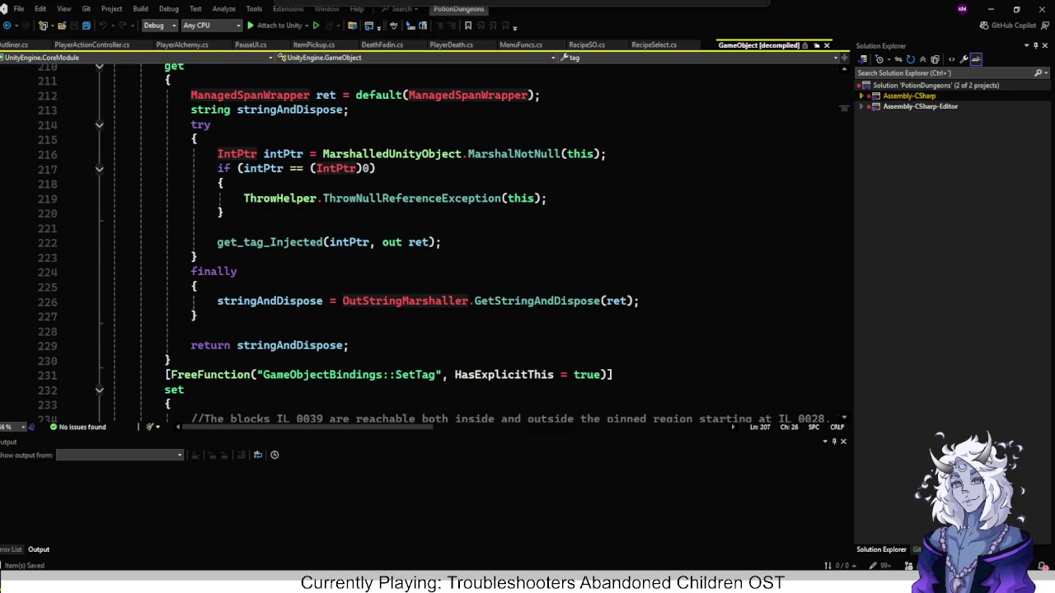
pyautogui.scroll(-1, 428, 243)
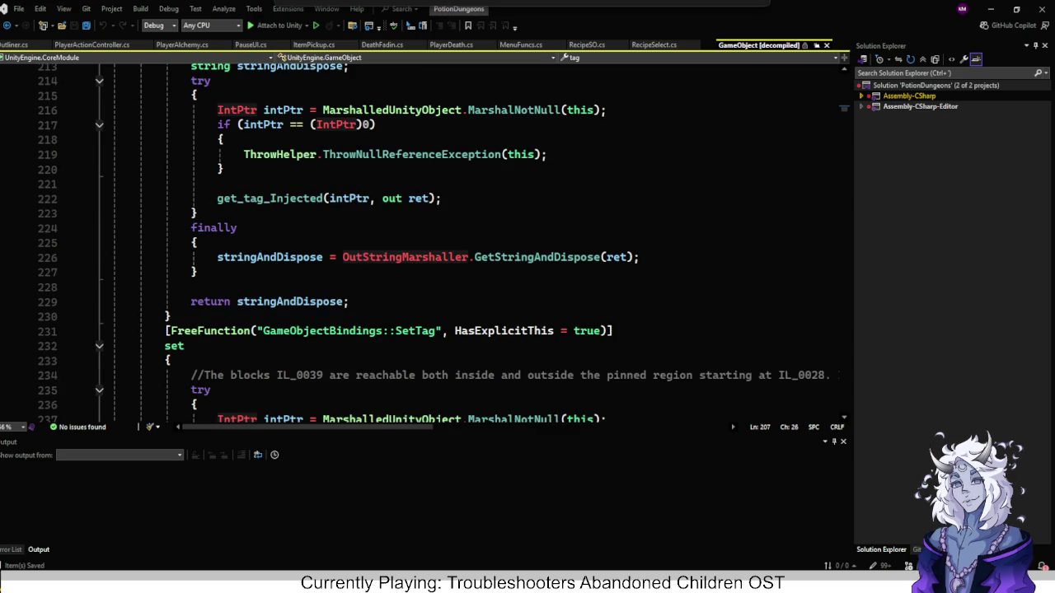
pyautogui.moveTo(272, 199)
pyautogui.moveTo(349, 198)
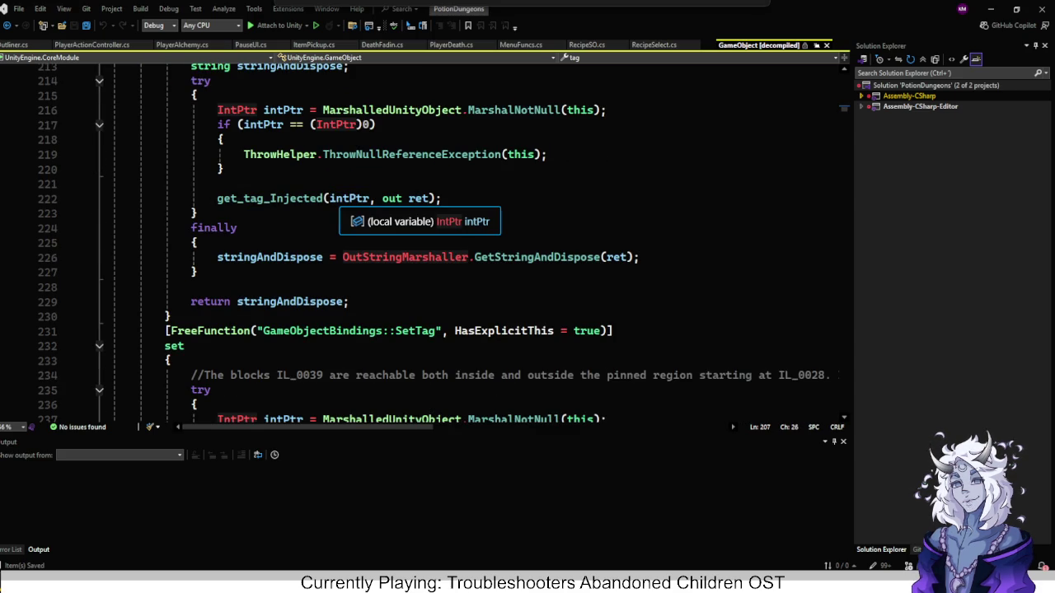
pyautogui.scroll(3, 428, 243)
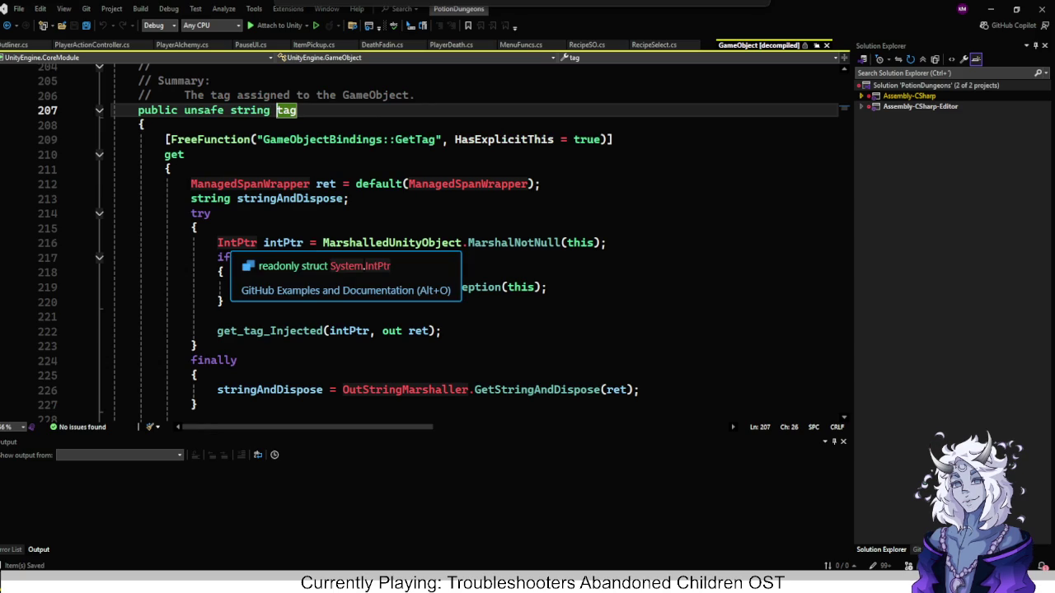
pyautogui.rightClick(238, 243)
pyautogui.click(225, 272)
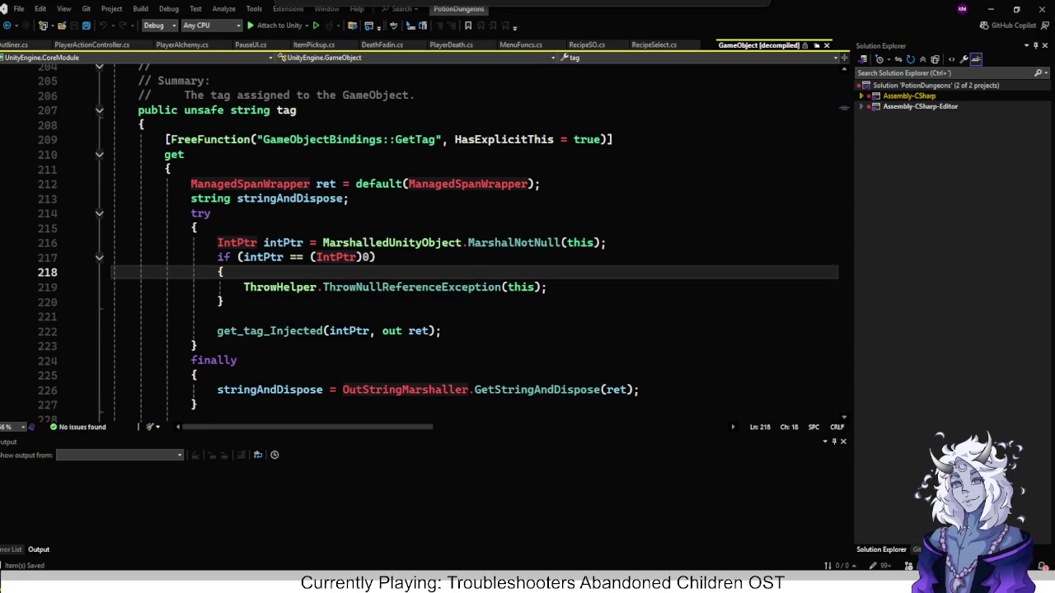
pyautogui.moveTo(239, 243)
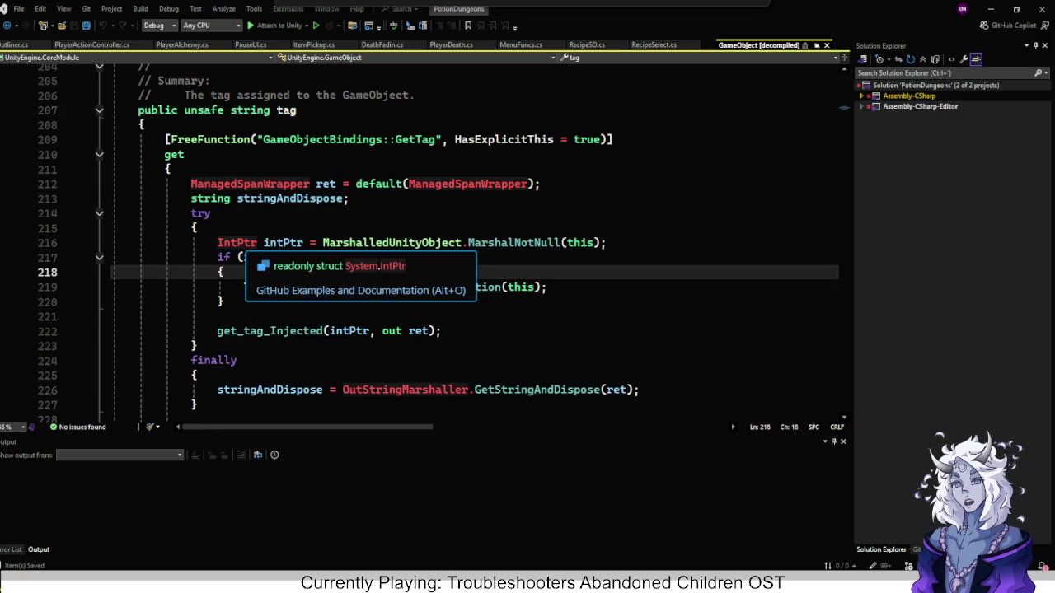
pyautogui.click(198, 228)
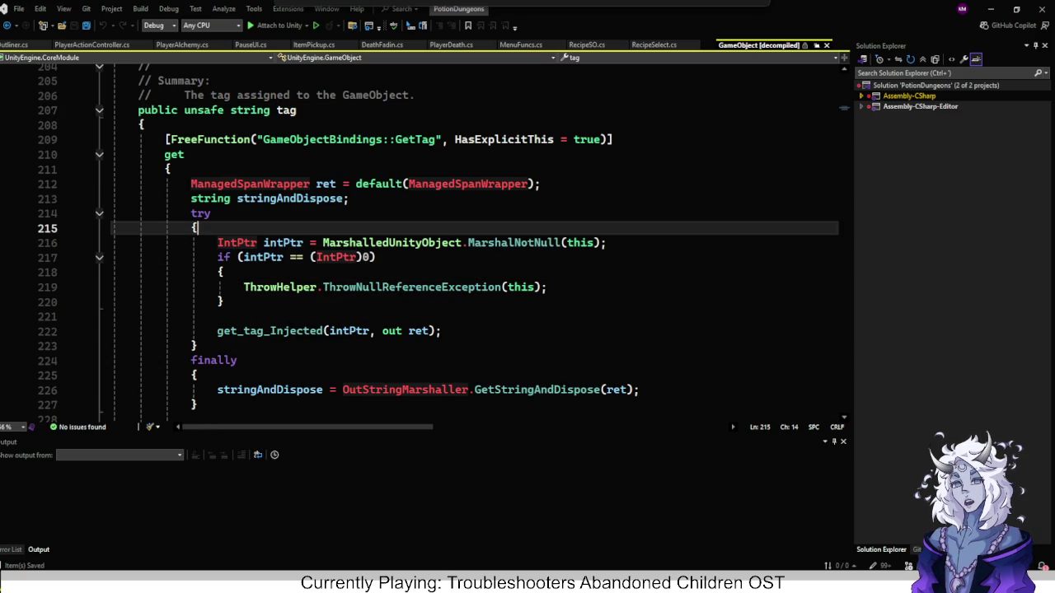
pyautogui.click(607, 242)
pyautogui.moveTo(340, 199)
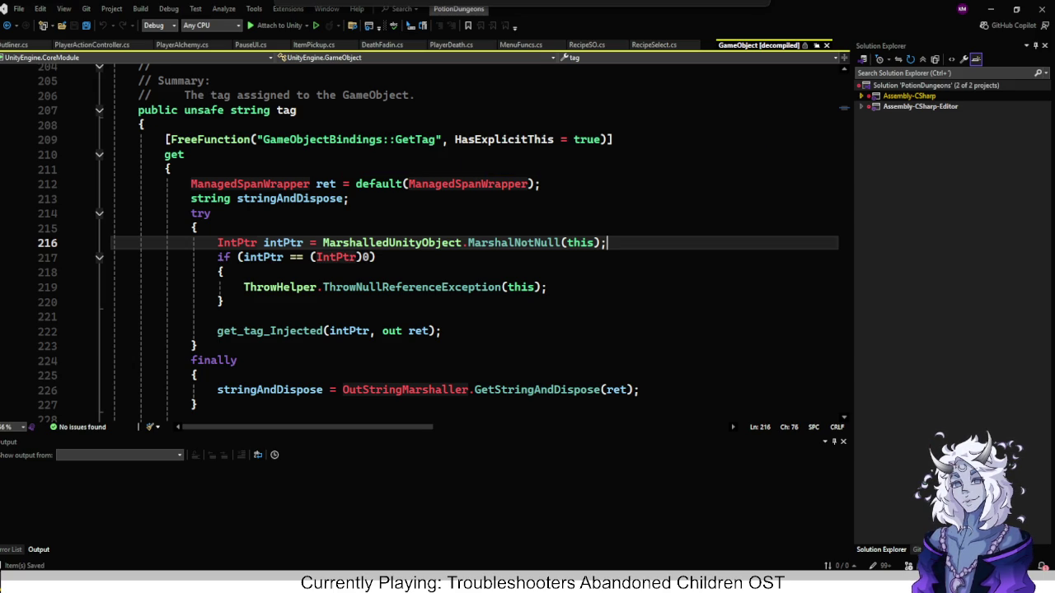
# Inspect the tag setter bound to GameObjectBindings::SetTag, then return to Outliner.cs.
pyautogui.scroll(-5, 436, 243)
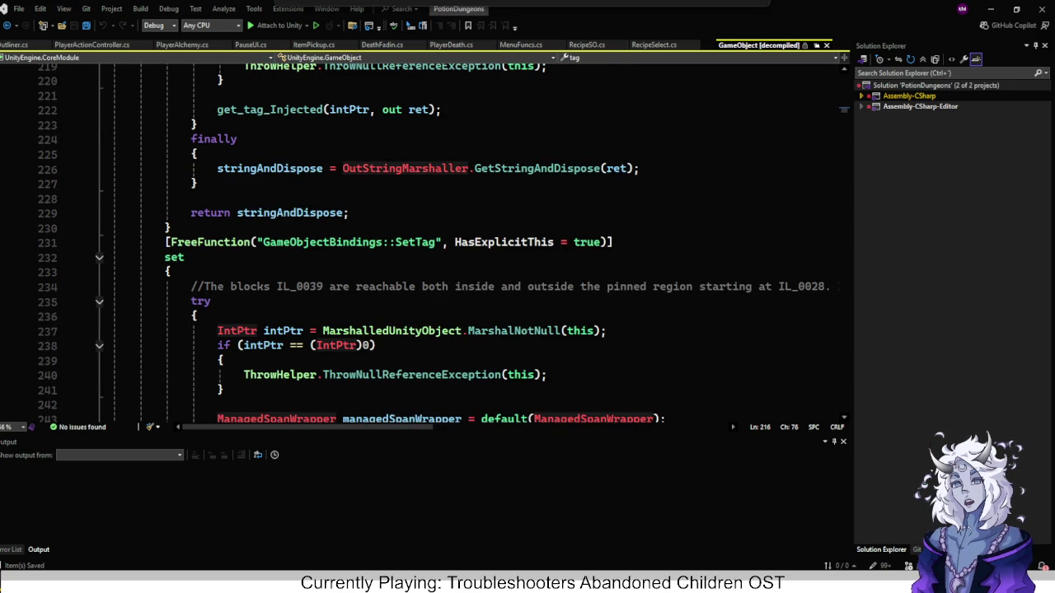
pyautogui.scroll(-2, 429, 243)
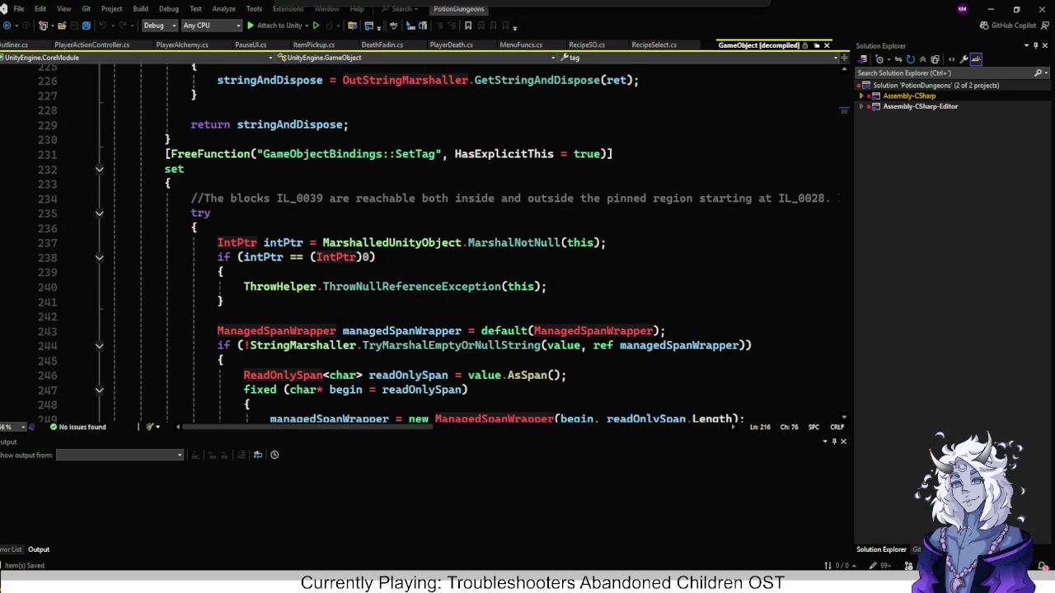
pyautogui.click(415, 154)
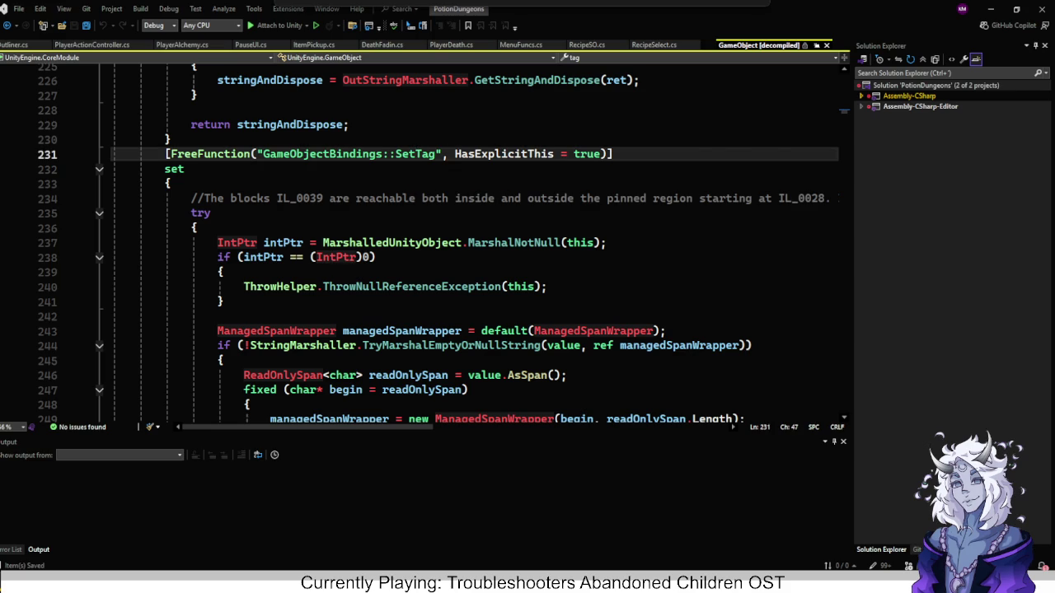
pyautogui.scroll(-2, 428, 243)
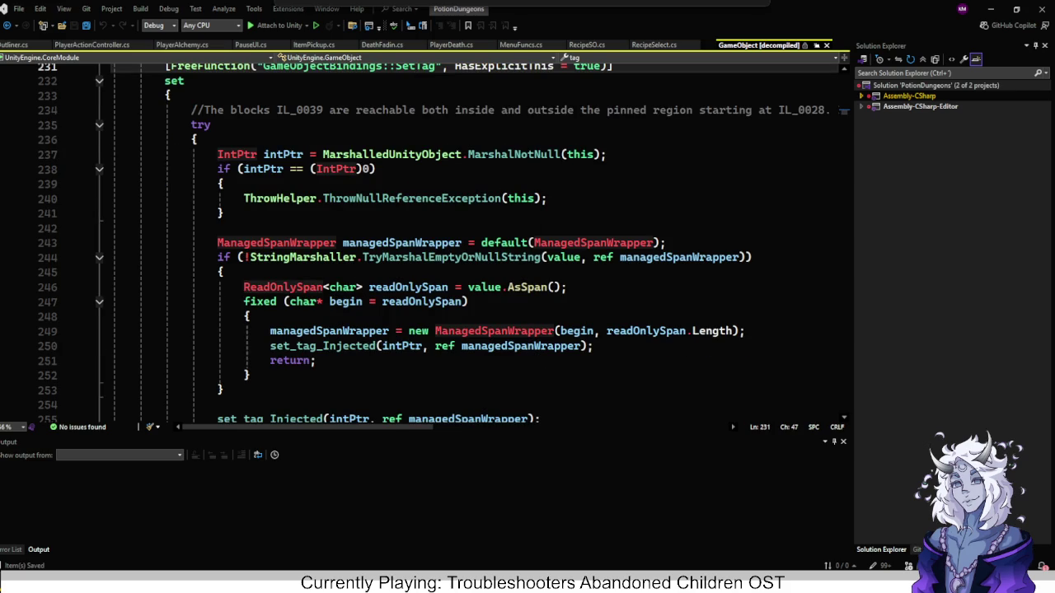
pyautogui.moveTo(412, 198)
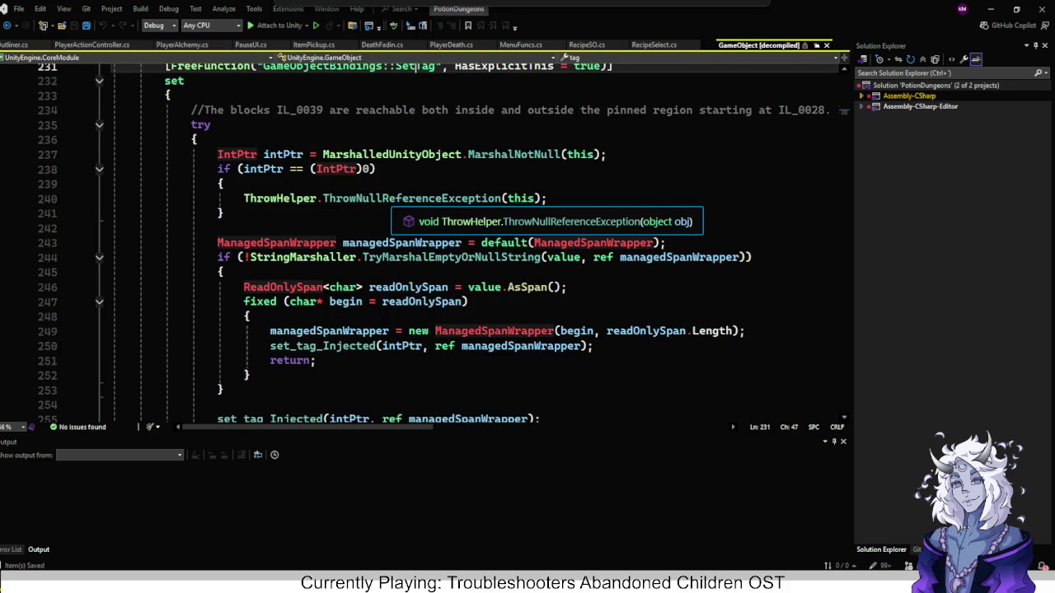
pyautogui.scroll(-1, 412, 214)
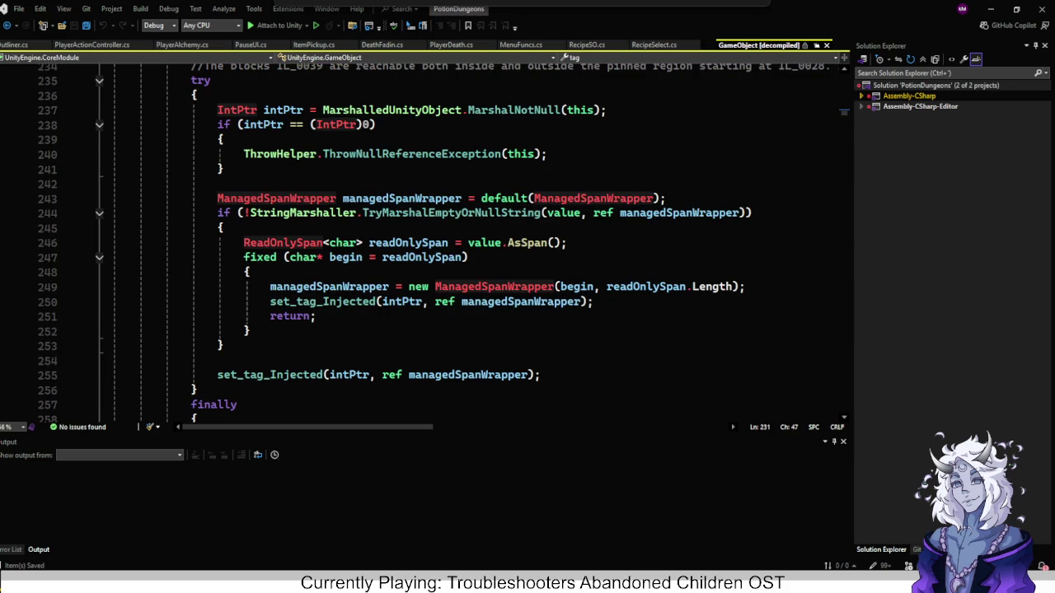
pyautogui.moveTo(336, 124)
pyautogui.scroll(2, 439, 242)
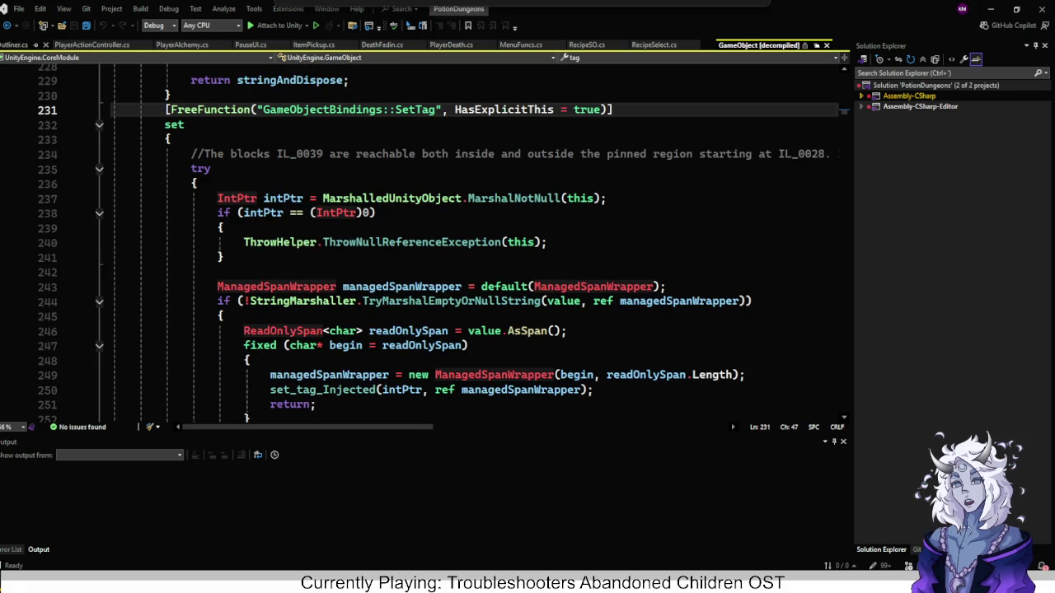
pyautogui.hotkey('ctrl', '-')
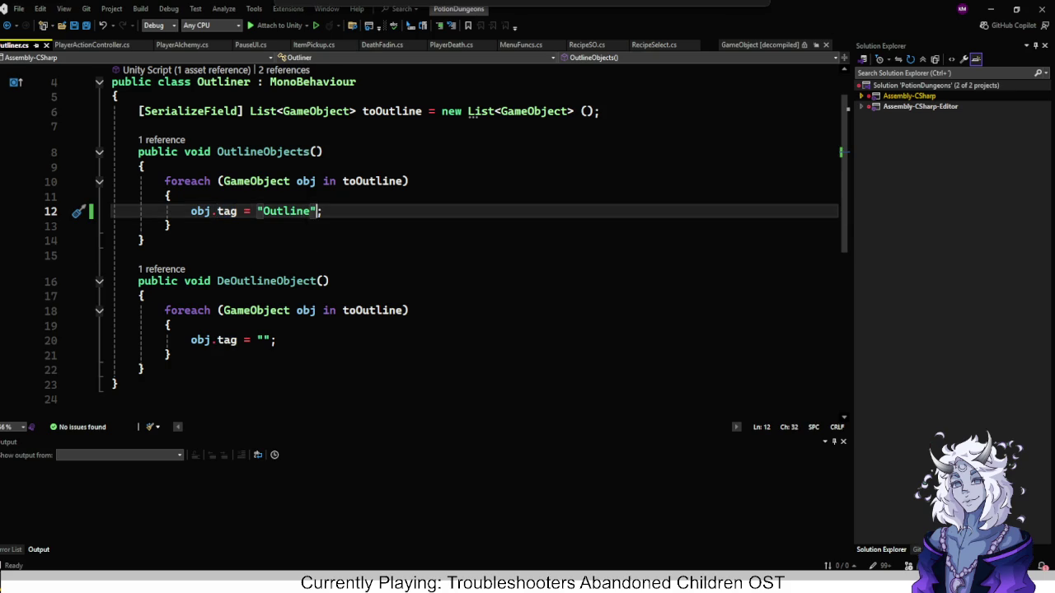
# Browse the IntelliSense members of obj.tag on line 12 in place of the Outline assignment.
pyautogui.click(242, 211)
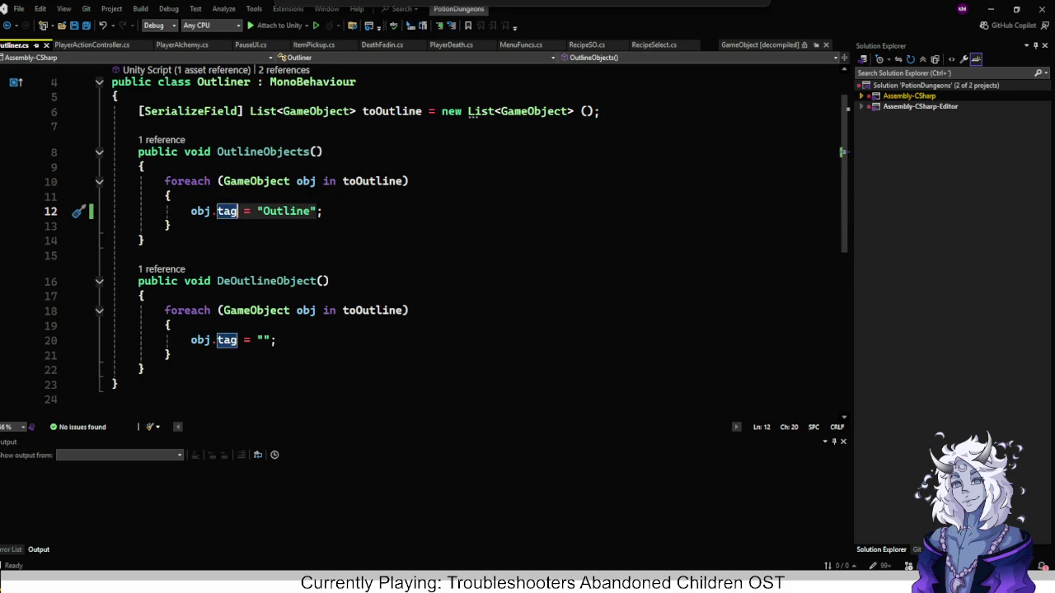
pyautogui.press('BackSpace')
pyautogui.press('Delete')
pyautogui.press('Delete')
pyautogui.press('Delete')
pyautogui.write('.set;')
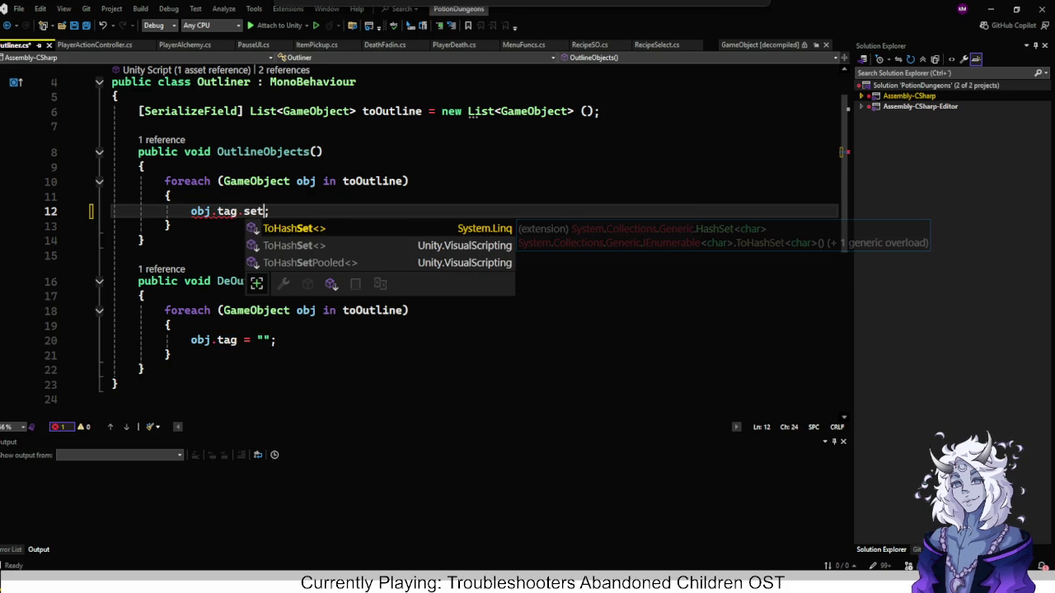
pyautogui.press('BackSpace')
pyautogui.press('BackSpace')
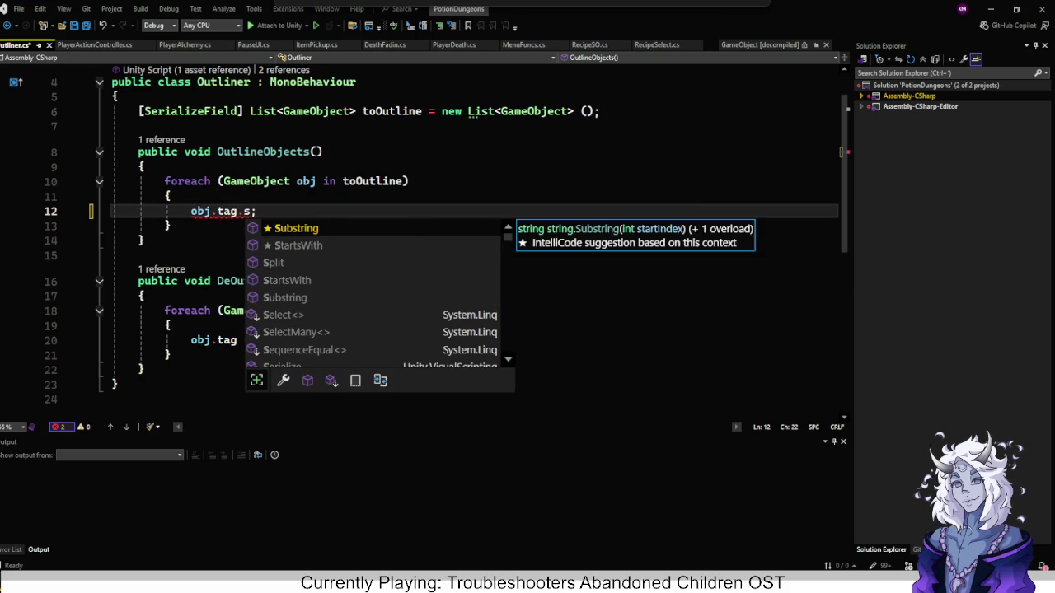
pyautogui.press('BackSpace')
pyautogui.press('Down')
pyautogui.press('Down')
pyautogui.press('Down')
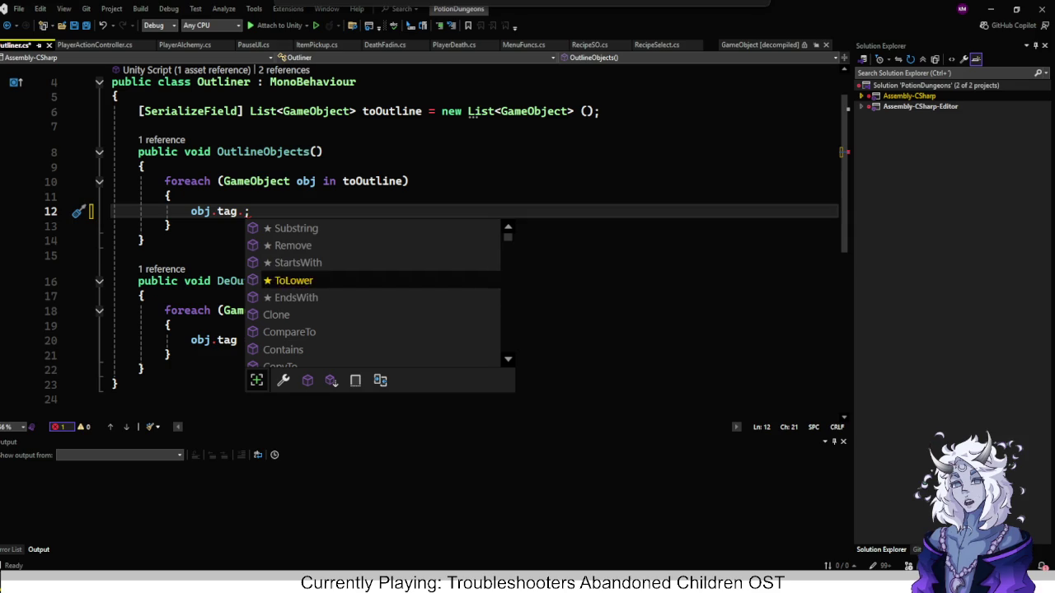
pyautogui.press('Down')
pyautogui.press('Down')
pyautogui.press('Down')
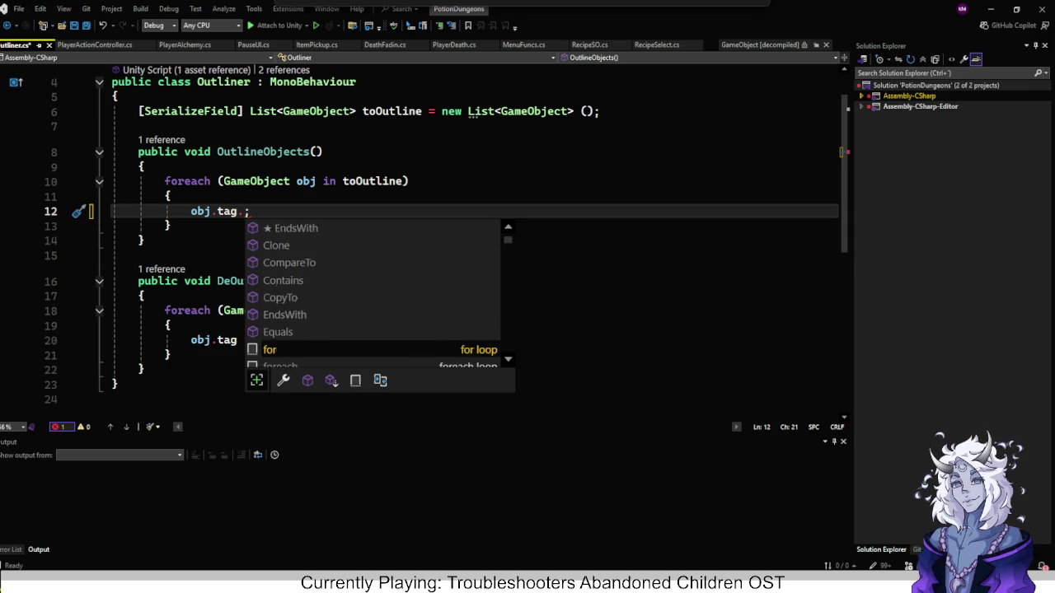
pyautogui.press('Down')
pyautogui.press('Down')
pyautogui.press('Down')
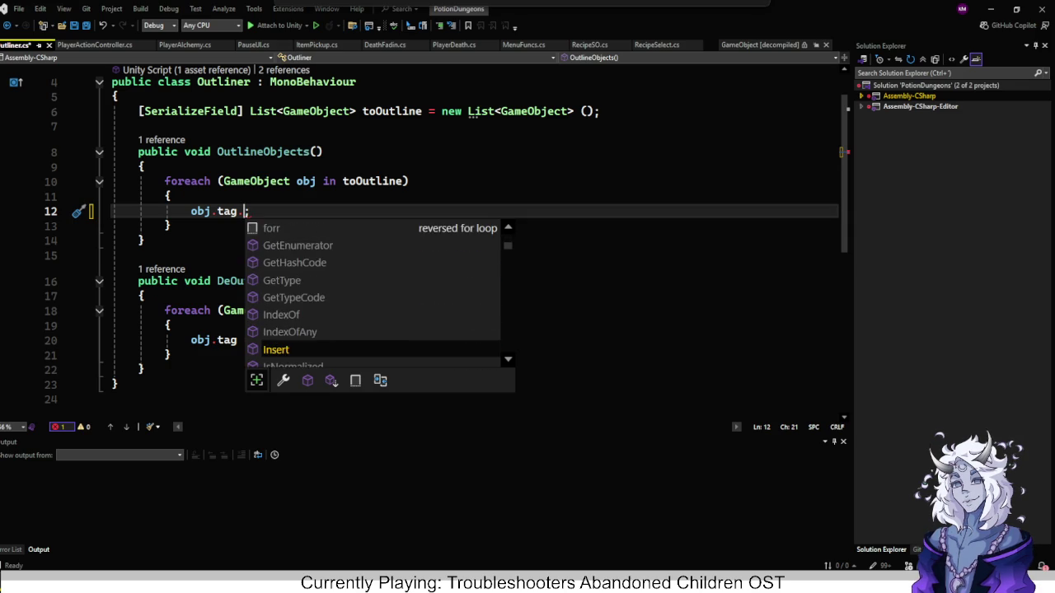
pyautogui.press('Down')
pyautogui.press('Down')
pyautogui.press('Down')
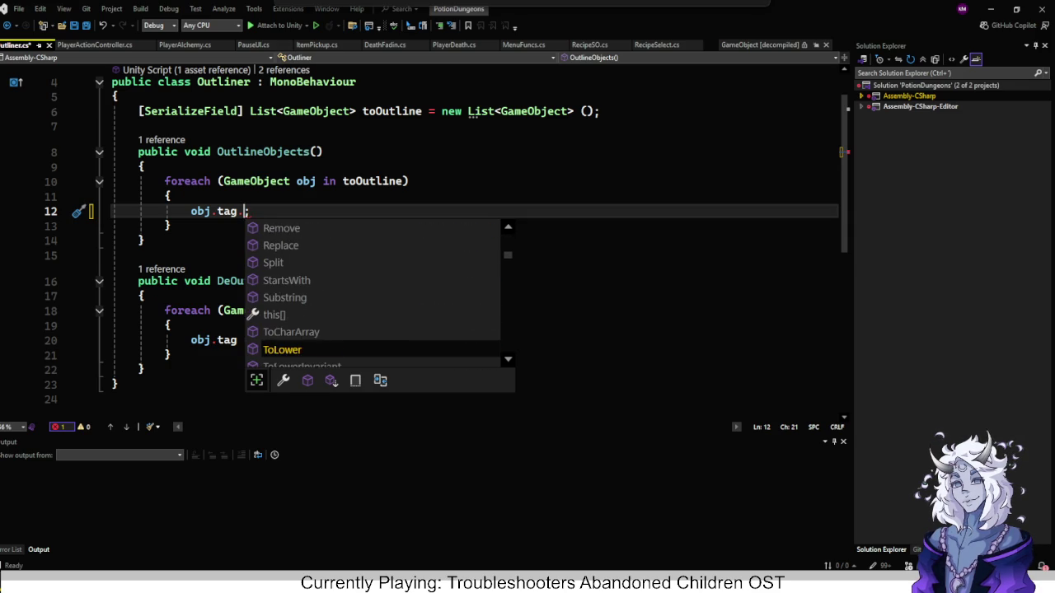
pyautogui.press('Down')
pyautogui.press('Down')
pyautogui.press('Down')
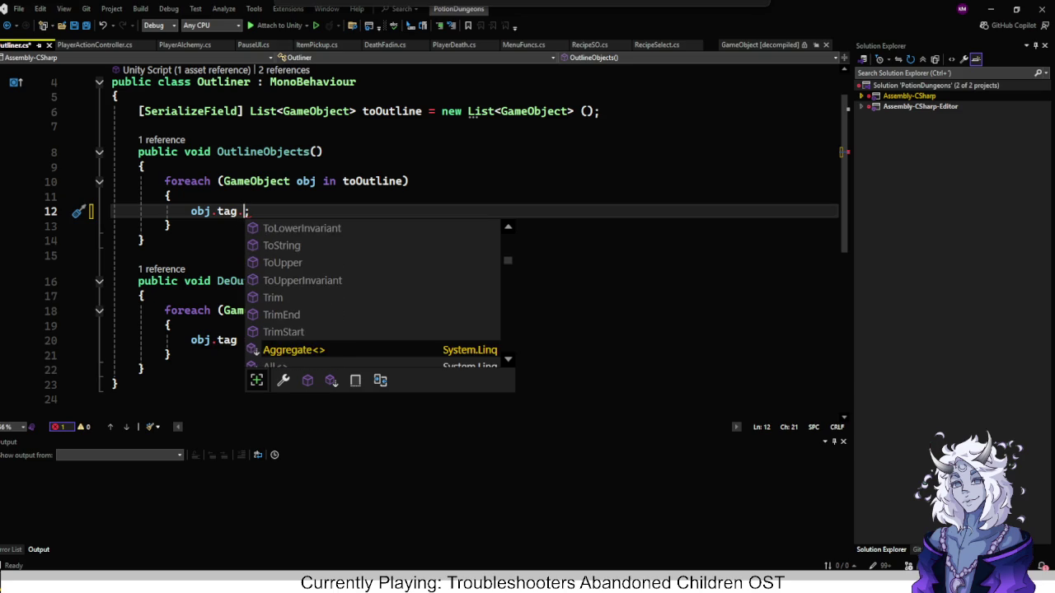
pyautogui.press('Down')
pyautogui.press('Down')
pyautogui.press('Down')
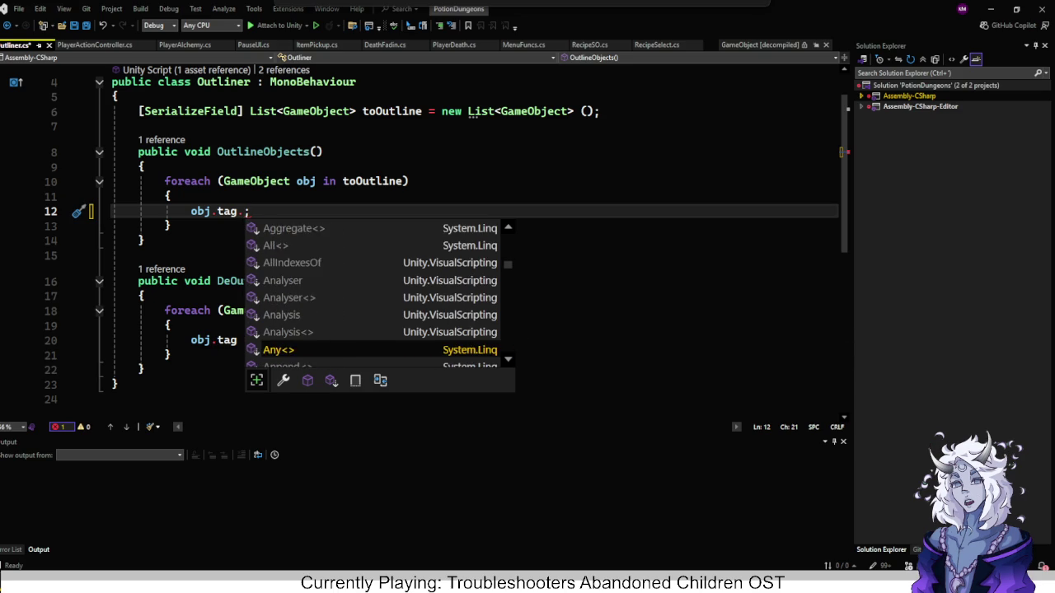
pyautogui.press('Down')
pyautogui.press('Down')
pyautogui.press('Down')
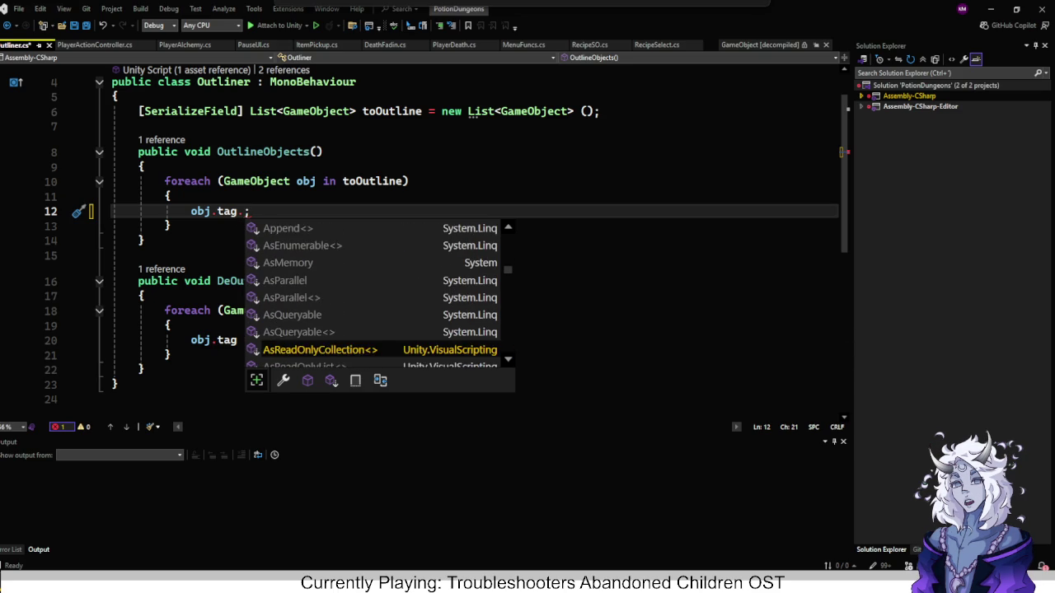
pyautogui.press('Down')
pyautogui.press('Down')
pyautogui.press('Down')
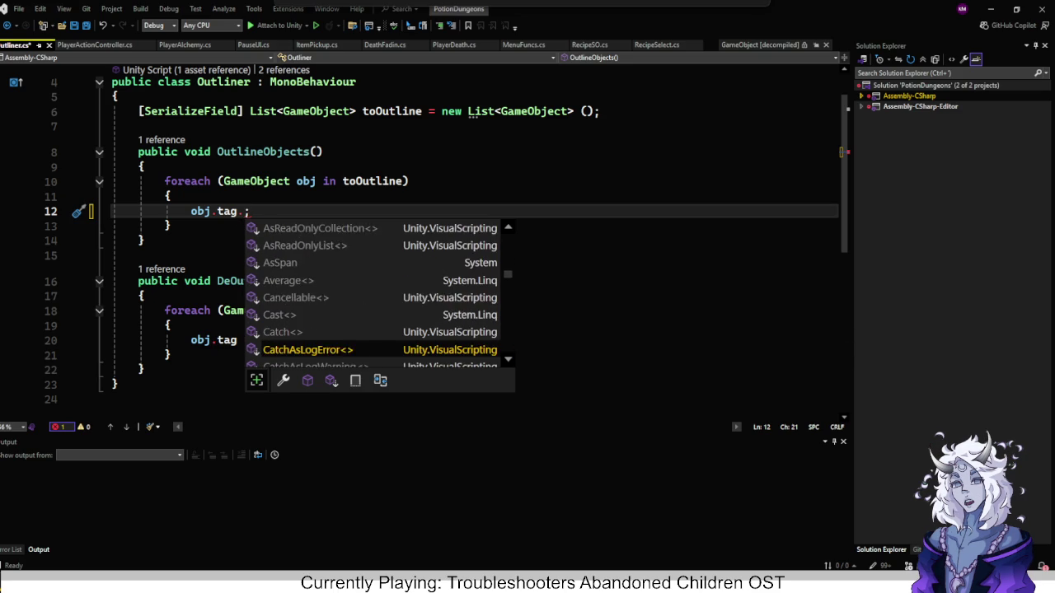
pyautogui.press('Down')
pyautogui.press('Down')
pyautogui.press('Down')
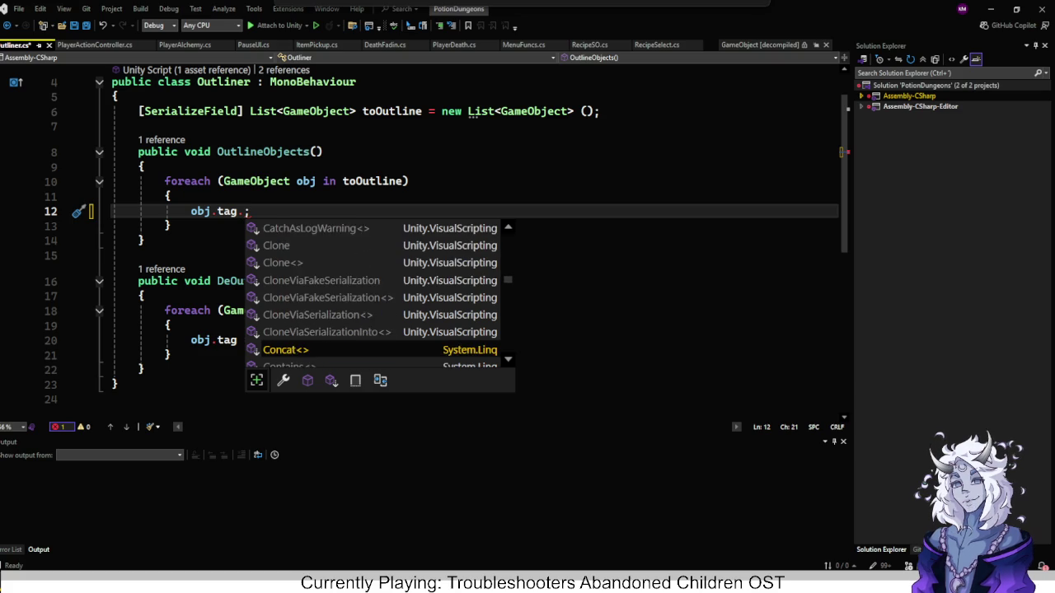
pyautogui.press('Down')
pyautogui.press('Down')
pyautogui.press('Down')
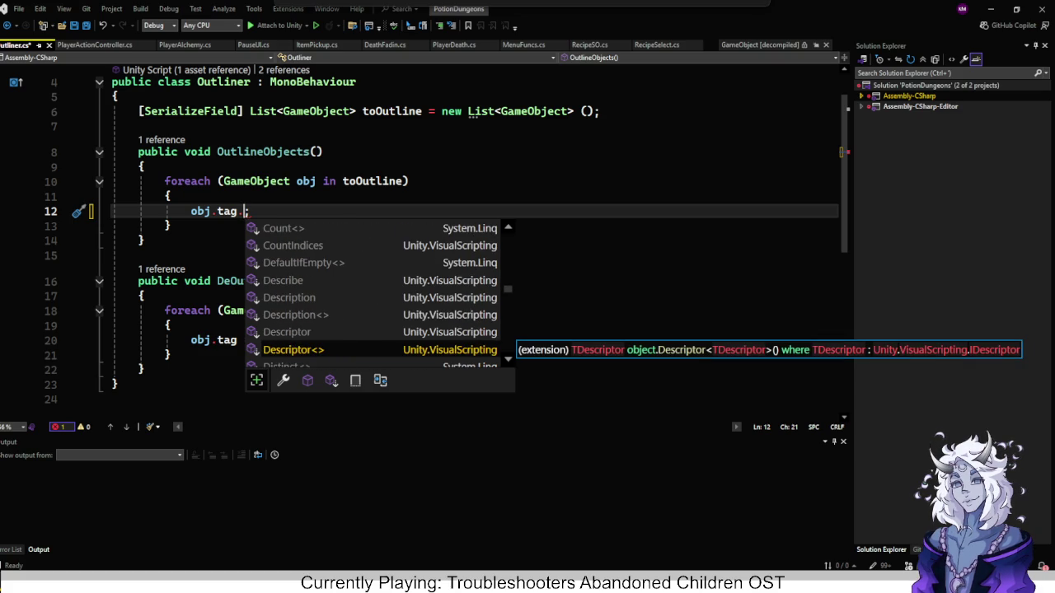
pyautogui.press('BackSpace')
# Restore obj.tag = "Outline" in OutlineObjects, save Outliner.cs and return to Unity.
pyautogui.write('=')
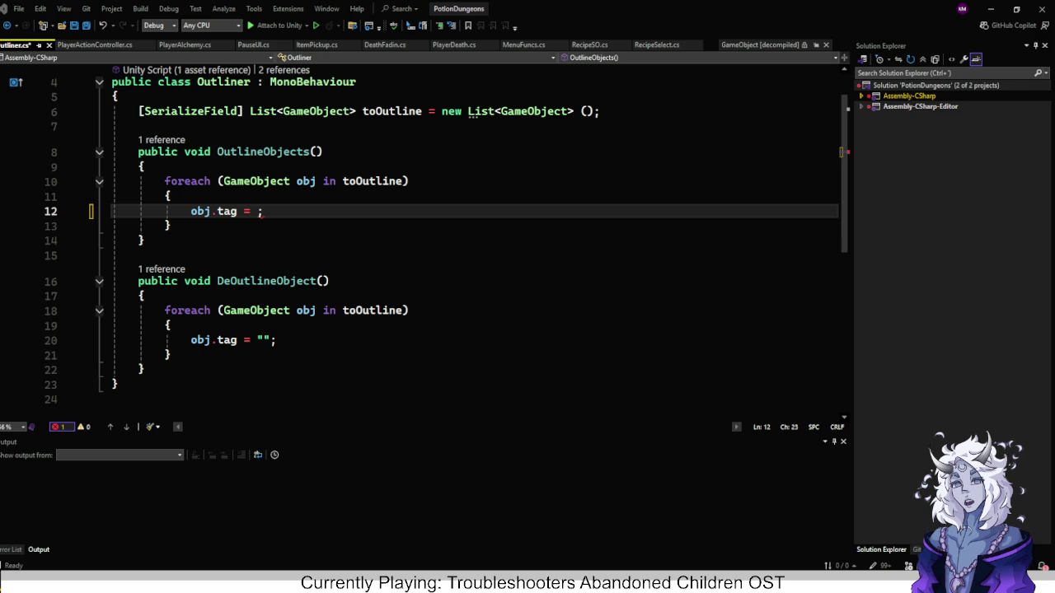
pyautogui.write('"Outline')
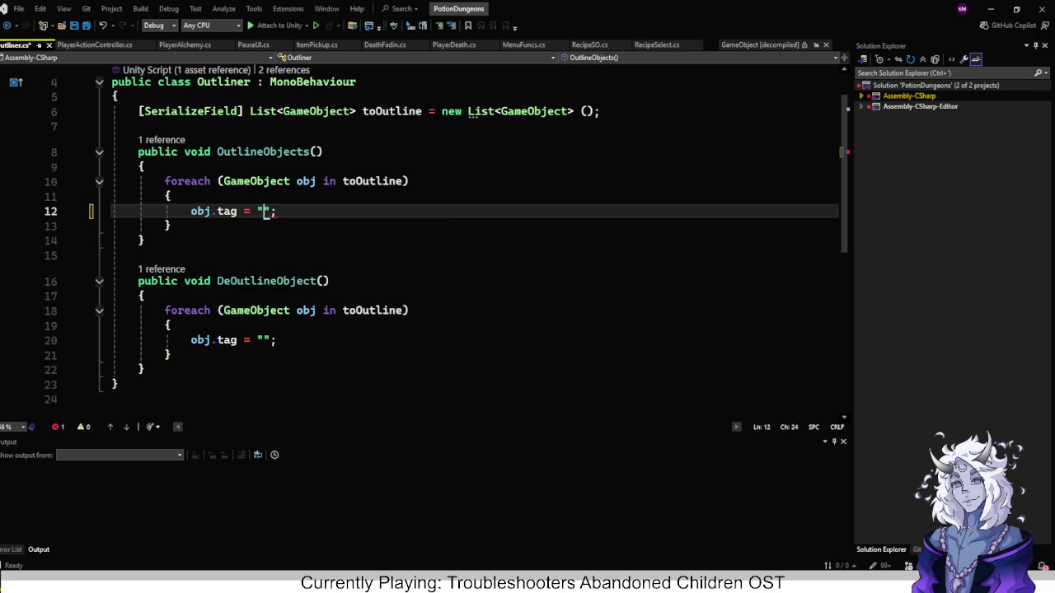
pyautogui.hotkey('ctrl', 's')
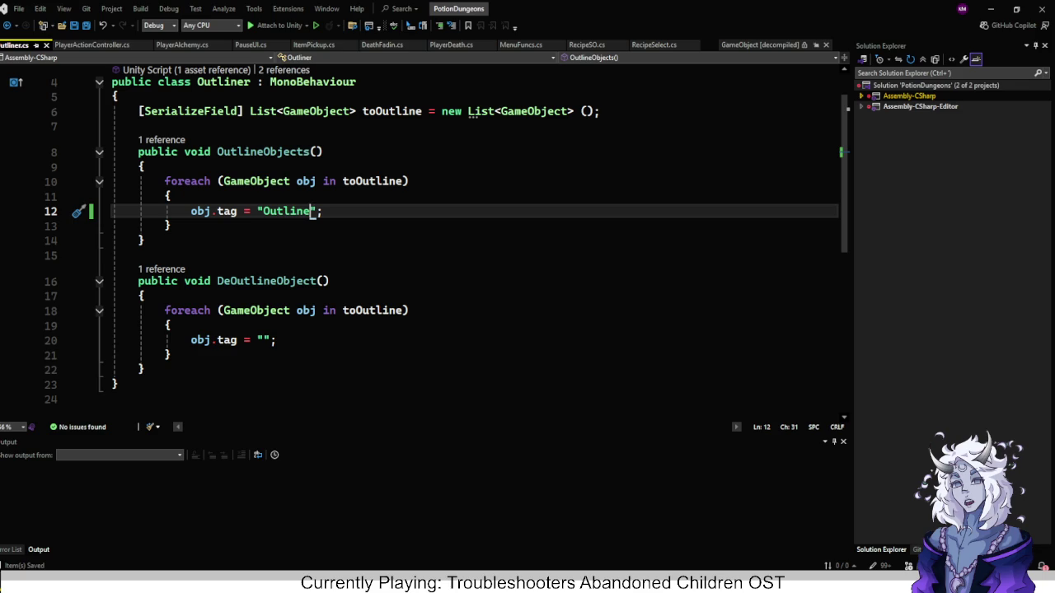
pyautogui.scroll(1, 428, 244)
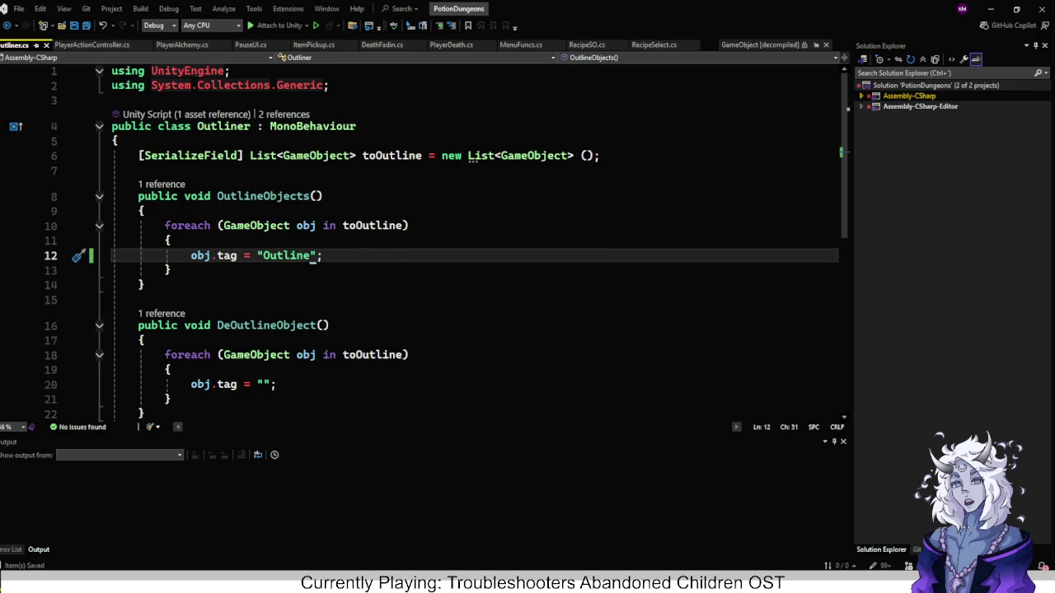
pyautogui.hotkey('alt', 'Tab')
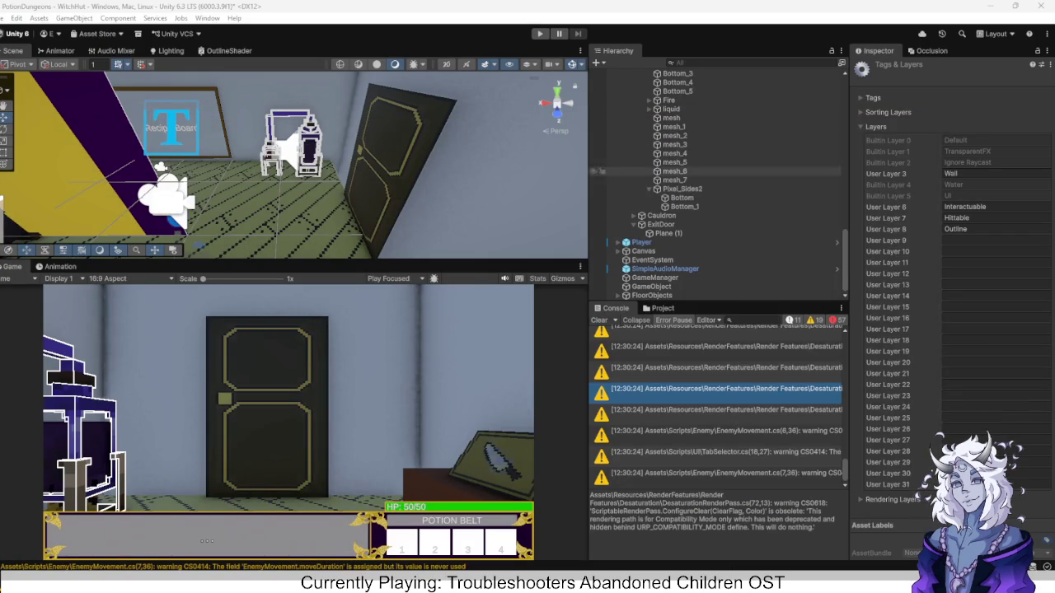
# Play-test toward the cauldron, reading the 'Tag: Outline is not defined' error stack traces, then stop.
pyautogui.hotkey('ctrl', 'p')
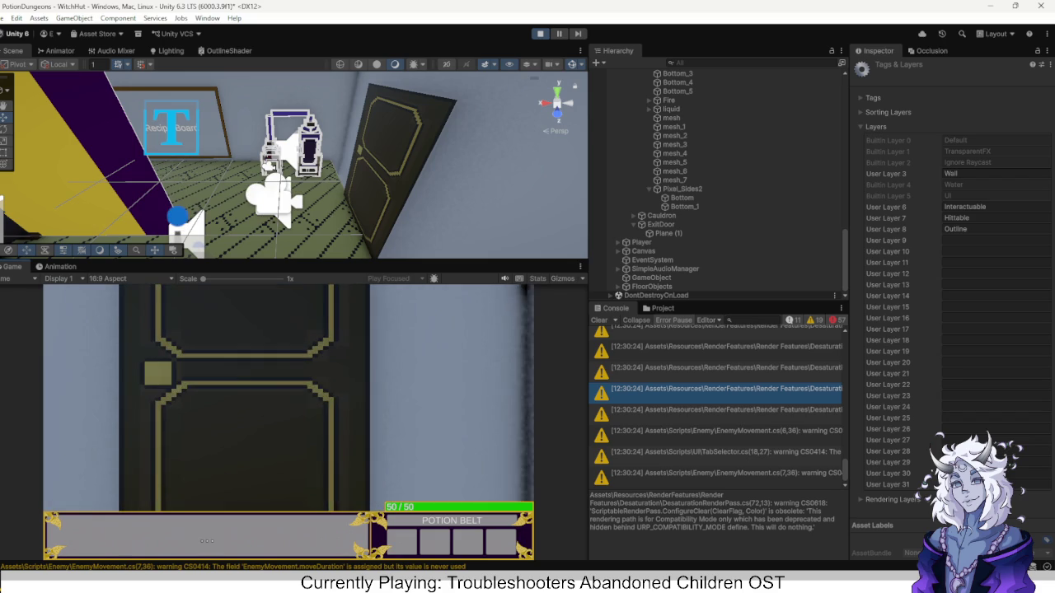
pyautogui.press('d')
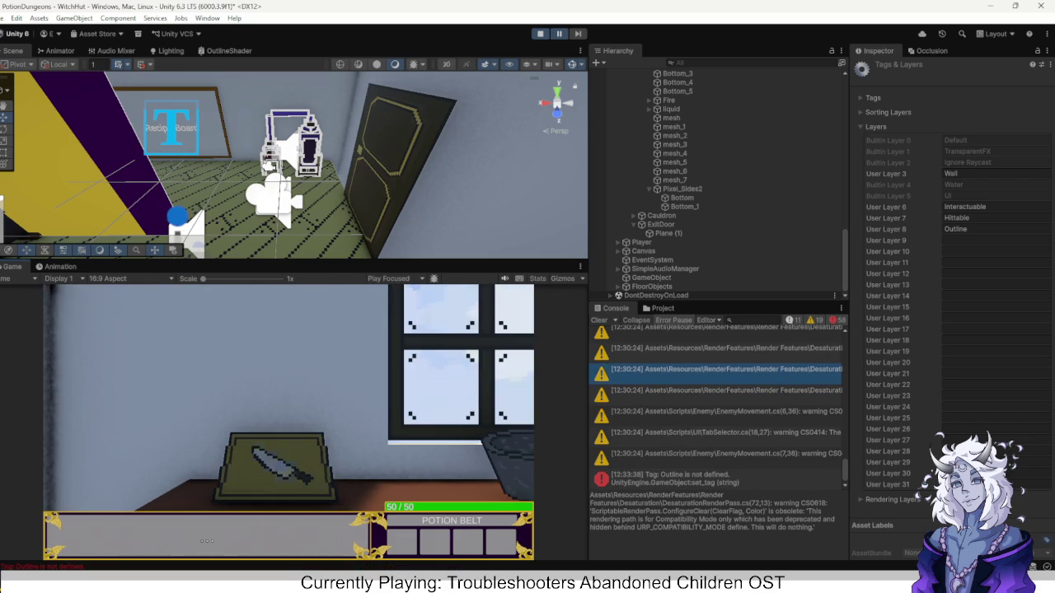
pyautogui.click(675, 478)
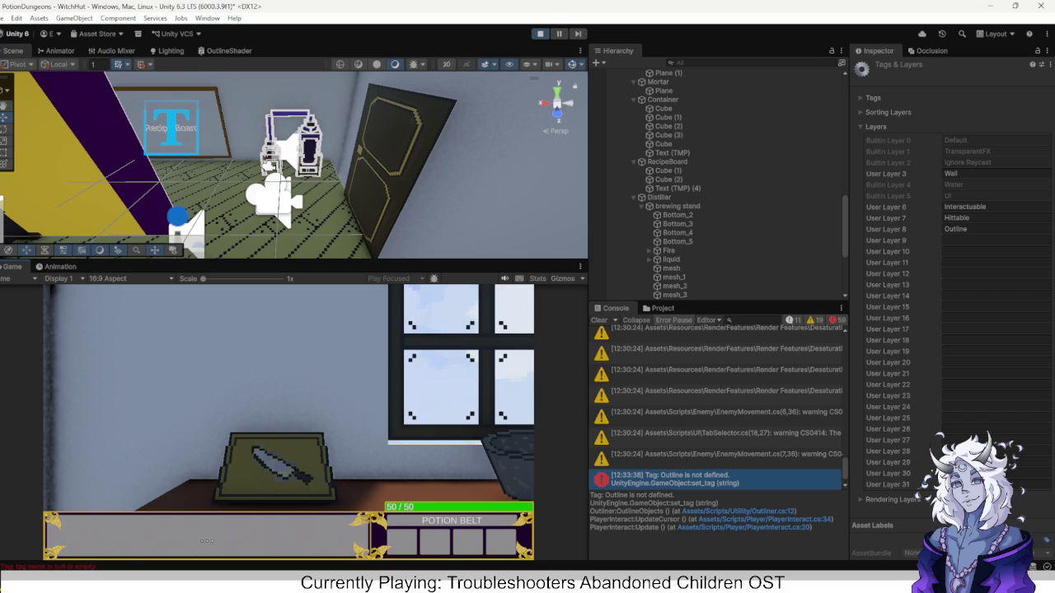
pyautogui.press('w')
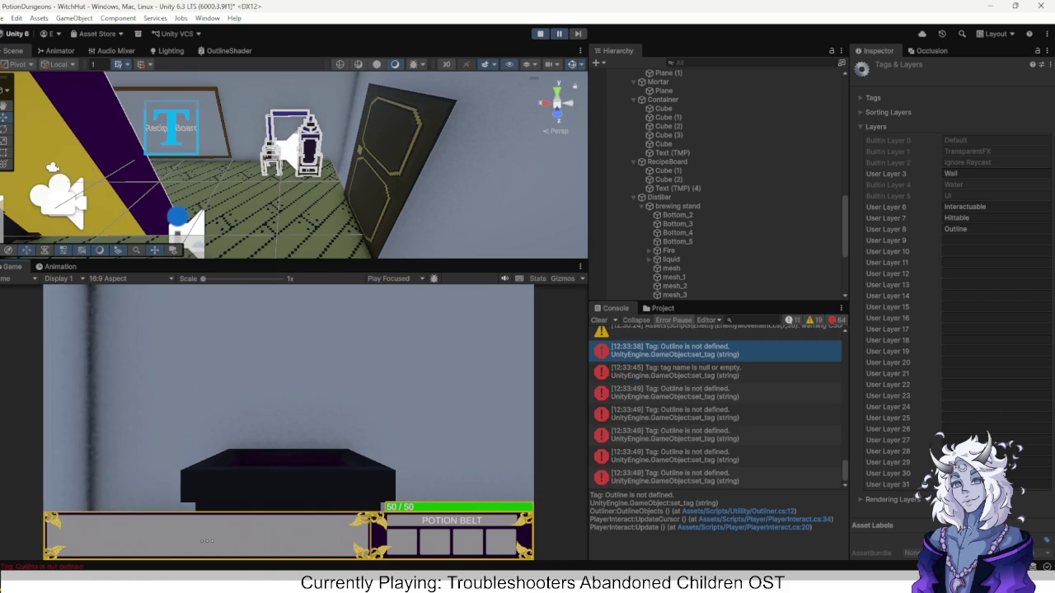
pyautogui.click(674, 478)
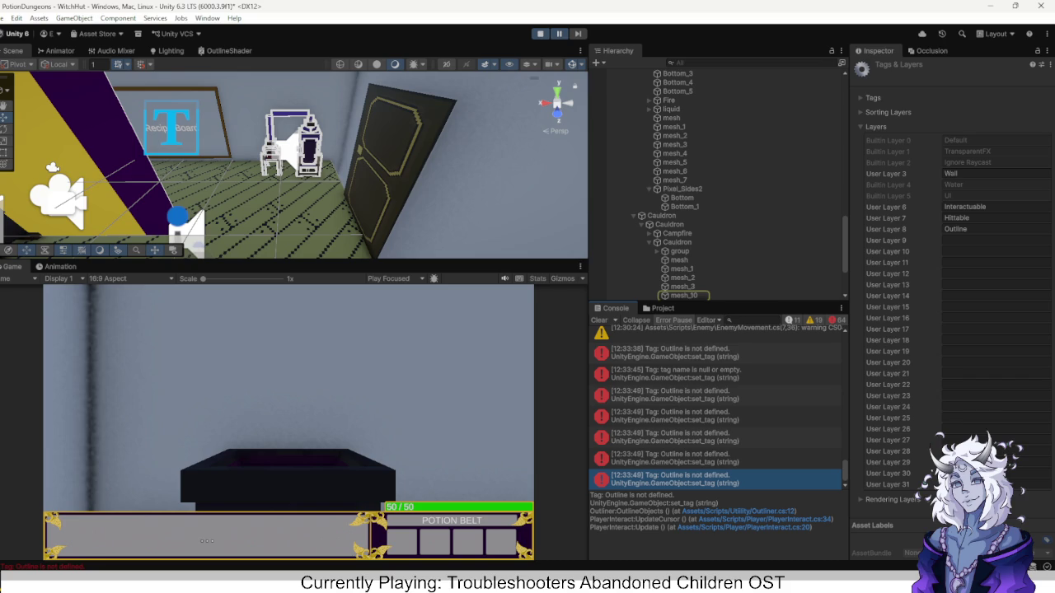
pyautogui.hotkey('ctrl', 'p')
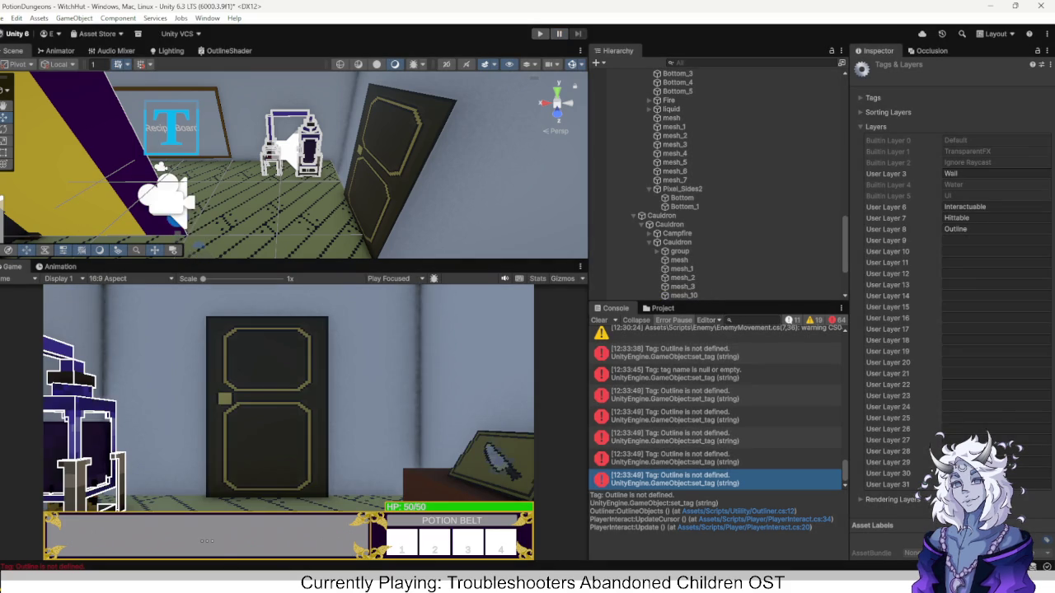
pyautogui.click(968, 207)
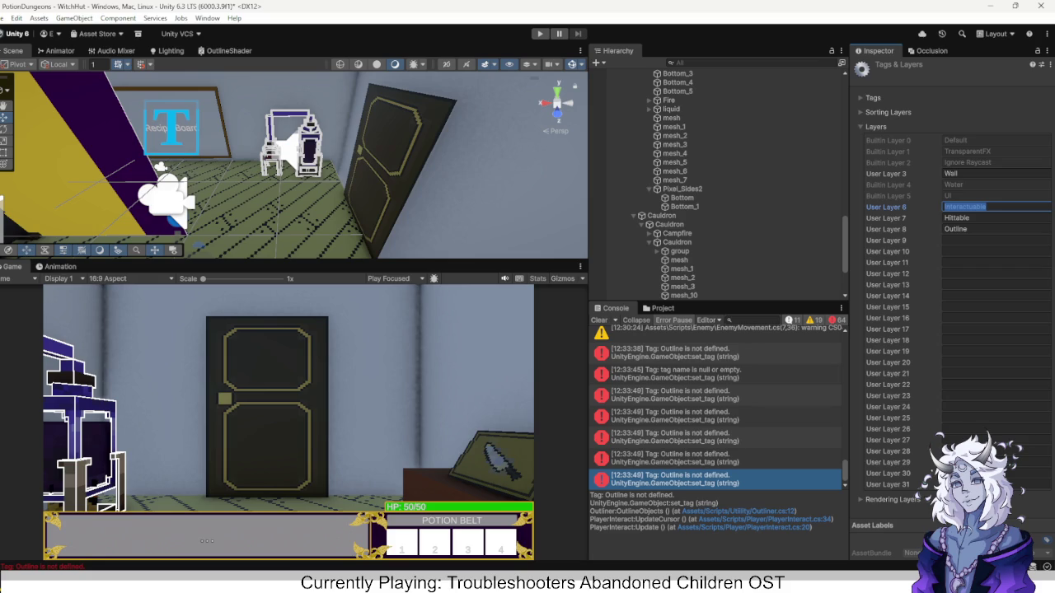
pyautogui.press('Return')
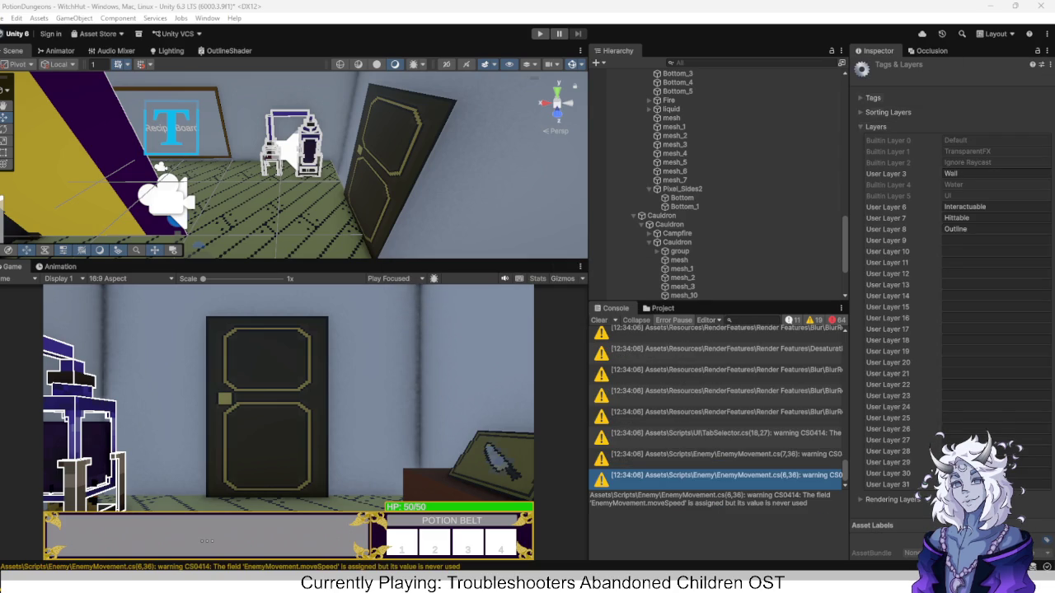
pyautogui.click(873, 97)
pyautogui.click(873, 97)
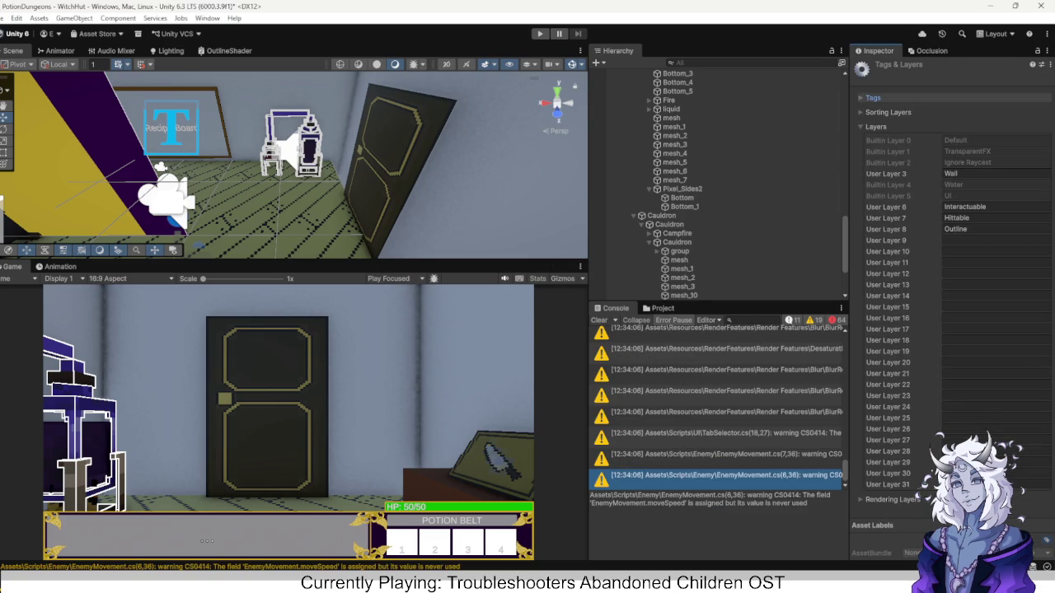
pyautogui.scroll(-4, 717, 181)
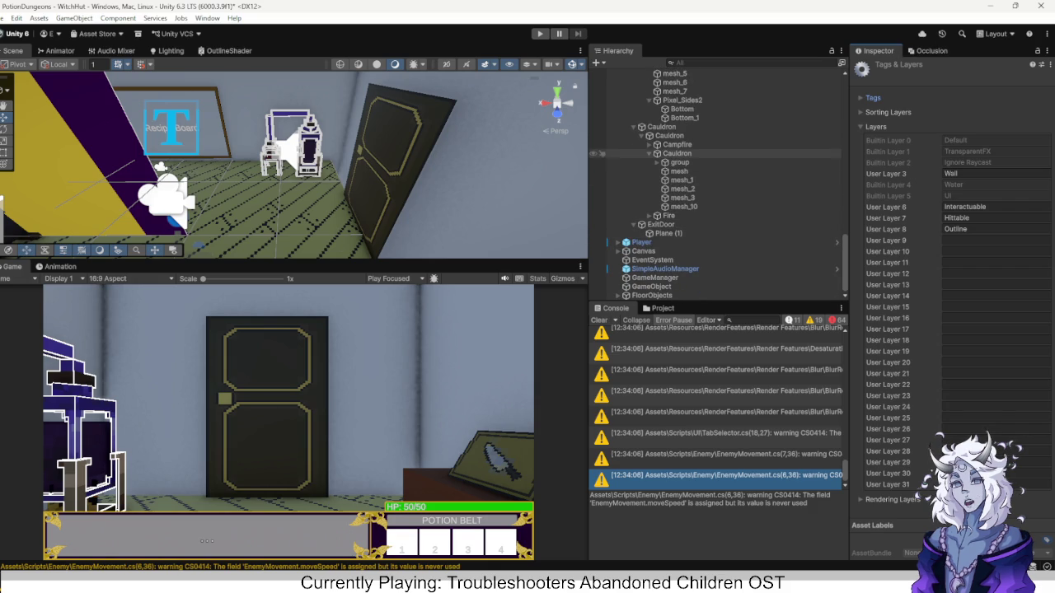
# Check the Cauldron and its group child's layers, view the Tags & Layers list, then press Play.
pyautogui.click(677, 154)
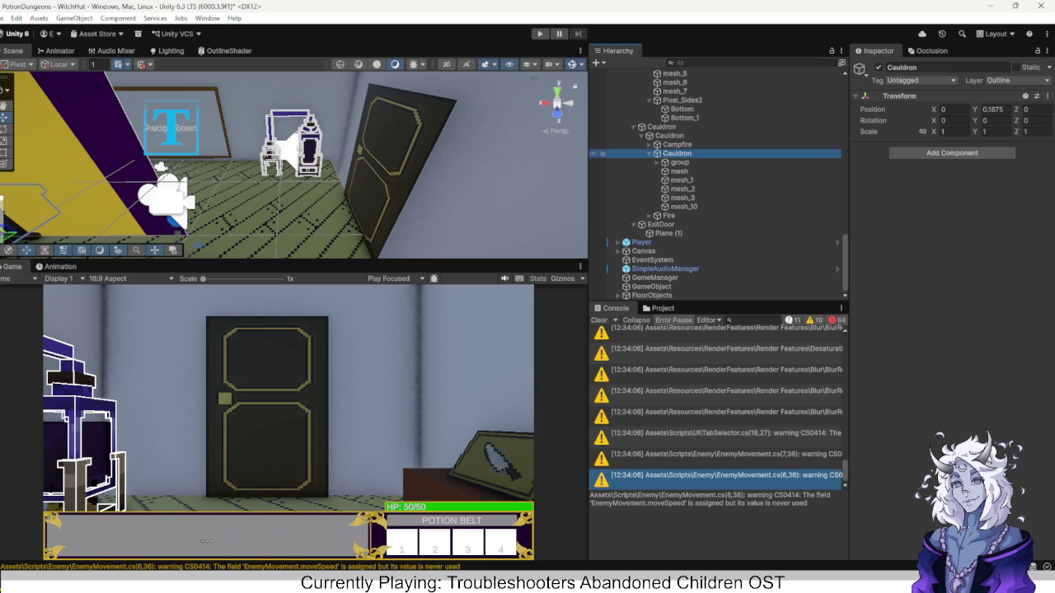
pyautogui.click(679, 162)
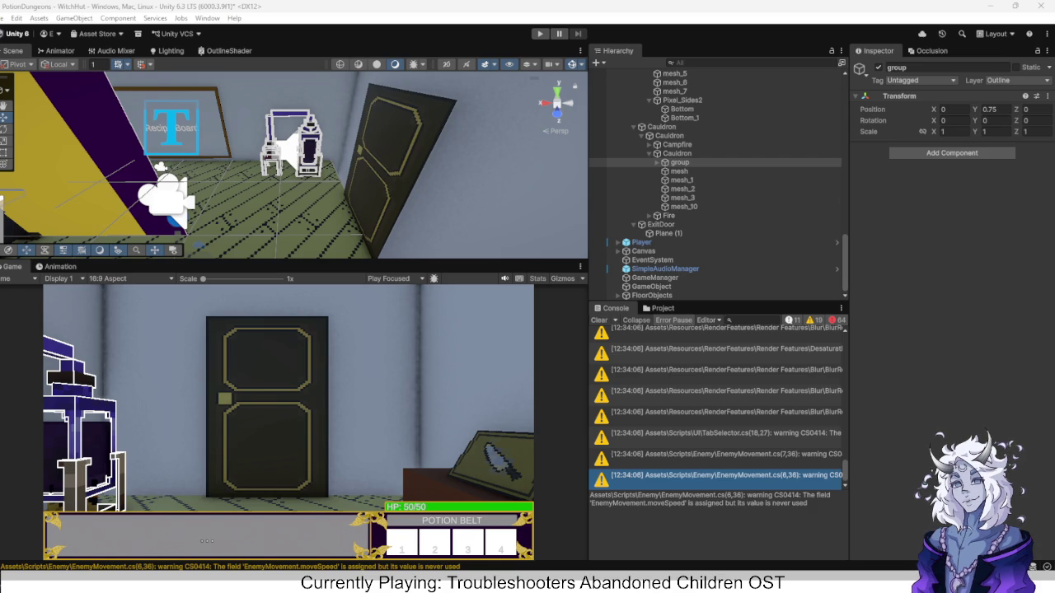
pyautogui.click(932, 51)
pyautogui.click(878, 50)
pyautogui.click(1019, 80)
pyautogui.click(966, 208)
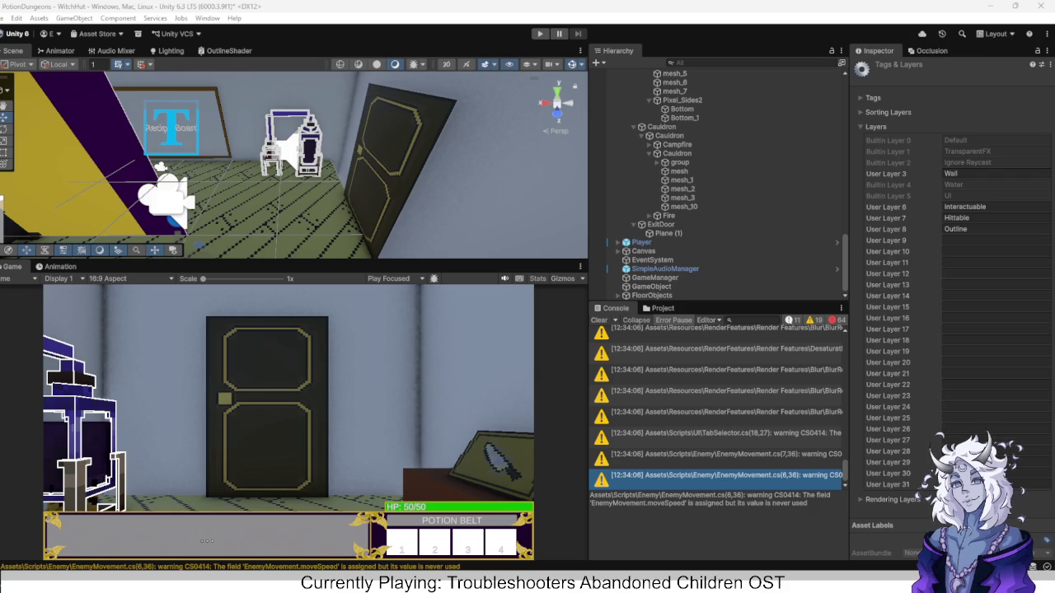
pyautogui.click(540, 34)
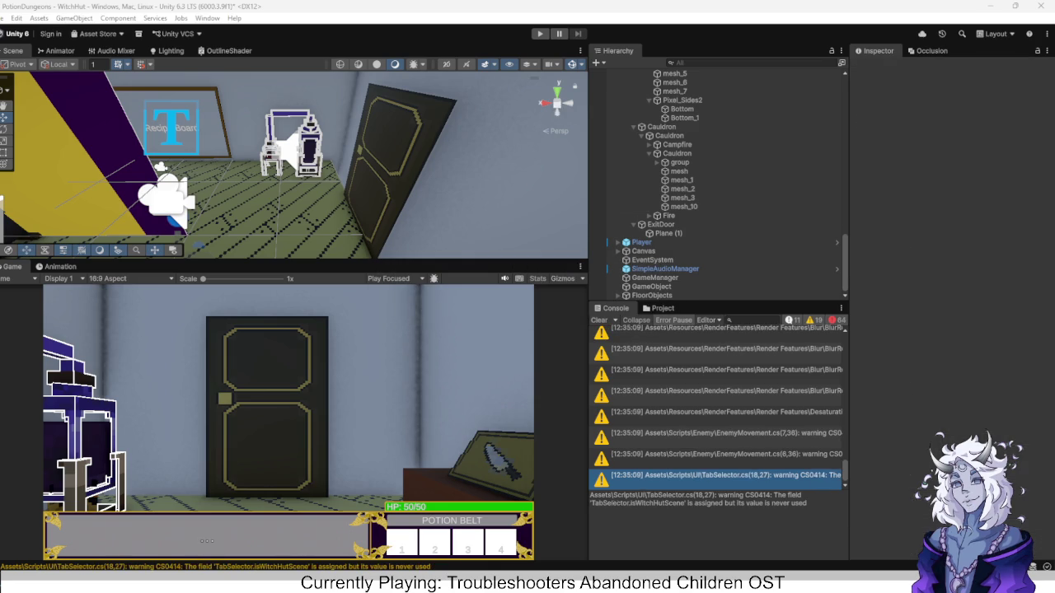
# Play the game to watch the mortar and distiller draw white outlines, then stop.
pyautogui.hotkey('ctrl', 'p')
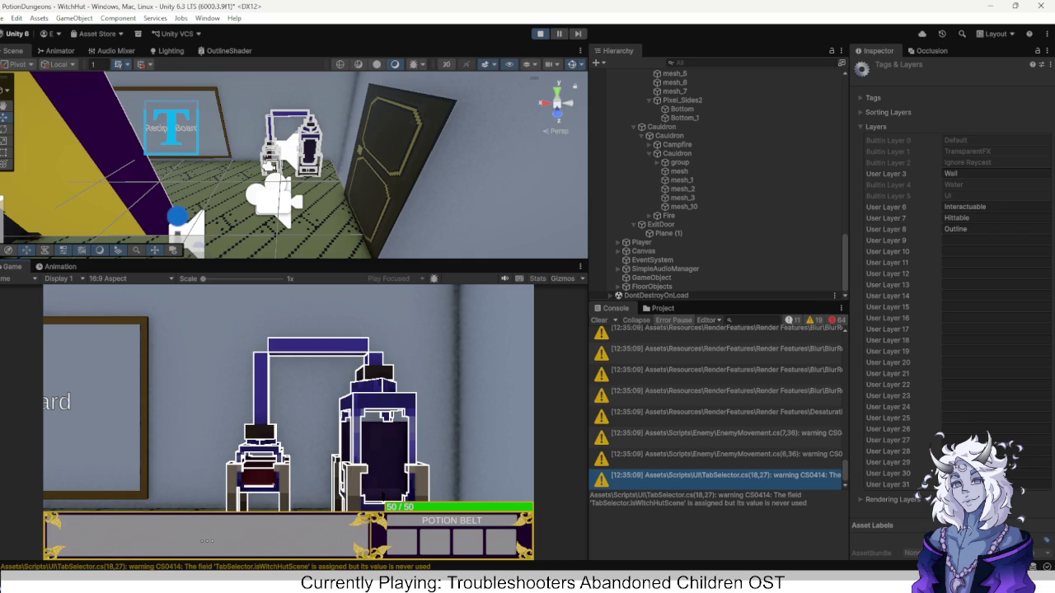
pyautogui.hotkey('ctrl', 'p')
# Set ExitDoor's Plane (1) to the Outline layer, then back to Interactable.
pyautogui.click(660, 224)
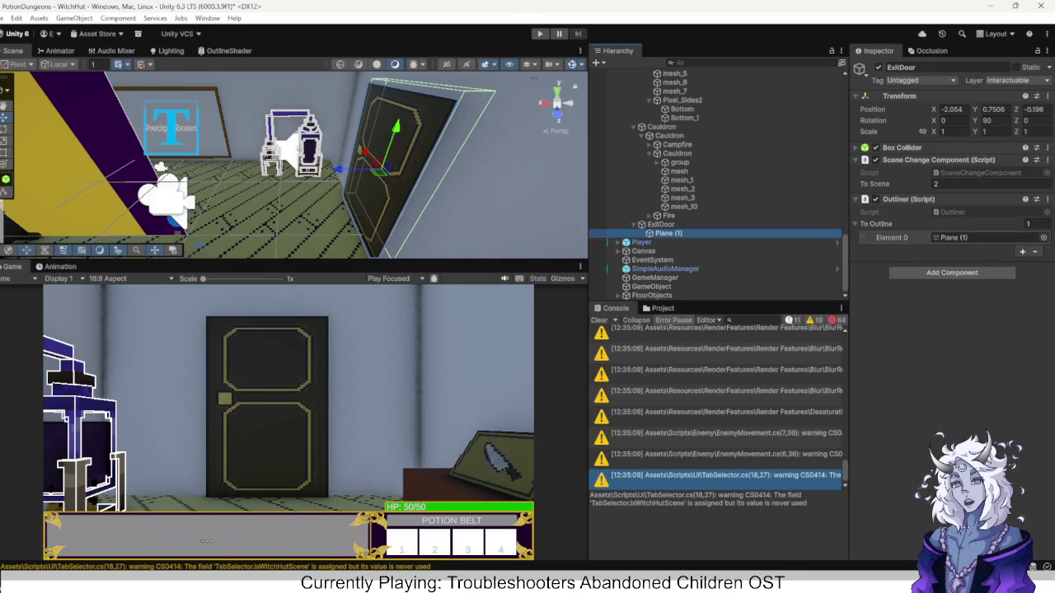
pyautogui.click(668, 233)
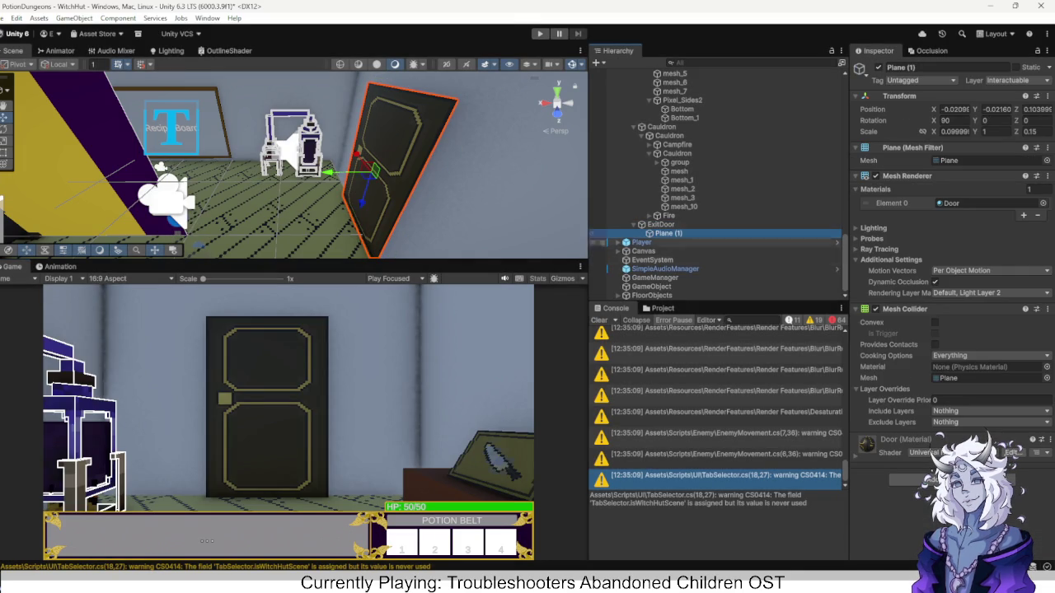
pyautogui.click(964, 292)
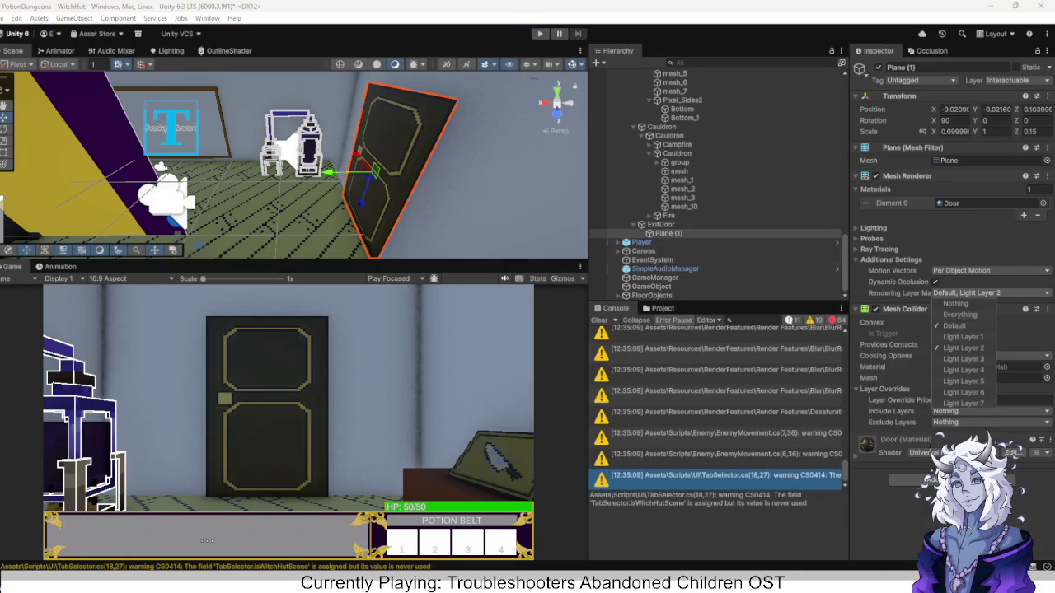
pyautogui.click(1009, 80)
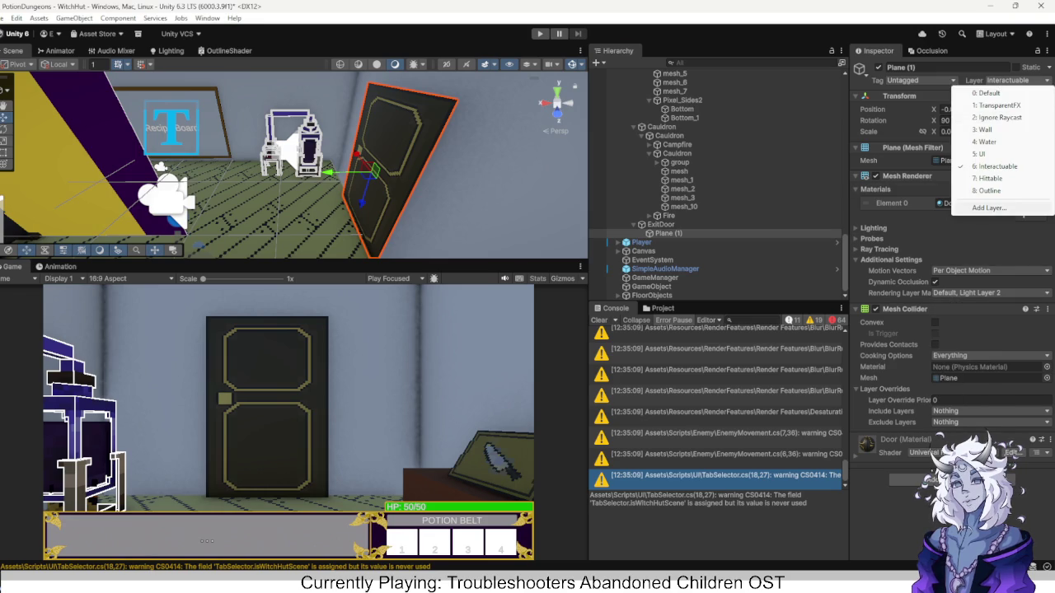
pyautogui.click(990, 191)
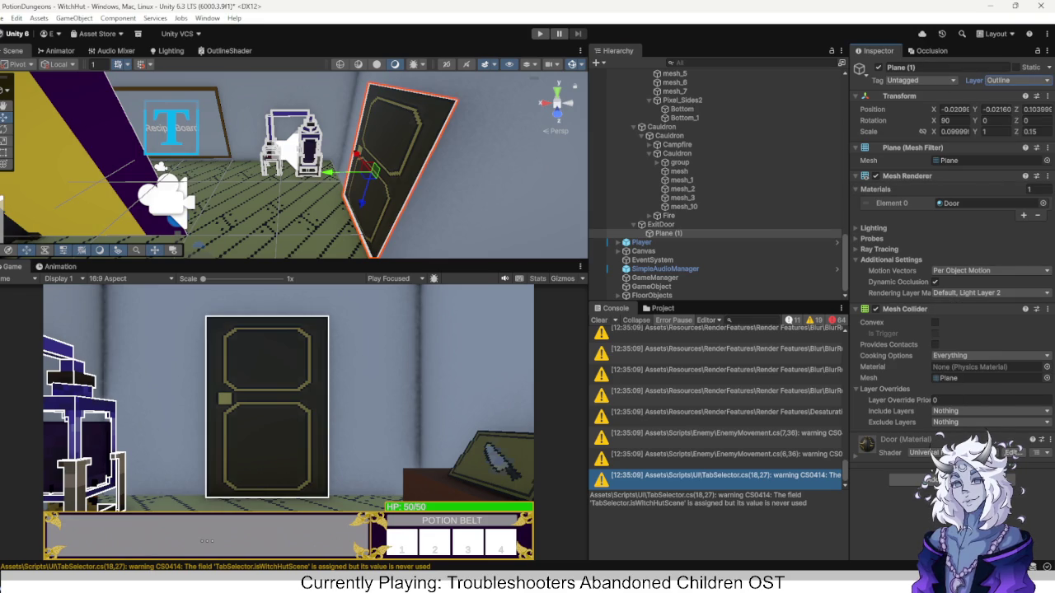
pyautogui.click(1017, 79)
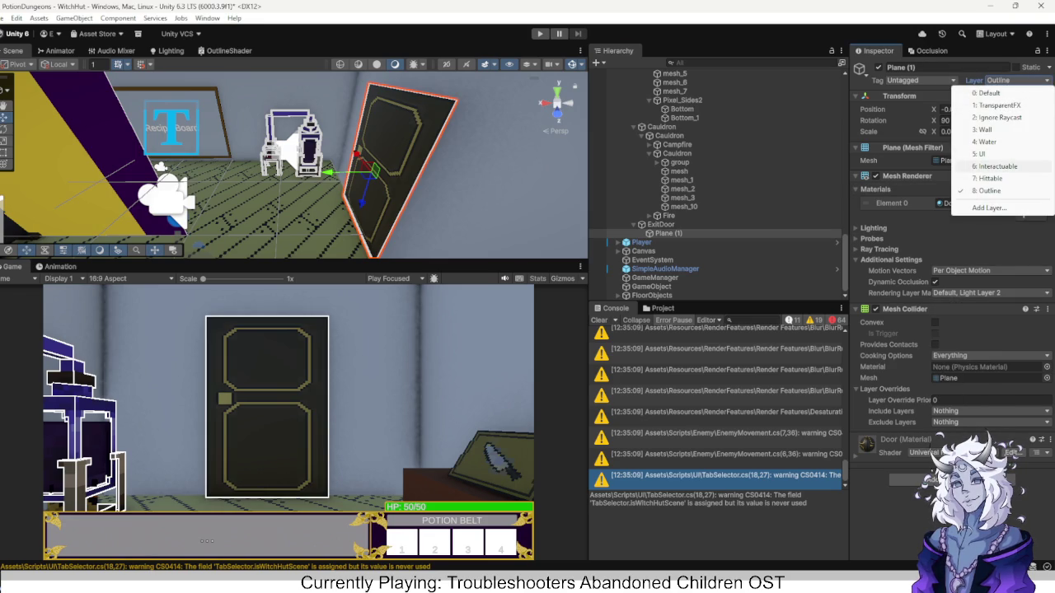
pyautogui.click(997, 166)
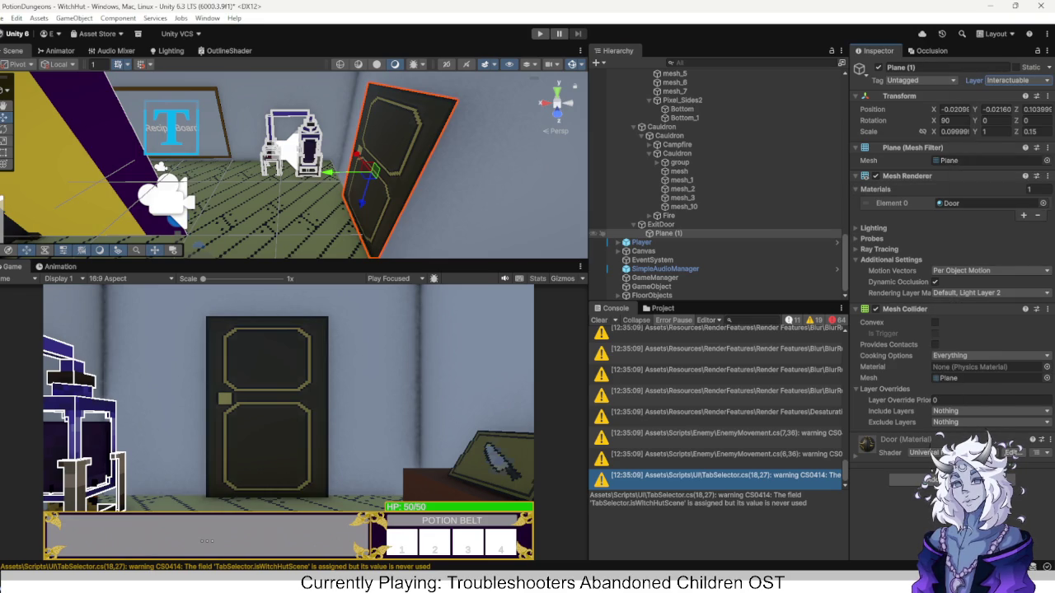
# Confirm Plane (1) as the ExitDoor Outliner's Element 0 target and start Play mode.
pyautogui.click(660, 224)
pyautogui.click(980, 237)
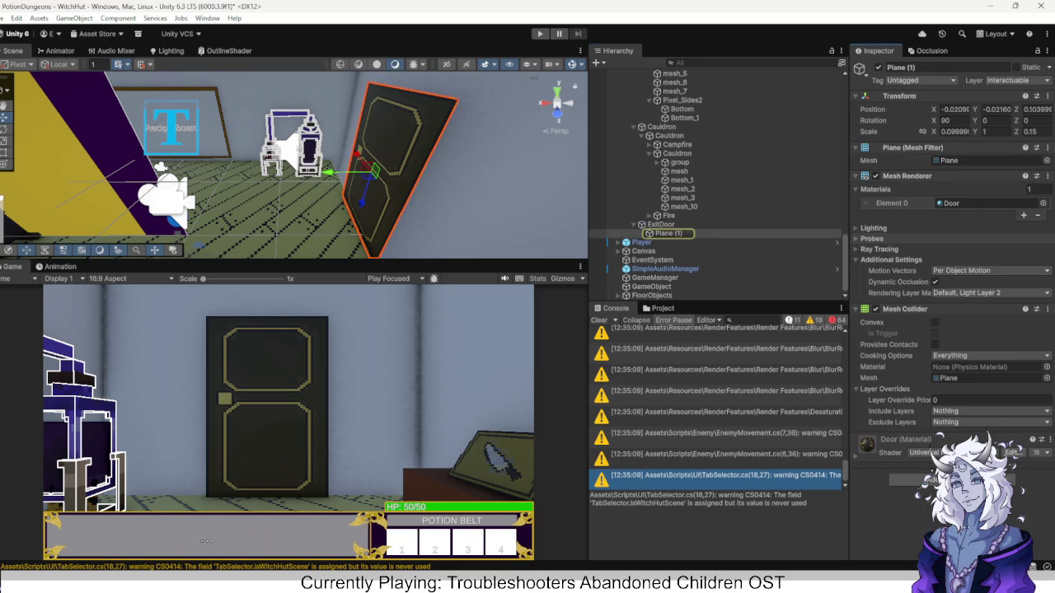
pyautogui.click(660, 224)
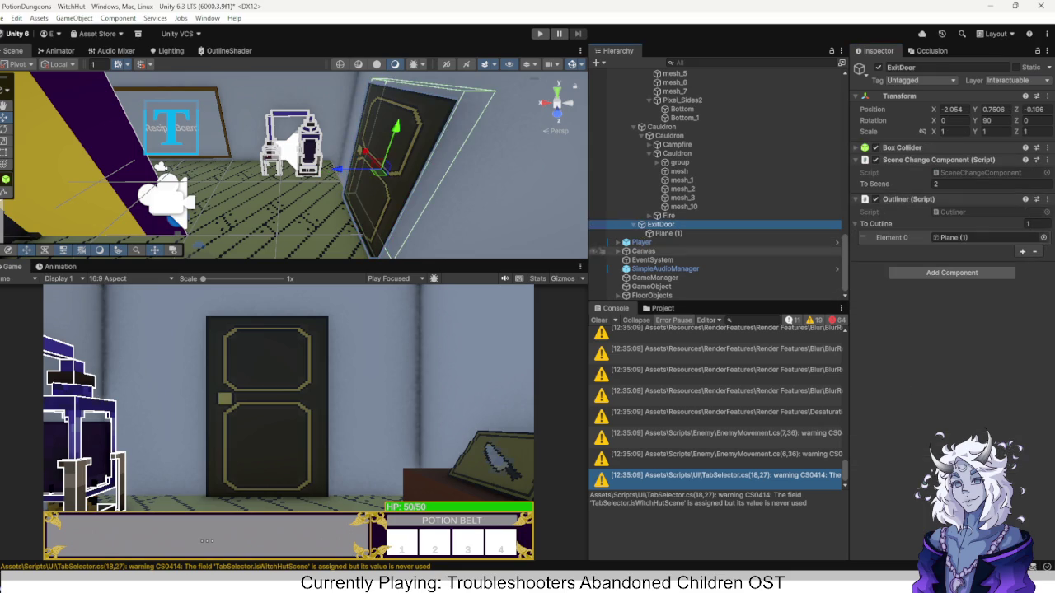
pyautogui.click(948, 256)
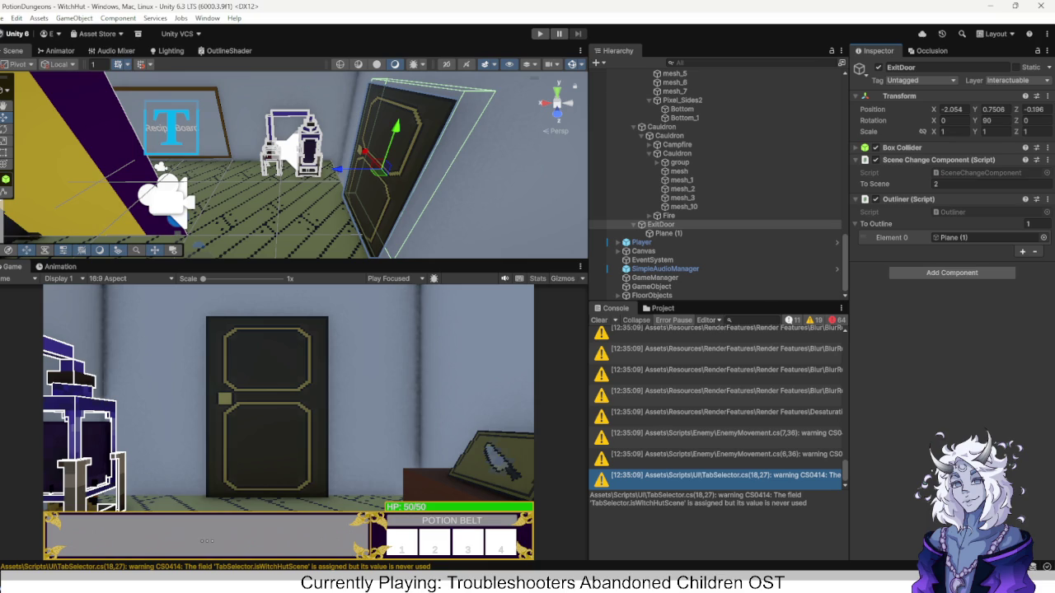
pyautogui.hotkey('ctrl', 'p')
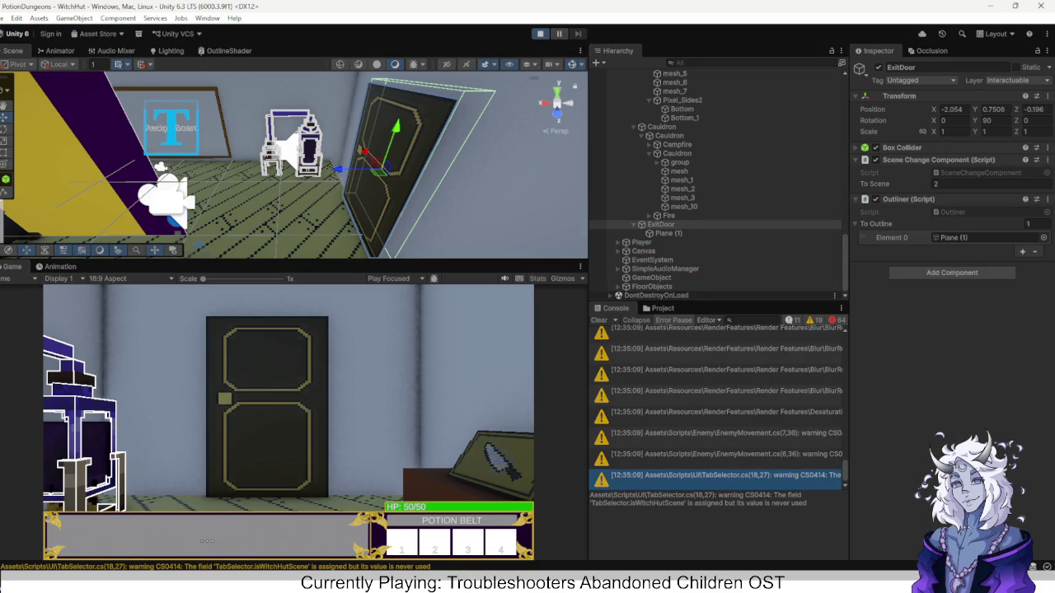
# Look around the Recipe Board, ingredients wall, exit door and cauldron in Play mode, then stop.
pyautogui.press('q')
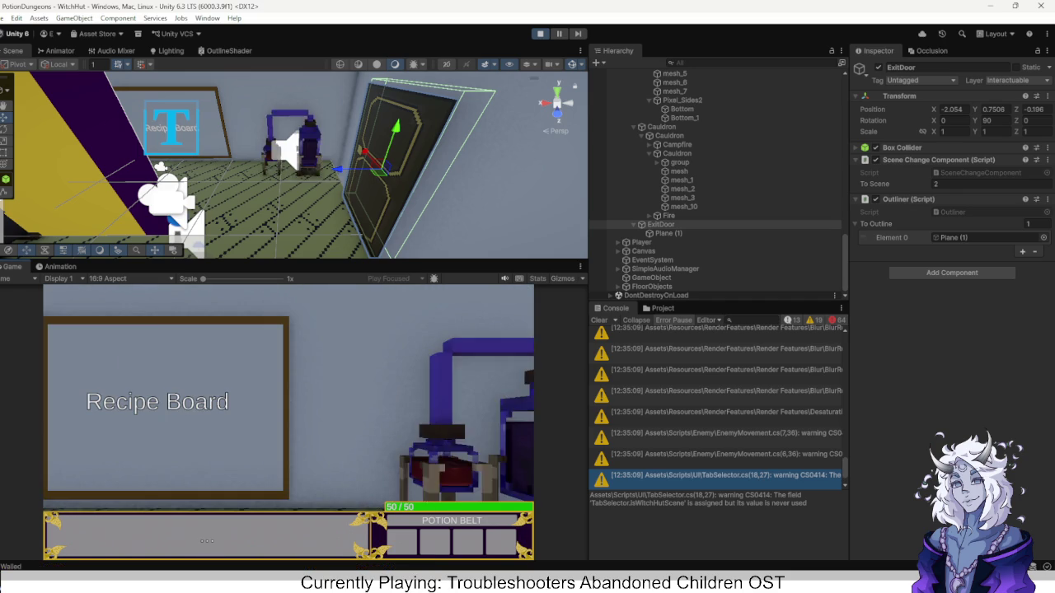
pyautogui.press('q')
pyautogui.press('e')
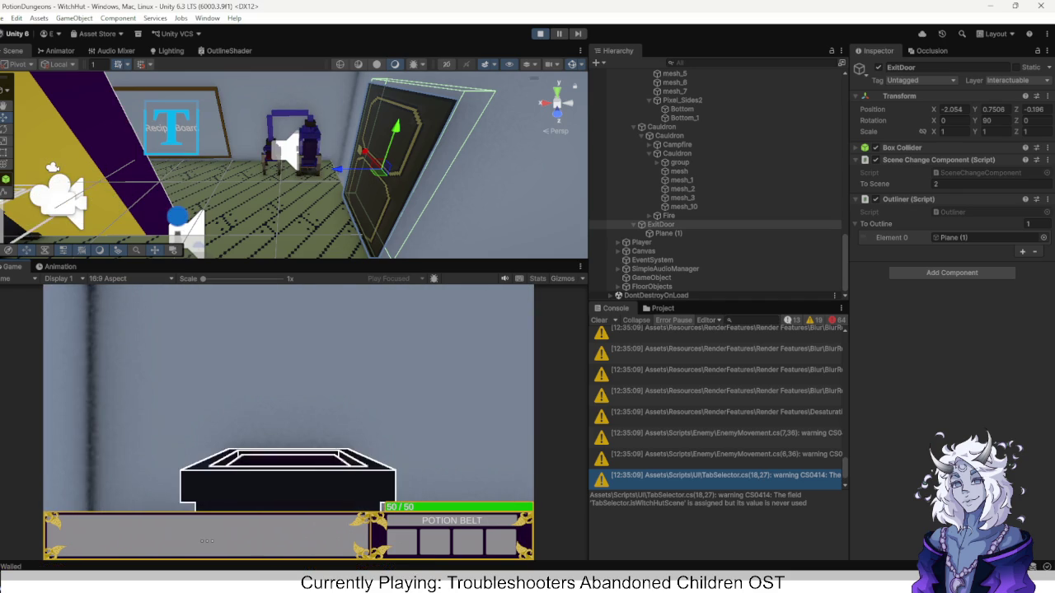
pyautogui.press('e')
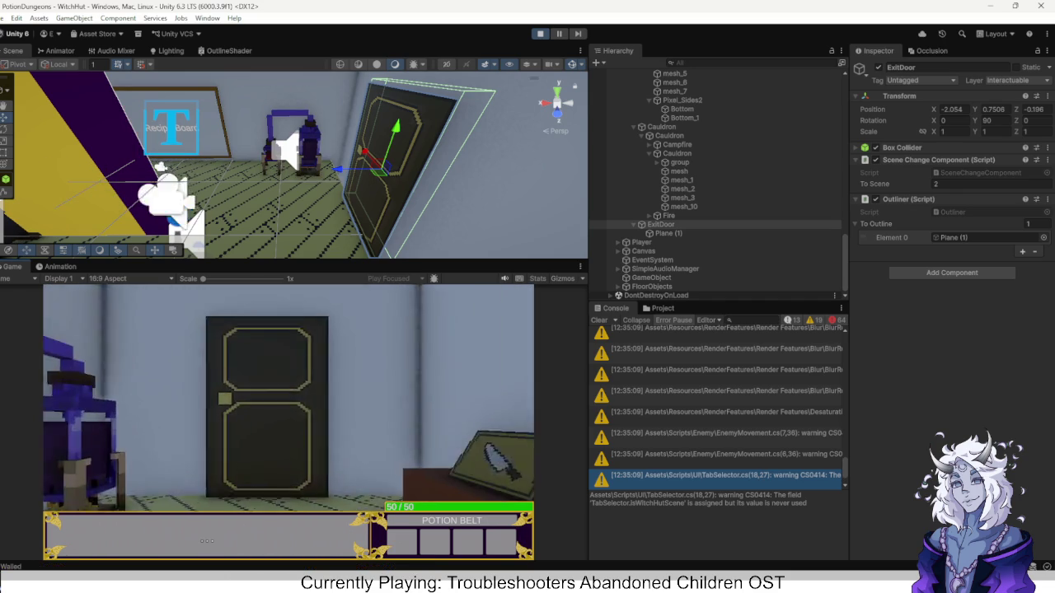
pyautogui.press('w')
pyautogui.press('q')
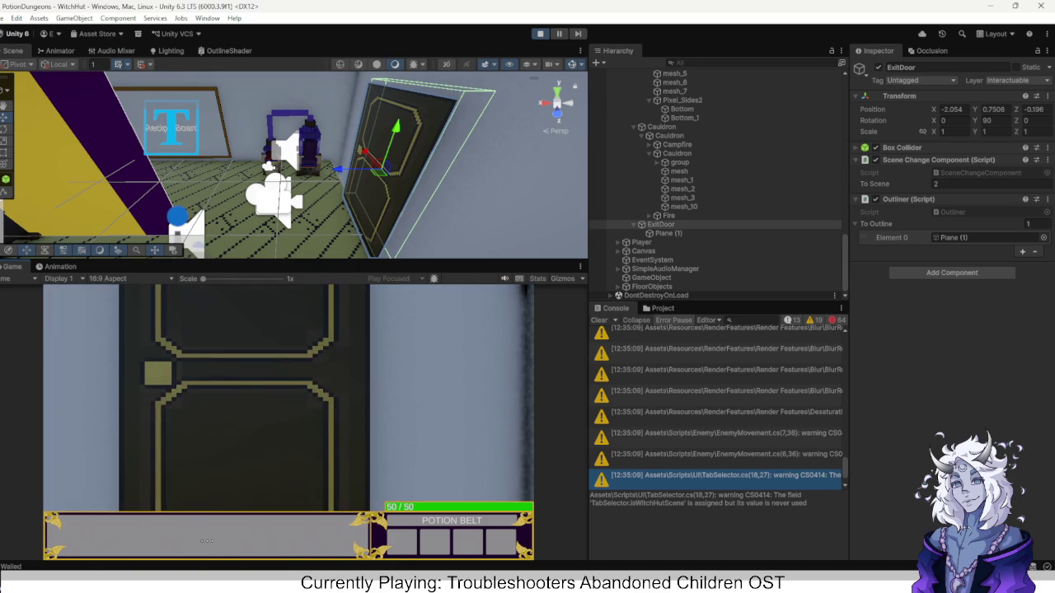
pyautogui.press('q')
pyautogui.press('e')
pyautogui.press('s')
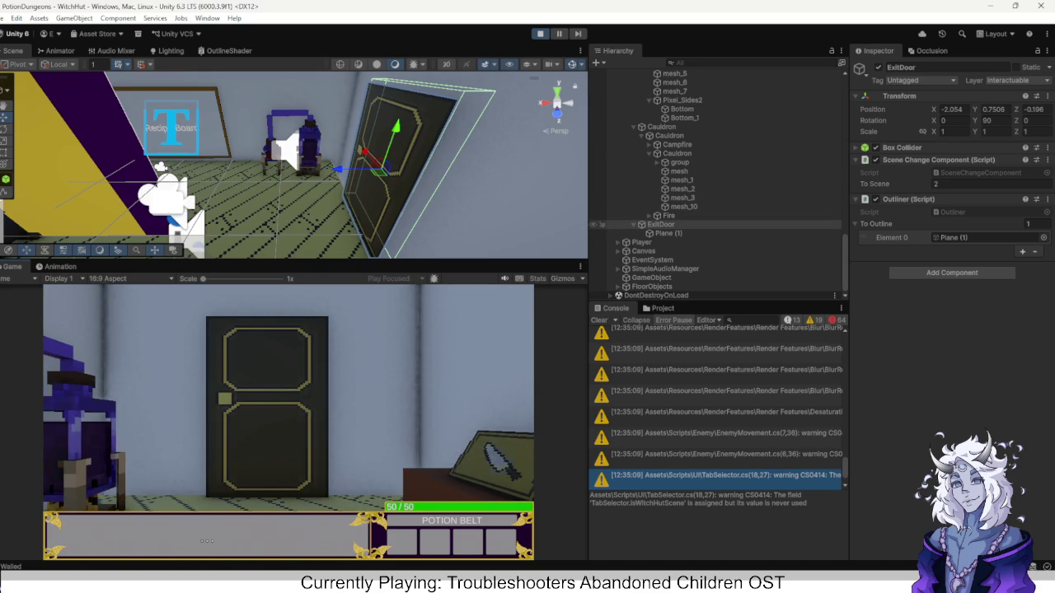
pyautogui.click(539, 33)
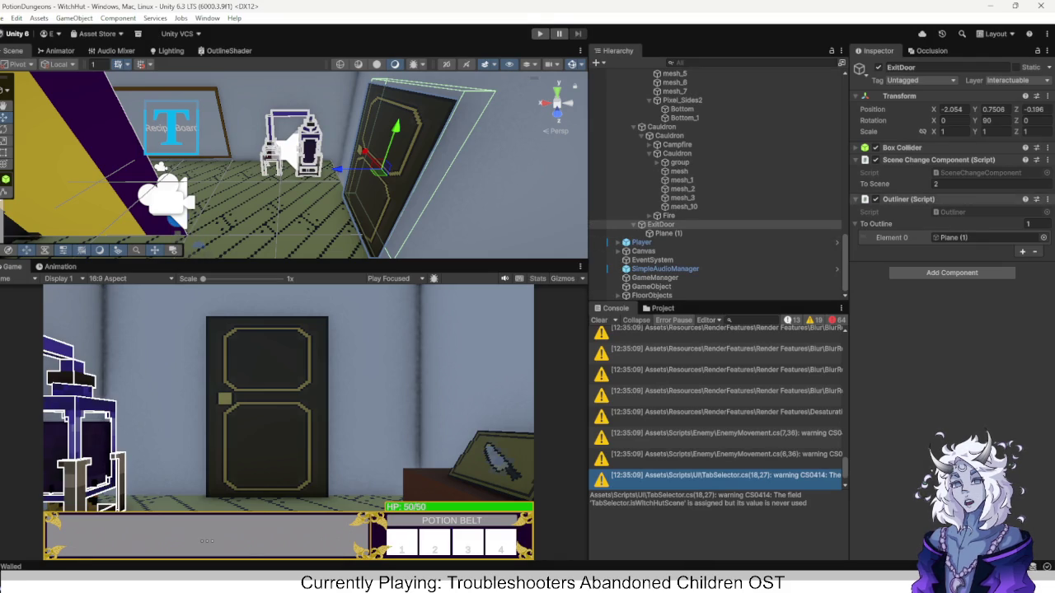
# Stretch the exit door's Box Collider bounds outward in the Scene view.
pyautogui.click(989, 147)
pyautogui.click(939, 162)
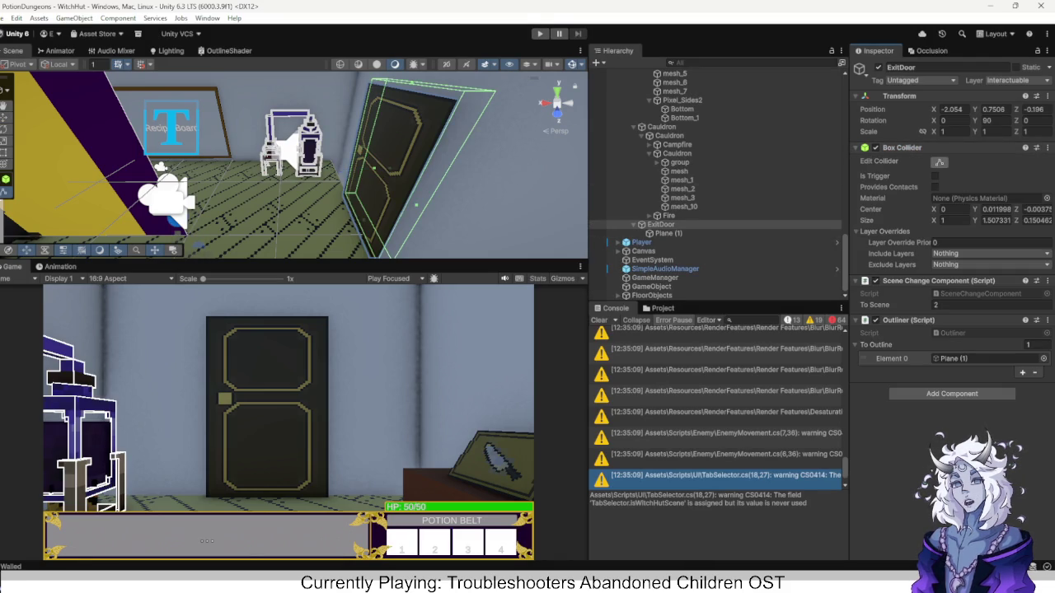
pyautogui.moveTo(373, 168); pyautogui.dragTo(365, 168)
pyautogui.moveTo(294, 164)
pyautogui.mouseDown()
pyautogui.moveTo(255, 159)
pyautogui.moveTo(326, 157)
pyautogui.mouseUp()
# Retest the door in Play mode, turning toward the Recipe Board, then stop.
pyautogui.hotkey('ctrl', 'p')
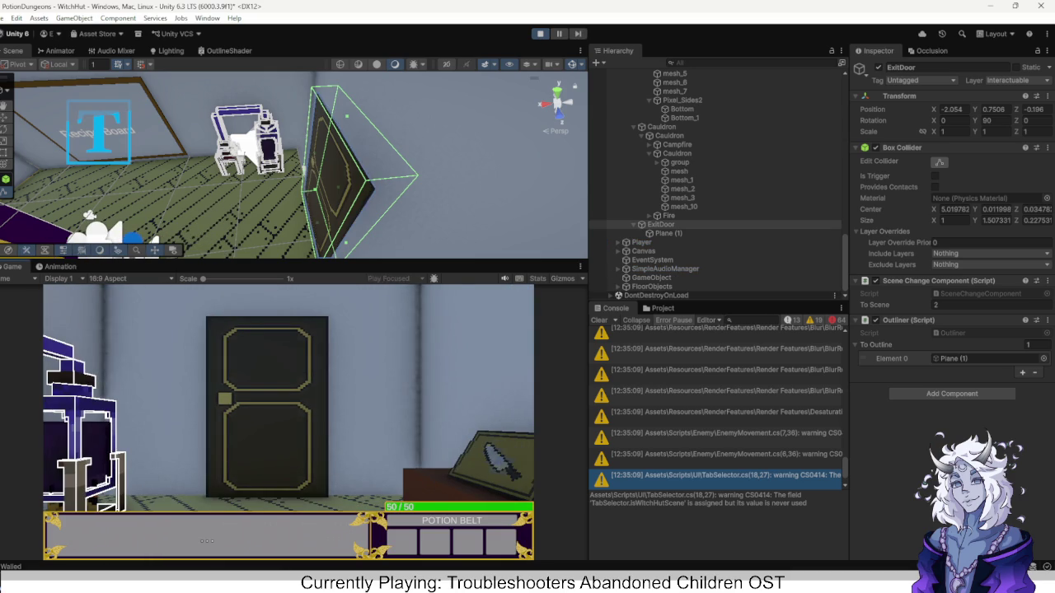
pyautogui.press('a')
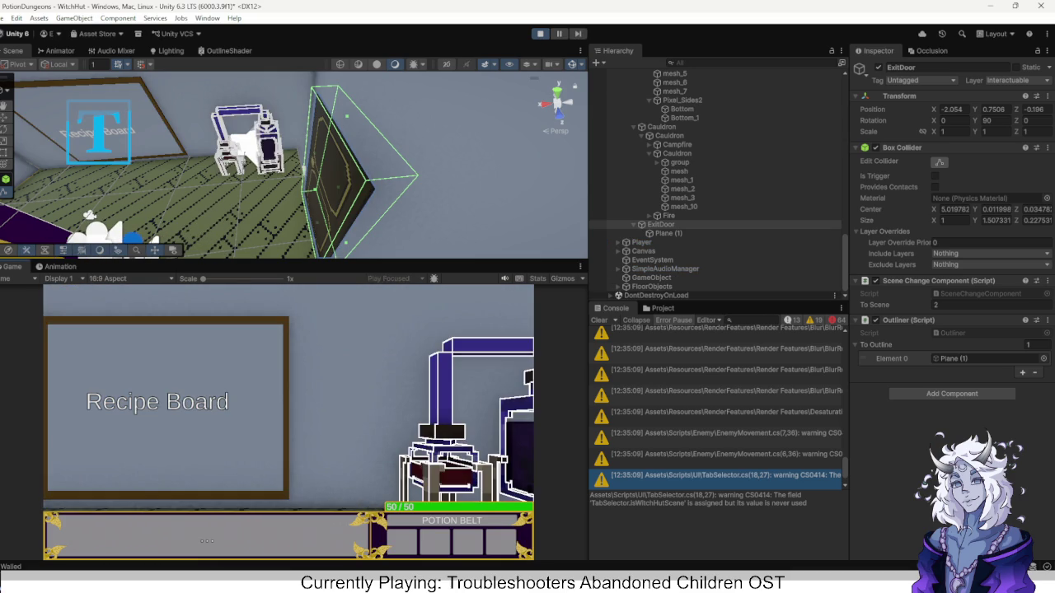
pyautogui.hotkey('ctrl', 'p')
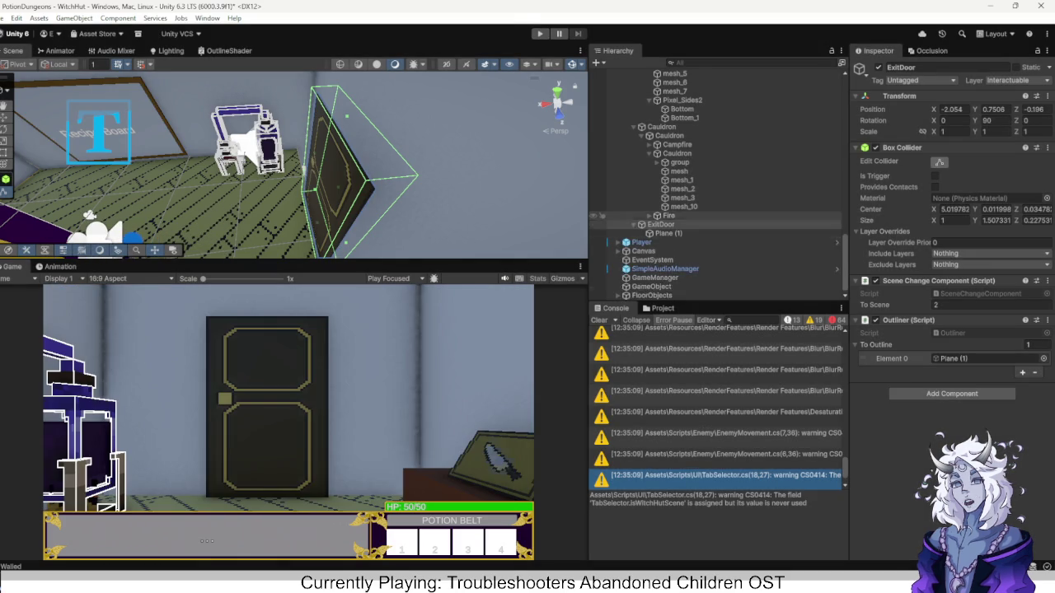
pyautogui.click(684, 217)
# Select the distiller's 14 brewing-stand mesh and Bottom children in the Hierarchy.
pyautogui.keyDown('ctrl'); pyautogui.click(682, 209); pyautogui.keyUp('ctrl')
pyautogui.keyDown('ctrl'); pyautogui.click(674, 190); pyautogui.keyUp('ctrl')
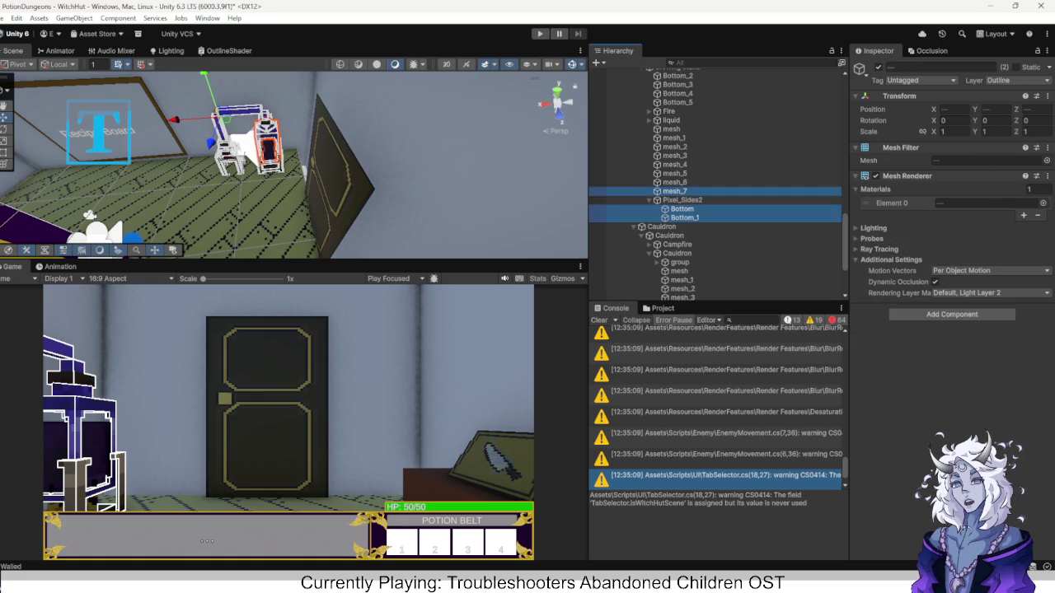
pyautogui.keyDown('ctrl'); pyautogui.click(674, 183); pyautogui.keyUp('ctrl')
pyautogui.keyDown('ctrl'); pyautogui.click(674, 173); pyautogui.keyUp('ctrl')
pyautogui.keyDown('ctrl'); pyautogui.click(674, 164); pyautogui.keyUp('ctrl')
pyautogui.keyDown('ctrl'); pyautogui.click(674, 155); pyautogui.keyUp('ctrl')
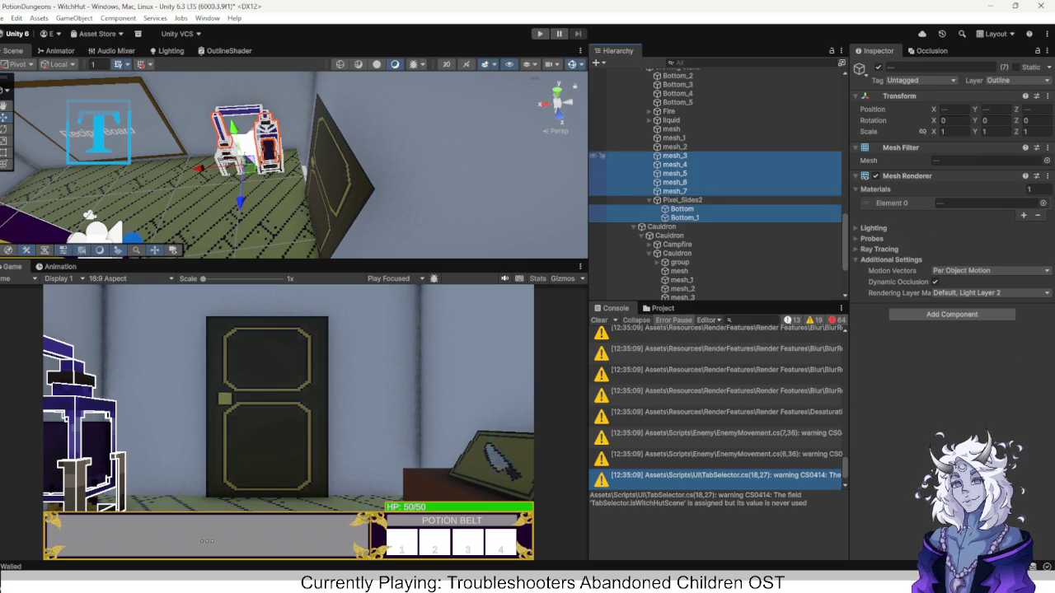
pyautogui.keyDown('ctrl'); pyautogui.click(674, 147); pyautogui.keyUp('ctrl')
pyautogui.keyDown('ctrl'); pyautogui.click(674, 137); pyautogui.keyUp('ctrl')
pyautogui.keyDown('ctrl'); pyautogui.click(671, 129); pyautogui.keyUp('ctrl')
pyautogui.scroll(3, 715, 181)
pyautogui.keyDown('ctrl'); pyautogui.click(677, 169); pyautogui.keyUp('ctrl')
pyautogui.keyDown('ctrl'); pyautogui.click(677, 160); pyautogui.keyUp('ctrl')
pyautogui.keyDown('ctrl'); pyautogui.click(677, 151); pyautogui.keyUp('ctrl')
pyautogui.keyDown('ctrl'); pyautogui.click(677, 141); pyautogui.keyUp('ctrl')
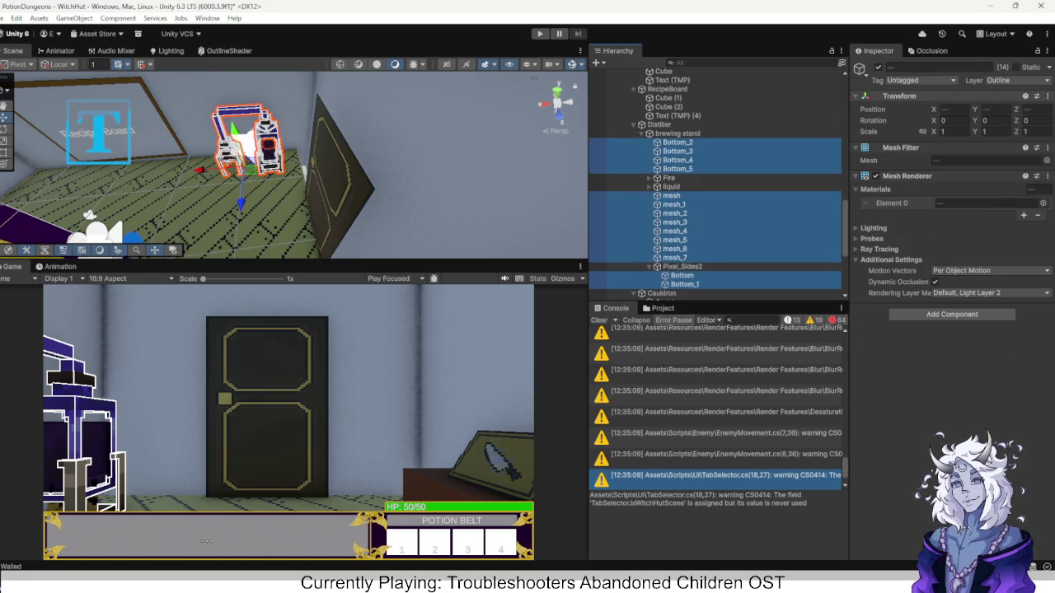
# Move the selected meshes to the Interactable layer and show the Assets/Scripts/Utility folder.
pyautogui.click(1010, 80)
pyautogui.click(997, 167)
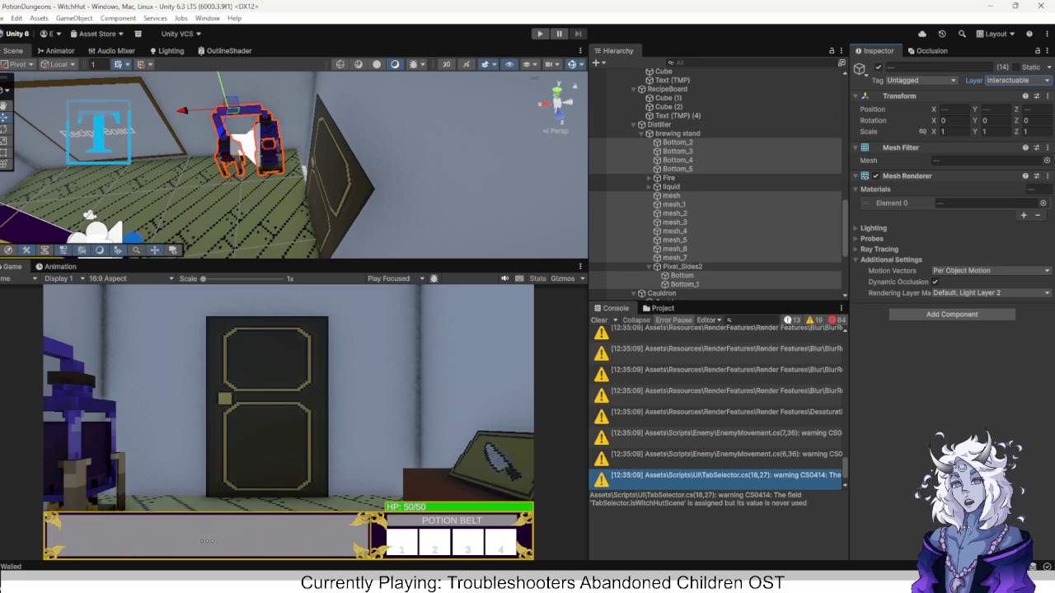
pyautogui.click(661, 307)
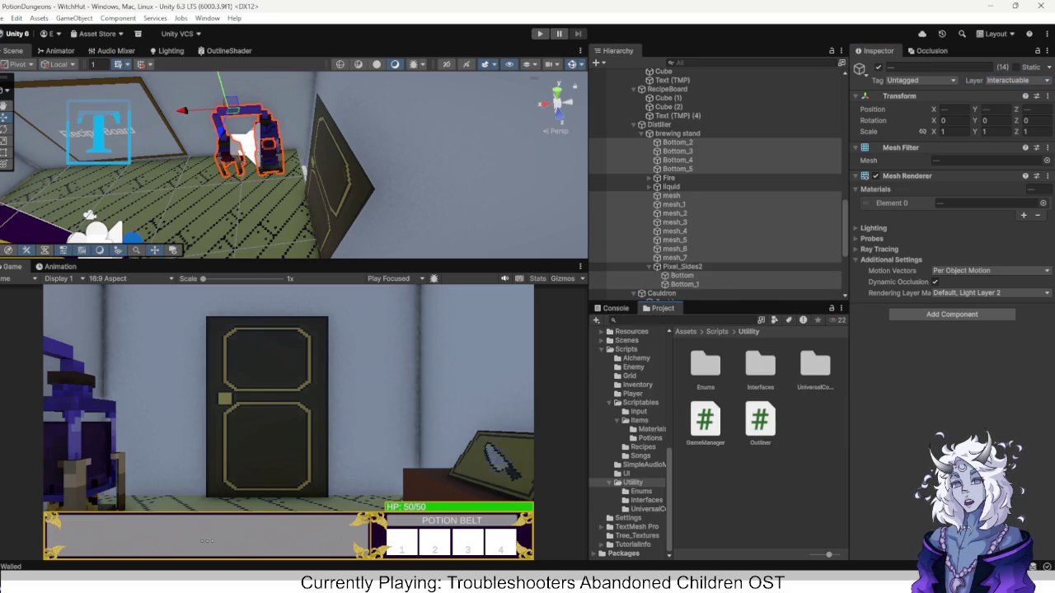